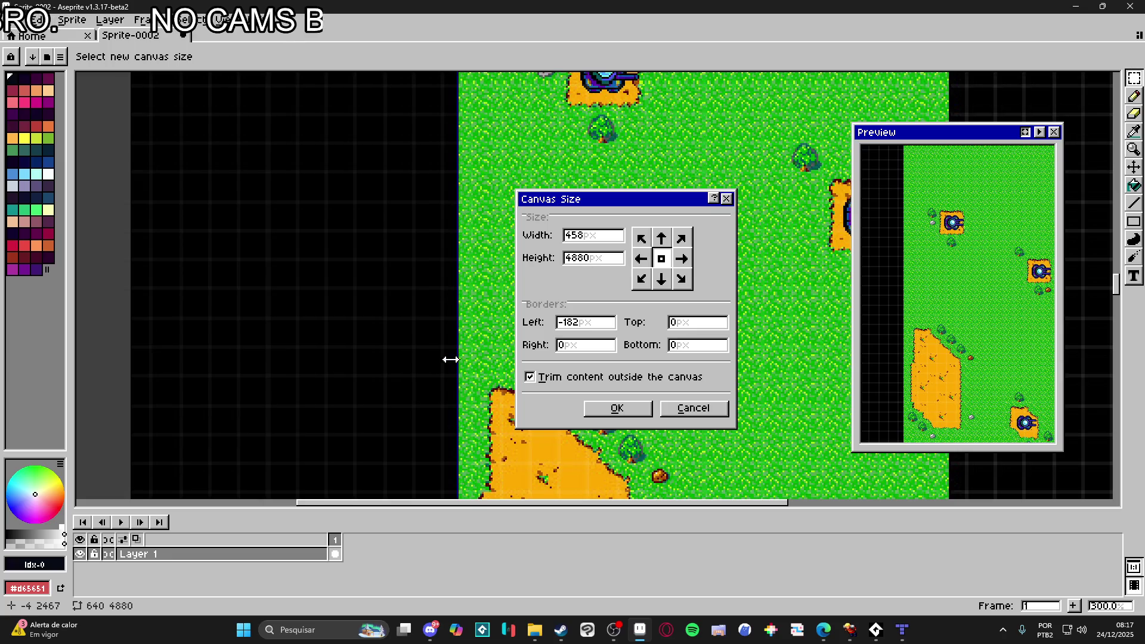
- Resize the canvas to 458 px wide, then narrow it to 275×4880 px
left_click(616, 409)
scroll(530, 364, "down", 3)
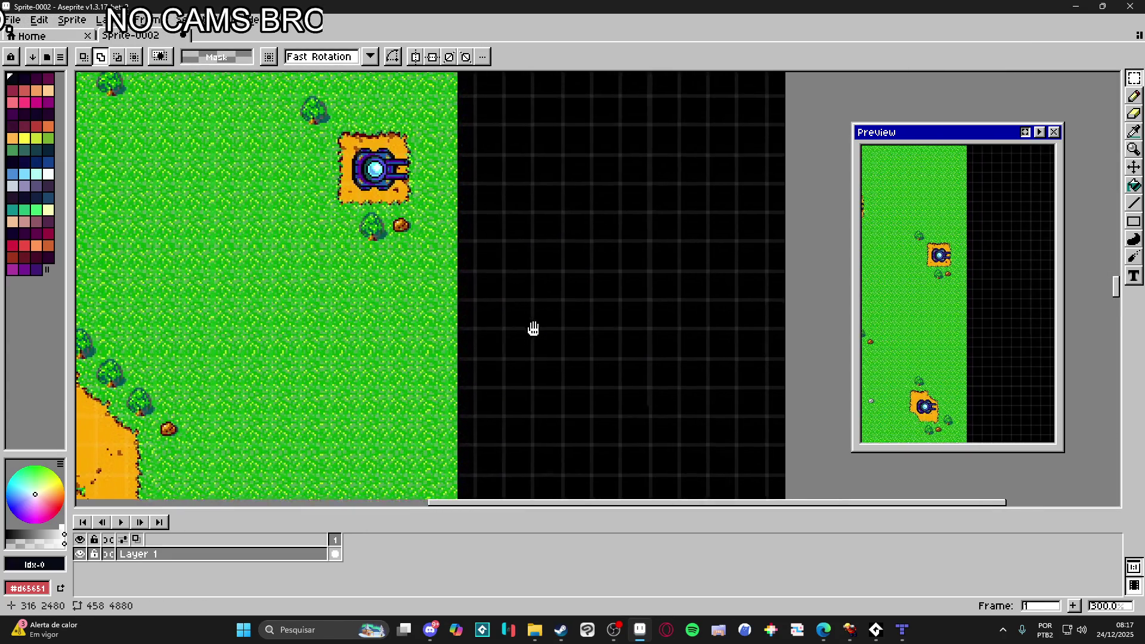
key("ctrl+alt+c")
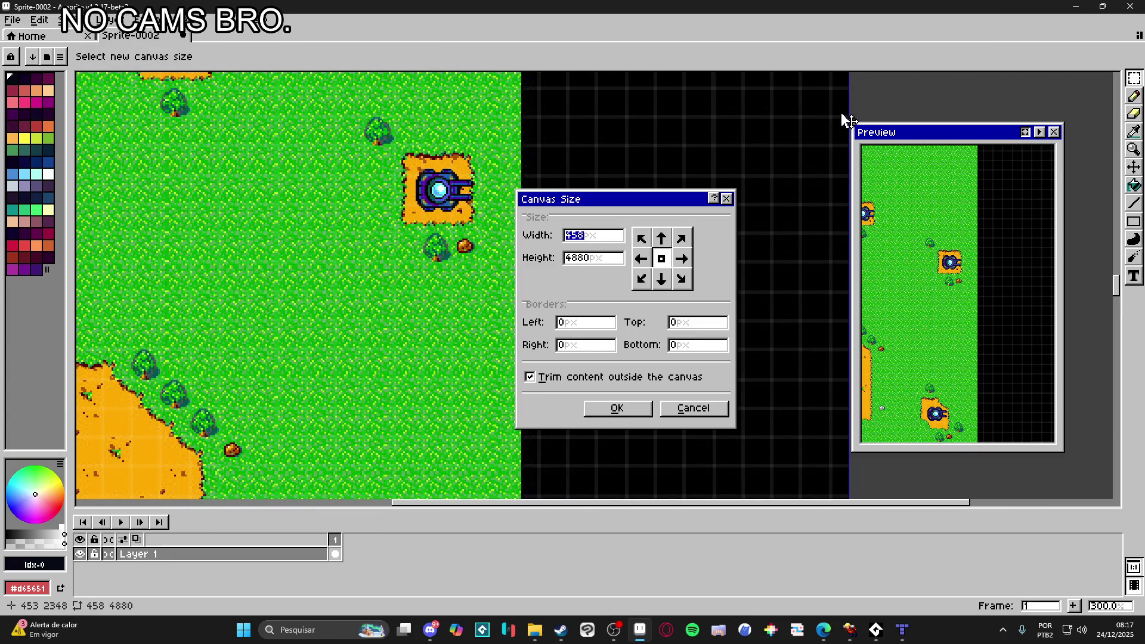
left_click_drag(849, 108, 524, 163)
left_click(618, 409)
- Check the lower end of the 275 px strip and select the entire sprite
scroll(616, 402, "down", 6)
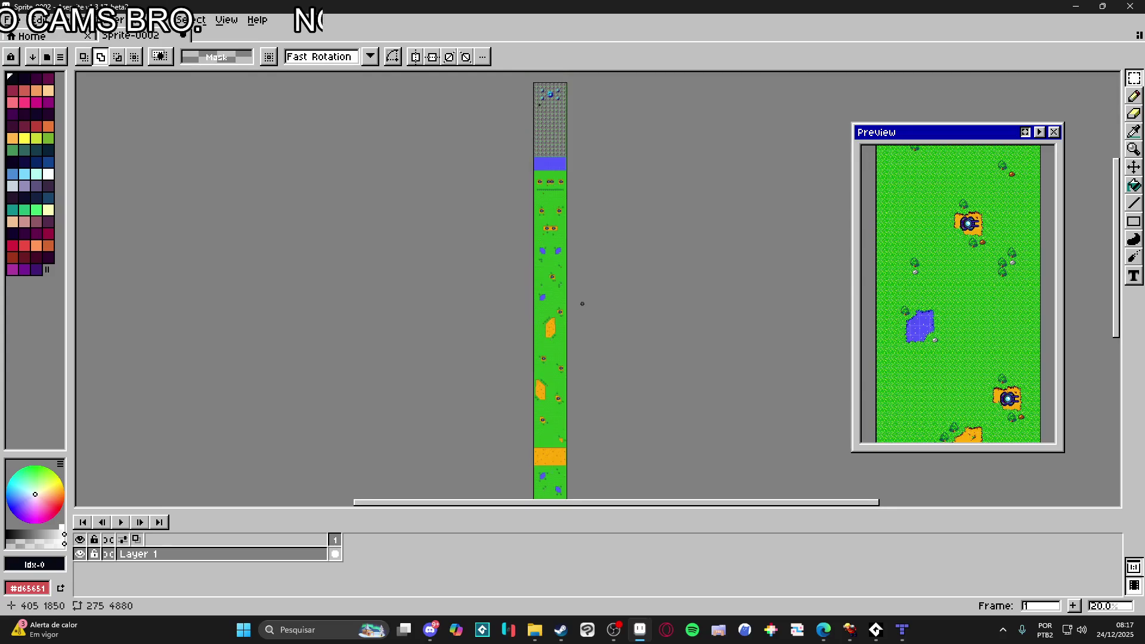
left_click_drag(577, 345, 544, 227)
key("ctrl+a")
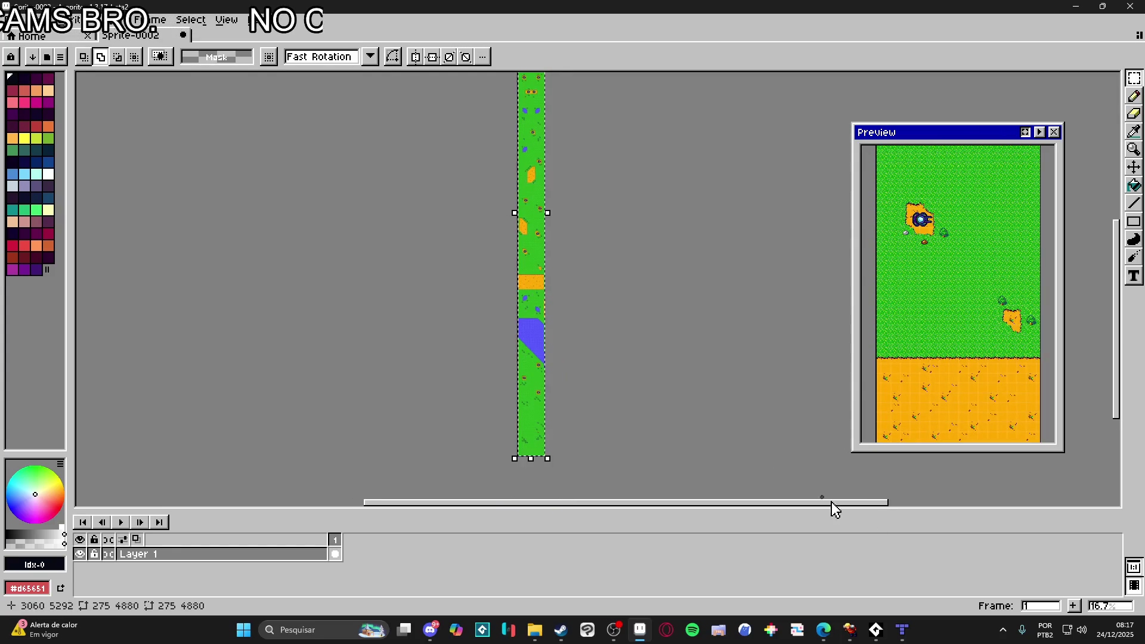
left_click(908, 629)
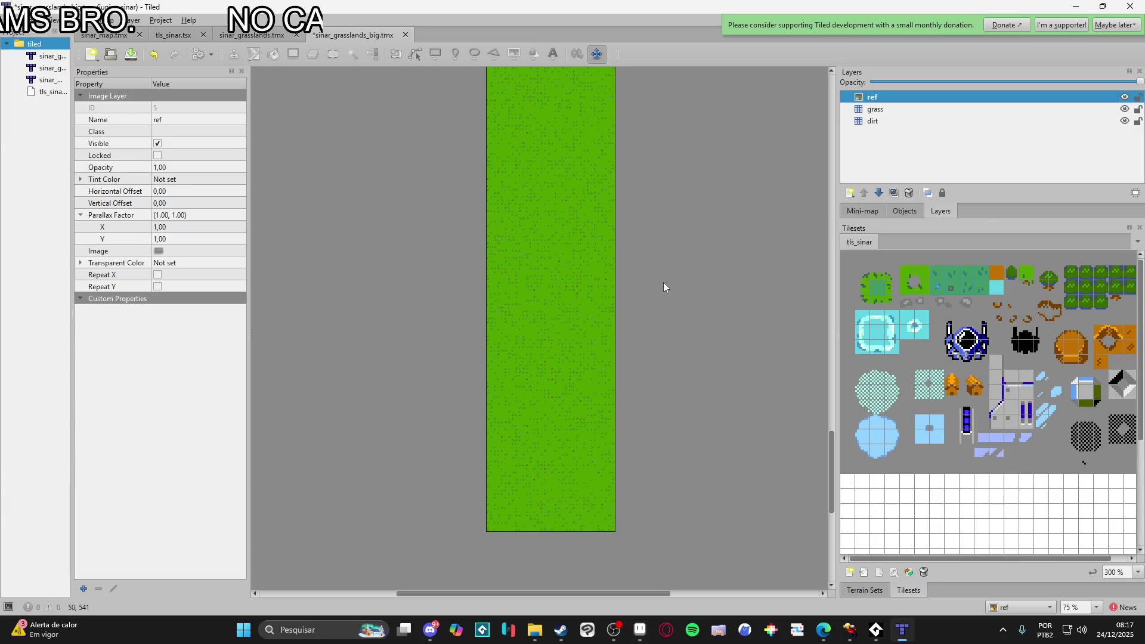
- Open the ref layer's context options, dismiss them, and try tiles from the tileset
right_click(891, 98)
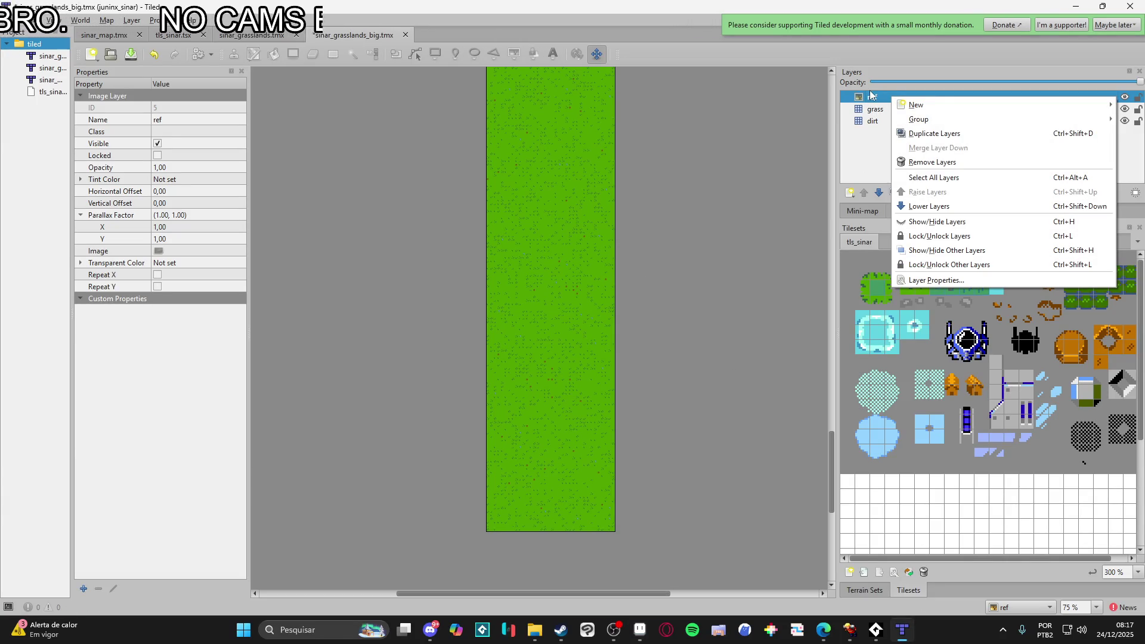
left_click(874, 97)
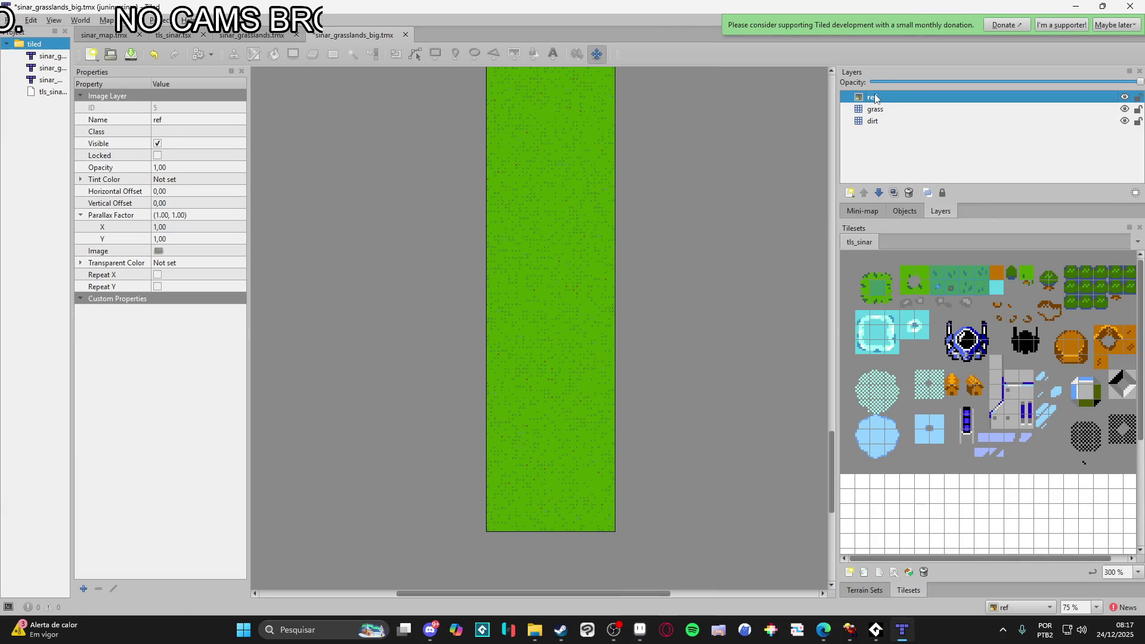
left_click(878, 406)
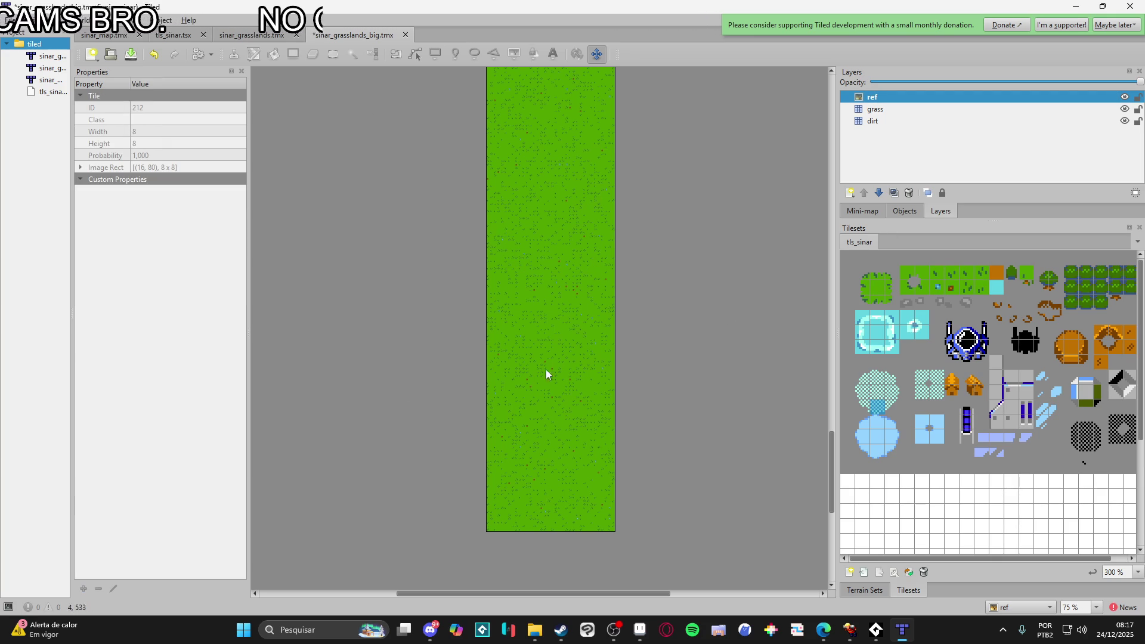
left_click(891, 346)
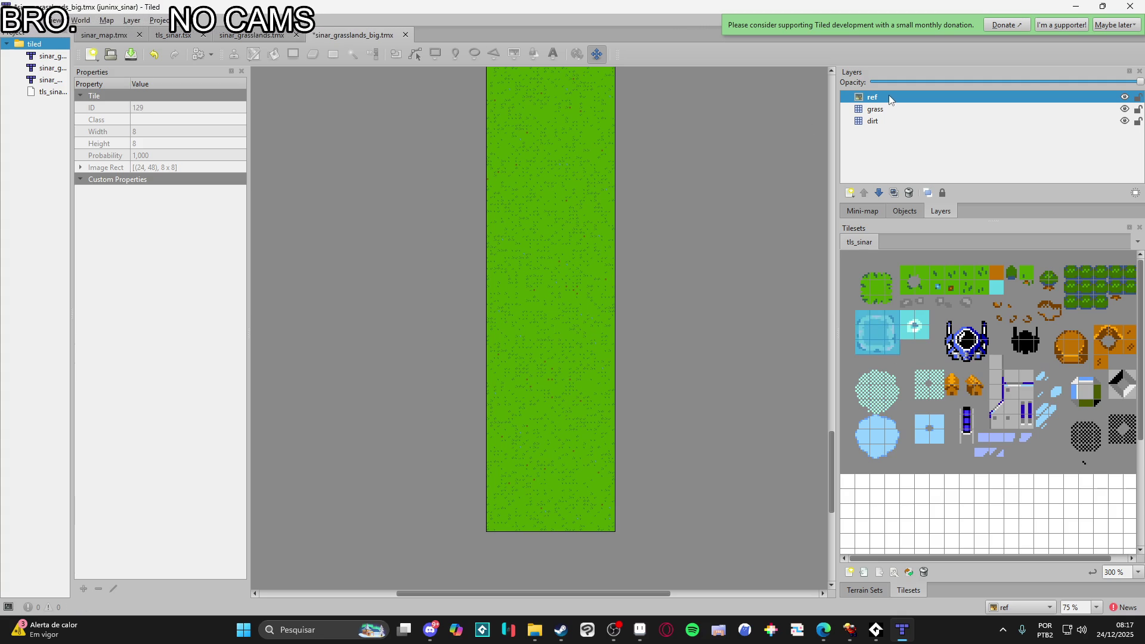
left_click(85, 177)
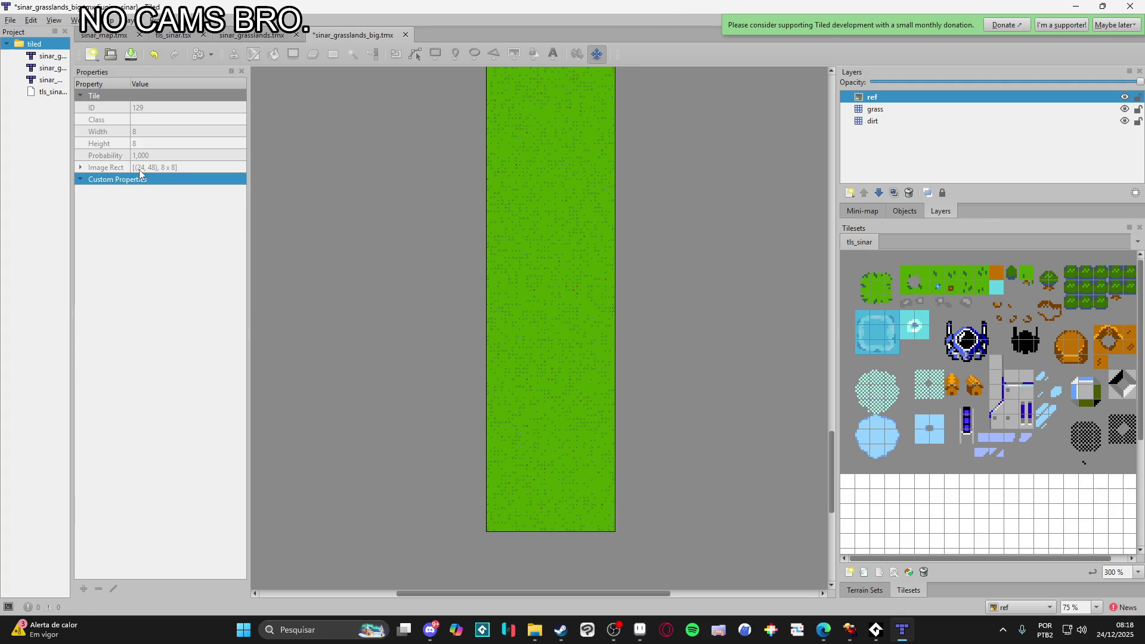
- Reselect the ref layer and browse for its Image property, then cancel the file dialog
left_click(872, 96)
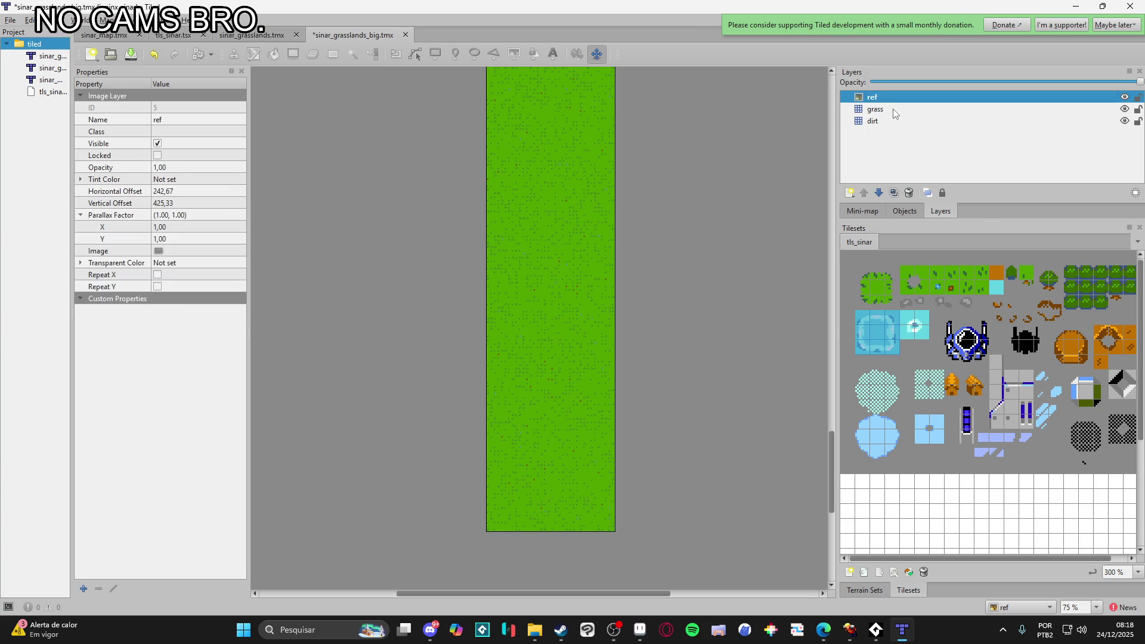
left_click(882, 109)
left_click(881, 98)
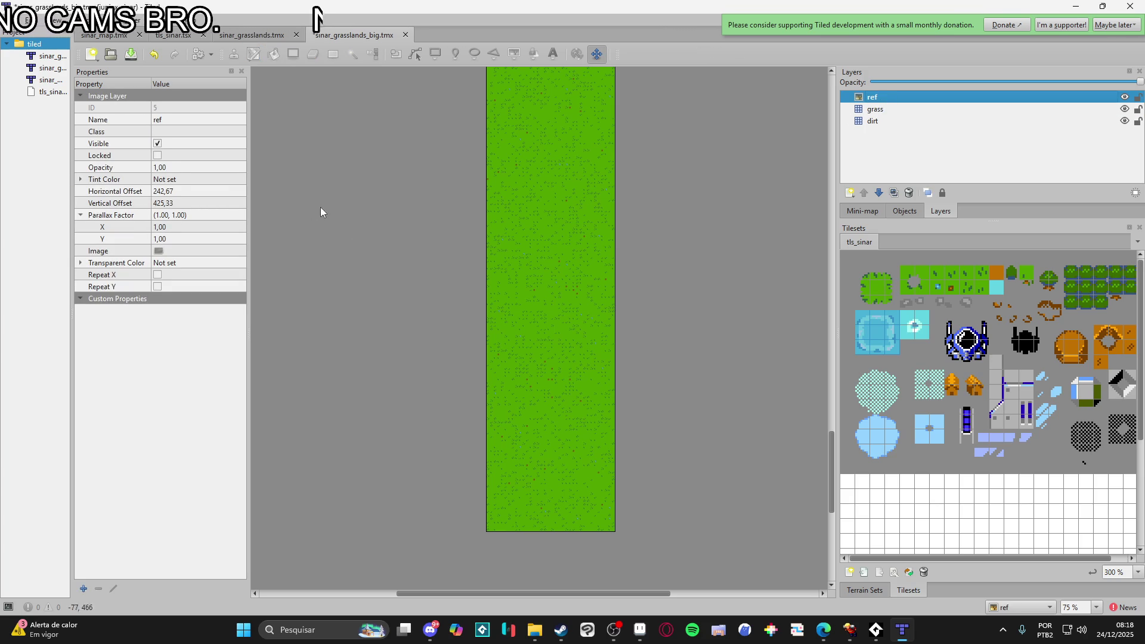
left_click(158, 252)
left_click(242, 257)
left_click(240, 249)
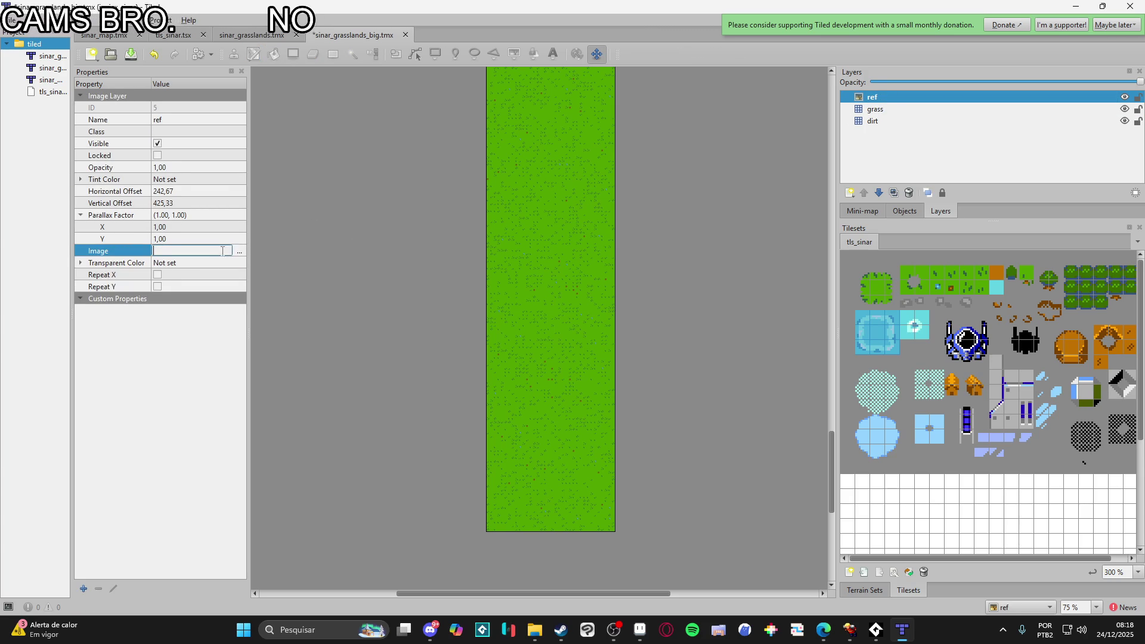
left_click(240, 251)
left_click(1104, 592)
mouse_move(639, 631)
left_click(635, 585)
left_click(20, 20)
- Start Save As with the png file type and move up to the parent folder
left_click(41, 93)
left_click(618, 442)
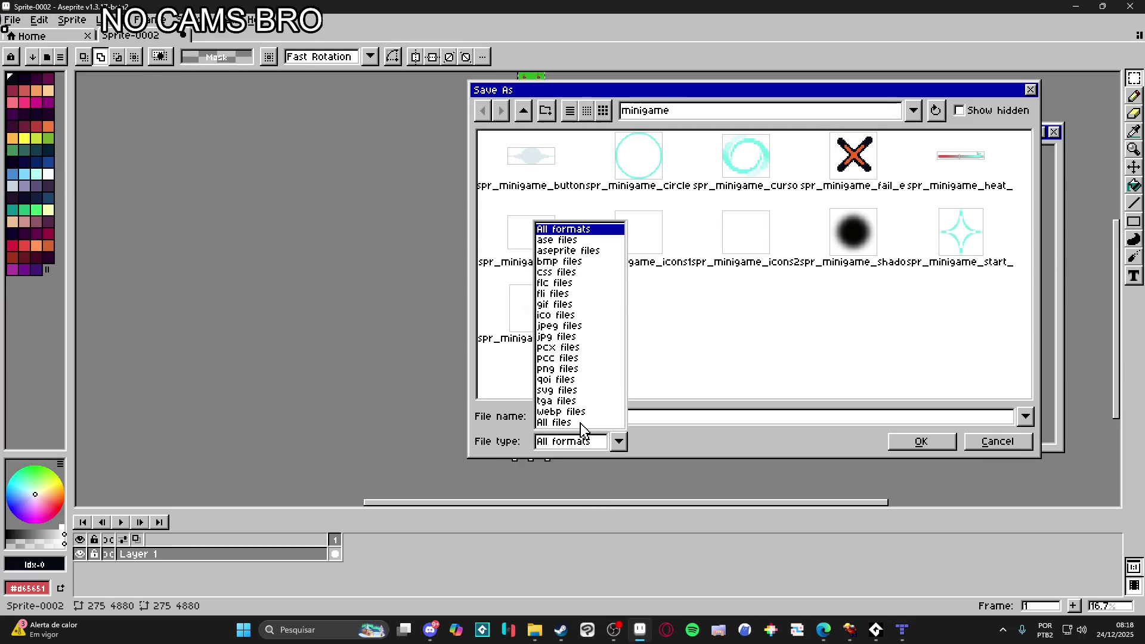
left_click(566, 369)
left_click(525, 112)
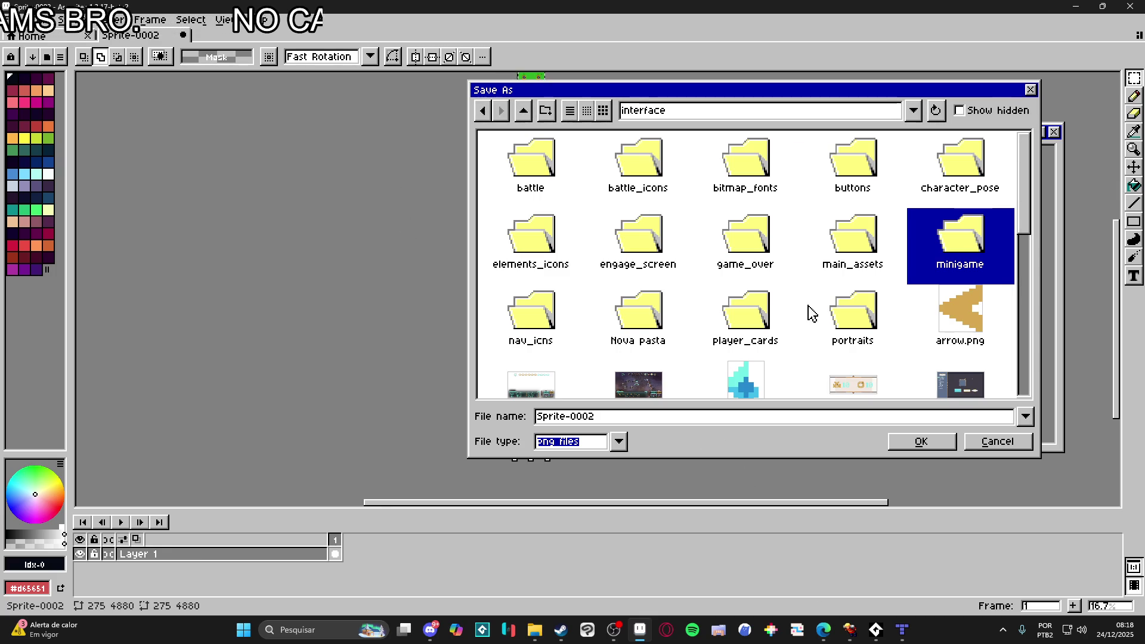
left_click(847, 629)
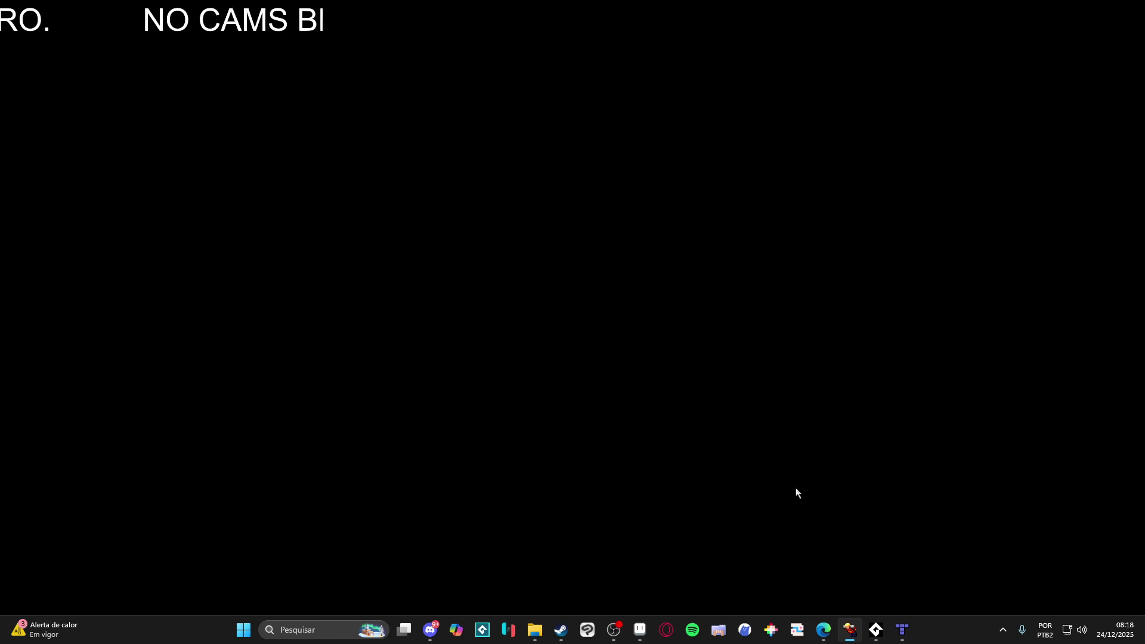
left_click(1076, 5)
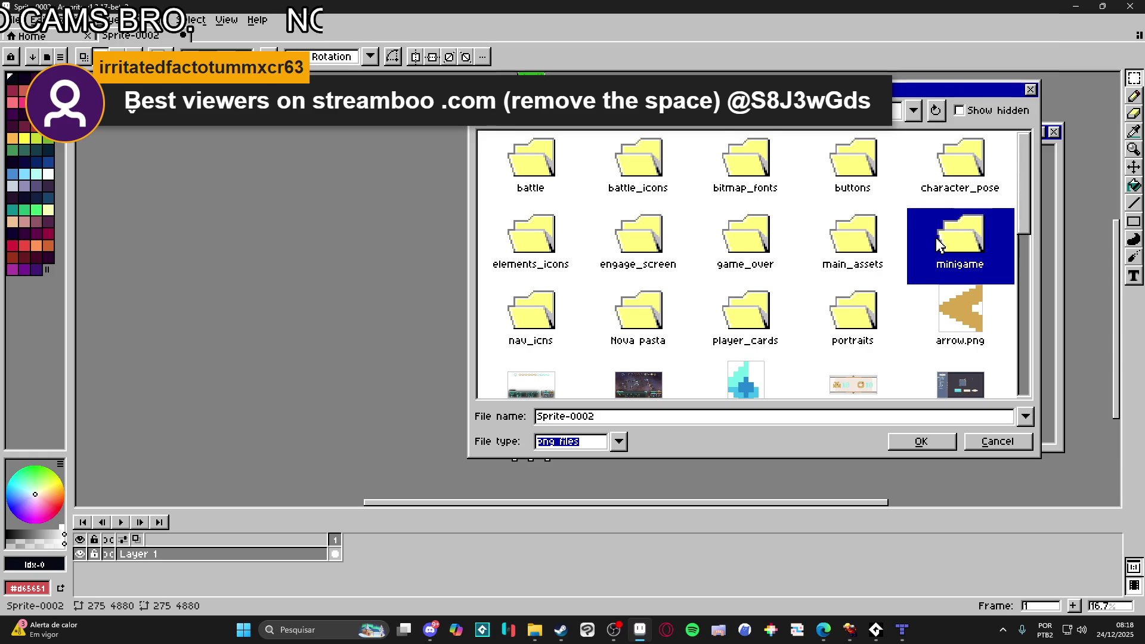
key("alt+Tab")
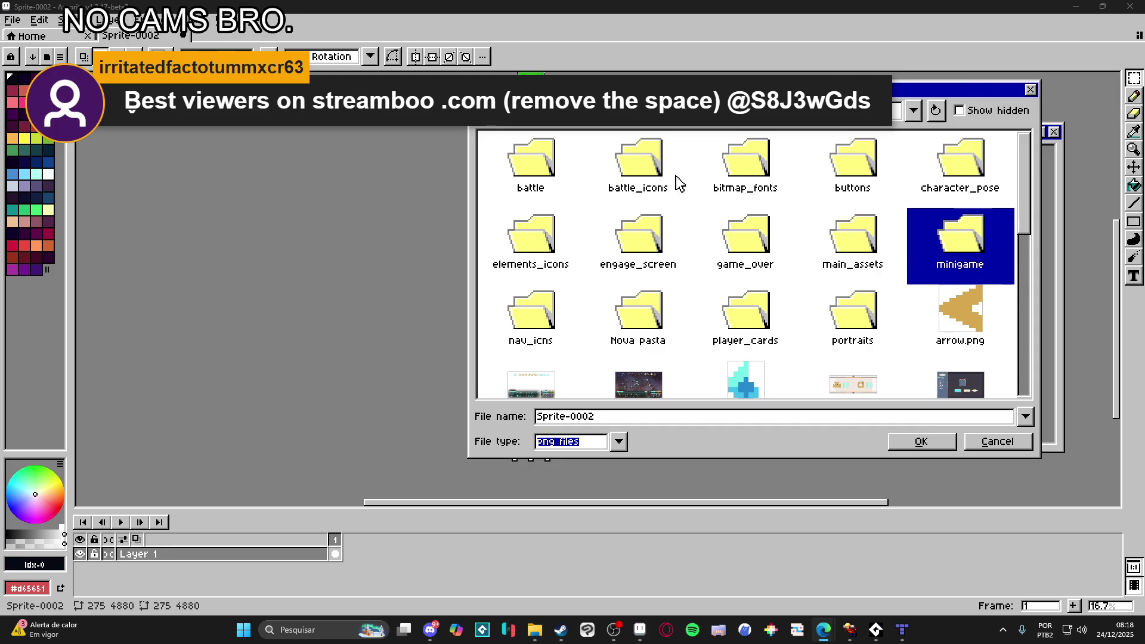
- Navigate into development/tiled and save the strip as spr_grasslands_ref.png
key("BackSpace")
key("BackSpace")
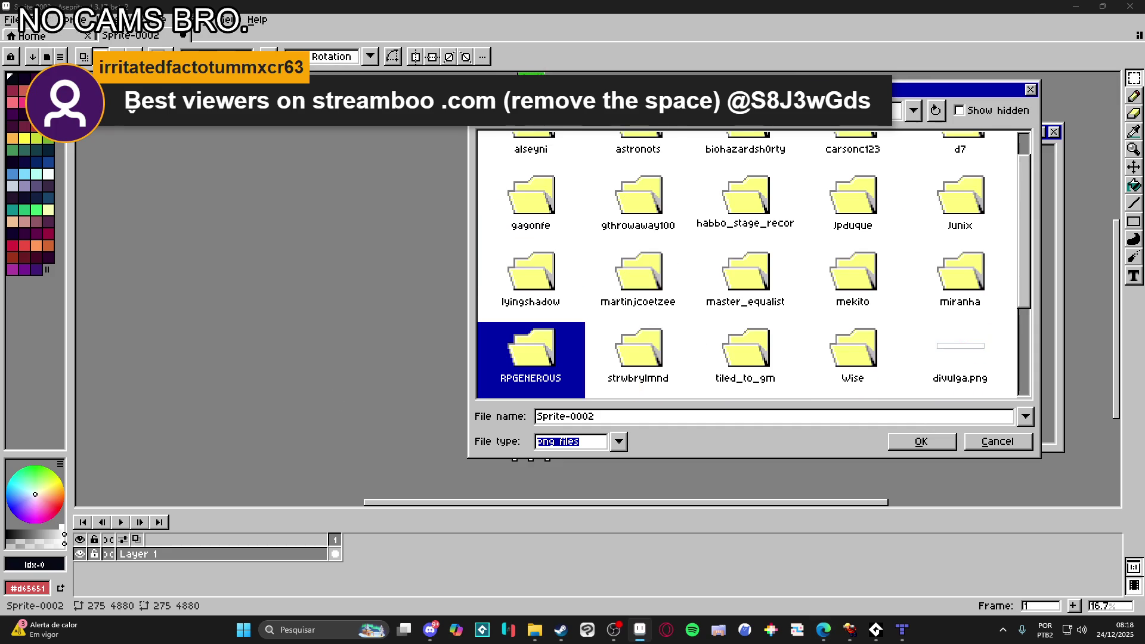
scroll(654, 322, "down", 1)
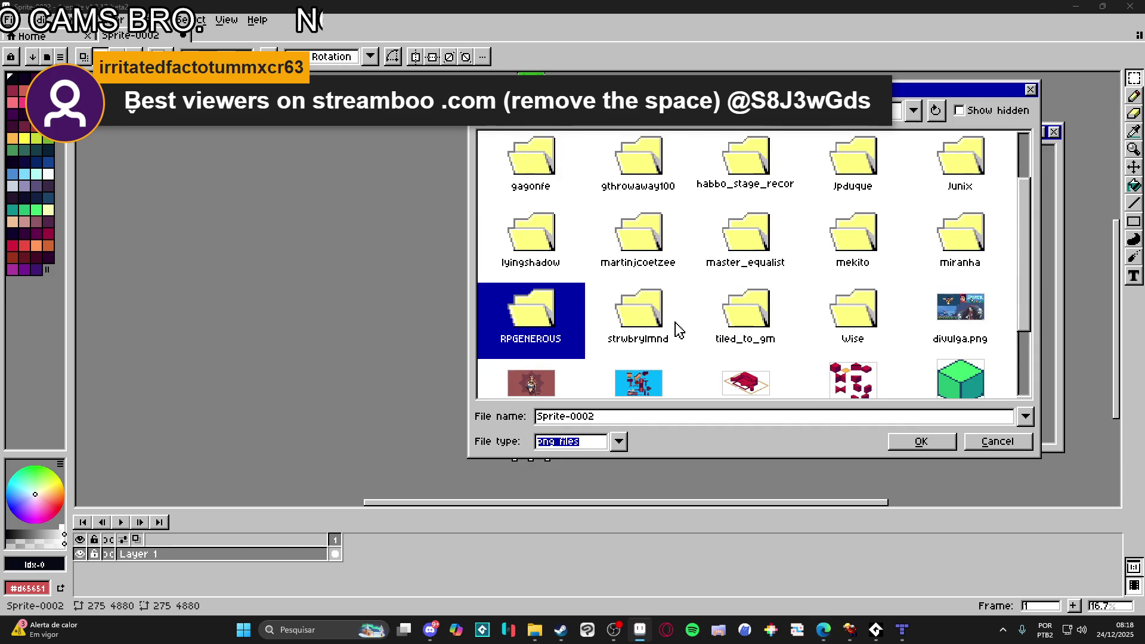
scroll(678, 330, "up", 2)
scroll(659, 243, "down", 2)
scroll(695, 212, "up", 2)
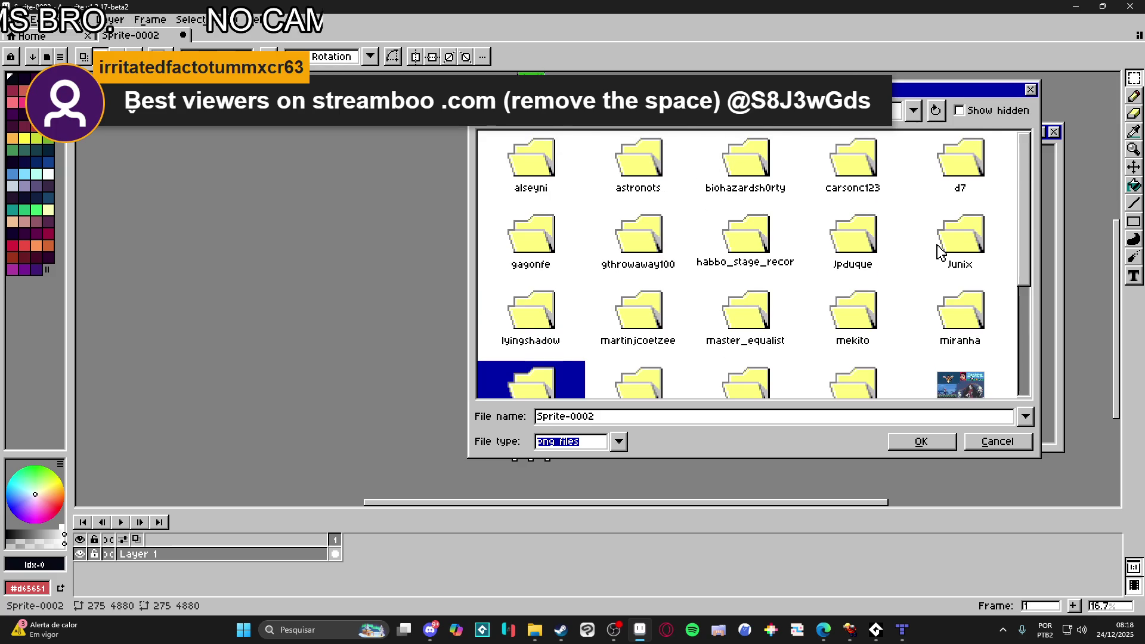
key("Return")
double_click(524, 158)
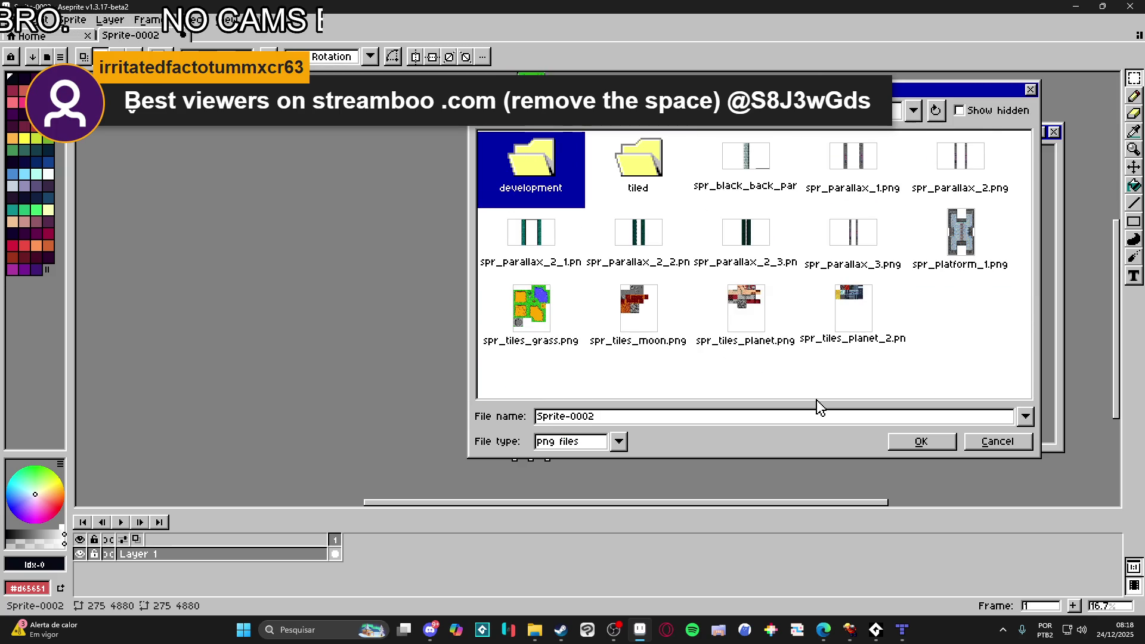
double_click(638, 179)
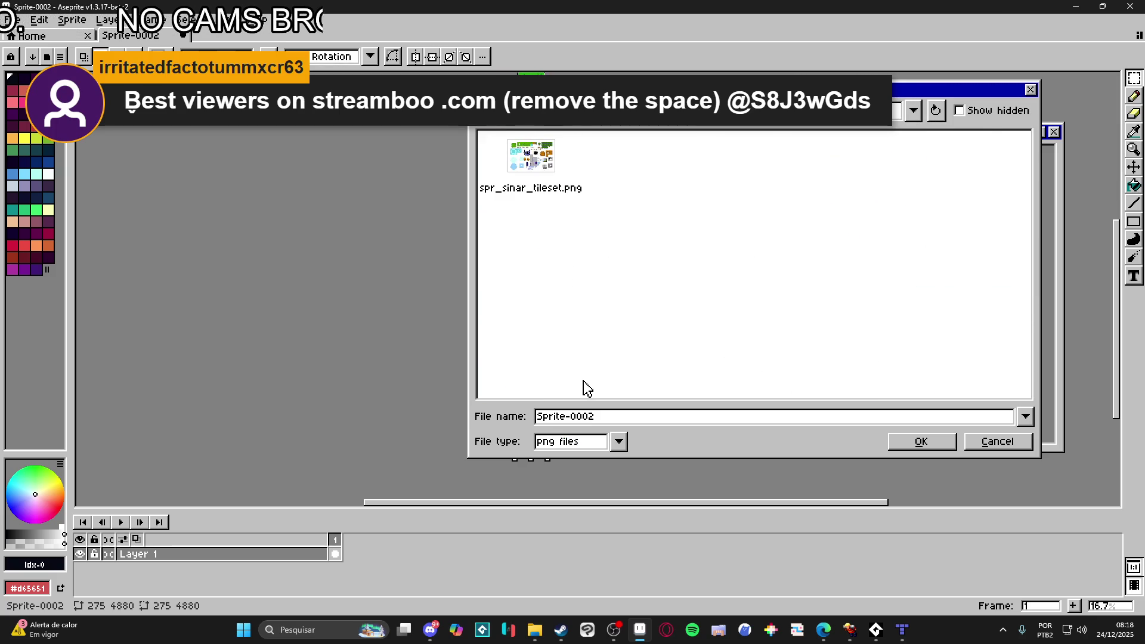
key("ctrl+a")
type("spr_g")
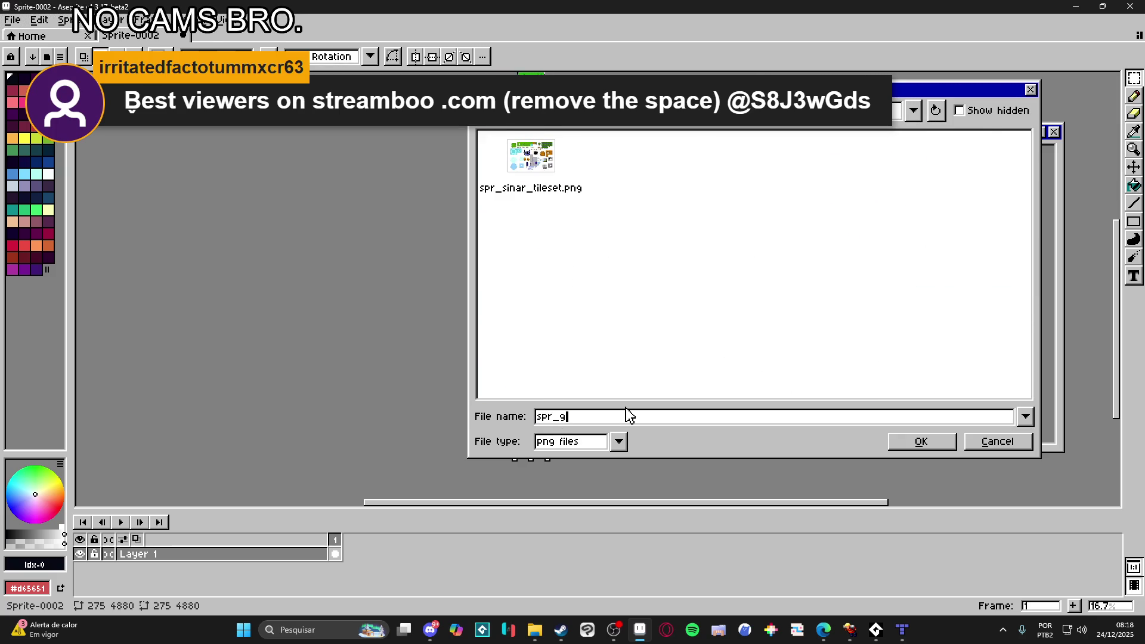
type("ef")
key("Return")
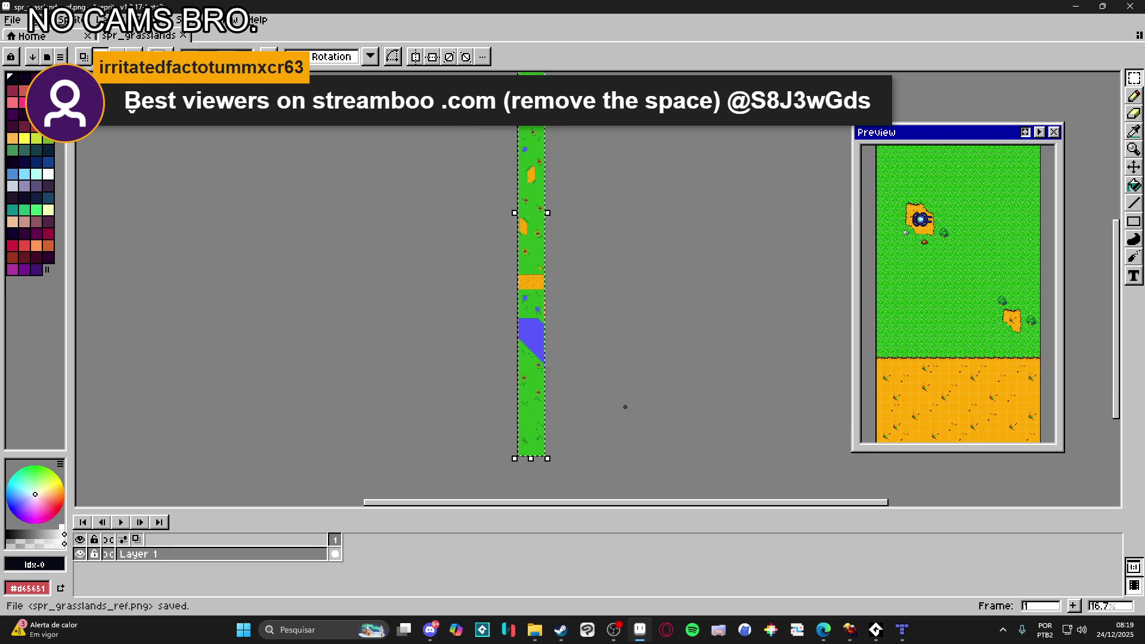
- Load spr_grasslands_ref.png into the ref layer and align it at offsets 8 and 0
left_click(904, 637)
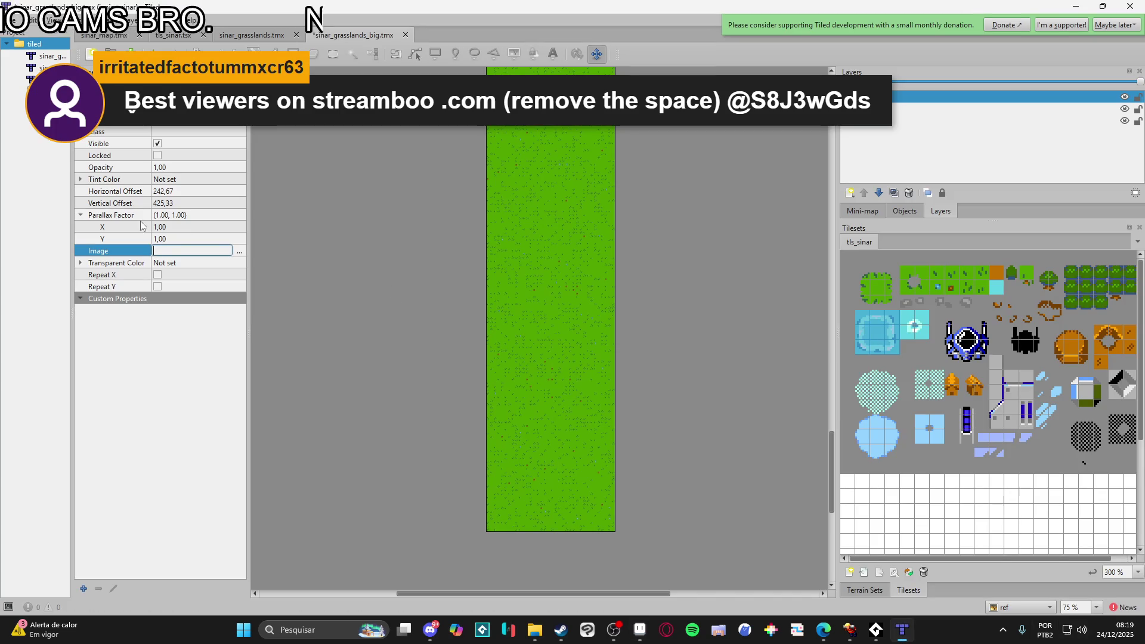
left_click(239, 251)
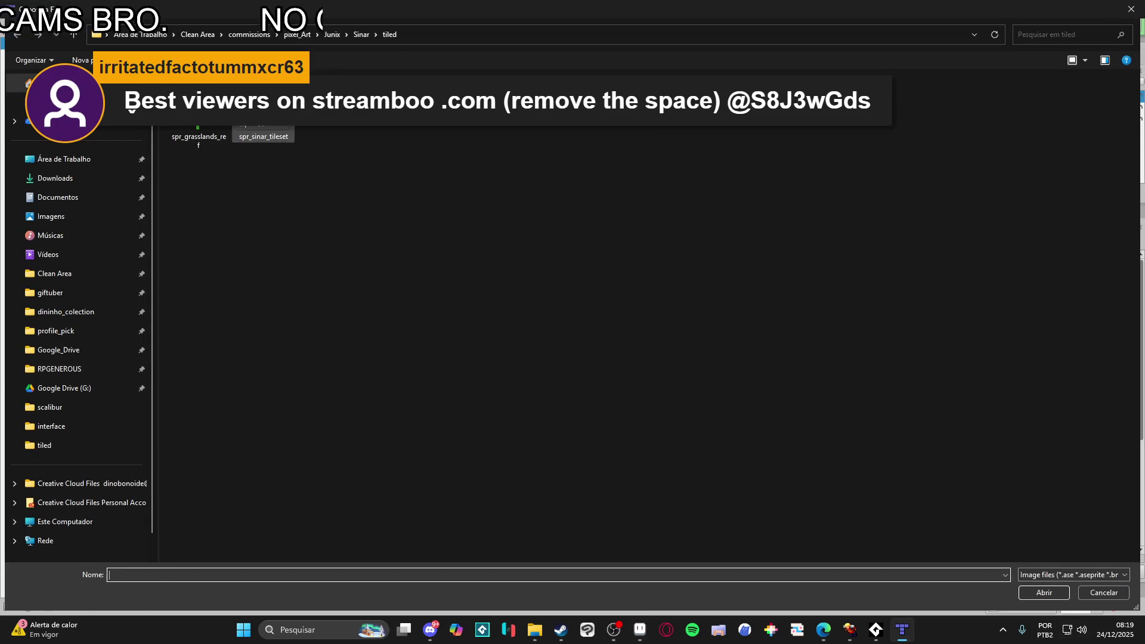
double_click(205, 141)
mouse_move(695, 227)
left_mouse_down()
mouse_move(616, 295)
mouse_move(596, 381)
left_mouse_up()
scroll(572, 489, "up", 3)
mouse_move(572, 489)
left_mouse_down()
mouse_move(695, 306)
mouse_move(587, 299)
mouse_move(588, 341)
left_mouse_up()
scroll(506, 356, "up", 3)
left_click_drag(505, 357, 563, 386)
- Zoom and pan across the whole map to check the reference strip's alignment
scroll(418, 420, "up", 2)
scroll(422, 417, "down", 2)
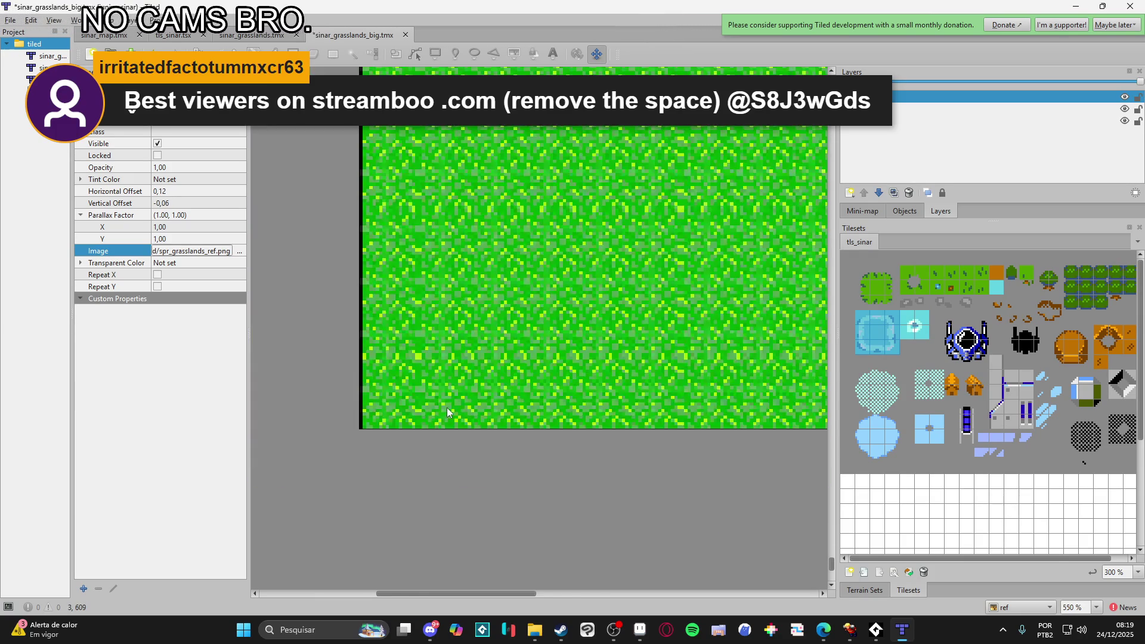
scroll(434, 419, "up", 1)
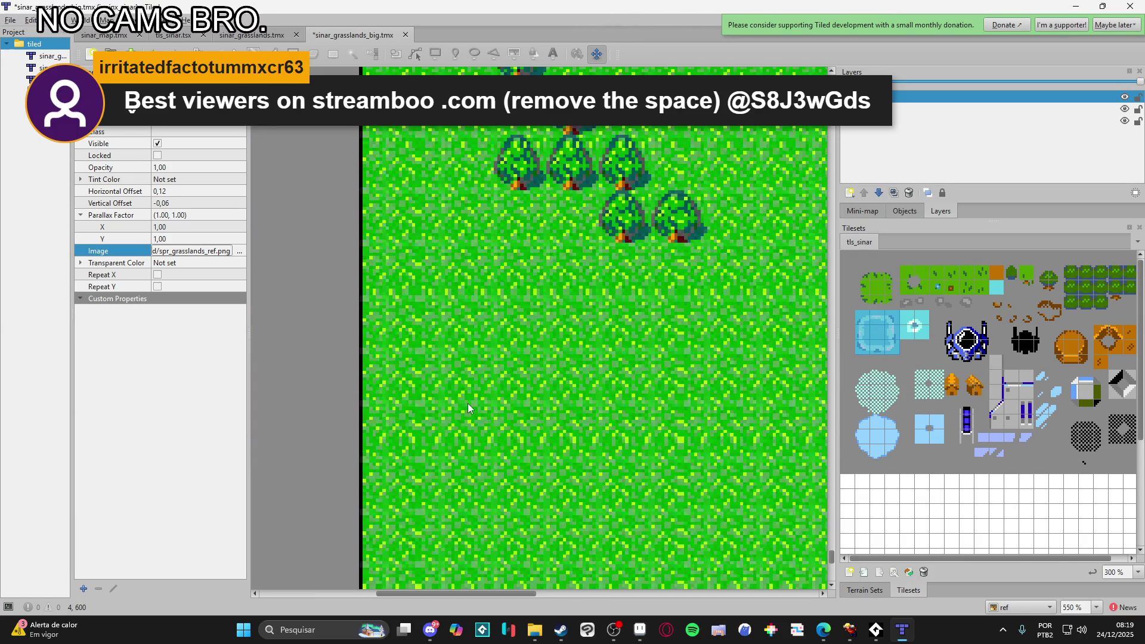
scroll(468, 403, "down", 4)
mouse_move(521, 387)
left_mouse_down()
mouse_move(544, 478)
mouse_move(582, 279)
mouse_move(605, 430)
left_mouse_up()
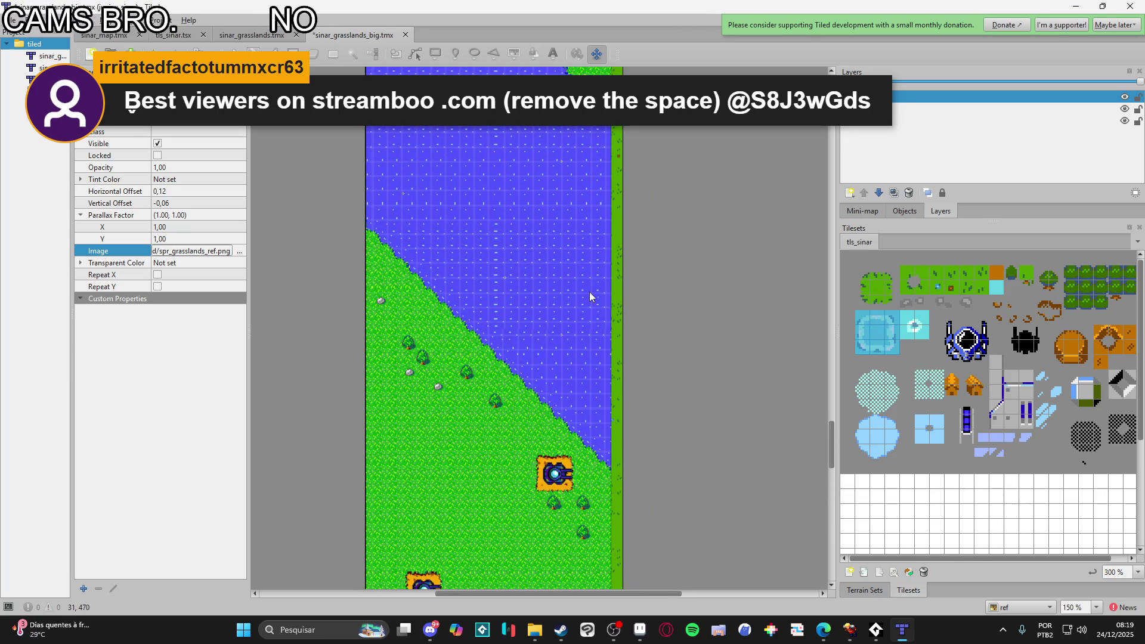
scroll(590, 294, "down", 2)
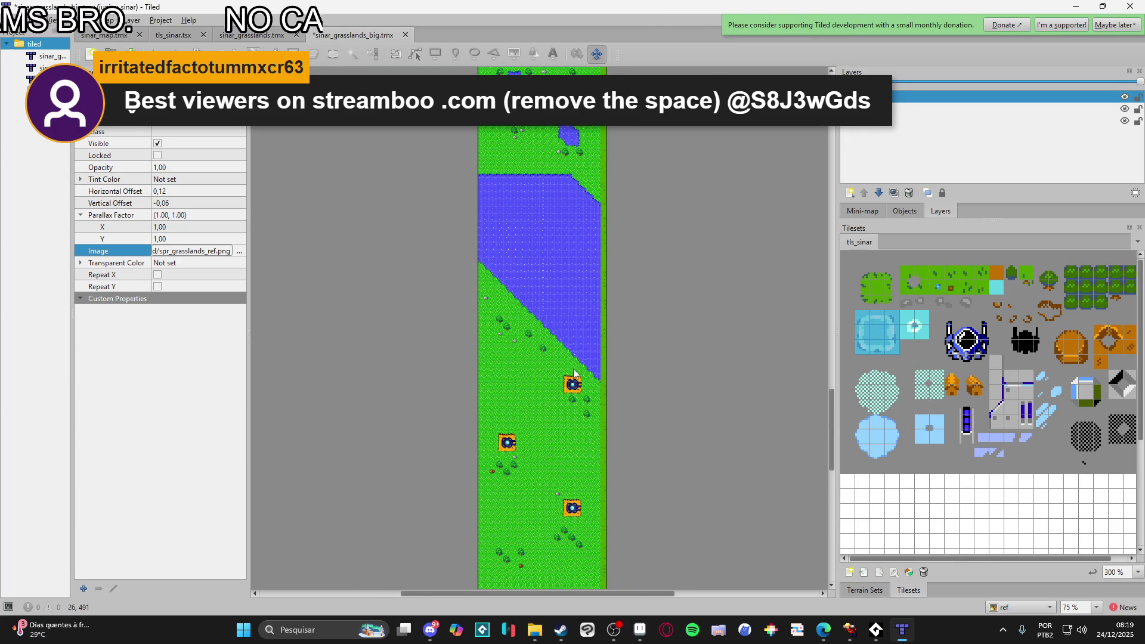
scroll(574, 371, "up", 3)
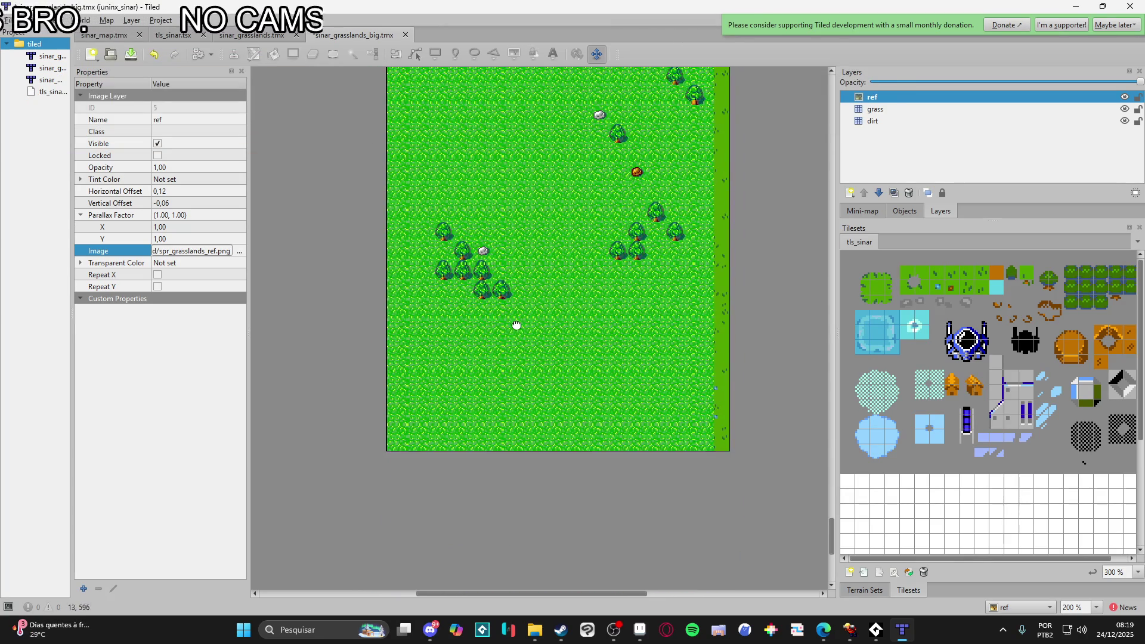
scroll(456, 453, "up", 2)
scroll(466, 440, "down", 3)
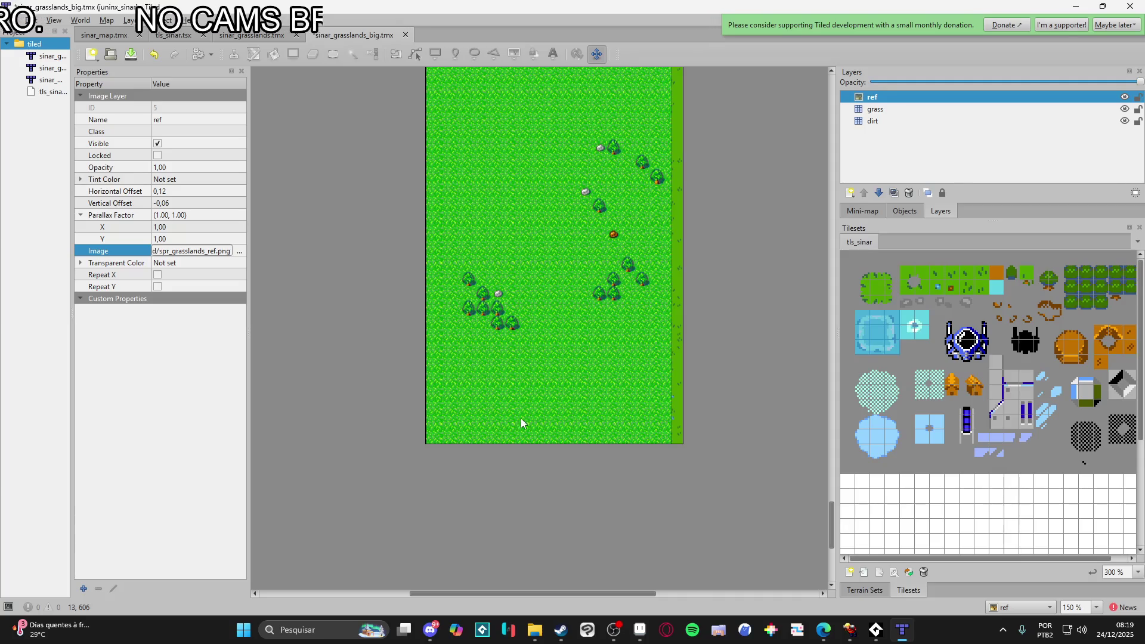
scroll(541, 349, "up", 6)
scroll(573, 461, "down", 6)
scroll(583, 532, "up", 2)
left_click_drag(455, 451, 549, 400)
scroll(549, 404, "down", 7)
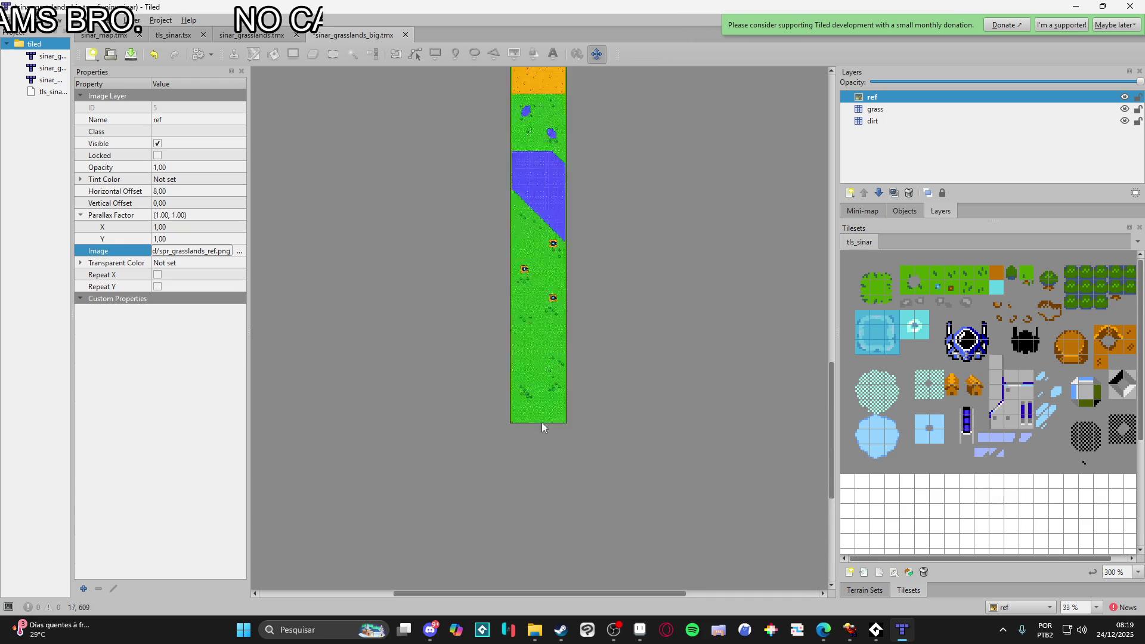
- Drop the ref image layer's opacity to 0.14 so the grass tiles show through
scroll(596, 346, "up", 3)
scroll(546, 311, "up", 2)
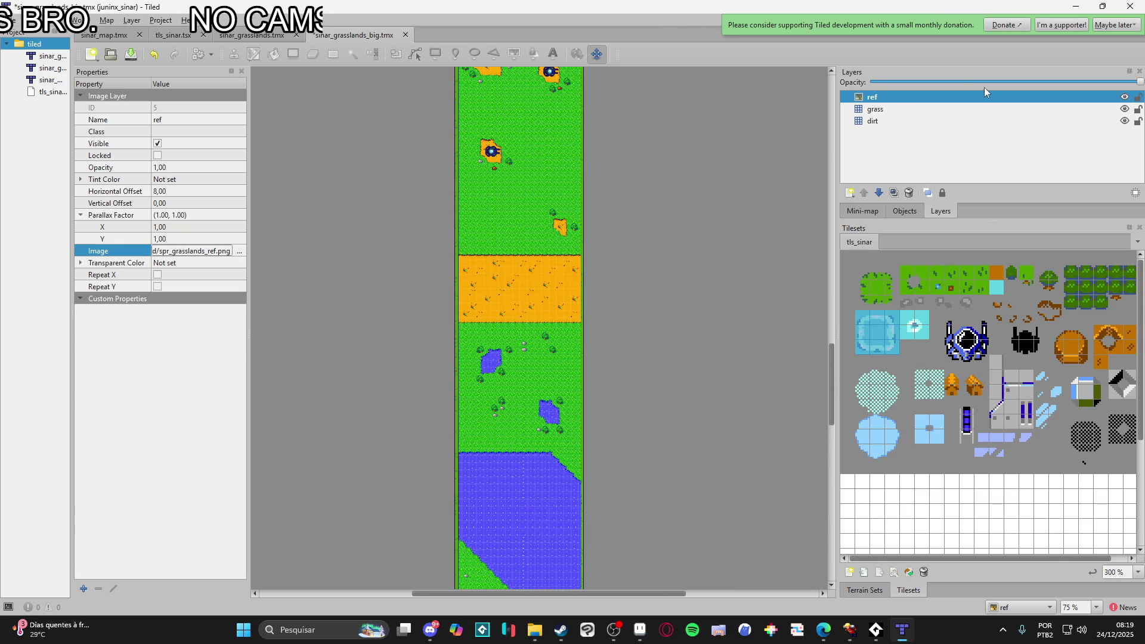
left_click(907, 82)
left_click(866, 83)
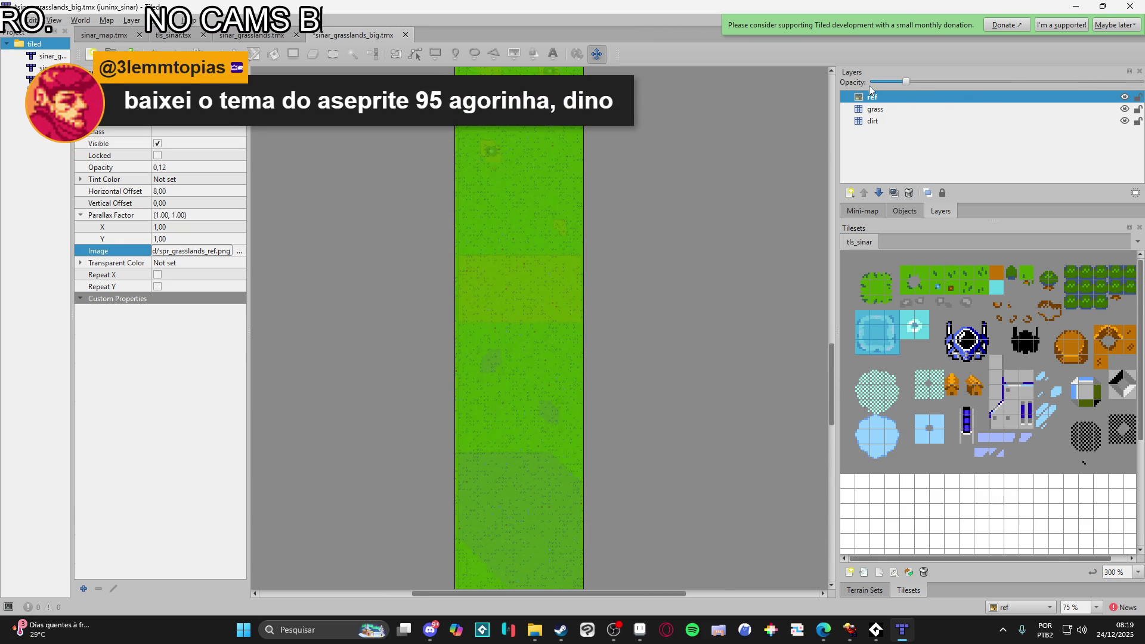
mouse_move(908, 83)
left_mouse_down()
mouse_move(973, 101)
mouse_move(907, 110)
left_mouse_up()
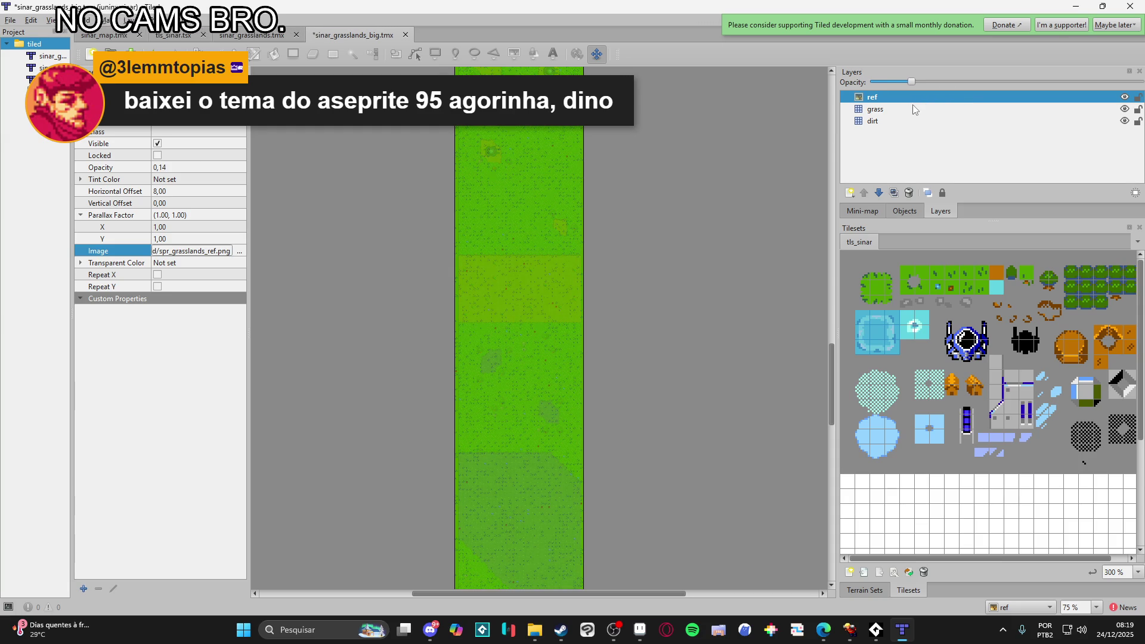
scroll(577, 159, "down", 5)
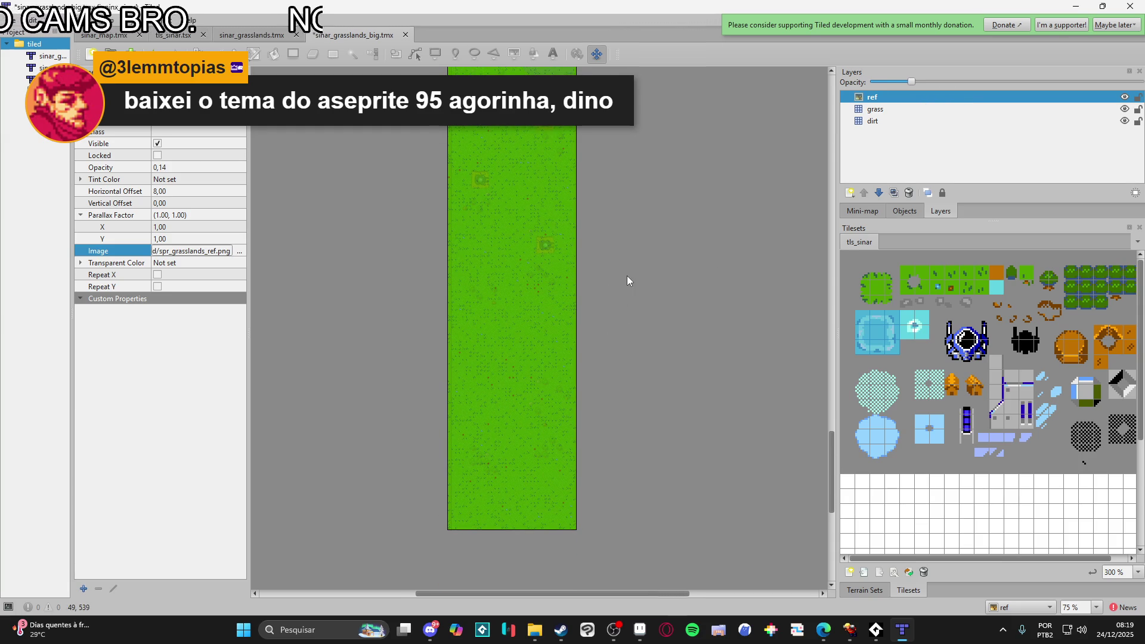
scroll(565, 281, "up", 3, "ctrl")
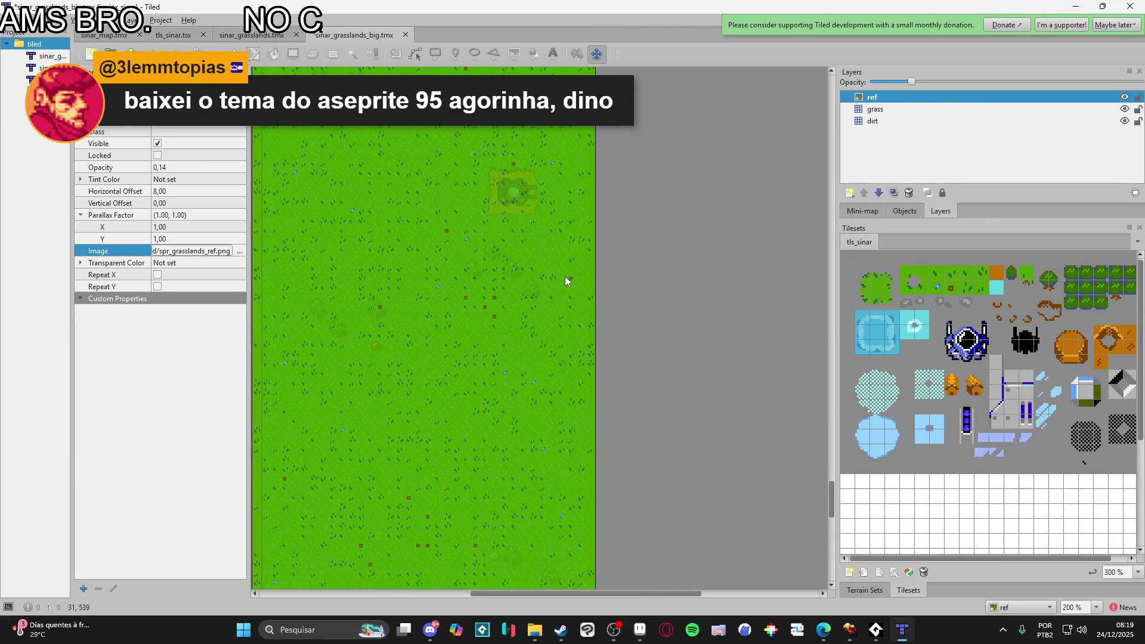
left_click_drag(544, 268, 612, 344)
left_click(883, 109)
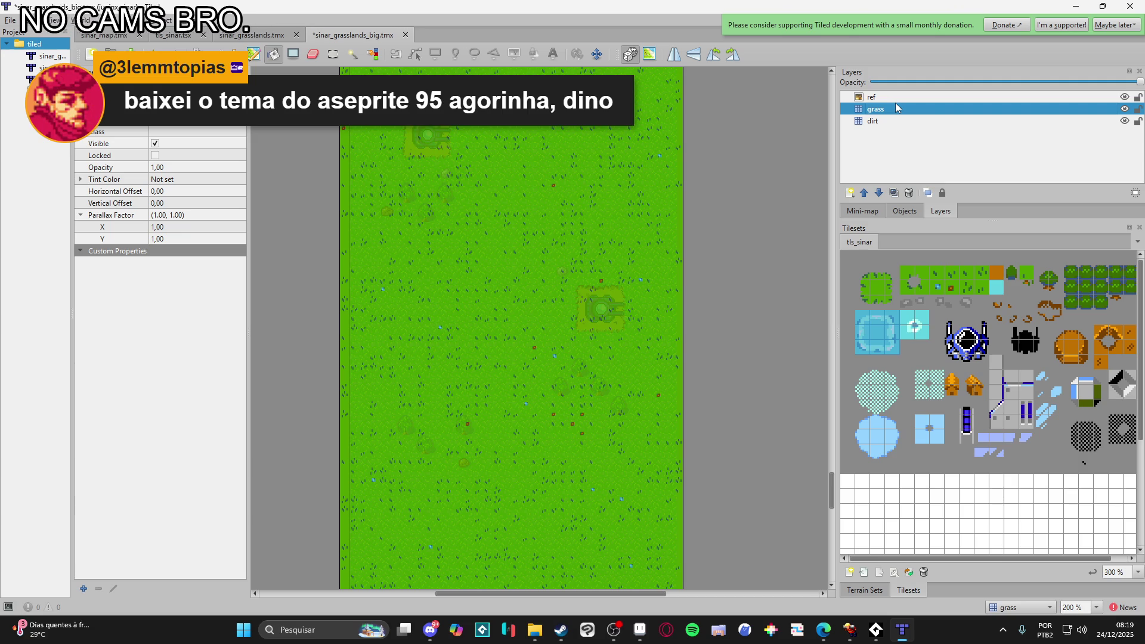
- Switch between the dirt and grass layers and enable terrain painting
key("ctrl+h")
key("ctrl+h")
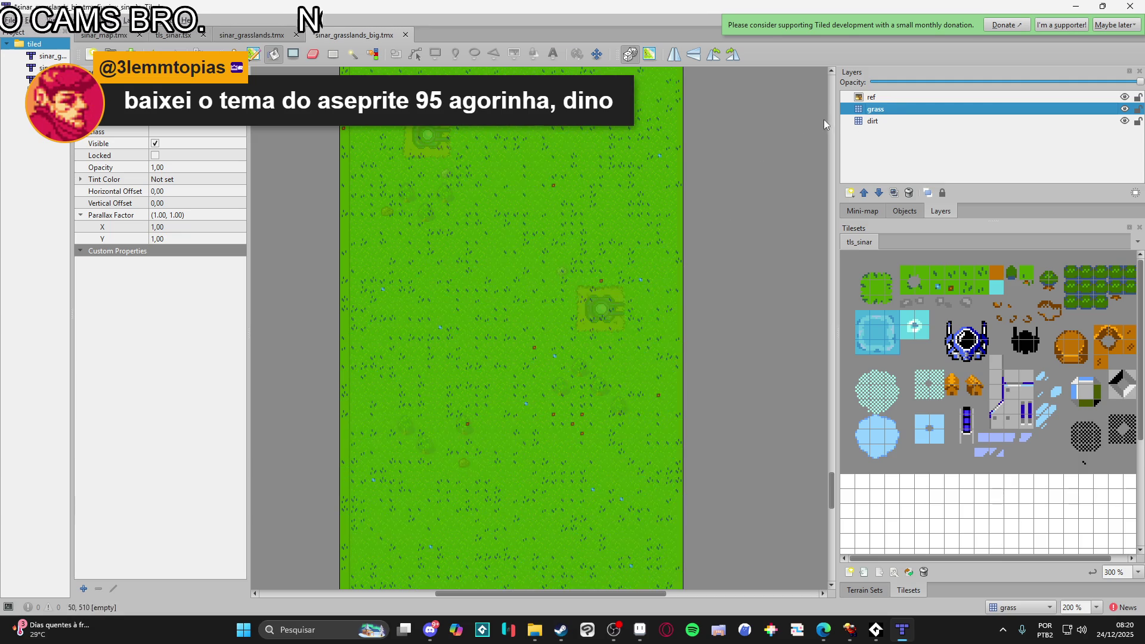
left_click(879, 121)
left_click(875, 109)
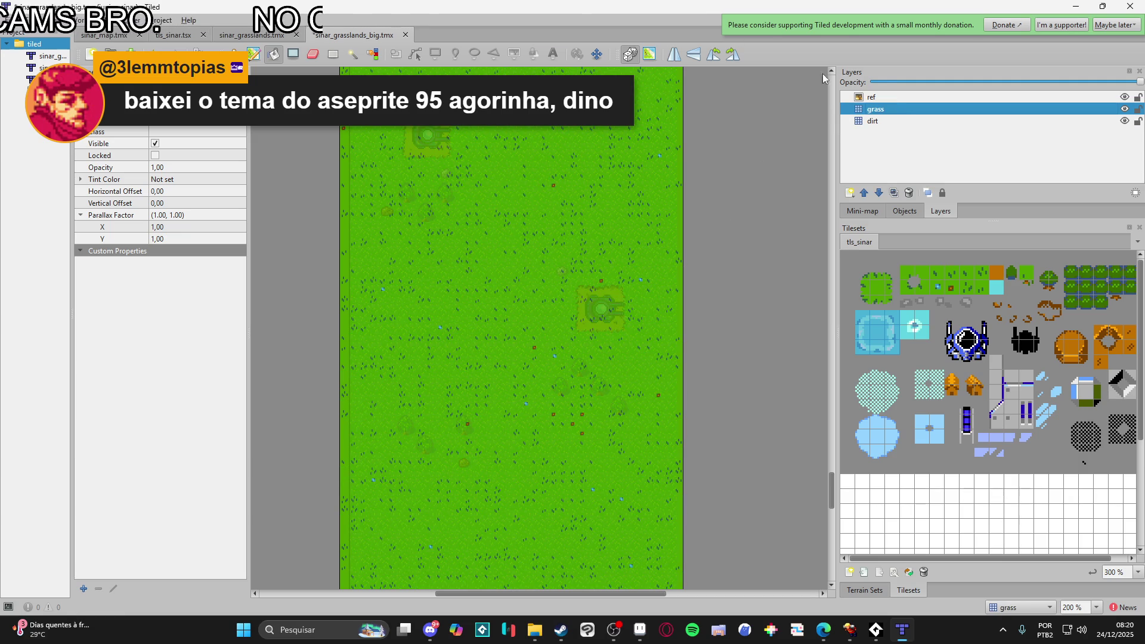
left_click(251, 57)
left_click(886, 125)
left_click(883, 108)
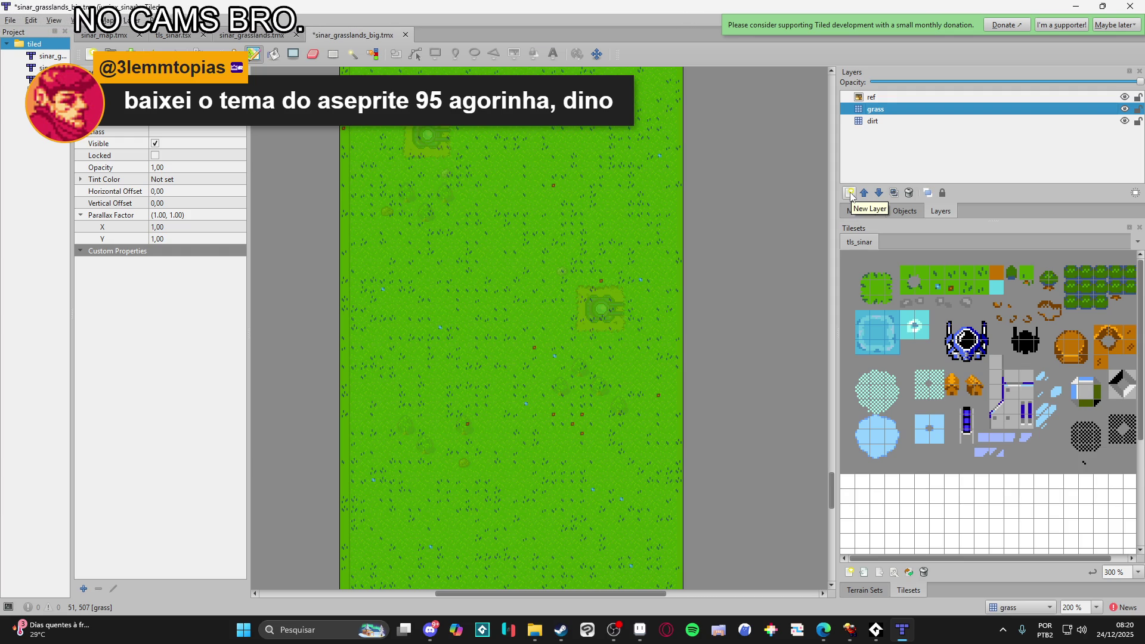
scroll(701, 375, "down", 3)
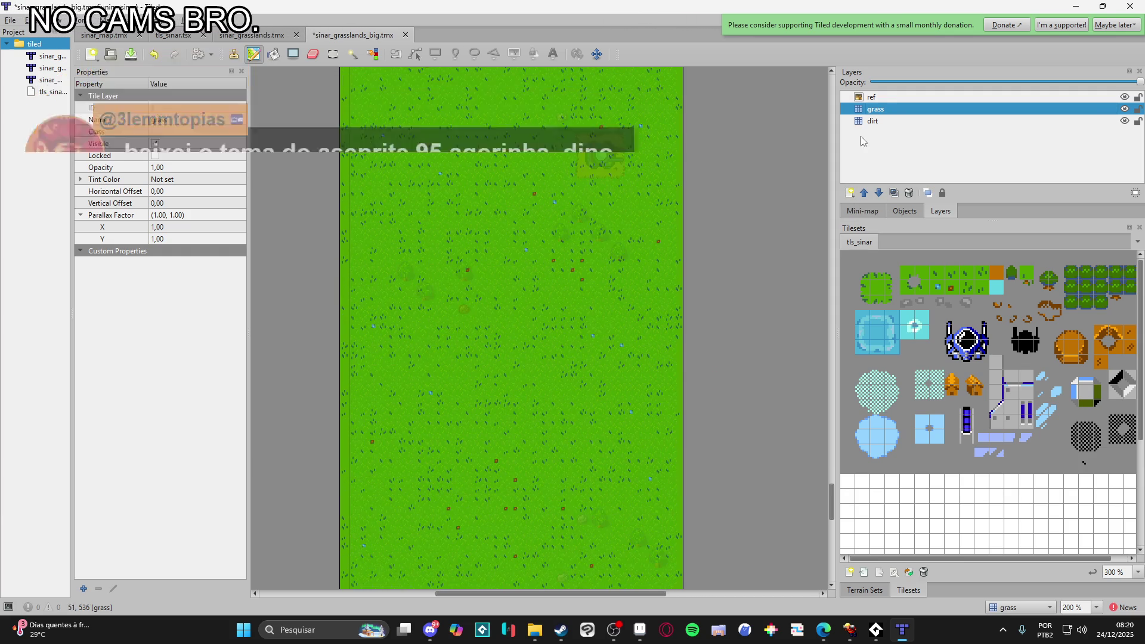
- Add a tile layer named structures_placeholders above the grass layer
left_click(850, 195)
left_click(861, 208)
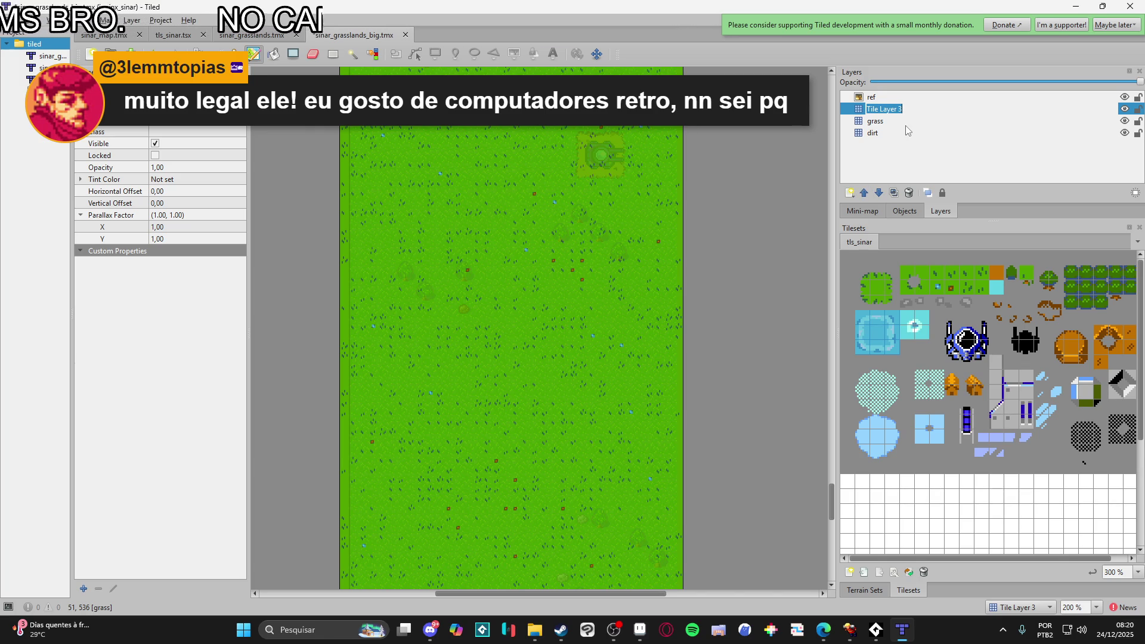
type("structures")
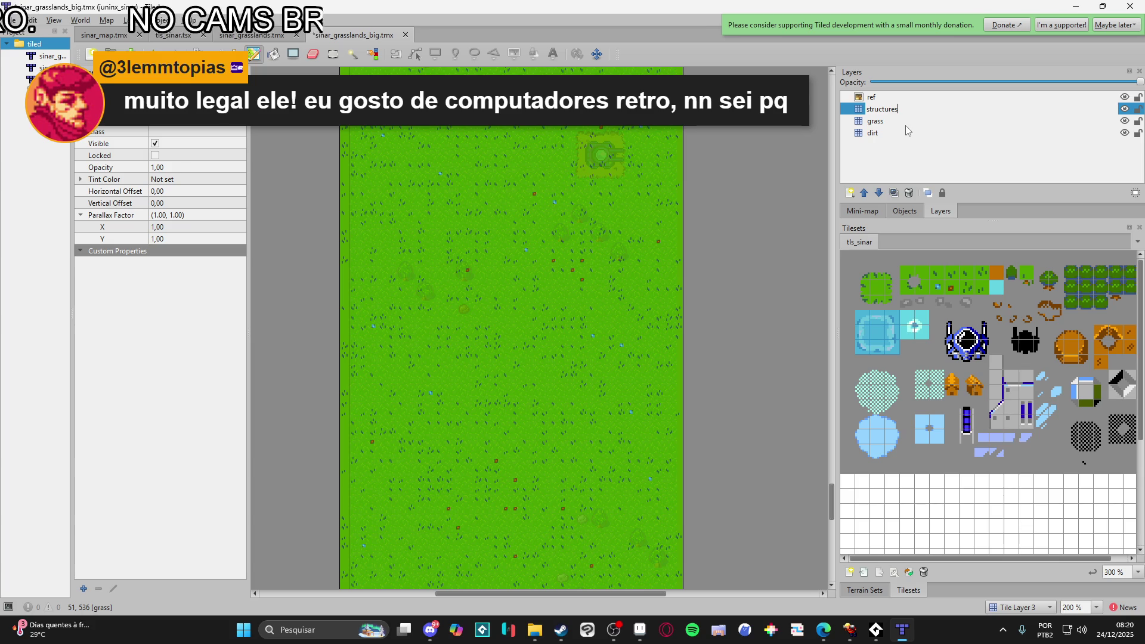
type("ers")
key("Return")
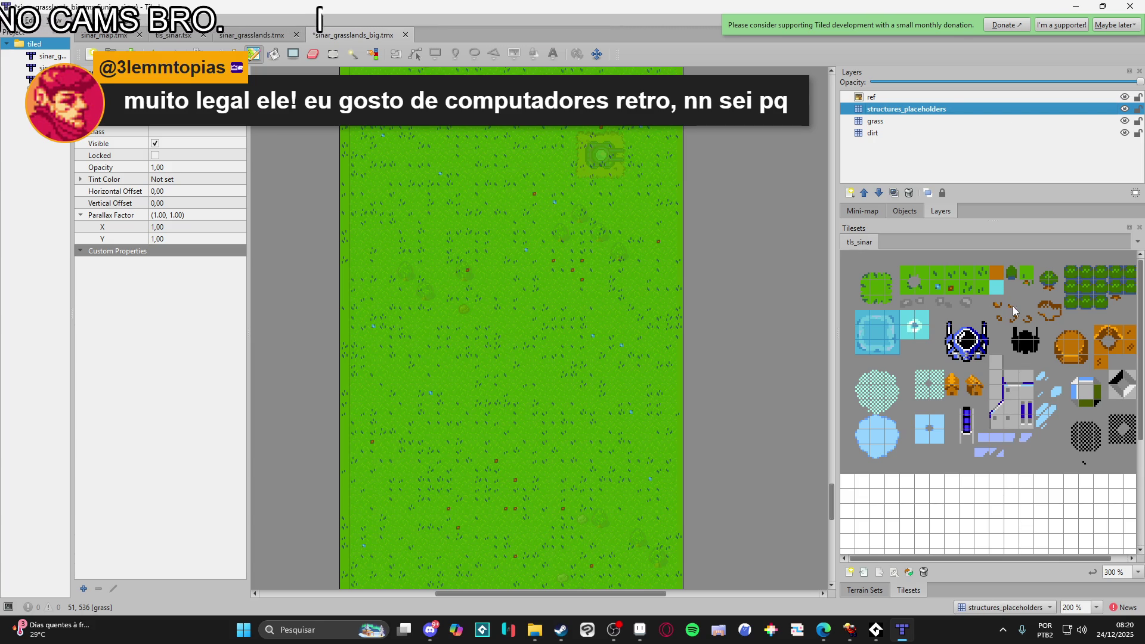
mouse_move(1024, 302)
left_mouse_down()
mouse_move(960, 314)
mouse_move(925, 353)
left_mouse_up()
key("alt+Tab")
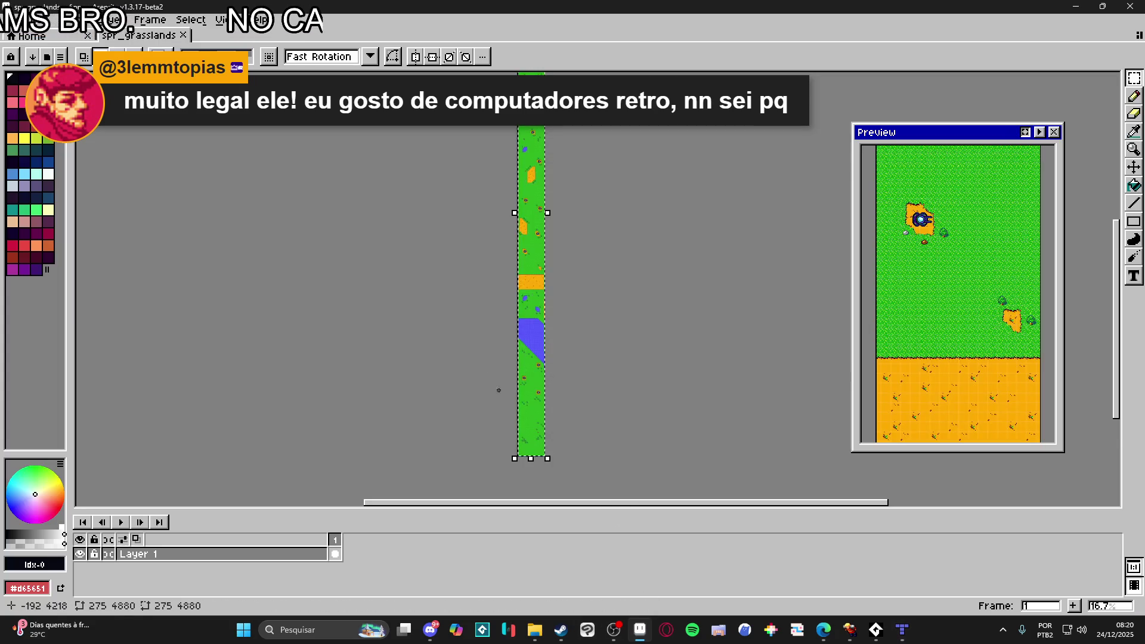
- Browse pixel_Art > Junix > Sinar > tiled in File Explorer and open spr_sinar_tileset in Aseprite
left_click(534, 630)
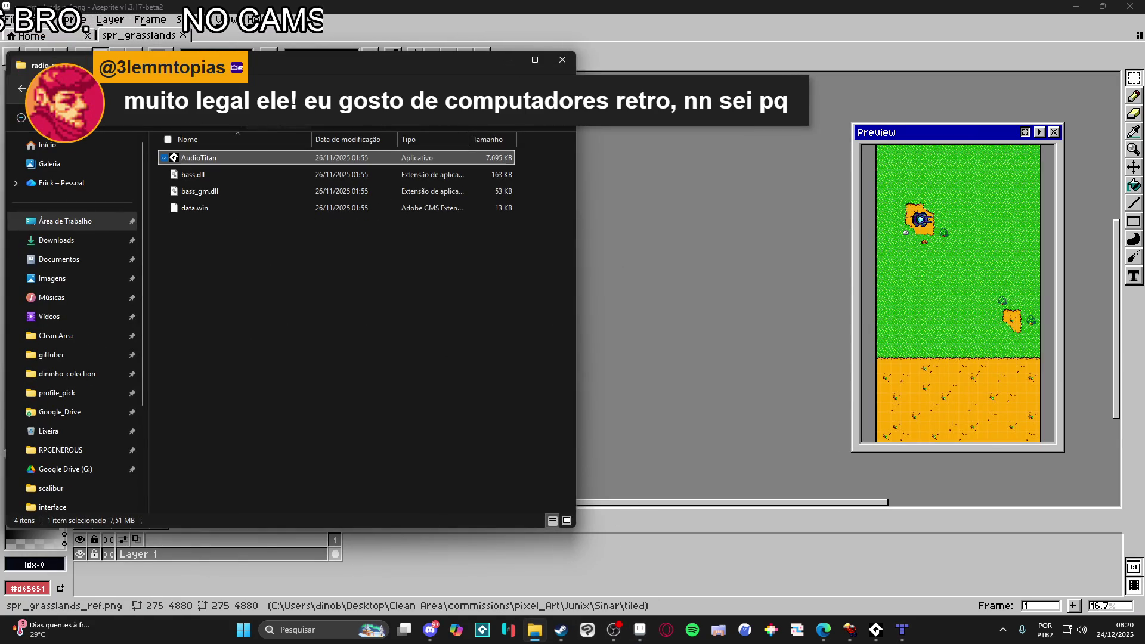
left_click(61, 450)
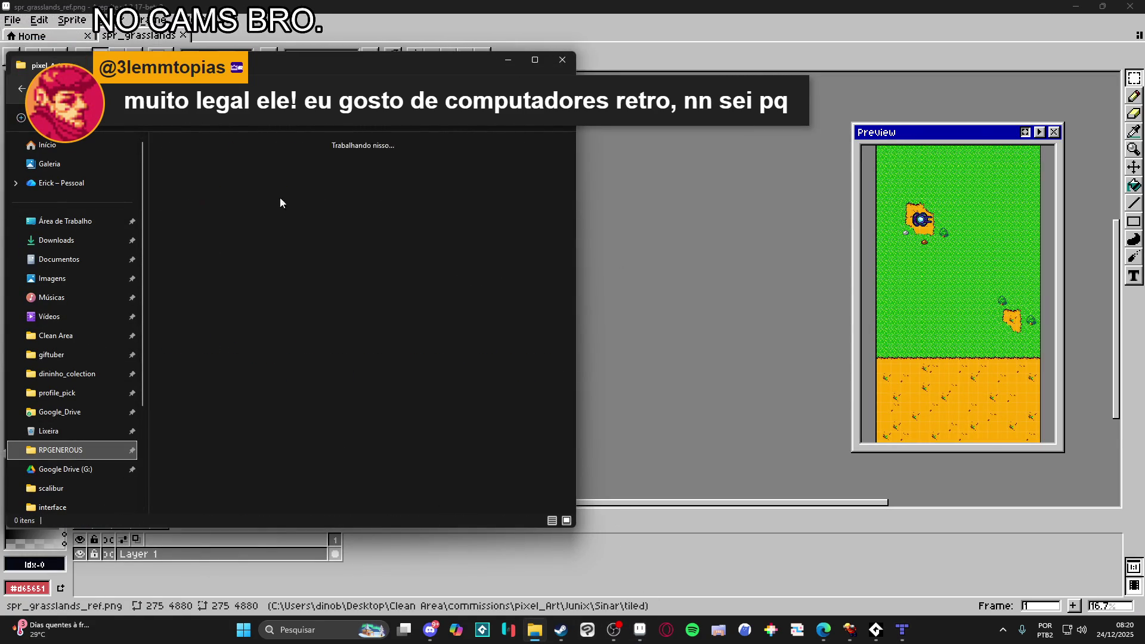
left_click(255, 221)
key("j")
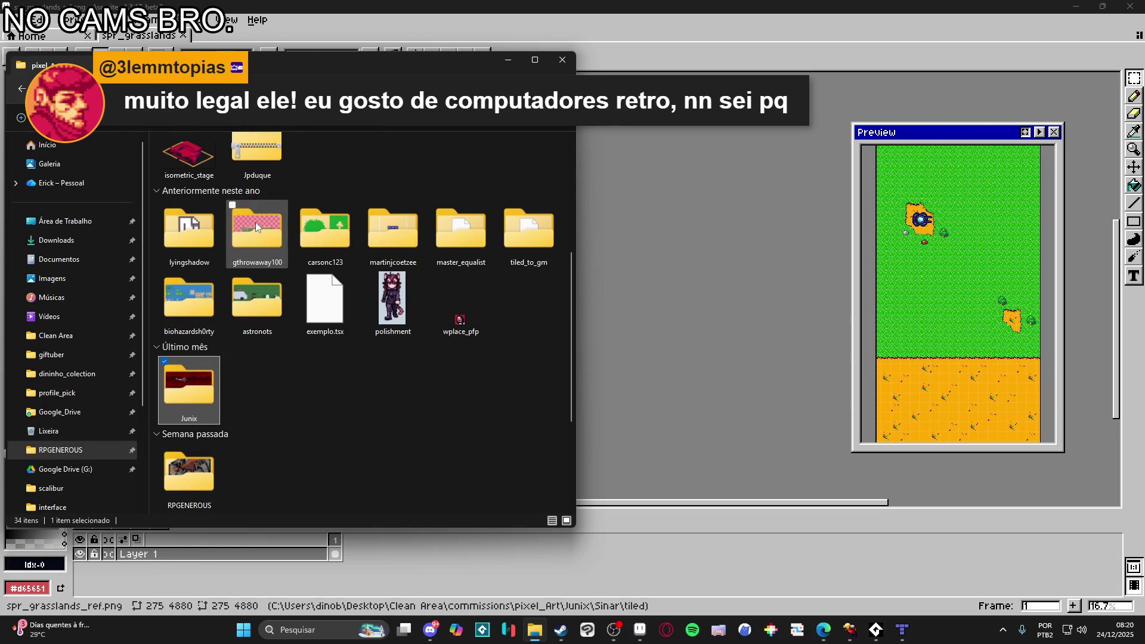
double_click(368, 67)
key("Return")
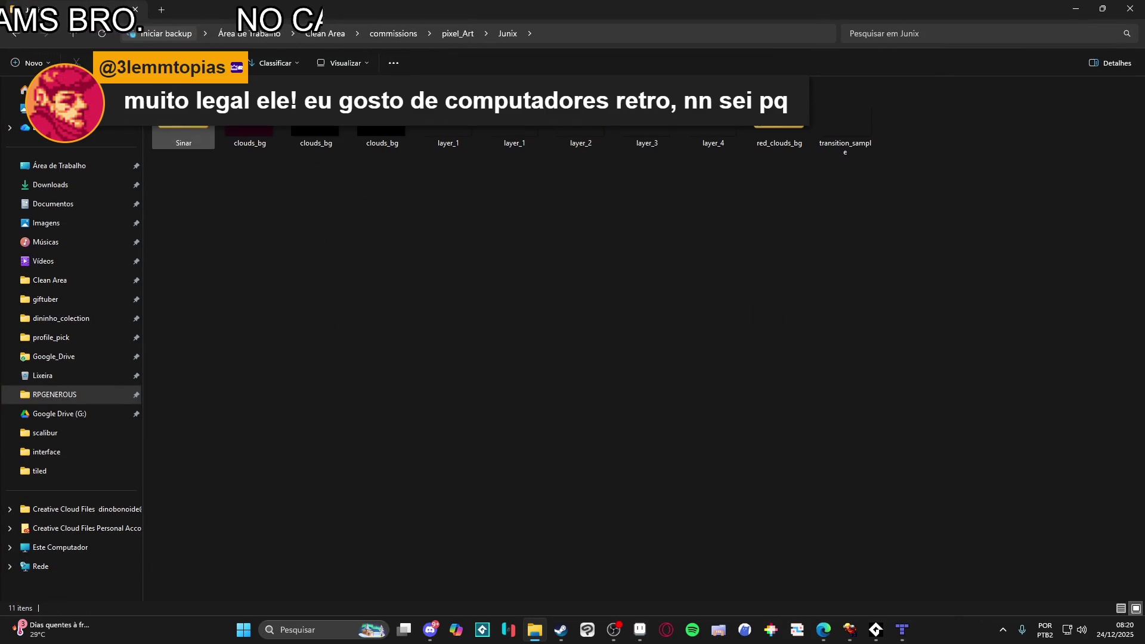
key("Return")
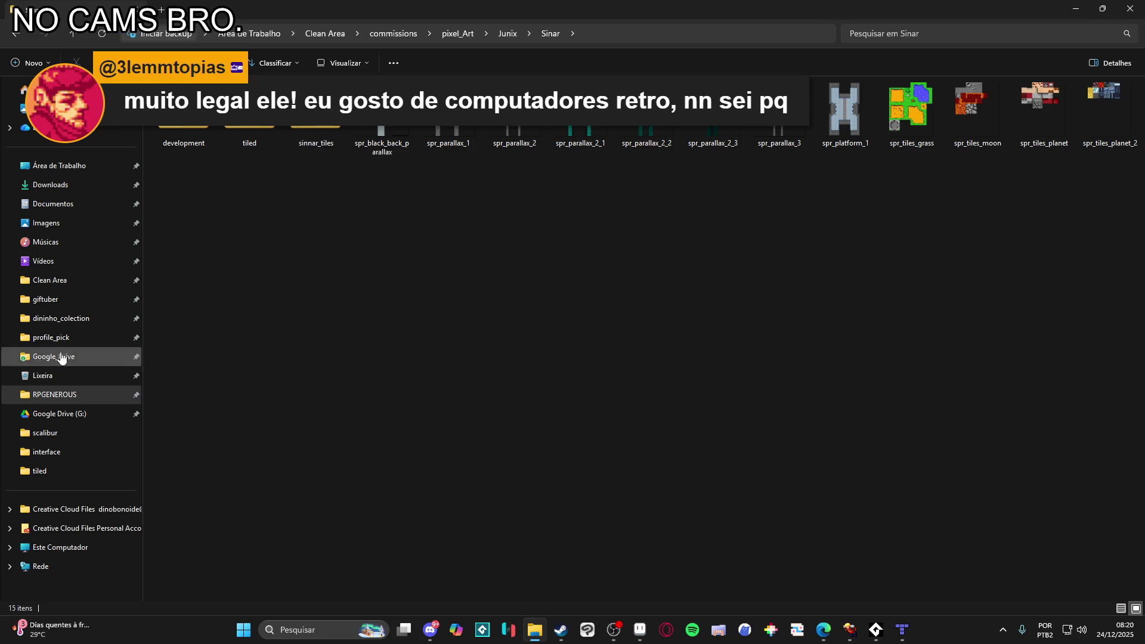
double_click(249, 137)
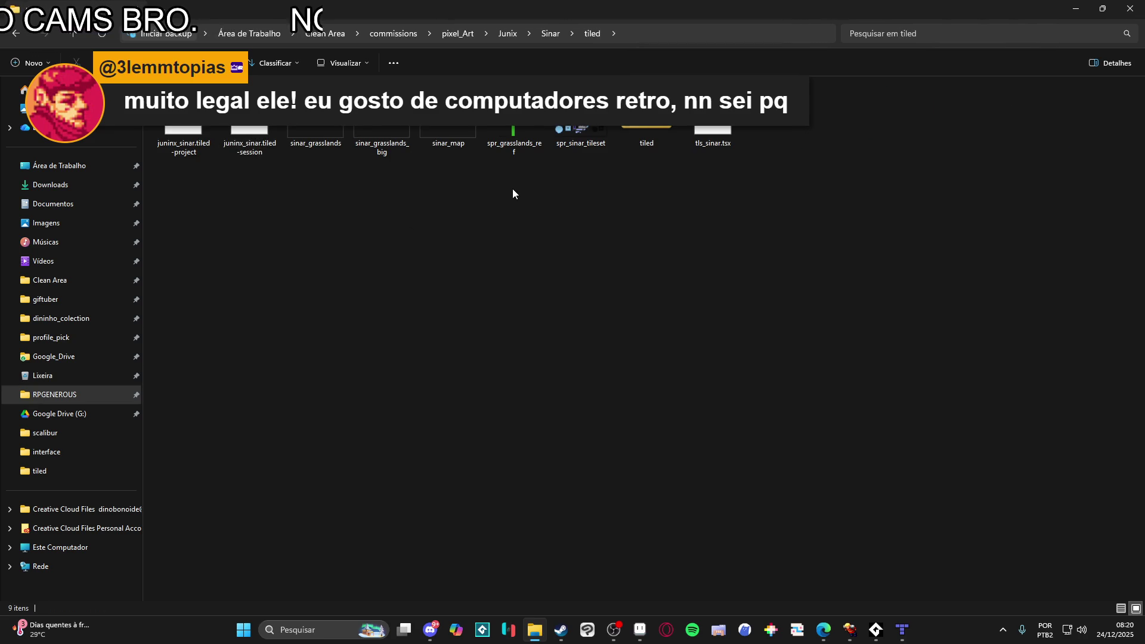
double_click(514, 140)
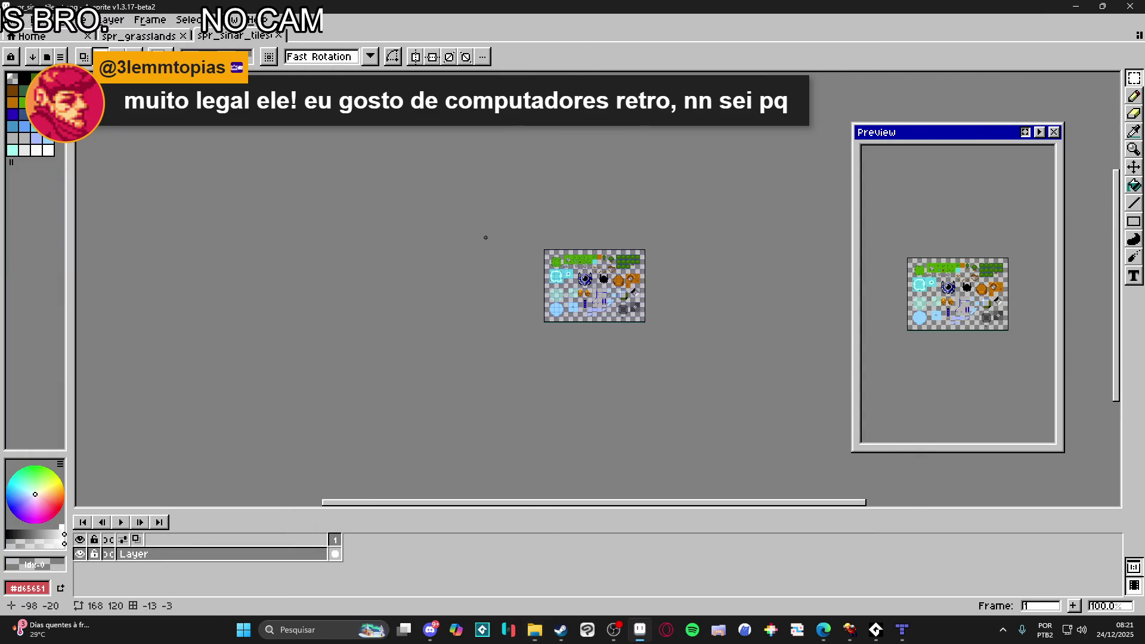
- Select an empty tile in the tileset sheet
scroll(465, 375, "up", 5)
scroll(465, 377, "up", 3)
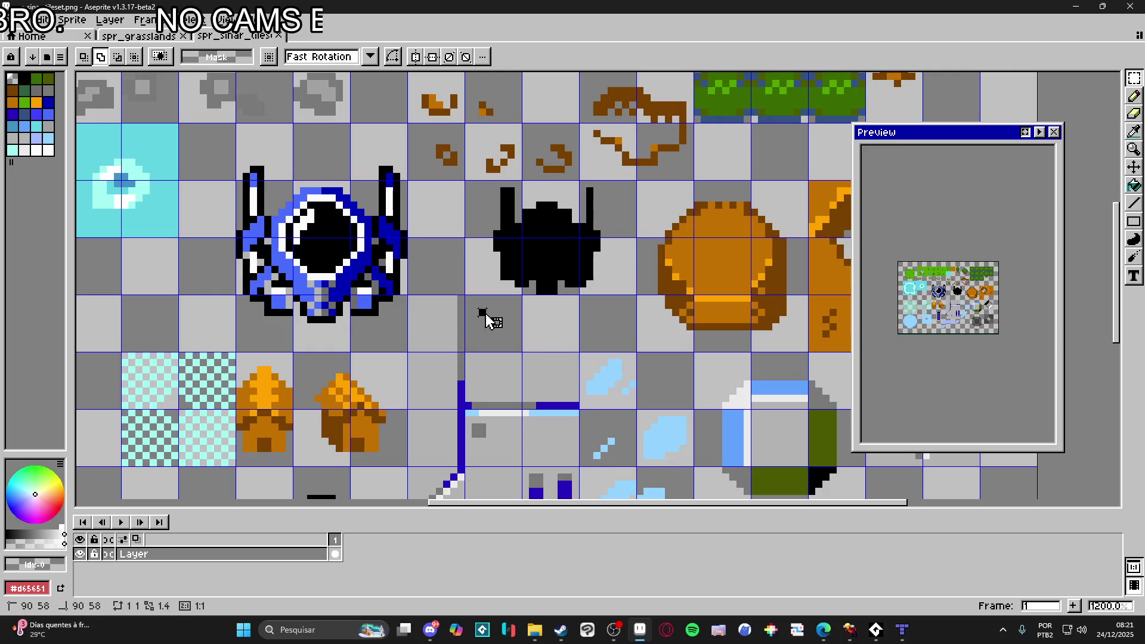
scroll(495, 322, "left", 2)
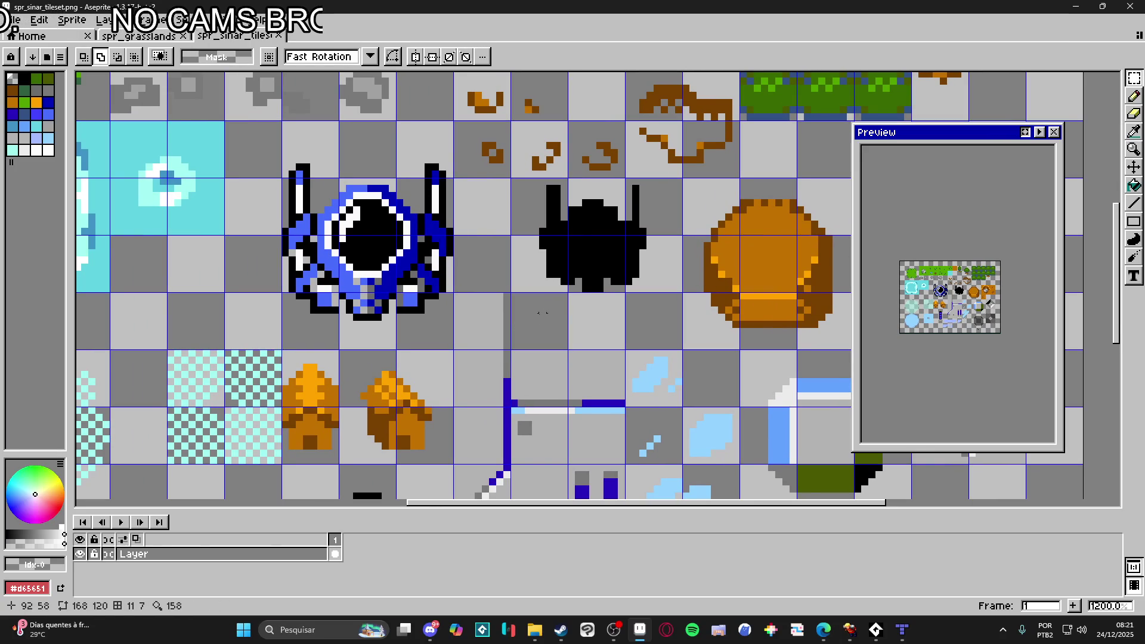
left_click_drag(507, 310, 568, 349)
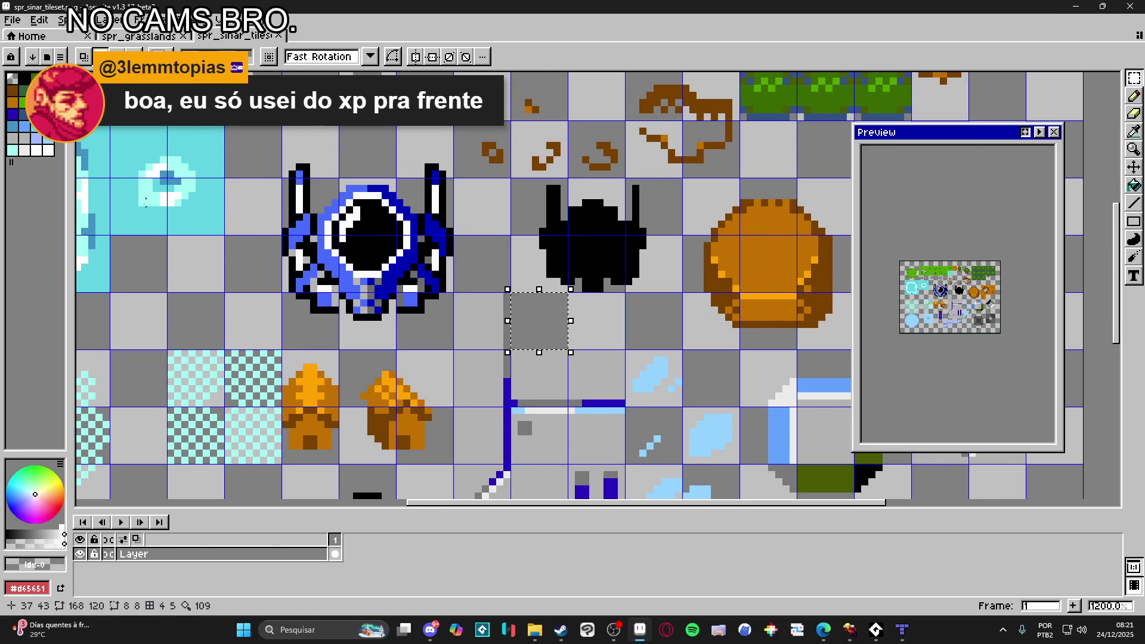
- Load the NTSC palette from the palette presets
left_click(47, 57)
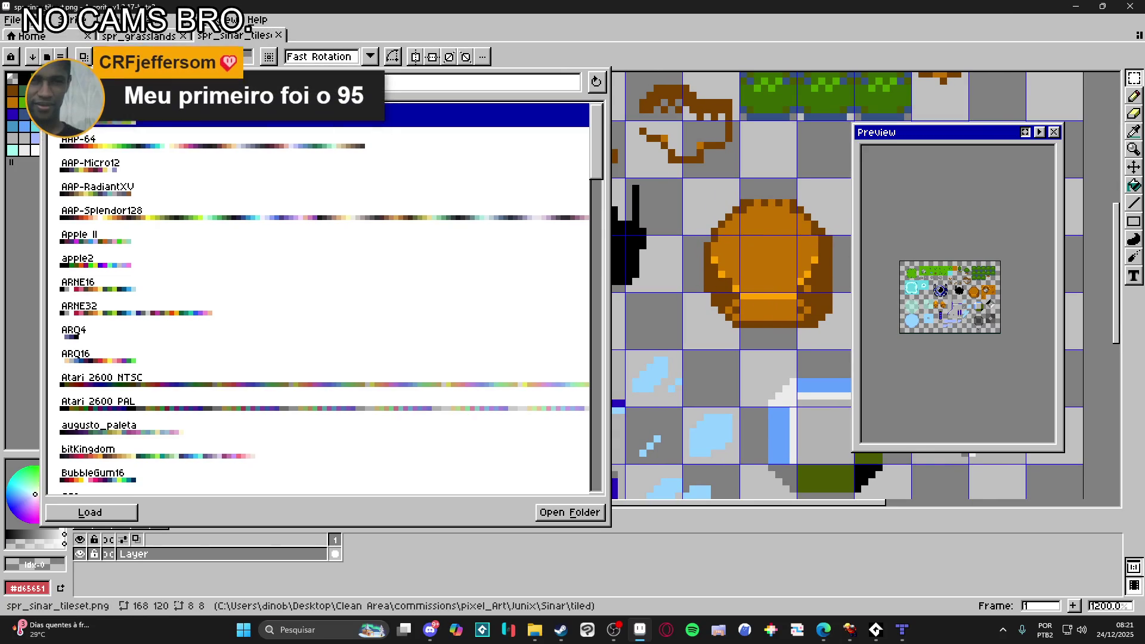
left_click(203, 221)
left_click(47, 57)
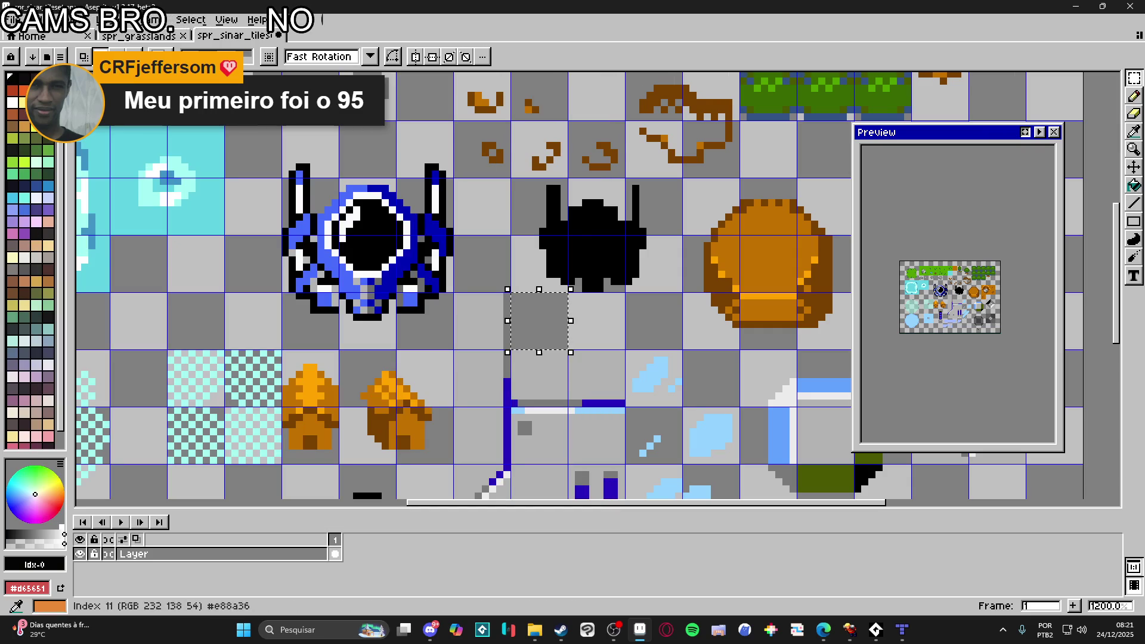
left_click(47, 56)
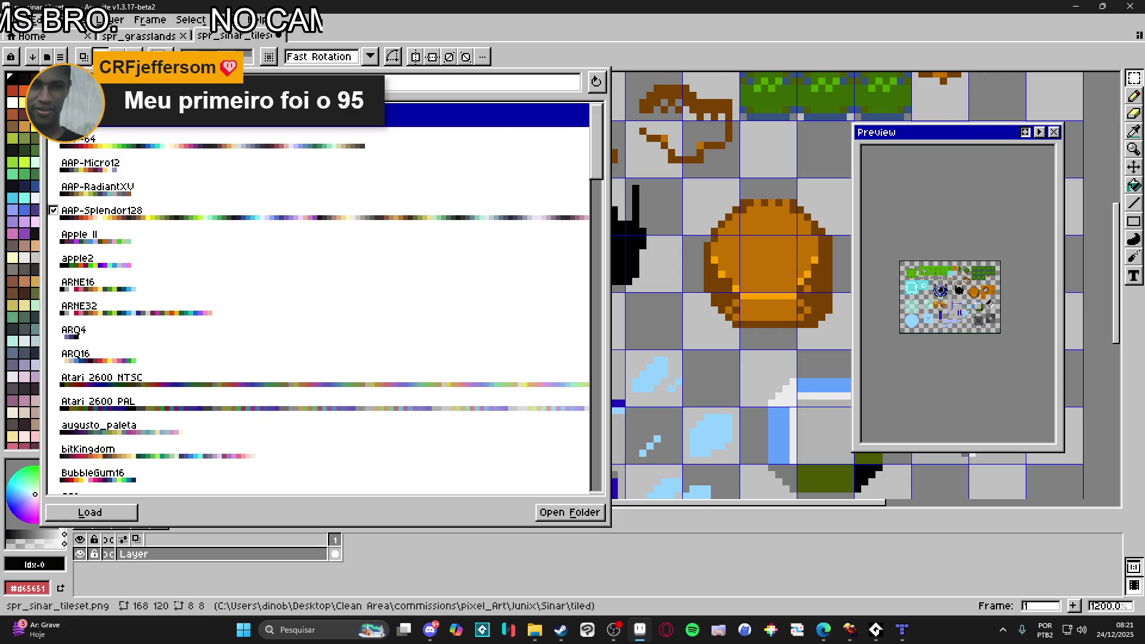
type("s")
key("BackSpace")
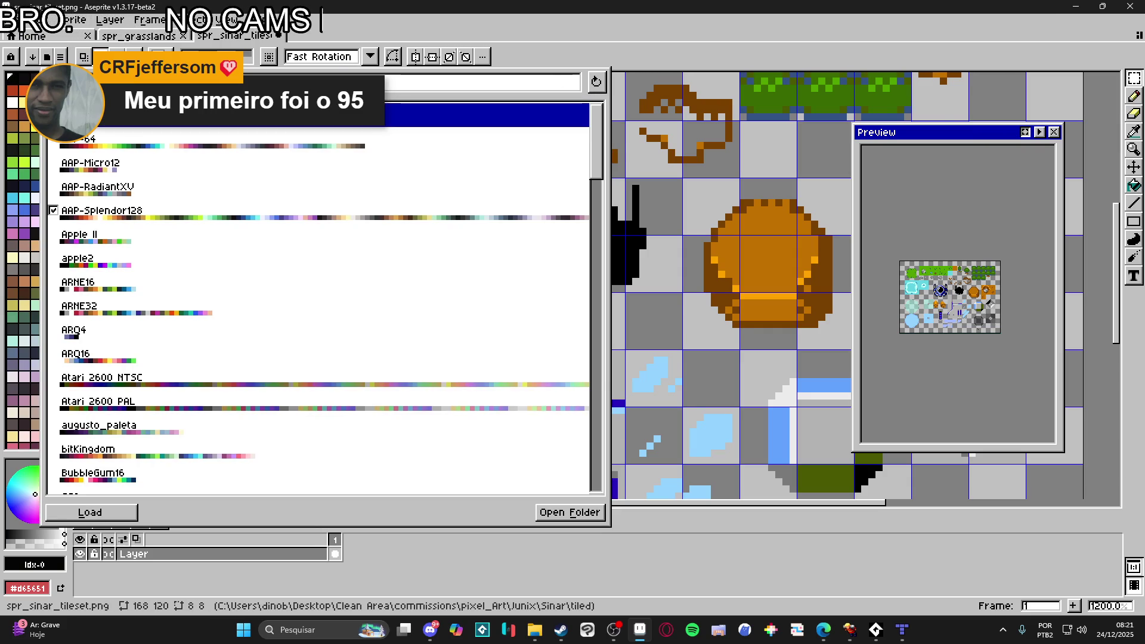
type("ntsc")
key("Return")
- Fill the empty tile with solid pink and save the tileset image
left_click(27, 203)
left_click(24, 162)
left_click(24, 176)
key("ctrl+d")
key("g")
left_click(542, 337)
key("ctrl+s")
left_click(902, 632)
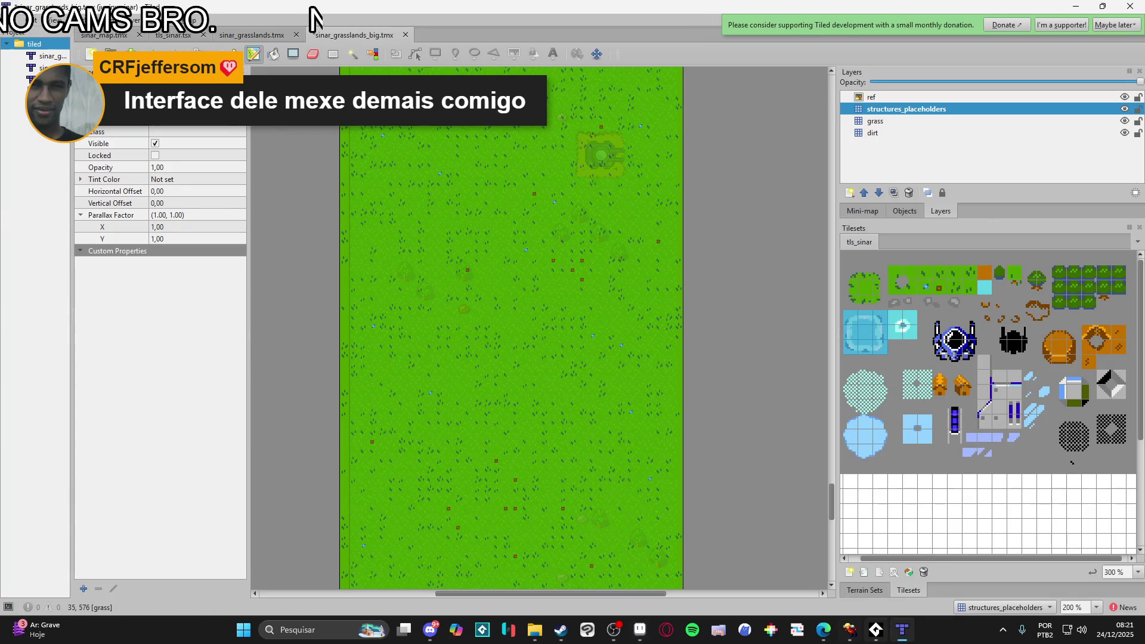
- Pick the new pink tile from the refreshed tls_sinar tileset and paint a first pink rectangle
left_click(902, 632)
left_click(902, 632)
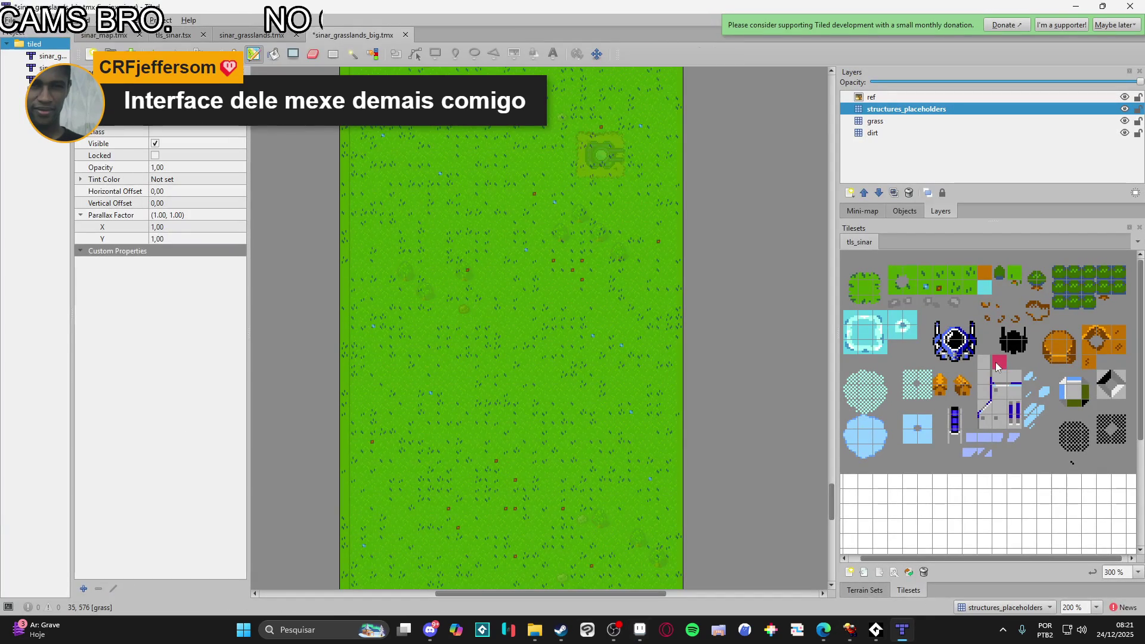
left_click(1001, 365)
scroll(601, 151, "up", 3)
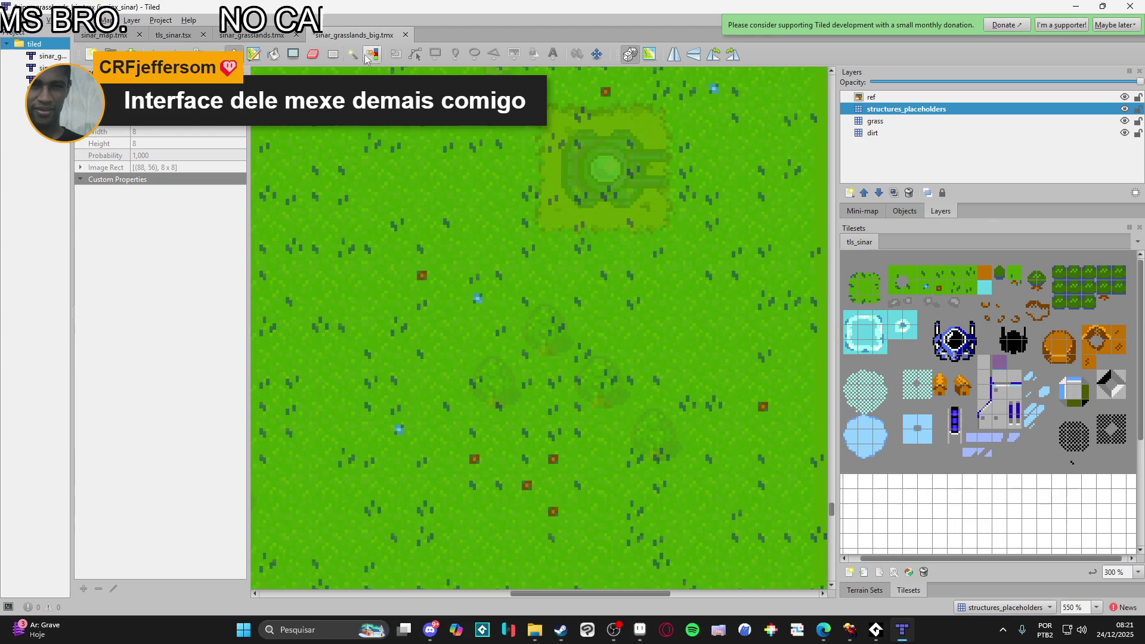
mouse_move(549, 117)
left_mouse_down()
mouse_move(639, 225)
mouse_move(662, 220)
left_mouse_up()
- Move to another part of the map and fill a pink block over a tank
scroll(665, 267, "down", 5)
mouse_move(623, 139)
left_mouse_down()
mouse_move(622, 242)
mouse_move(640, 113)
mouse_move(632, 418)
left_mouse_up()
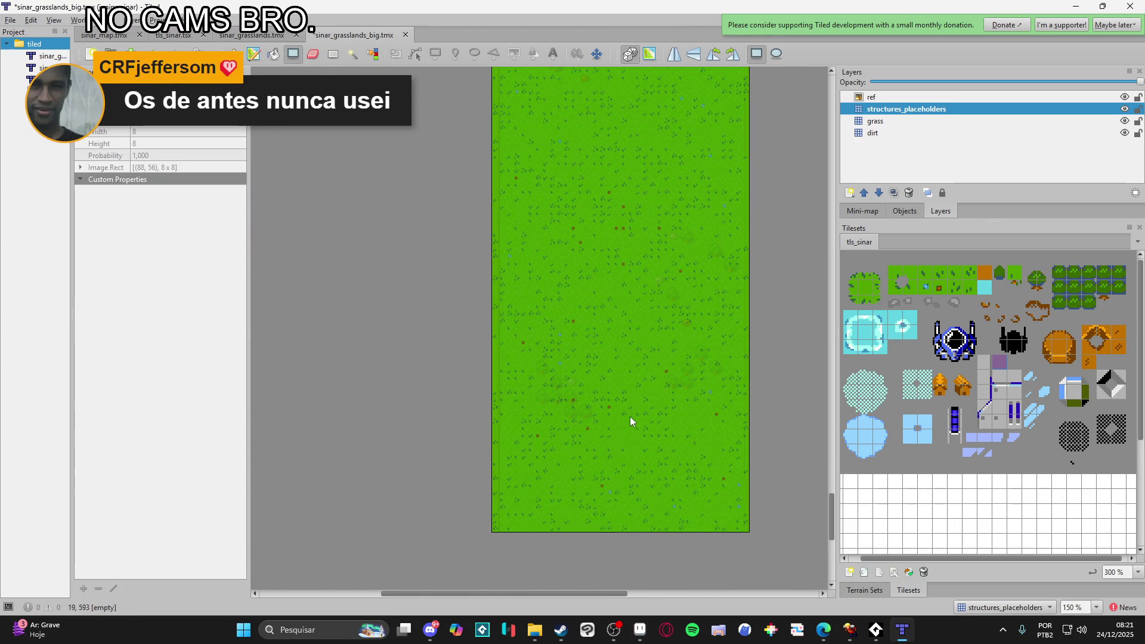
scroll(630, 418, "up", 3)
scroll(647, 286, "down", 5)
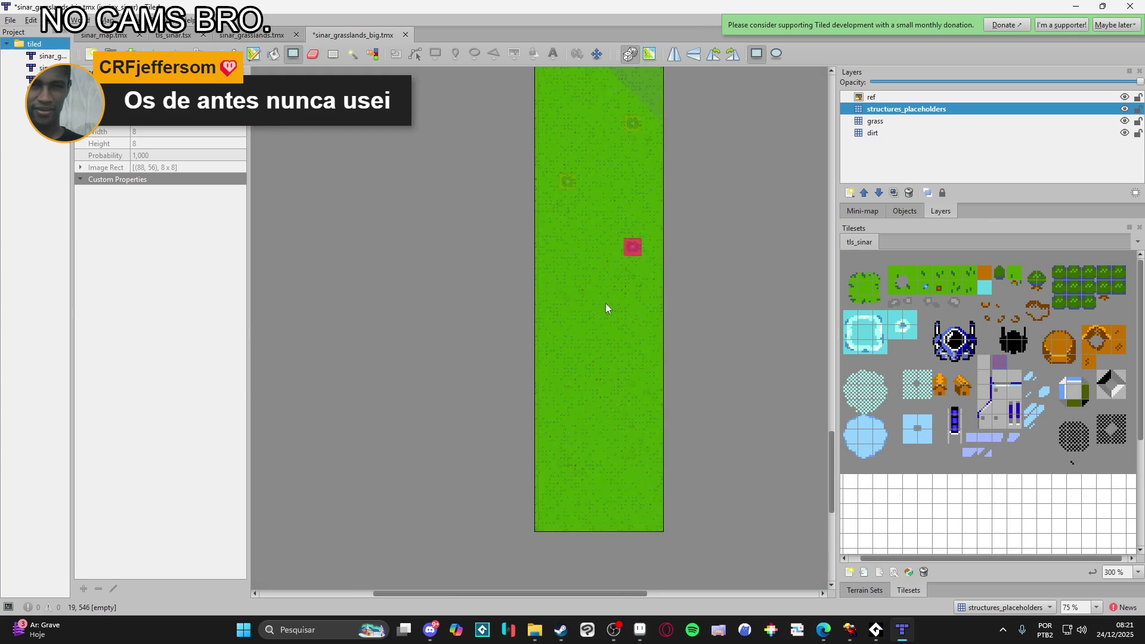
scroll(582, 175, "up", 3)
scroll(553, 330, "up", 1)
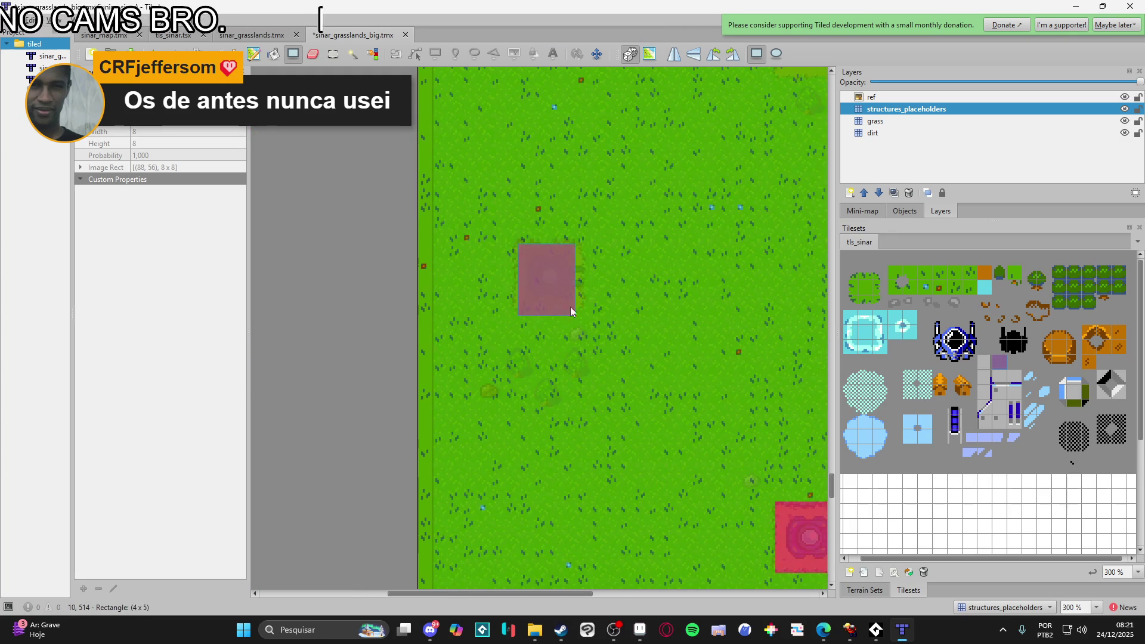
left_click_drag(572, 307, 583, 306)
- Cover two more tanks with pink placeholder blocks
scroll(567, 358, "up", 5)
scroll(567, 358, "right", 3)
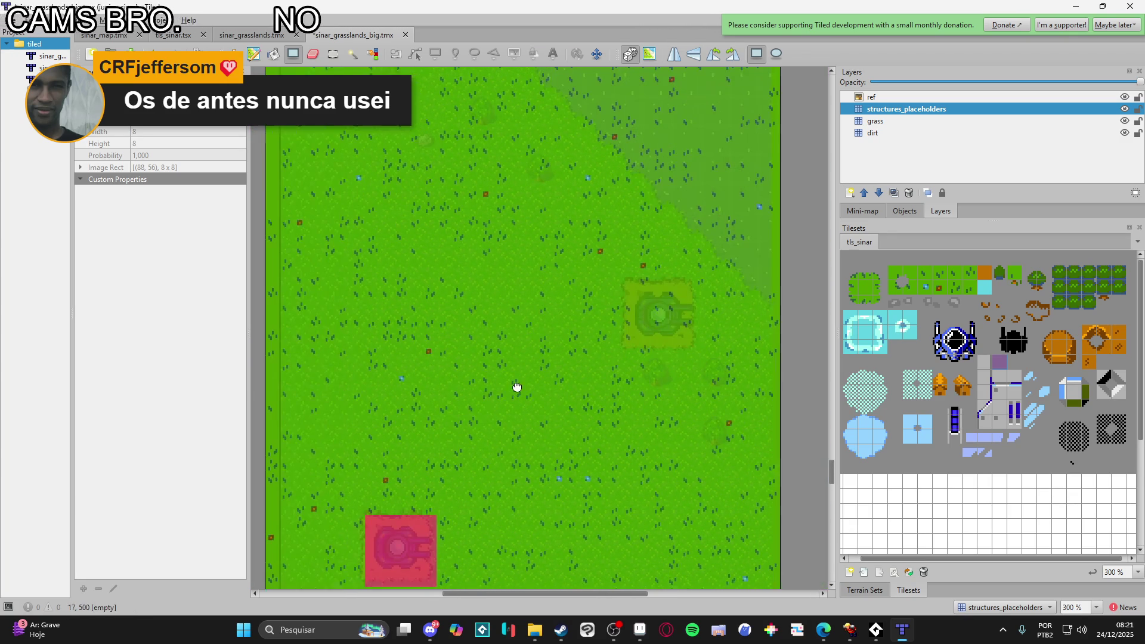
left_click_drag(653, 324, 683, 346)
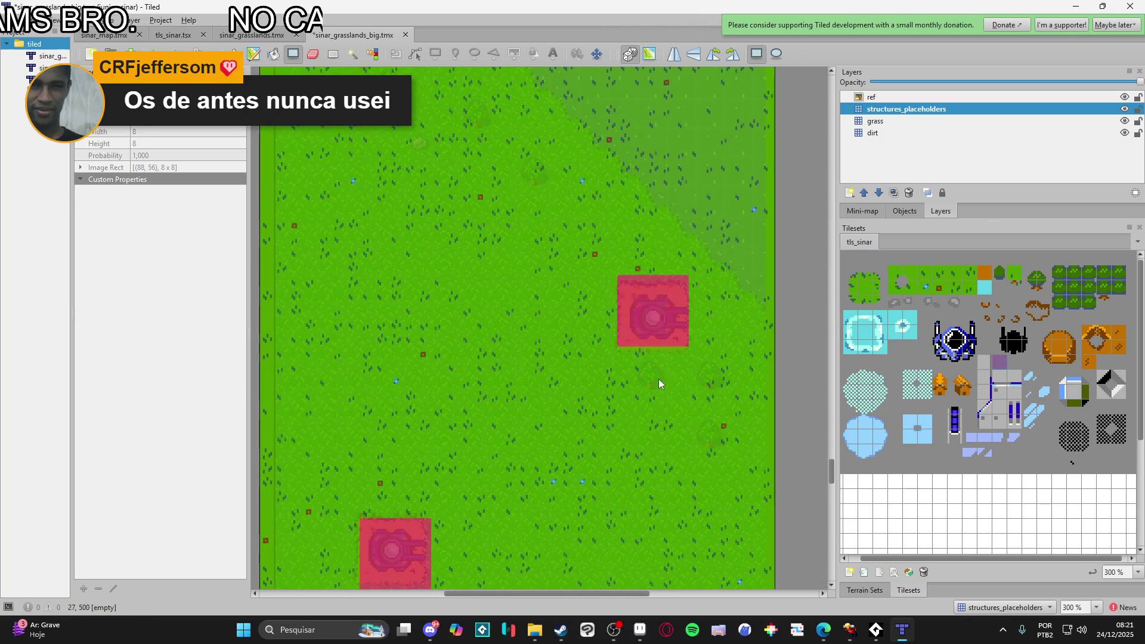
scroll(660, 378, "down", 2)
scroll(655, 371, "up", 4)
scroll(656, 370, "down", 4)
scroll(608, 327, "up", 10)
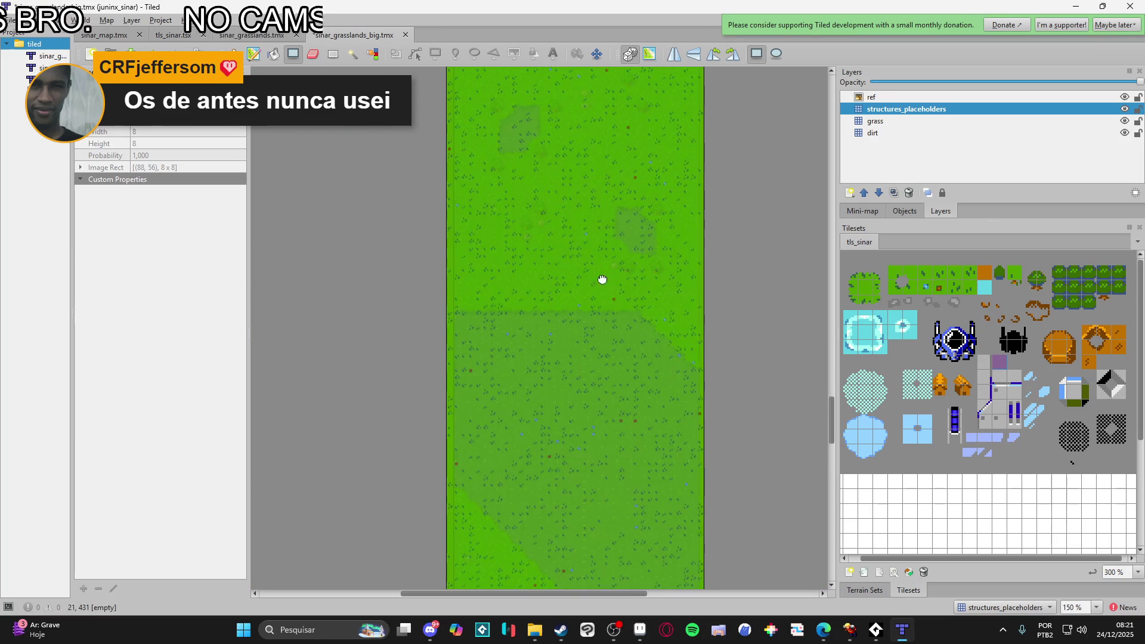
scroll(486, 350, "up", 4)
left_click_drag(464, 283, 524, 364)
- Paint a 3×5 pink block over the next tank and extend it, undoing a stray rectangle
left_click_drag(579, 409, 509, 325)
scroll(596, 414, "down", 4)
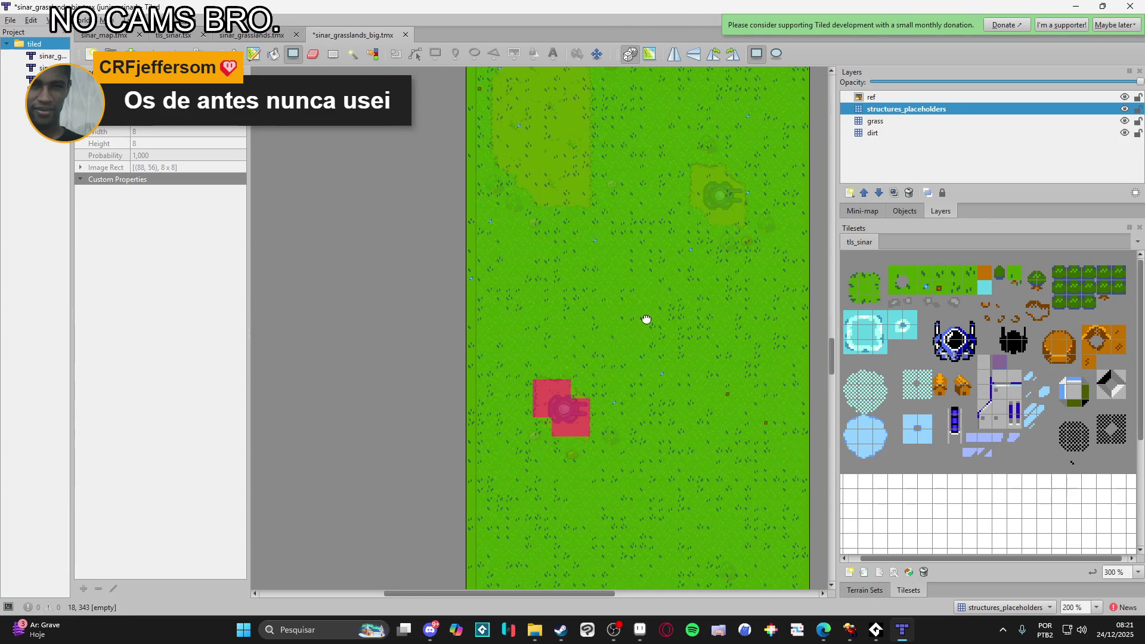
scroll(582, 494, "up", 3)
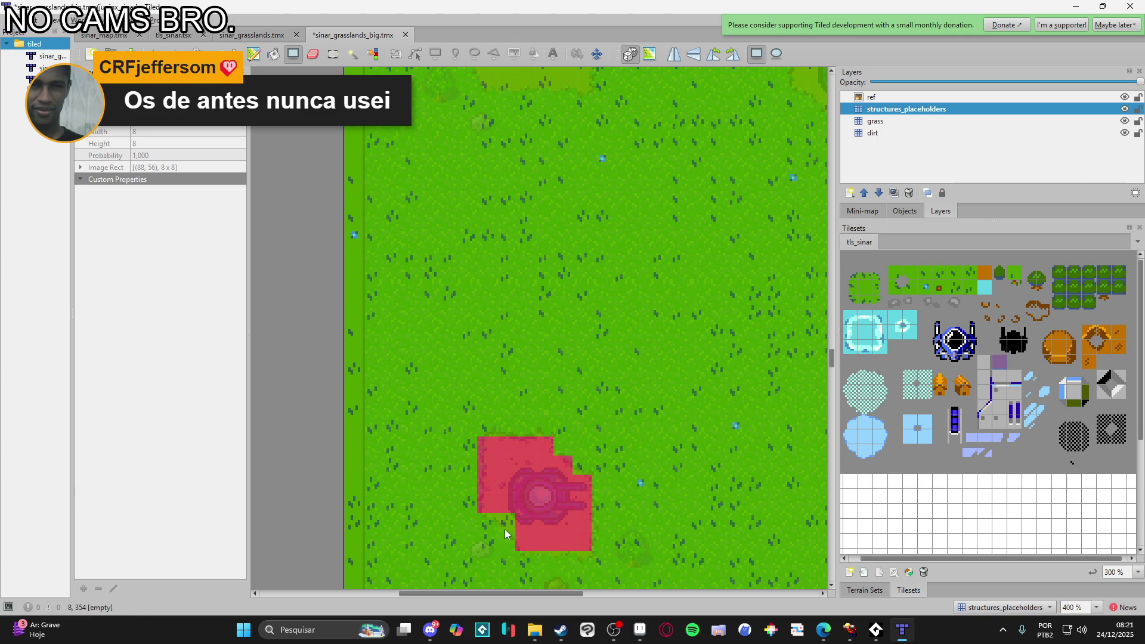
scroll(613, 515, "down", 2)
scroll(656, 357, "up", 4)
left_click_drag(628, 332, 717, 446)
left_click_drag(788, 396, 681, 509)
mouse_move(587, 453)
left_mouse_down()
mouse_move(590, 400)
mouse_move(674, 286)
left_mouse_up()
scroll(672, 363, "down", 5)
scroll(660, 372, "up", 4)
key("ctrl+z")
- Fill two 5×5 pink blocks over the next tanks
mouse_move(589, 316)
left_mouse_down()
mouse_move(671, 420)
mouse_move(681, 413)
left_mouse_up()
scroll(681, 412, "down", 3)
scroll(487, 328, "up", 3)
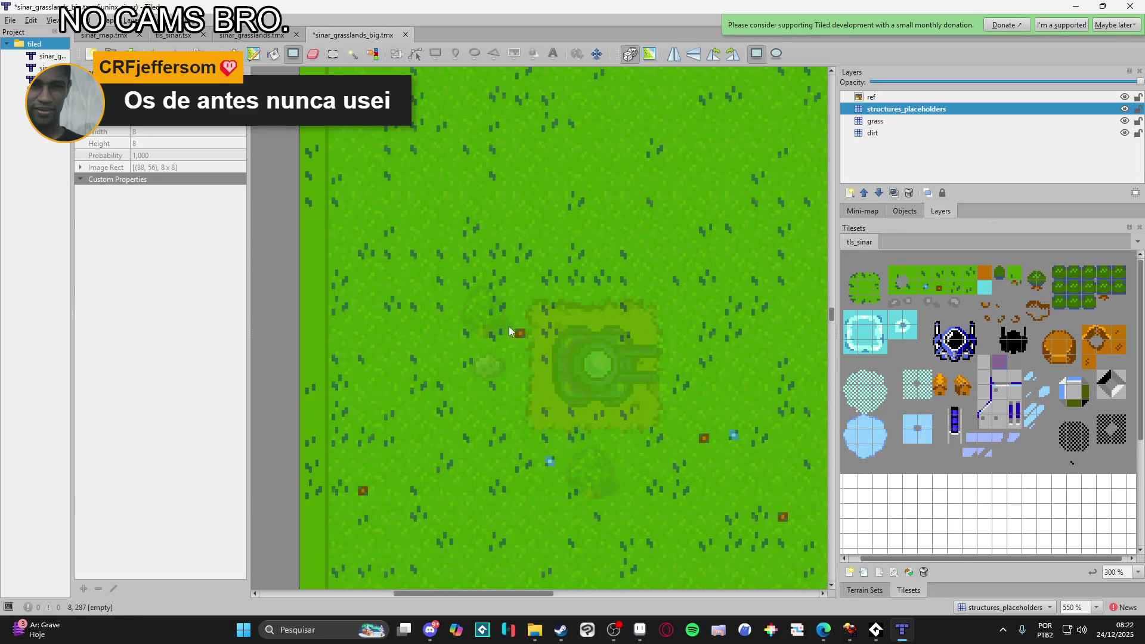
left_click_drag(545, 314, 642, 419)
scroll(706, 327, "down", 3)
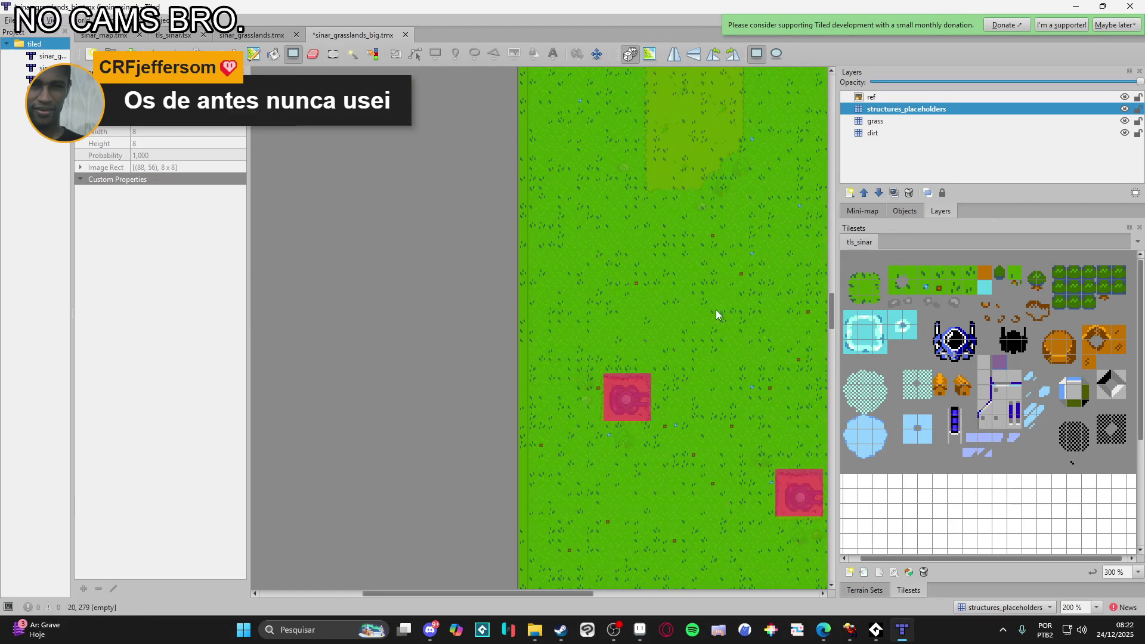
scroll(632, 374, "up", 2)
scroll(656, 317, "right", 3)
scroll(620, 308, "up", 2)
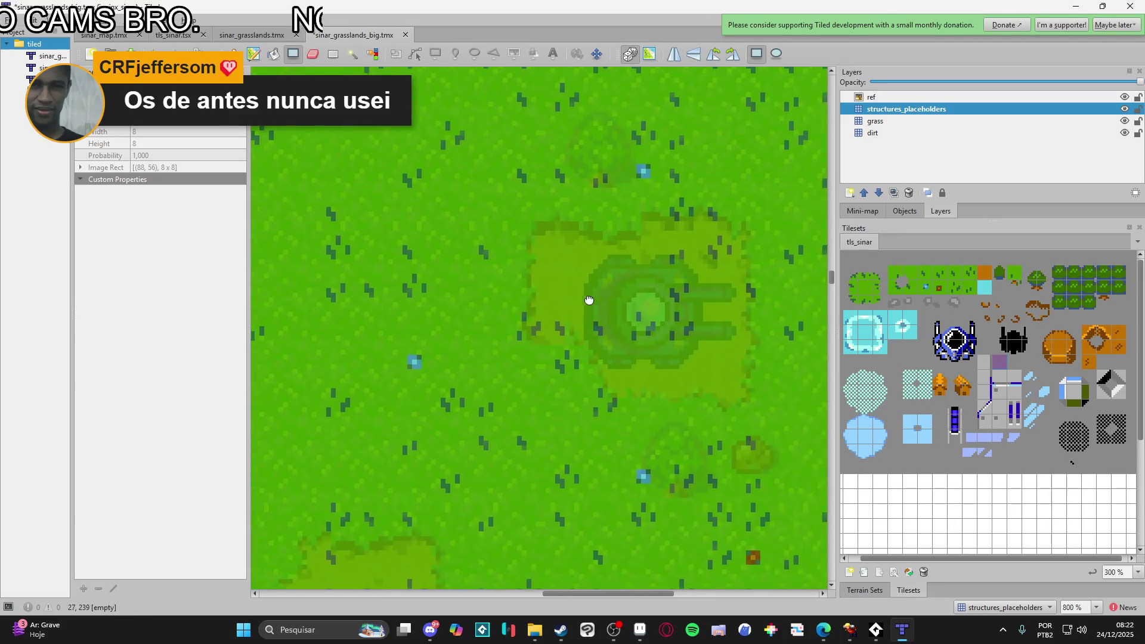
- Fill 5×3 and 6×3 pink blocks over tanks, extending each up-left
left_click_drag(451, 262, 608, 358)
left_click_drag(611, 400, 520, 343)
scroll(524, 352, "down", 5)
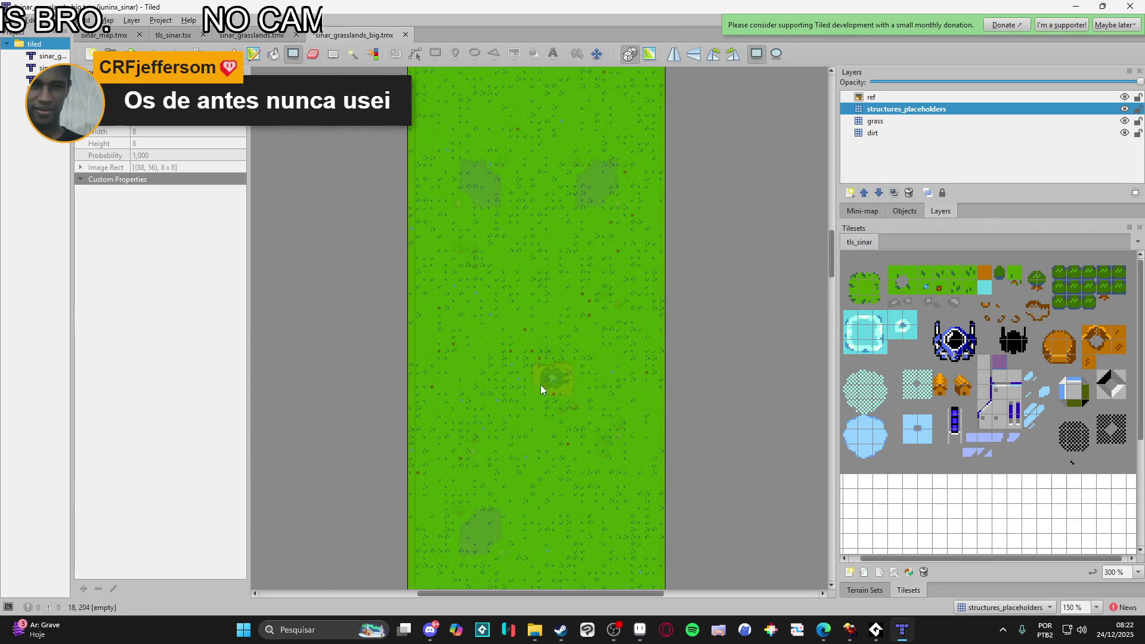
scroll(540, 384, "up", 6)
mouse_move(477, 262)
left_mouse_down()
mouse_move(524, 299)
mouse_move(758, 396)
left_mouse_up()
mouse_move(751, 473)
left_mouse_down()
mouse_move(605, 370)
mouse_move(600, 384)
left_mouse_up()
scroll(600, 383, "down", 4)
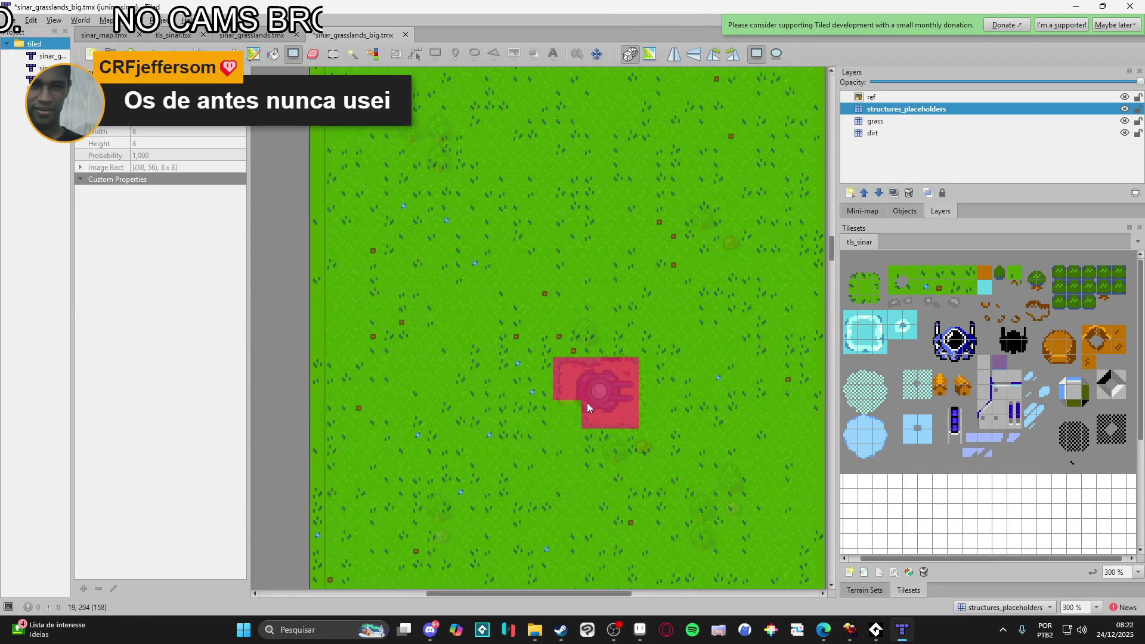
scroll(587, 402, "down", 3)
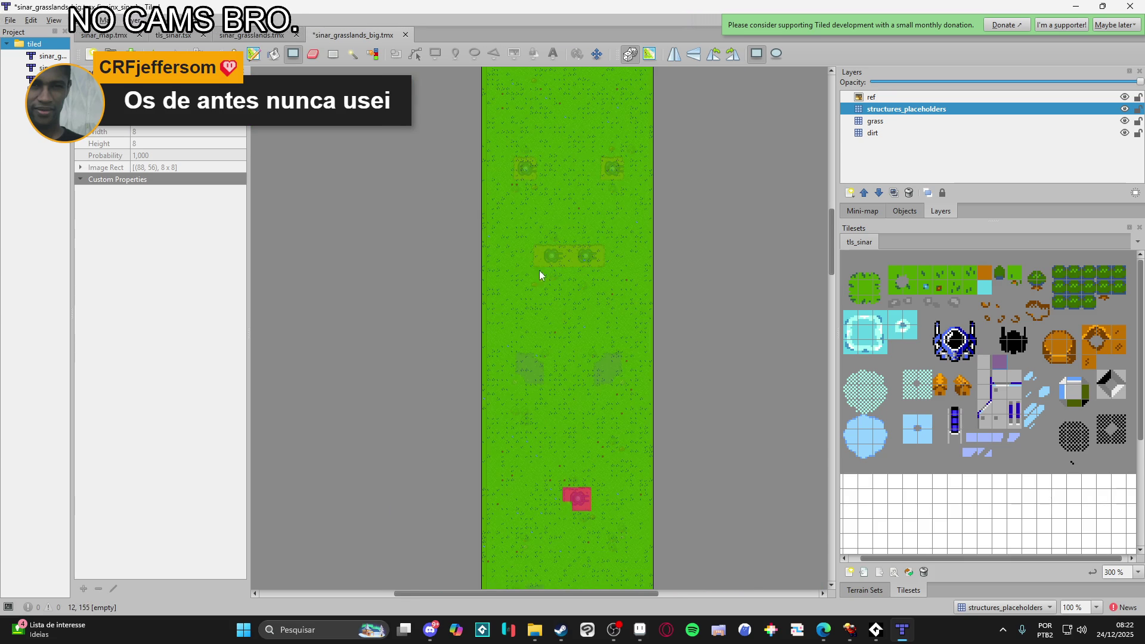
scroll(543, 290, "up", 4)
- Mark out a wide 15×5 pink band and 4×5 pink blocks over the remaining structures
mouse_move(367, 340)
left_mouse_down()
mouse_move(462, 388)
mouse_move(633, 418)
left_mouse_up()
scroll(632, 419, "down", 4)
scroll(608, 392, "up", 6)
mouse_move(581, 341)
left_mouse_down()
mouse_move(653, 431)
mouse_move(676, 434)
left_mouse_up()
scroll(631, 417, "left", 5)
left_click_drag(644, 358, 743, 454)
scroll(745, 436, "down", 2)
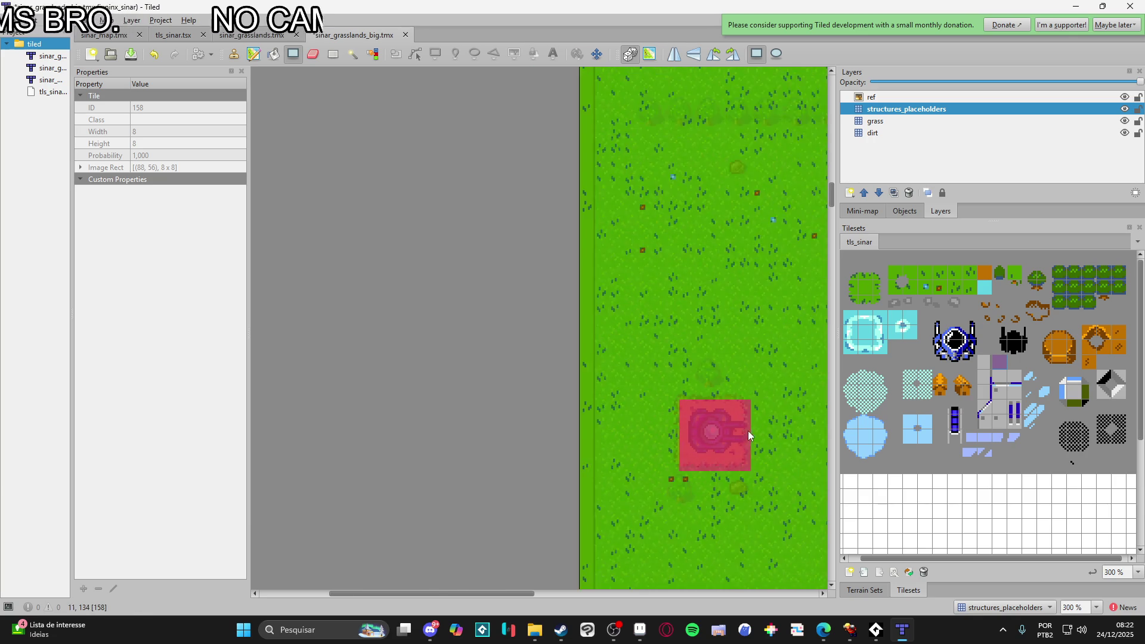
- Add pink placeholder blocks beside and over two more tanks
scroll(632, 447, "right", 5)
scroll(614, 404, "up", 4)
mouse_move(643, 220)
left_mouse_down()
mouse_move(663, 275)
mouse_move(813, 435)
left_mouse_up()
scroll(467, 427, "right", 5)
scroll(654, 444, "left", 2)
left_click_drag(654, 439, 608, 234)
scroll(674, 398, "down", 4)
scroll(617, 378, "left", 3)
scroll(611, 341, "up", 3)
mouse_move(611, 341)
left_mouse_down()
mouse_move(817, 493)
mouse_move(786, 488)
left_mouse_up()
scroll(752, 477, "down", 2)
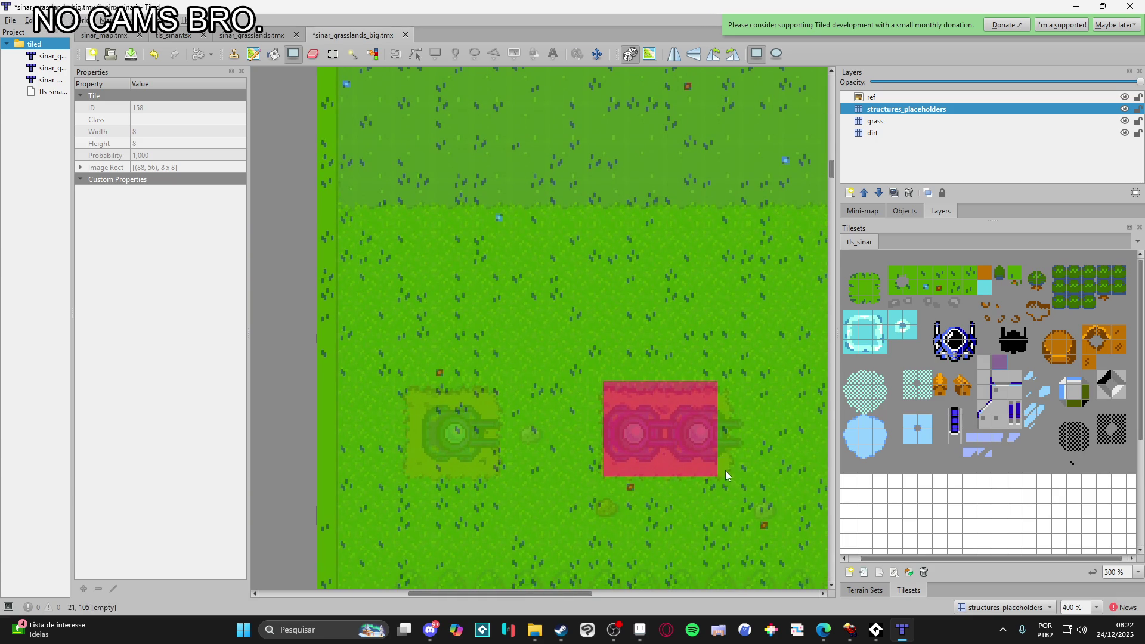
left_click_drag(667, 399, 668, 399)
- Cover the left tank, a large structure (7×7) and a turret (4×4) with pink blocks
left_click_drag(410, 397, 491, 463)
scroll(575, 429, "down", 4)
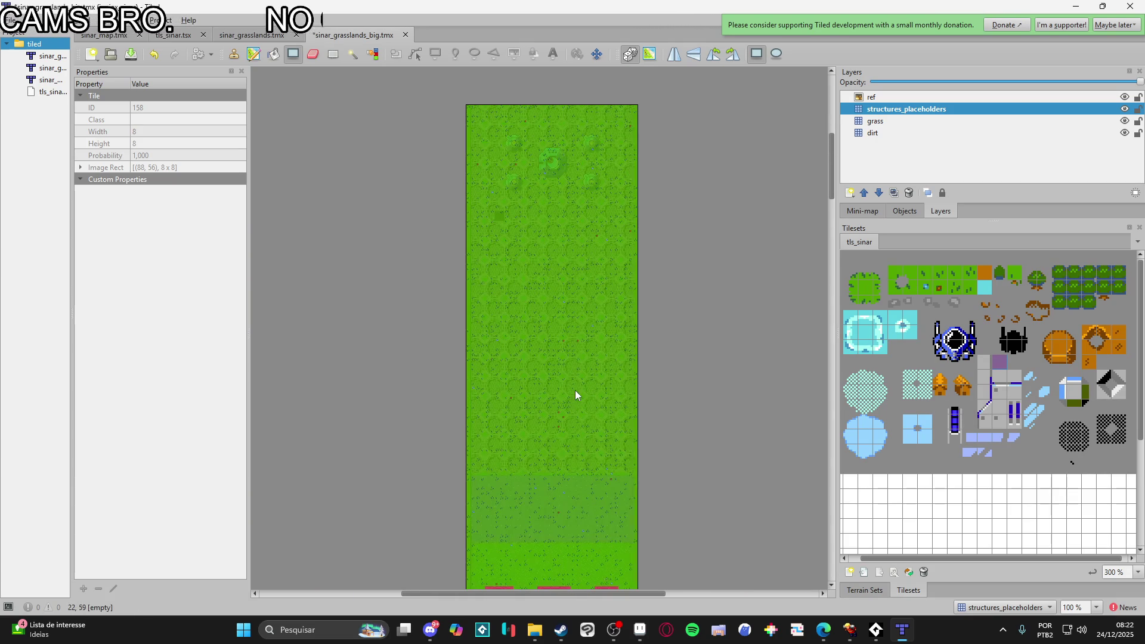
scroll(541, 137, "up", 6)
mouse_move(461, 196)
left_mouse_down()
mouse_move(630, 399)
mouse_move(670, 412)
left_mouse_up()
scroll(655, 429, "down", 4)
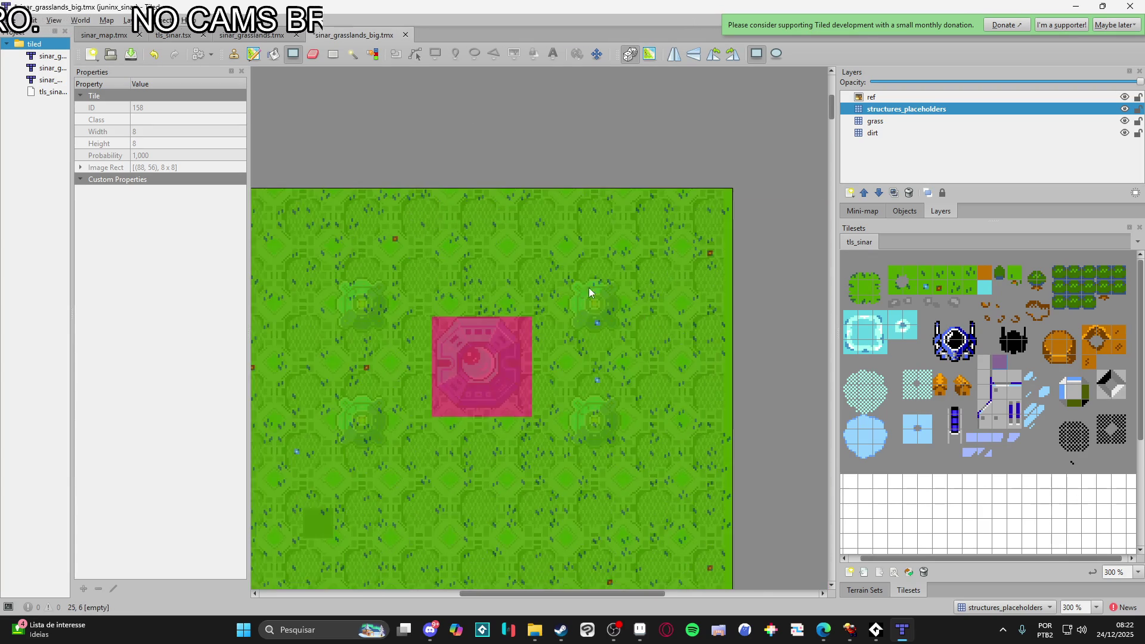
scroll(588, 295, "up", 4)
mouse_move(546, 290)
left_mouse_down()
mouse_move(671, 409)
mouse_move(660, 418)
left_mouse_up()
scroll(638, 216, "down", 3)
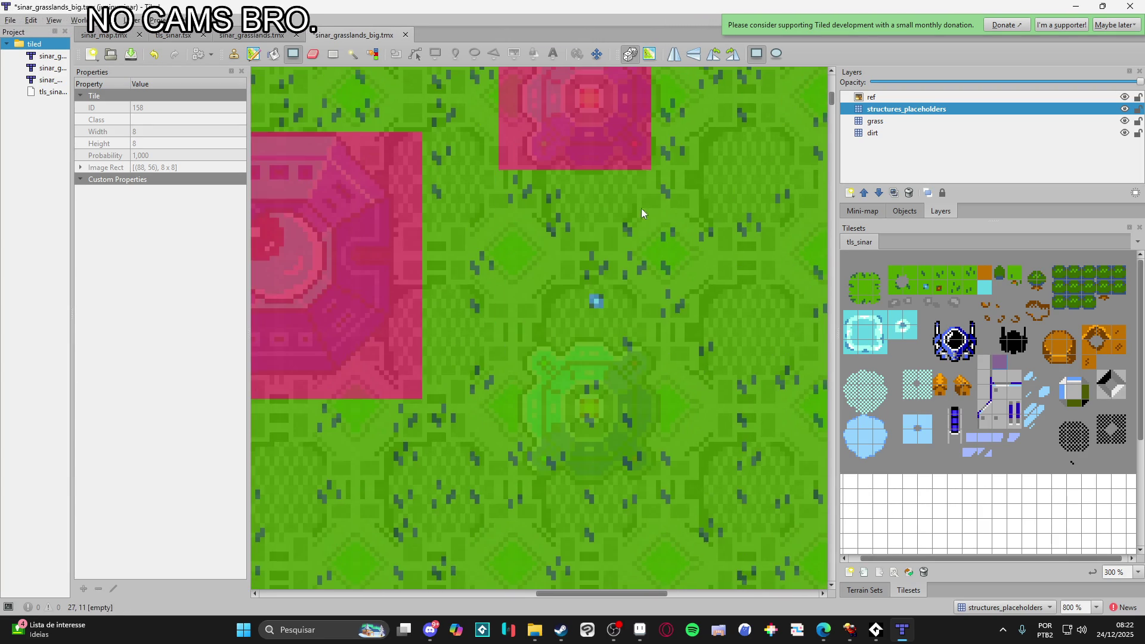
left_click_drag(553, 380, 635, 456)
- Paint two more pink blocks over the remaining structures
scroll(552, 378, "down", 4)
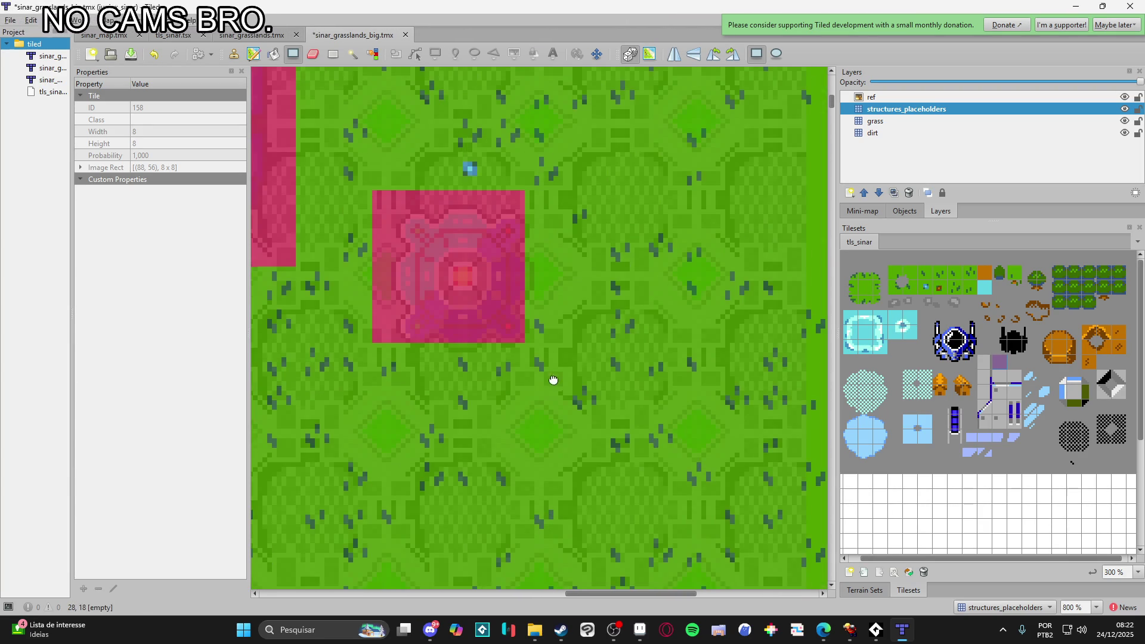
scroll(620, 436, "left", 5)
scroll(586, 273, "up", 2)
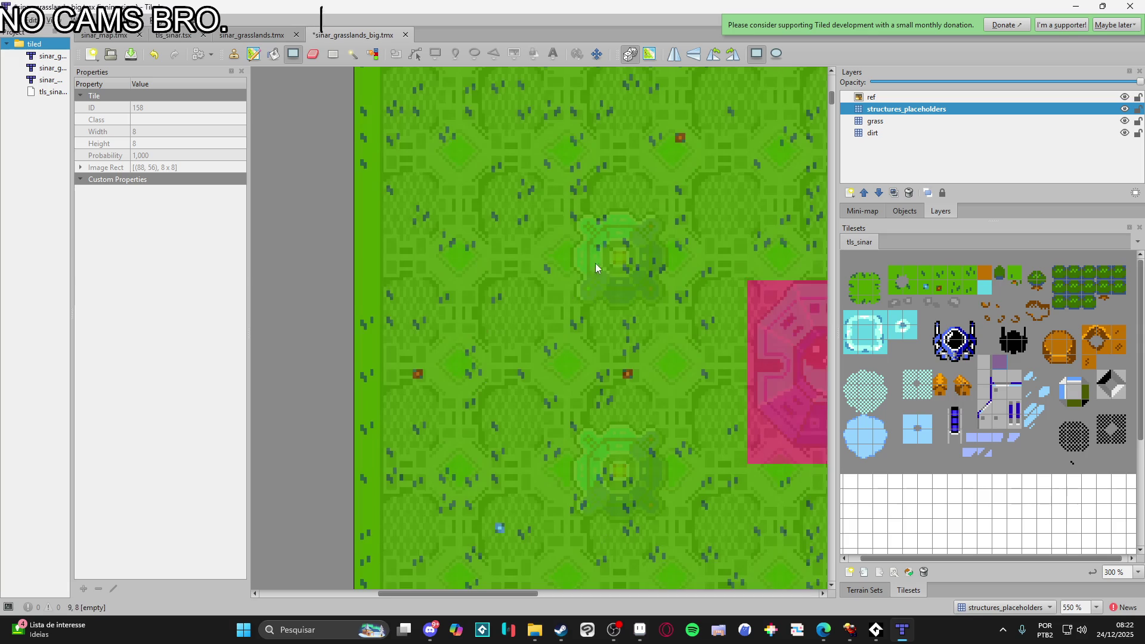
left_click_drag(535, 234, 614, 306)
scroll(503, 330, "down", 2)
scroll(503, 330, "right", 1)
mouse_move(480, 307)
left_mouse_down()
mouse_move(526, 373)
mouse_move(560, 391)
left_mouse_up()
- Scroll across the whole map to review the covered structures
scroll(578, 400, "down", 1)
scroll(629, 391, "down", 1)
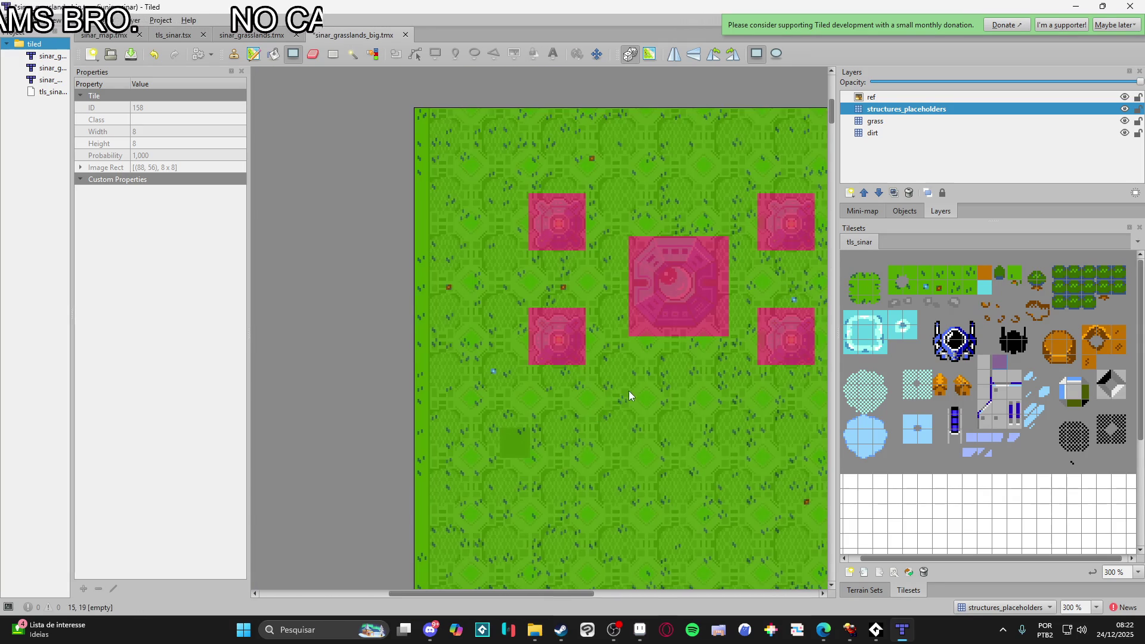
scroll(595, 388, "down", 1)
scroll(595, 390, "down", 2)
scroll(595, 389, "right", 1)
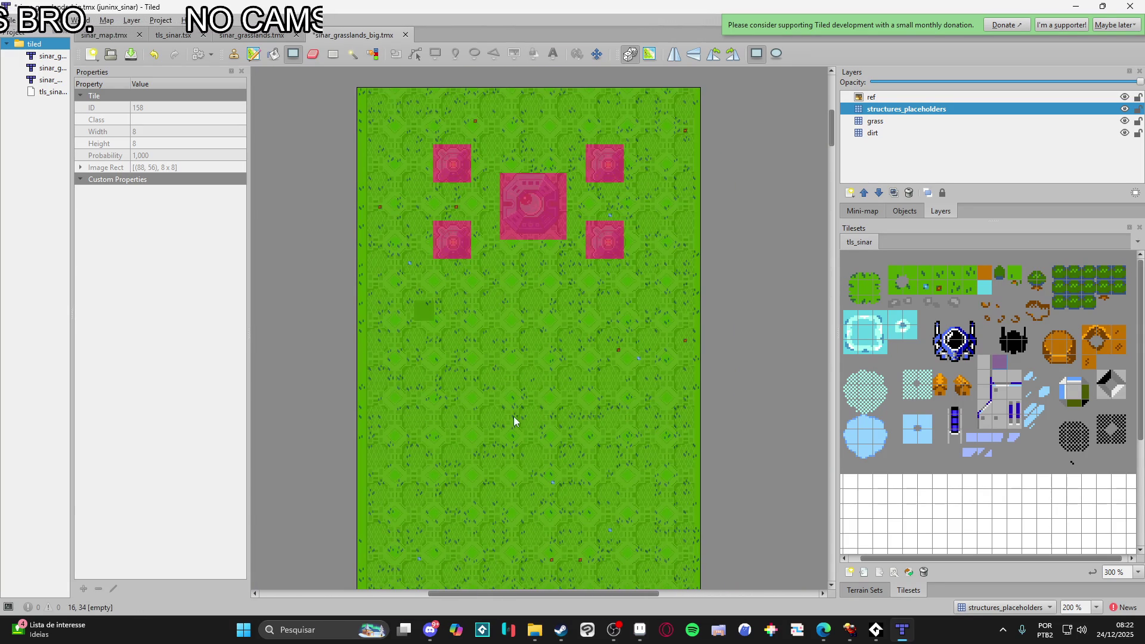
scroll(516, 416, "down", 3)
scroll(561, 286, "up", 3)
scroll(524, 465, "down", 5)
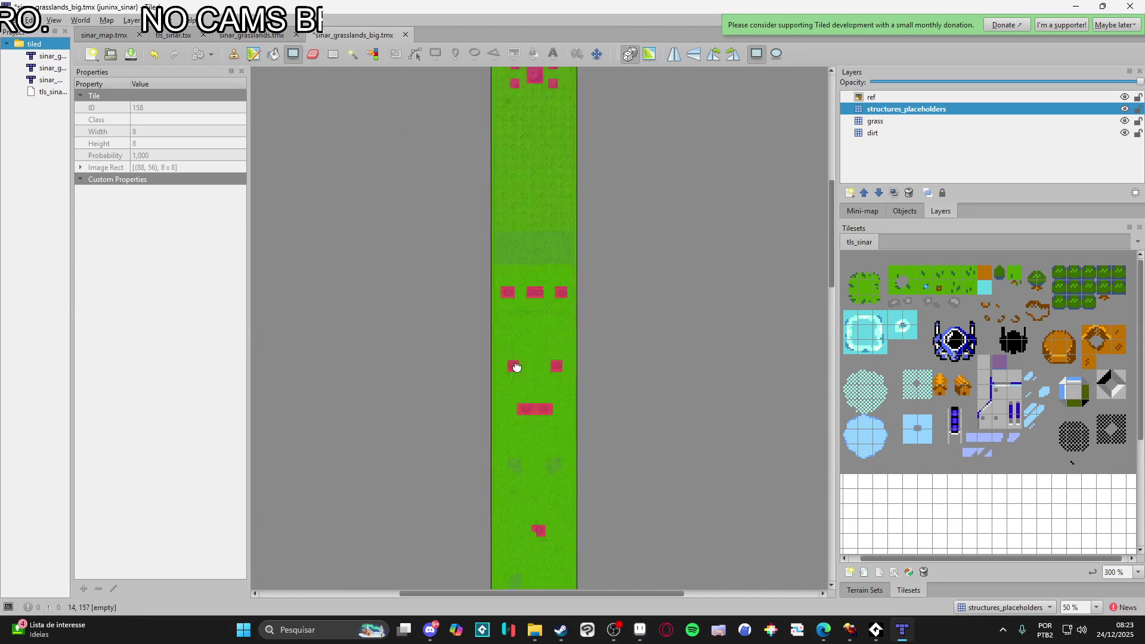
scroll(595, 444, "down", 10)
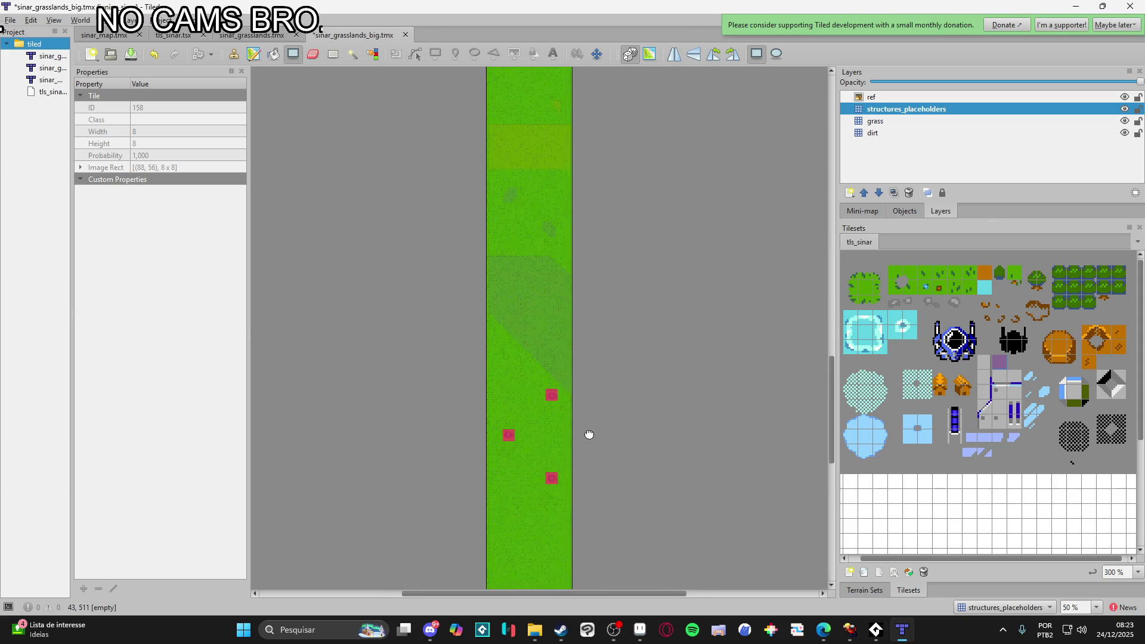
scroll(597, 417, "up", 3)
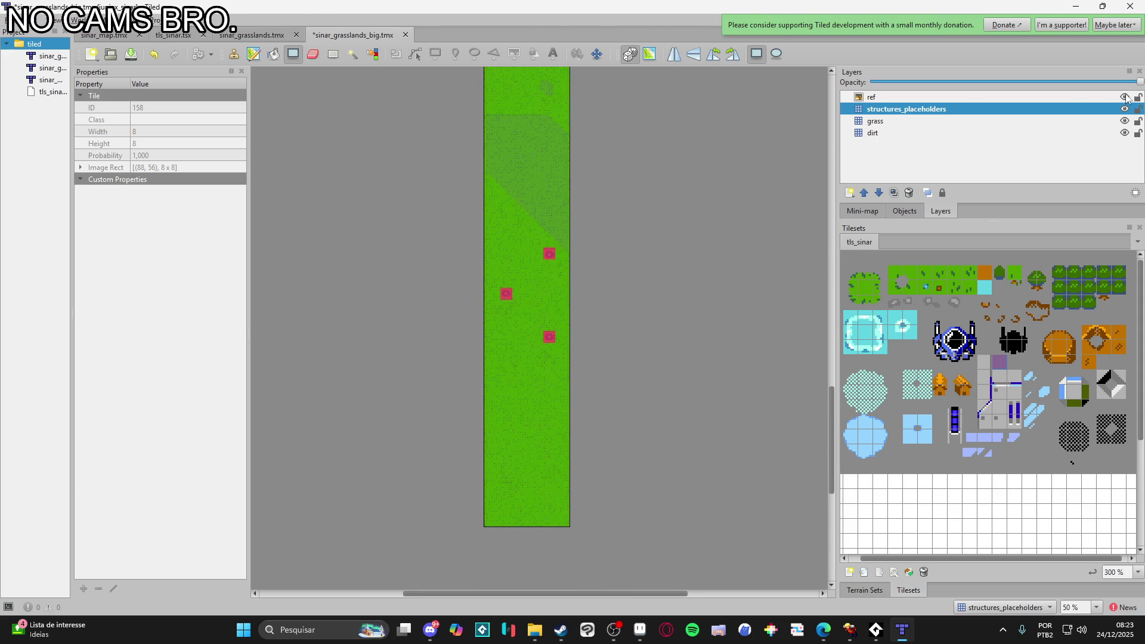
scroll(545, 302, "down", 3)
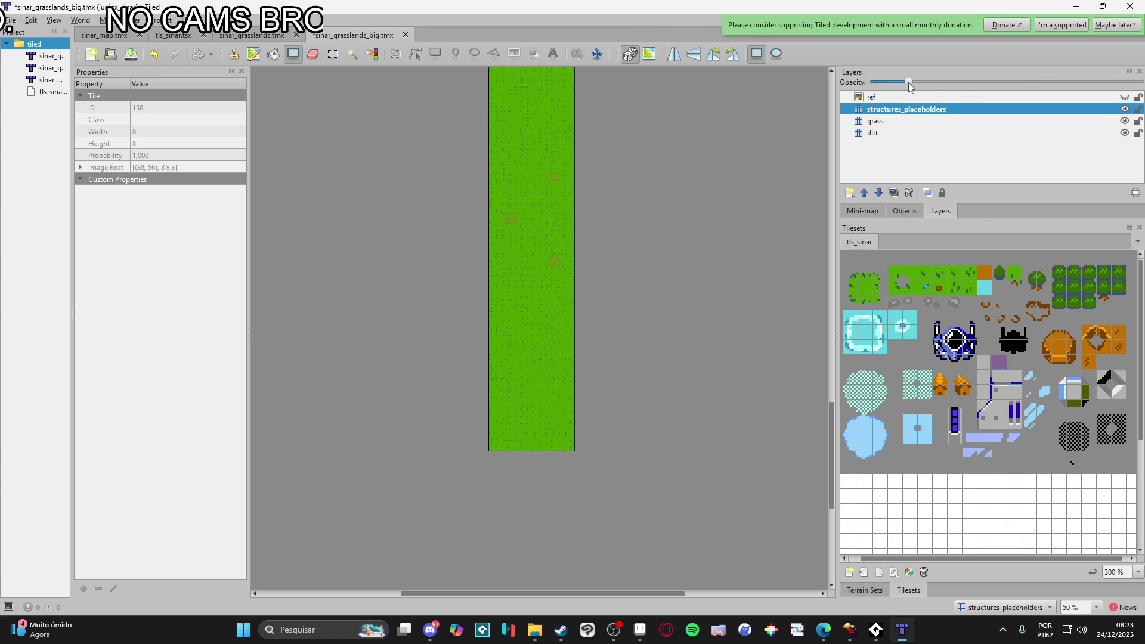
- Switch from the grass layer to the dirt layer and pick a tileset tile
left_click(911, 121)
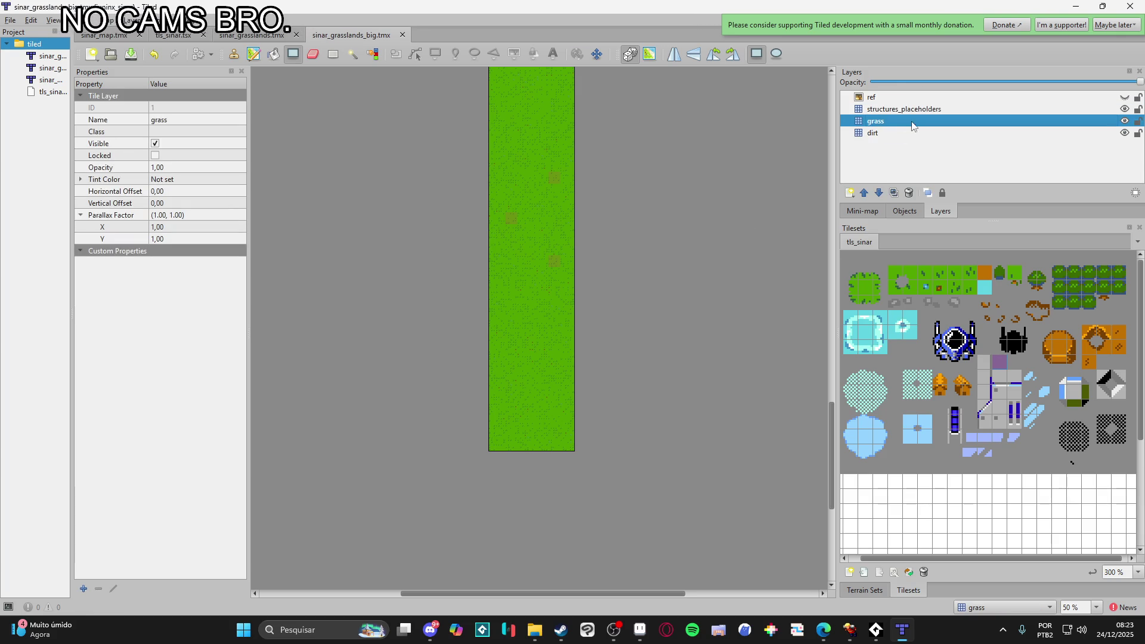
scroll(479, 405, "up", 3)
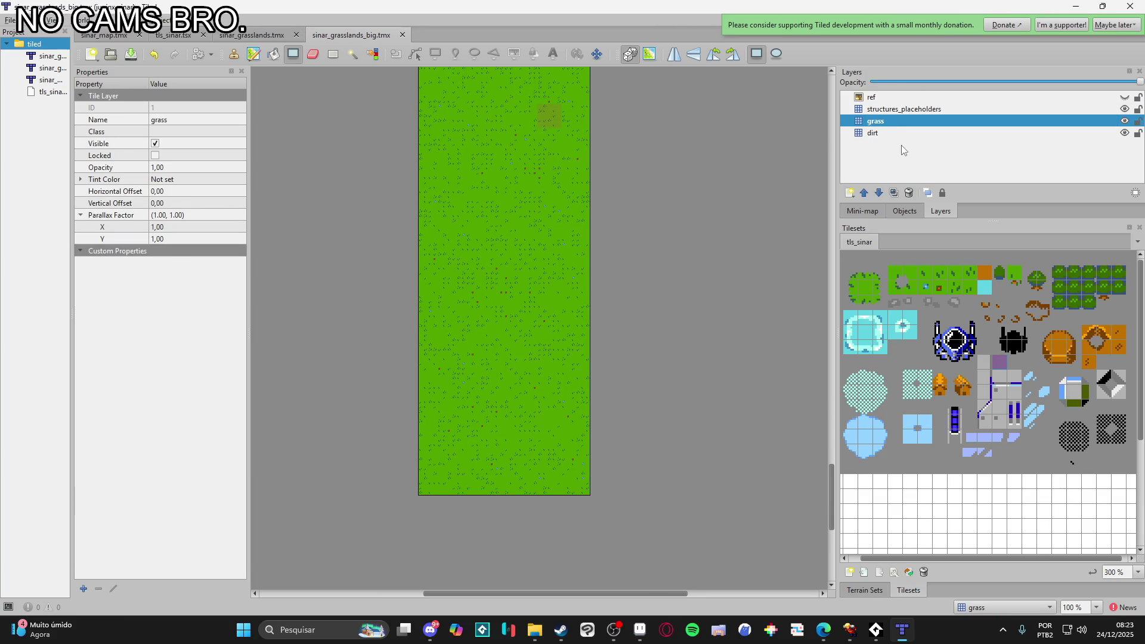
left_click(874, 134)
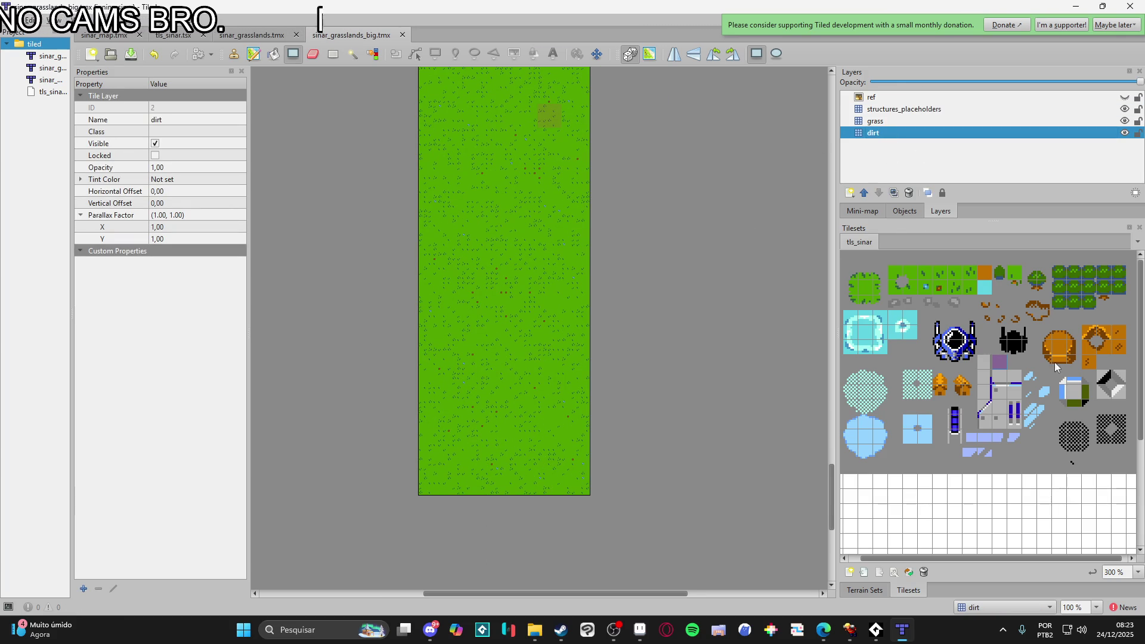
left_click(989, 276)
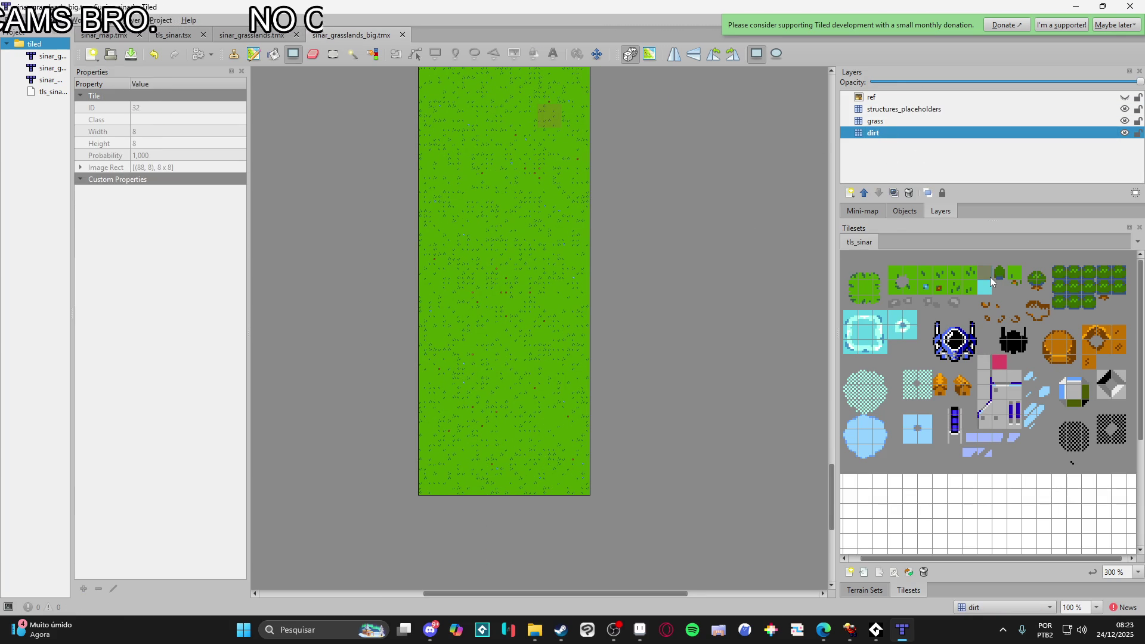
scroll(995, 375, "down", 1)
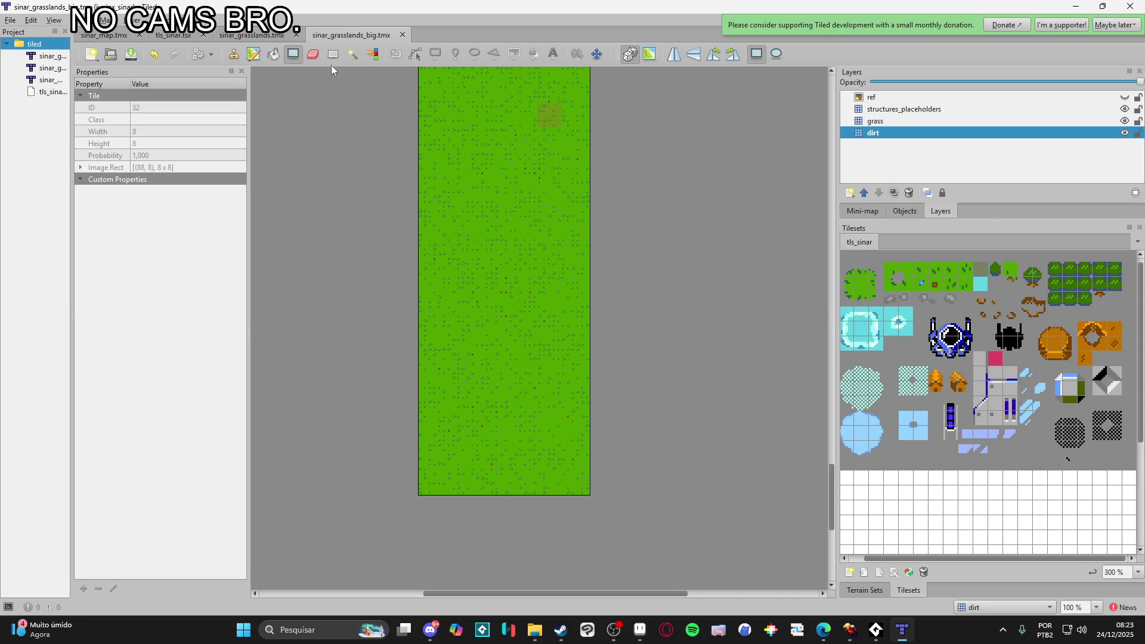
- Hide the grass layer, reselect the dirt layer and choose plain dirt tile 164
left_click(1123, 121)
left_click(1092, 120)
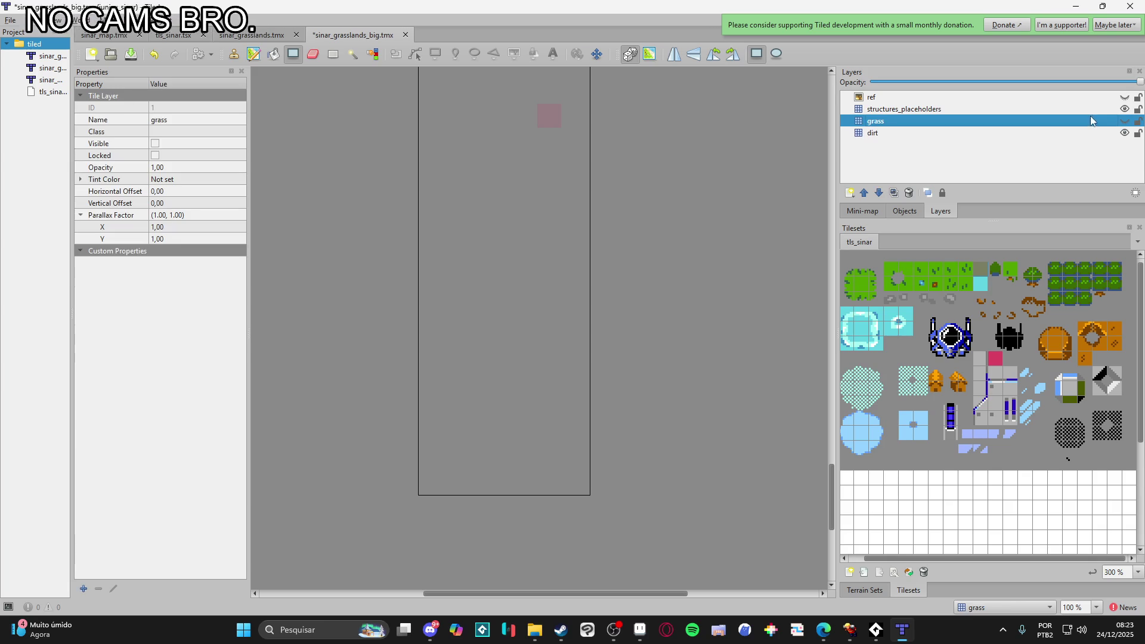
left_click(908, 134)
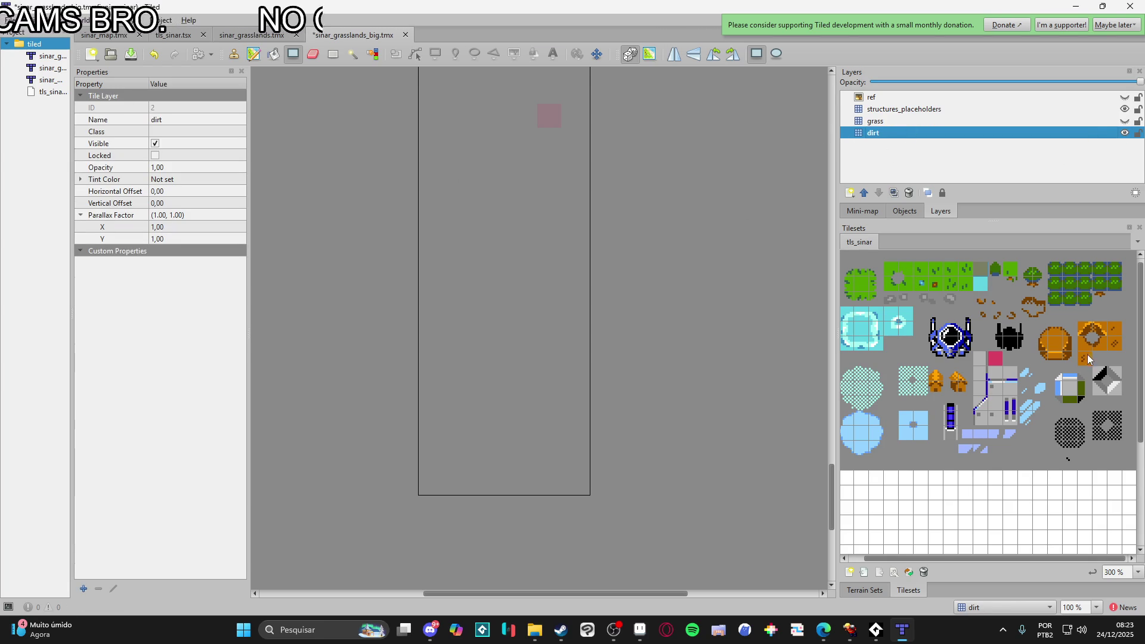
left_click(1056, 348)
left_click(1119, 332)
left_click(1086, 362)
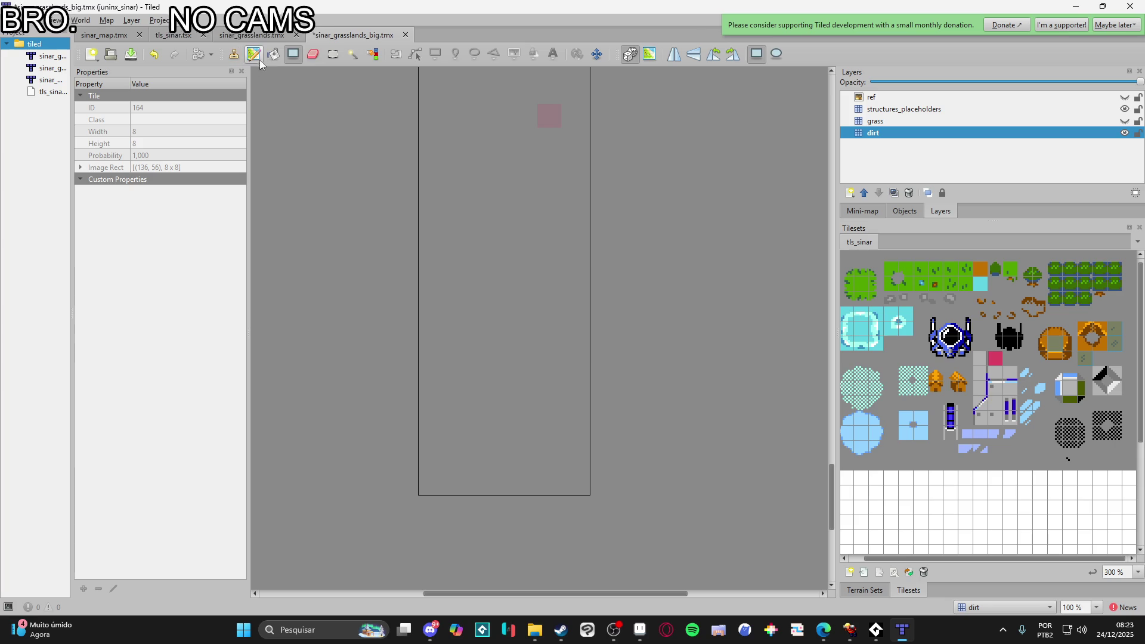
- Flood-fill the dirt layer with tile 164 using Bucket Fill (F), then undo it
key("f")
left_click(477, 261)
scroll(521, 328, "up", 3)
scroll(514, 345, "down", 2)
scroll(514, 337, "up", 1)
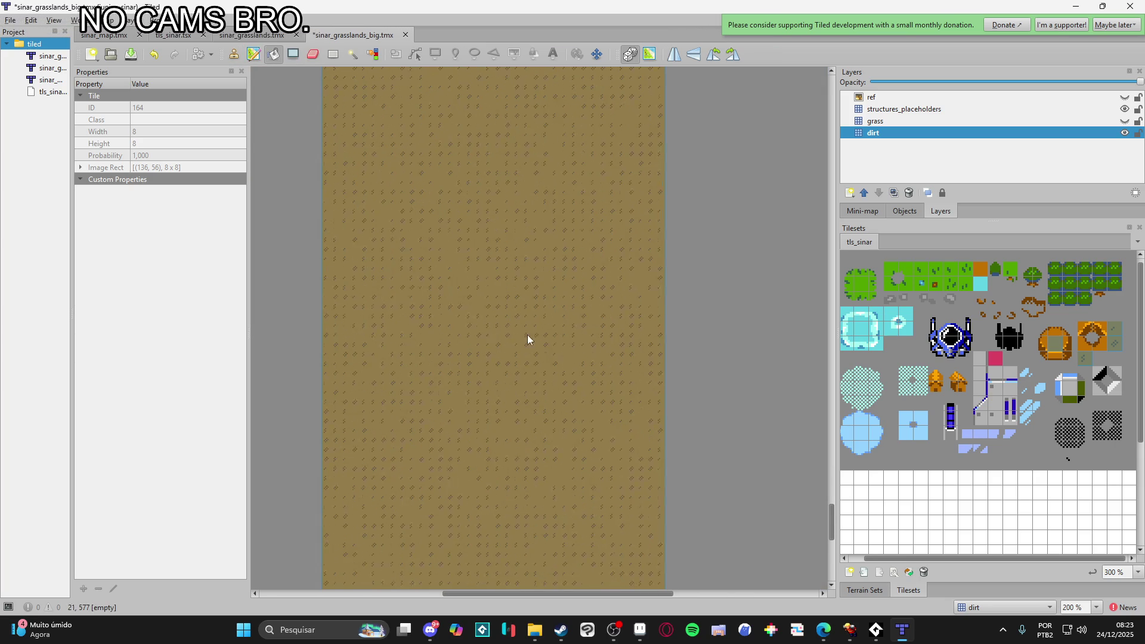
key("ctrl+z")
left_click(895, 574)
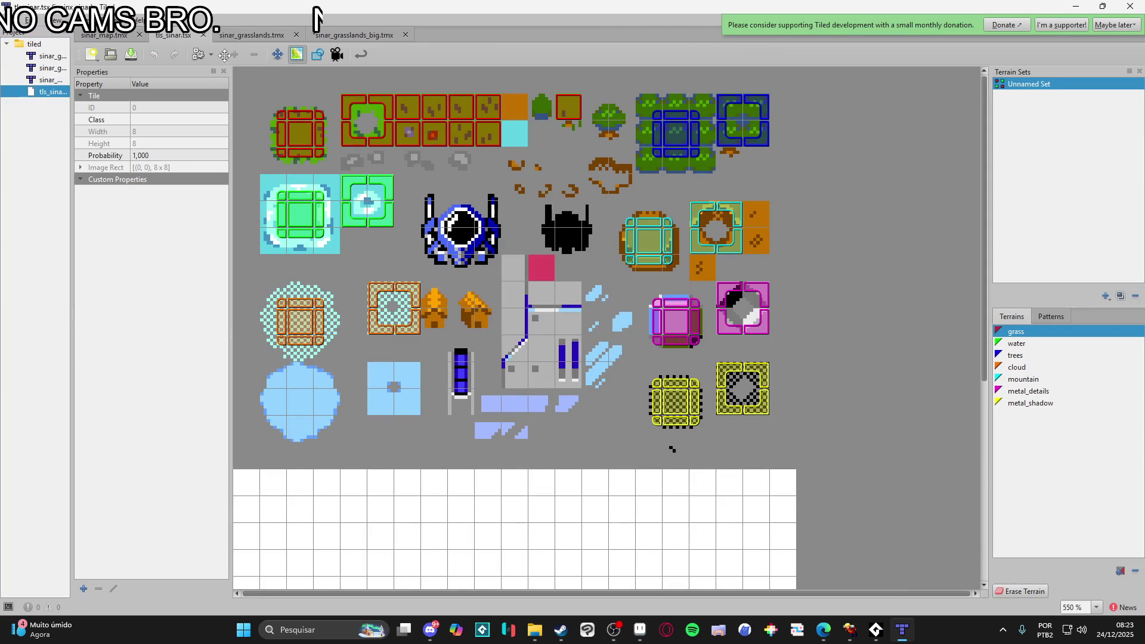
- Turn off terrain editing and set a detail tile's probability to 0,01 and tile 145's to 0,0
left_click(278, 56)
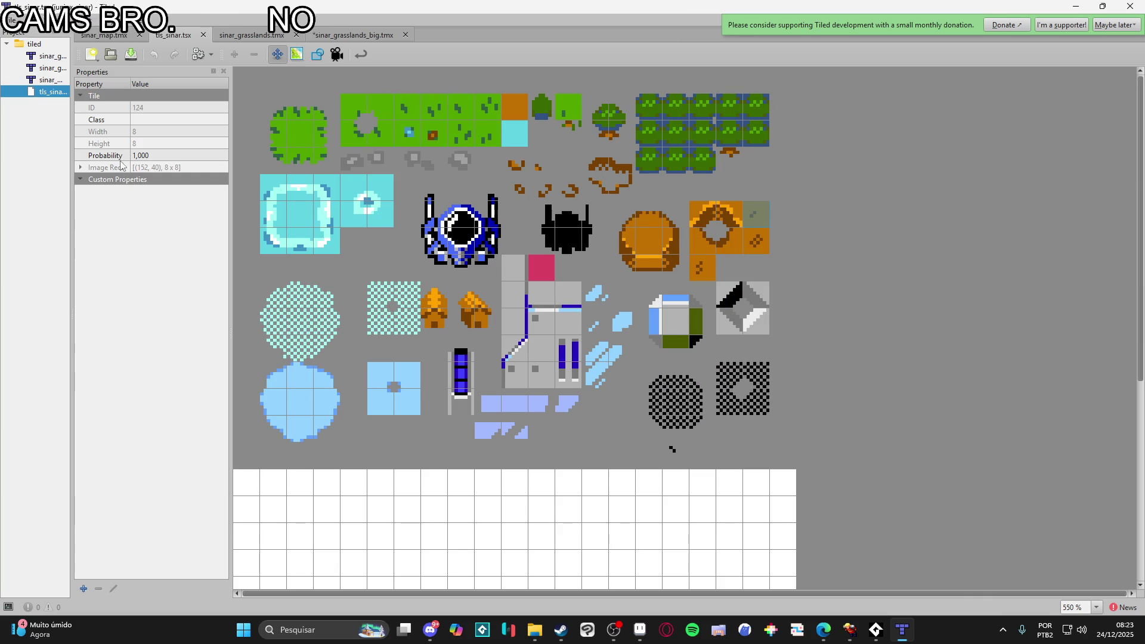
left_click(81, 179)
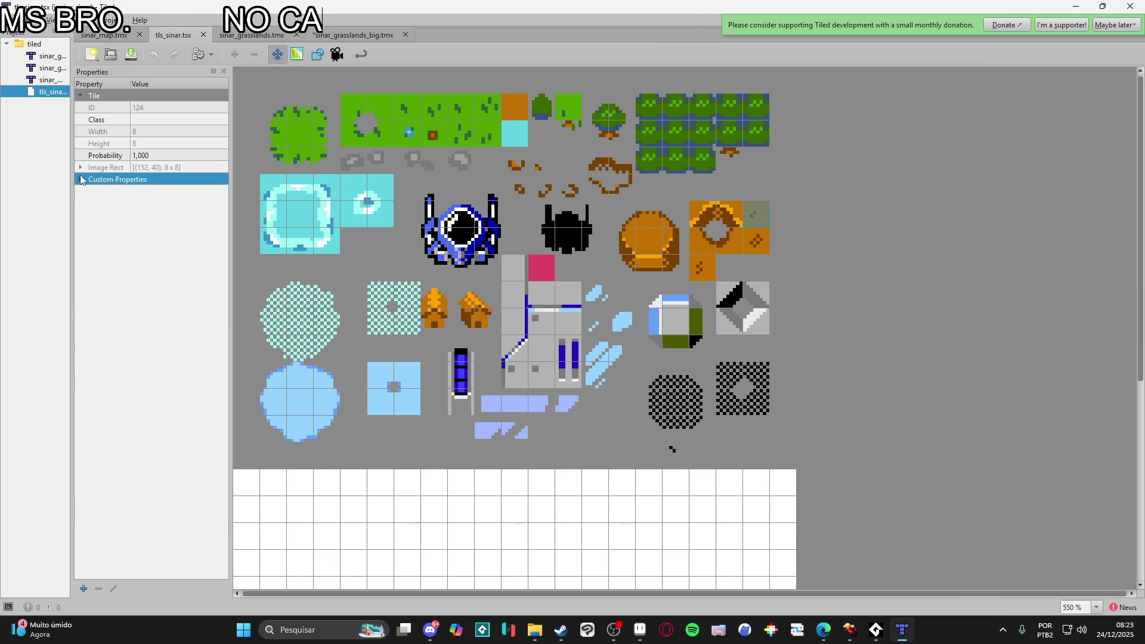
left_click(101, 156)
type("0,01")
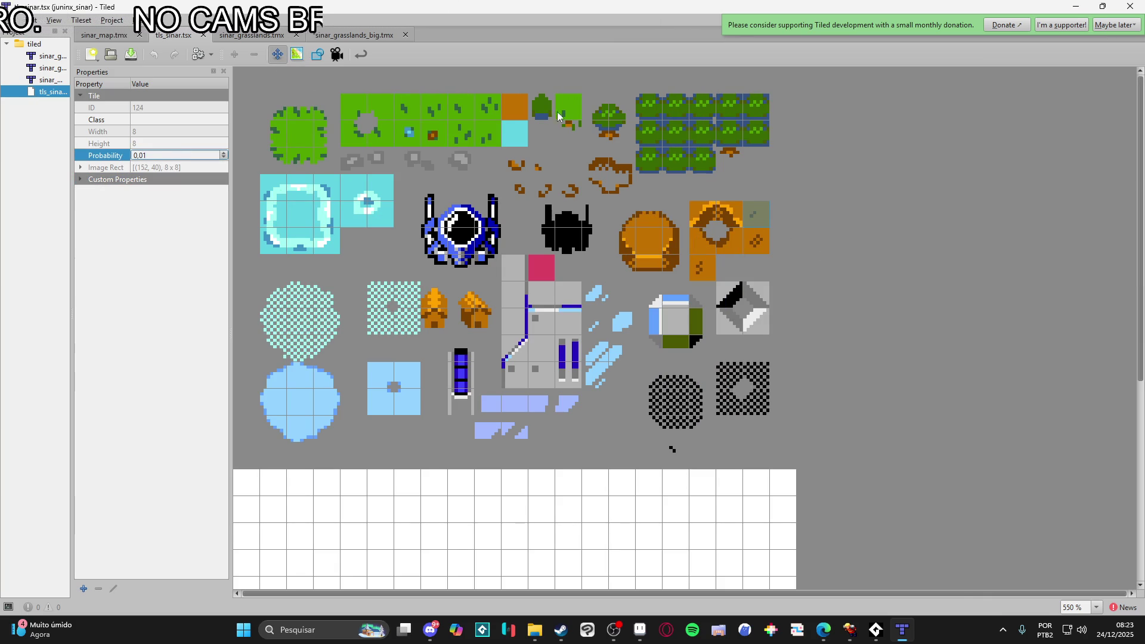
left_click(756, 241)
left_click(181, 156)
type("0,0")
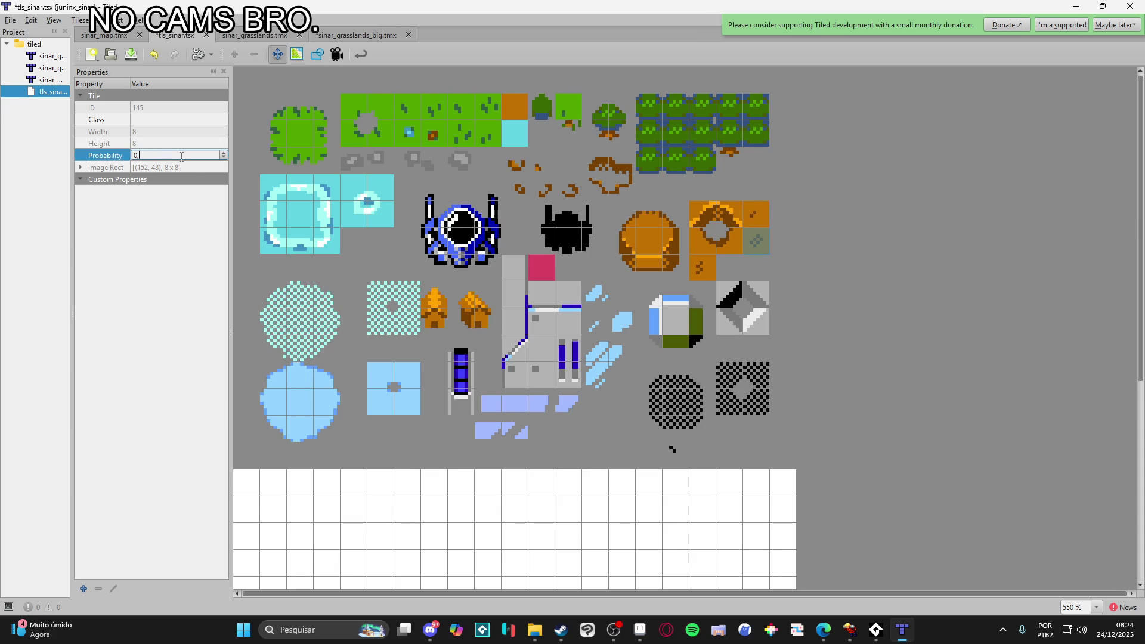
left_click(703, 276)
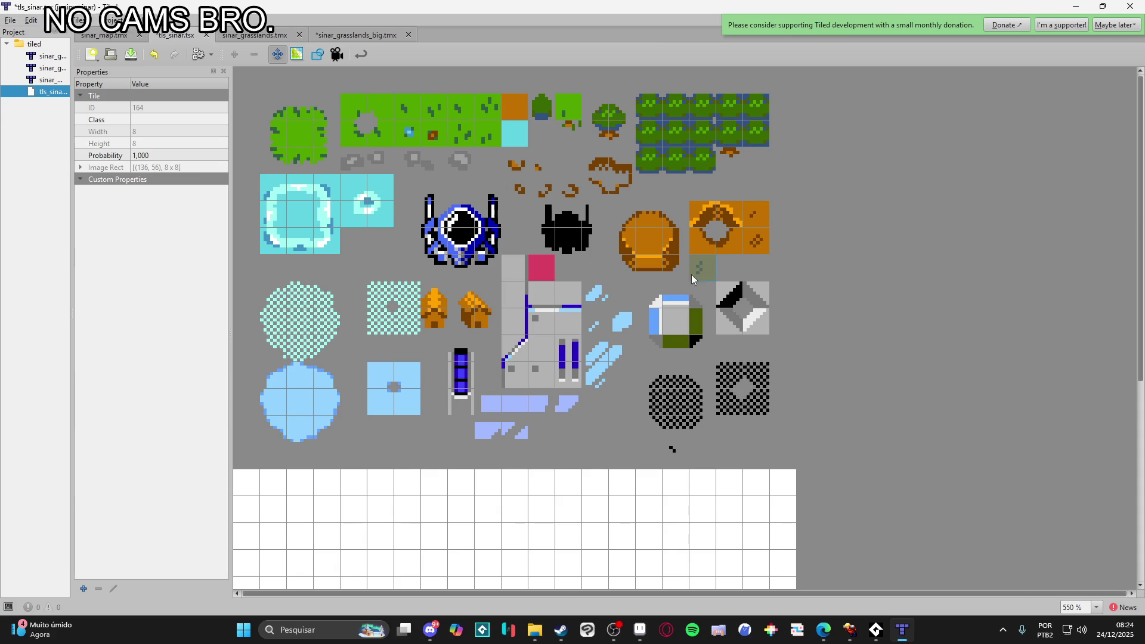
- Revise probabilities for tiles 164, 145 and 124, and set tile 141 to 0,800
left_click(192, 157)
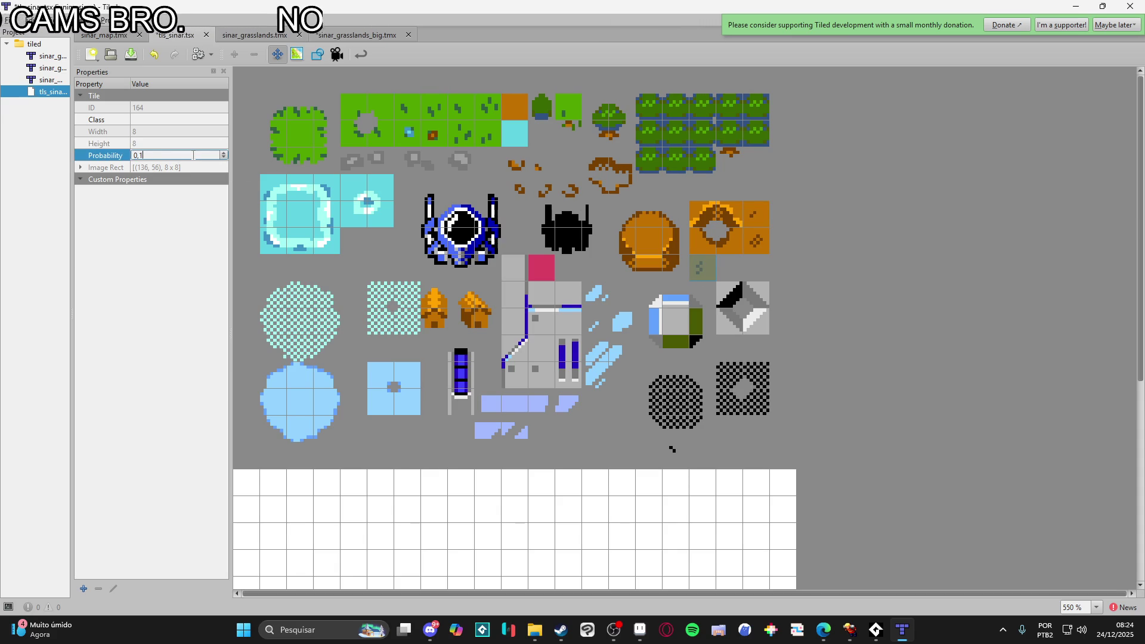
left_click(177, 154)
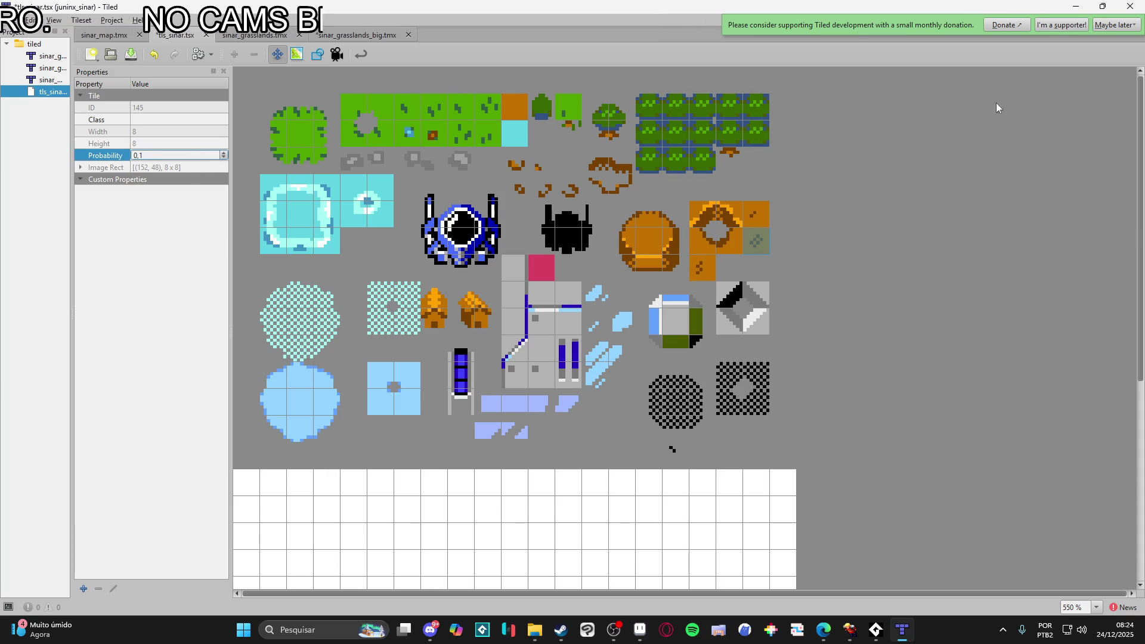
left_click(747, 221)
left_click(157, 155)
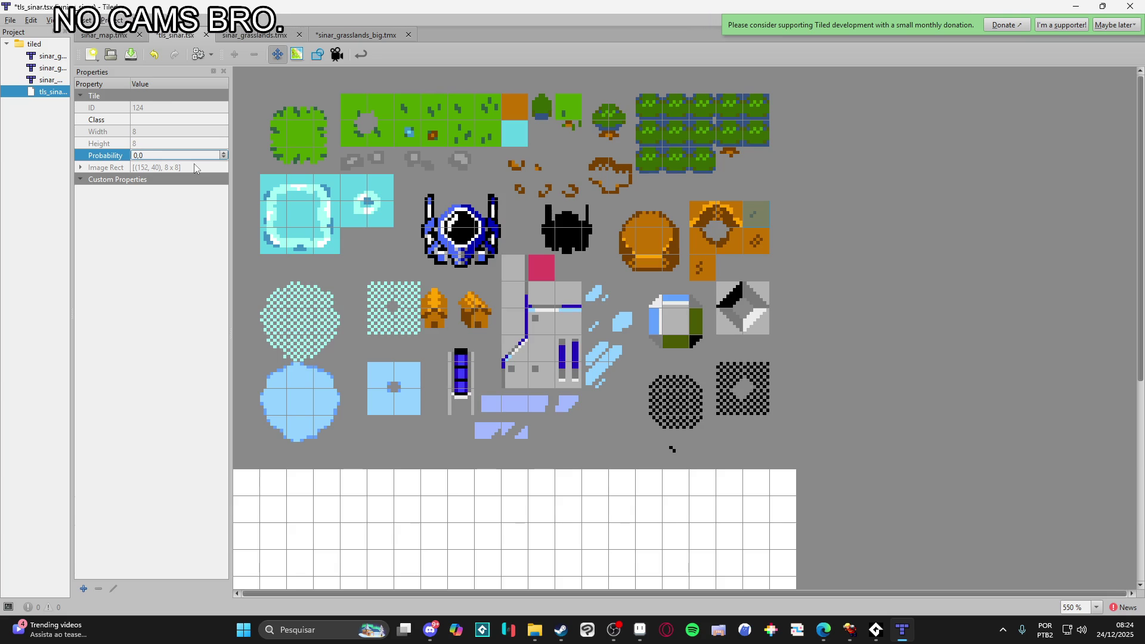
left_click(728, 342)
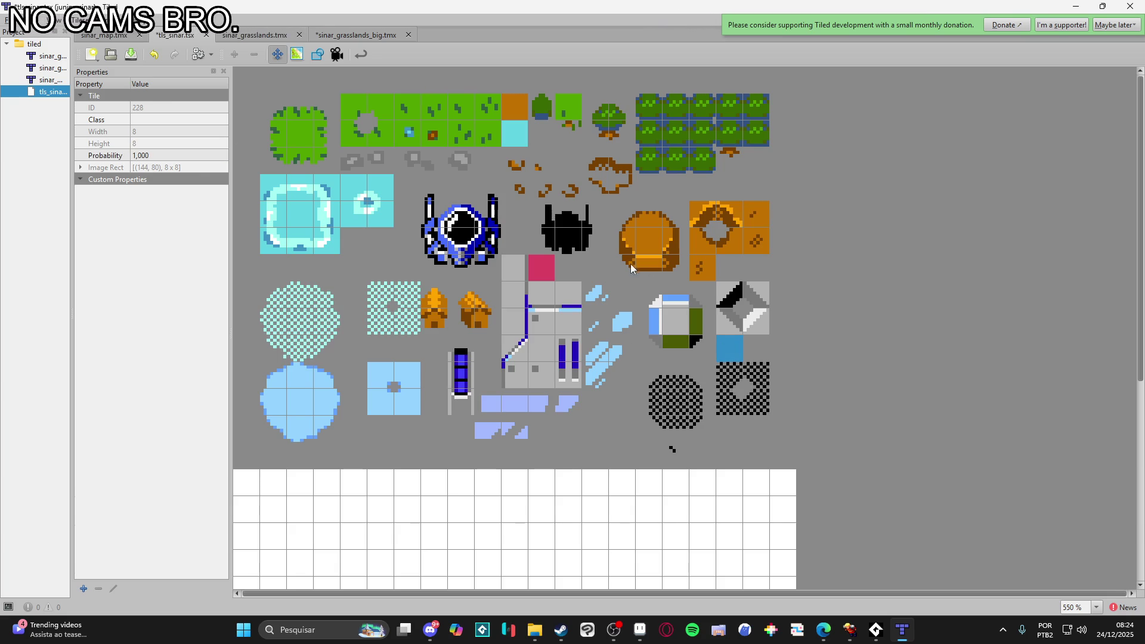
left_click(183, 155)
type("0,8")
key("Return")
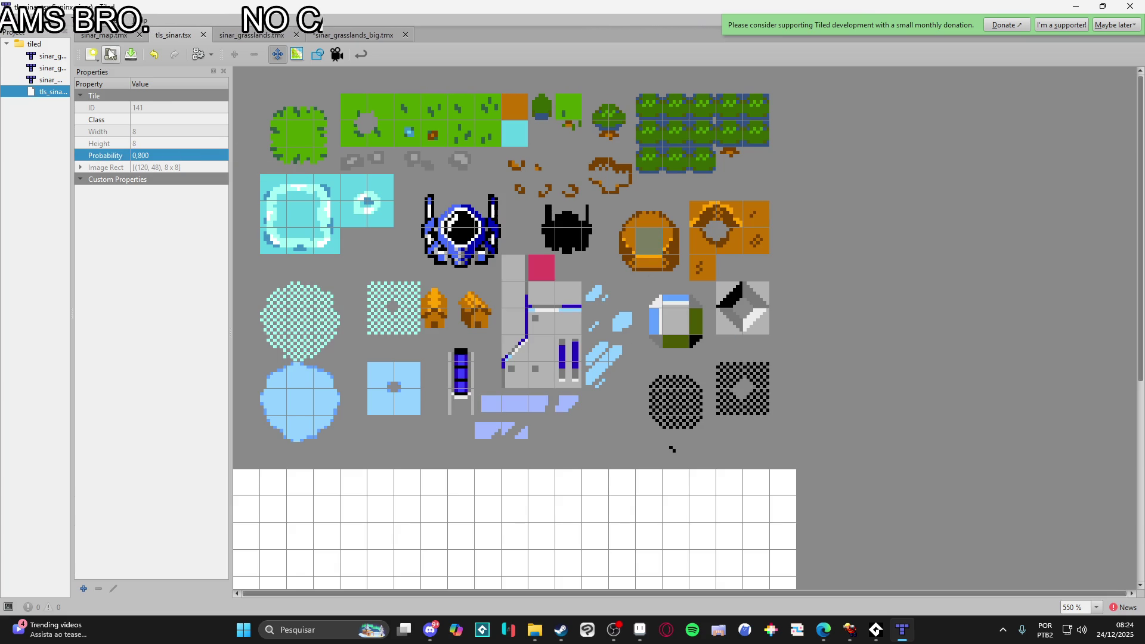
left_click(344, 35)
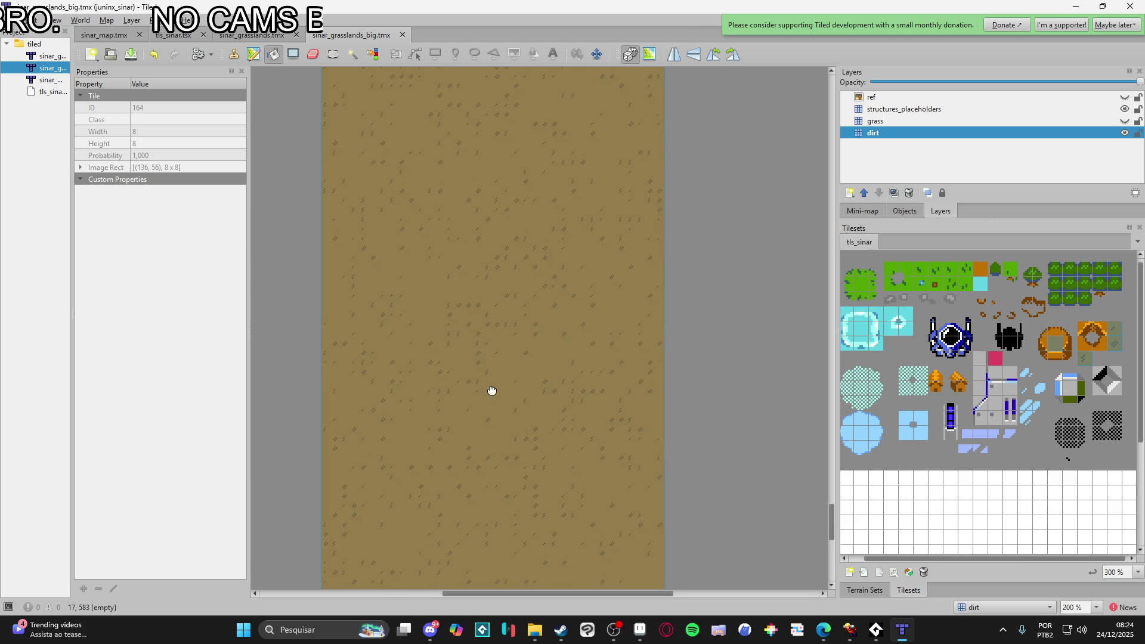
- Fill the whole dirt layer with dirt tiles, moving around the big grasslands map
left_click_drag(492, 396, 586, 277)
scroll(576, 361, "up", 1)
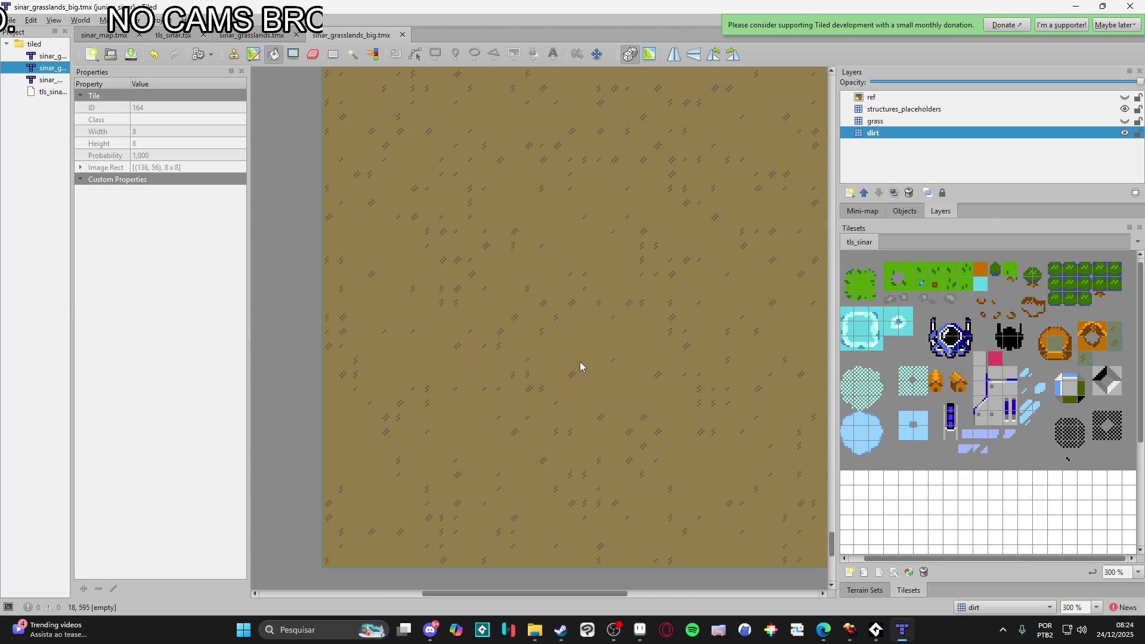
left_click(579, 366)
scroll(762, 420, "down", 2)
scroll(758, 405, "down", 2)
scroll(754, 388, "up", 2)
scroll(674, 411, "right", 3)
scroll(609, 410, "up", 1)
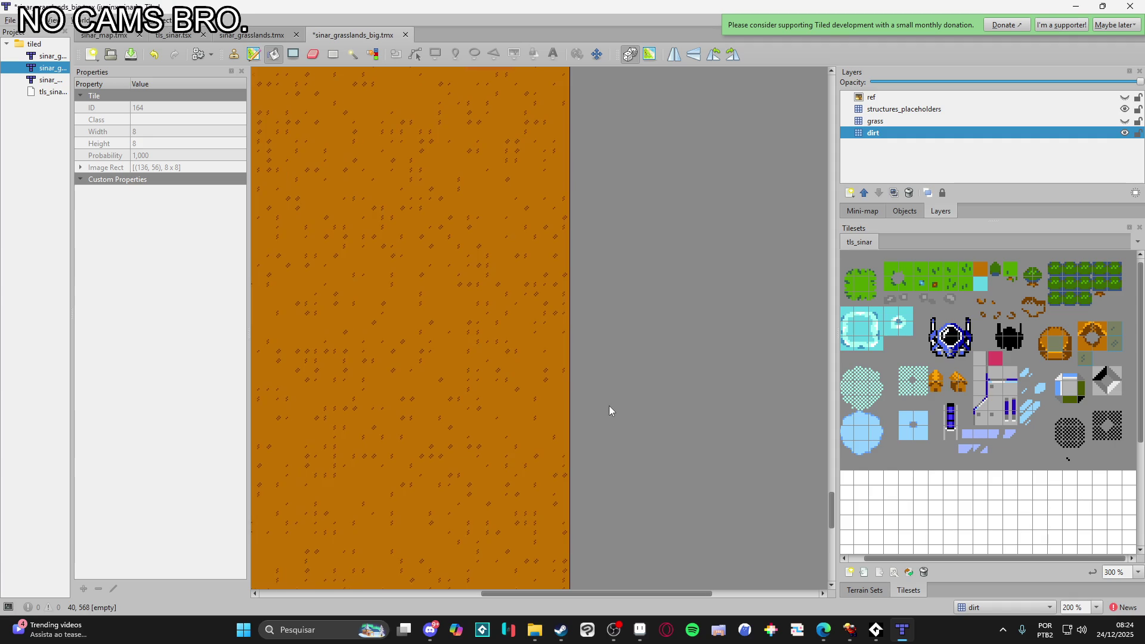
left_click_drag(610, 410, 759, 347)
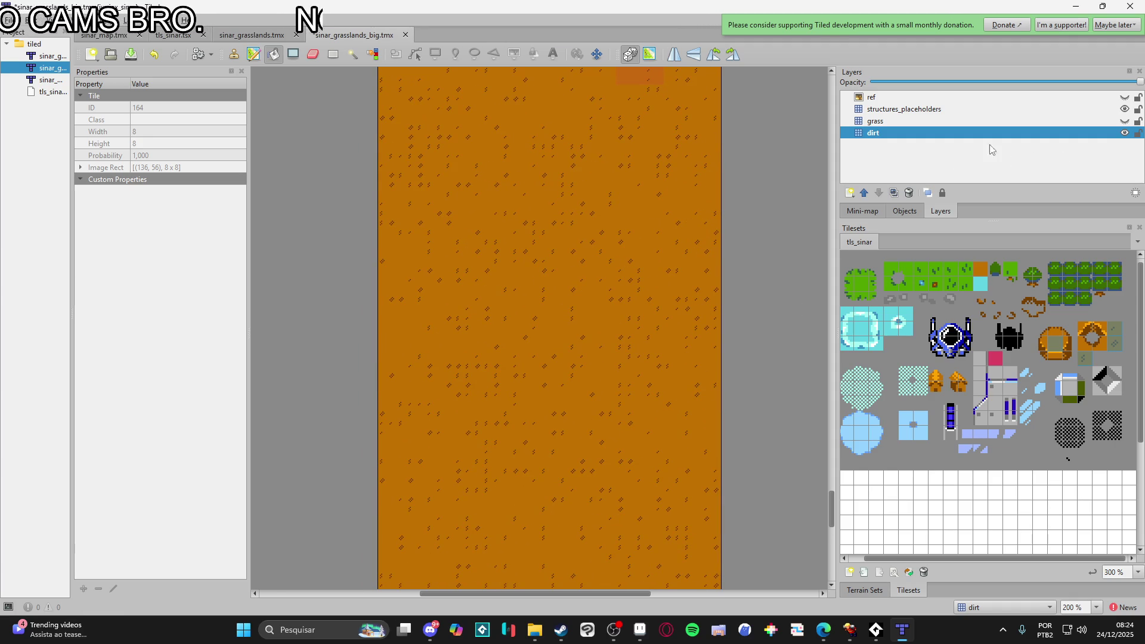
- Make the grass layer visible and selected, and pick the grass terrain from Terrain Sets
left_click(949, 132)
left_click(1124, 121)
left_click(1014, 121)
mouse_move(657, 288)
left_mouse_down()
mouse_move(623, 289)
mouse_move(587, 131)
left_mouse_up()
left_click(863, 589)
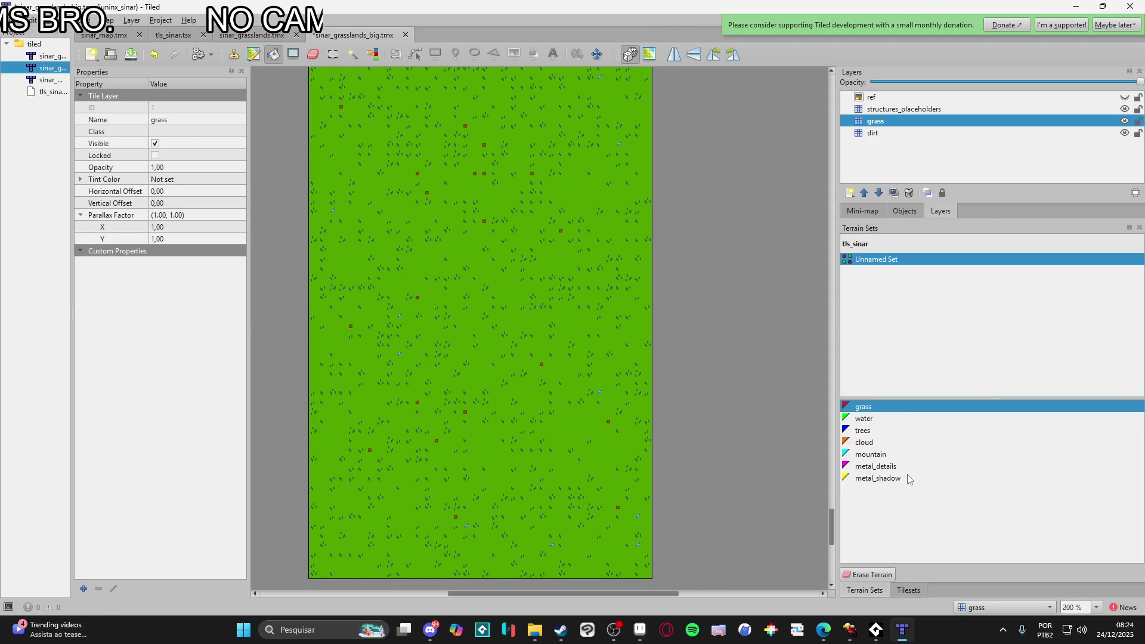
left_click(871, 407)
- Switch to the sinar_grasslands.tmx map
scroll(713, 353, "left", 2)
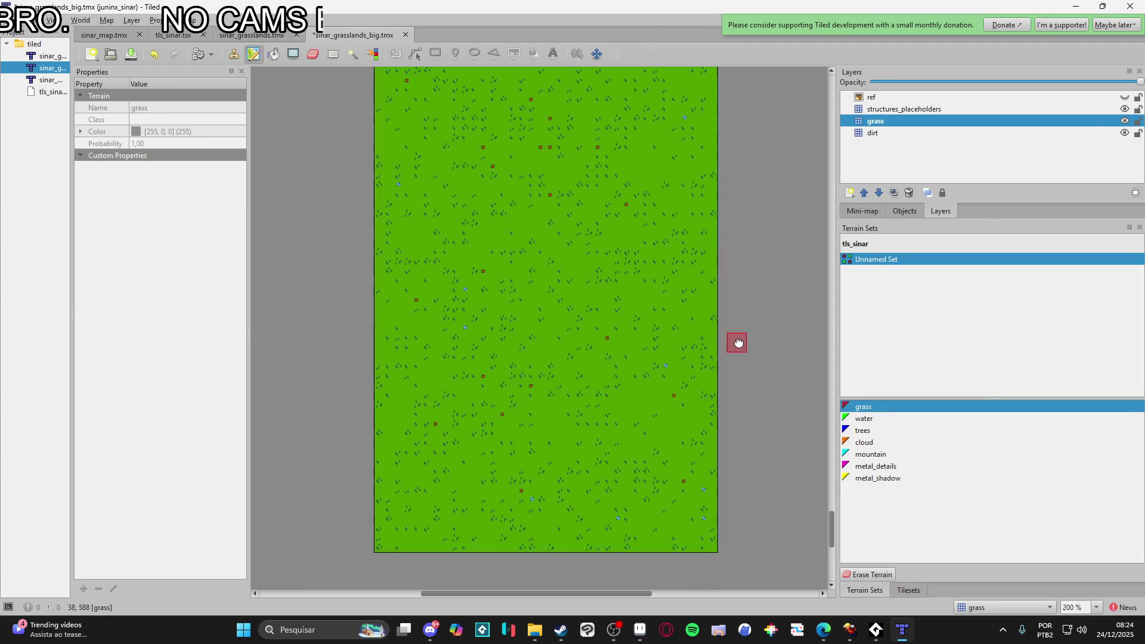
scroll(712, 346, "left", 1)
scroll(715, 325, "down", 1)
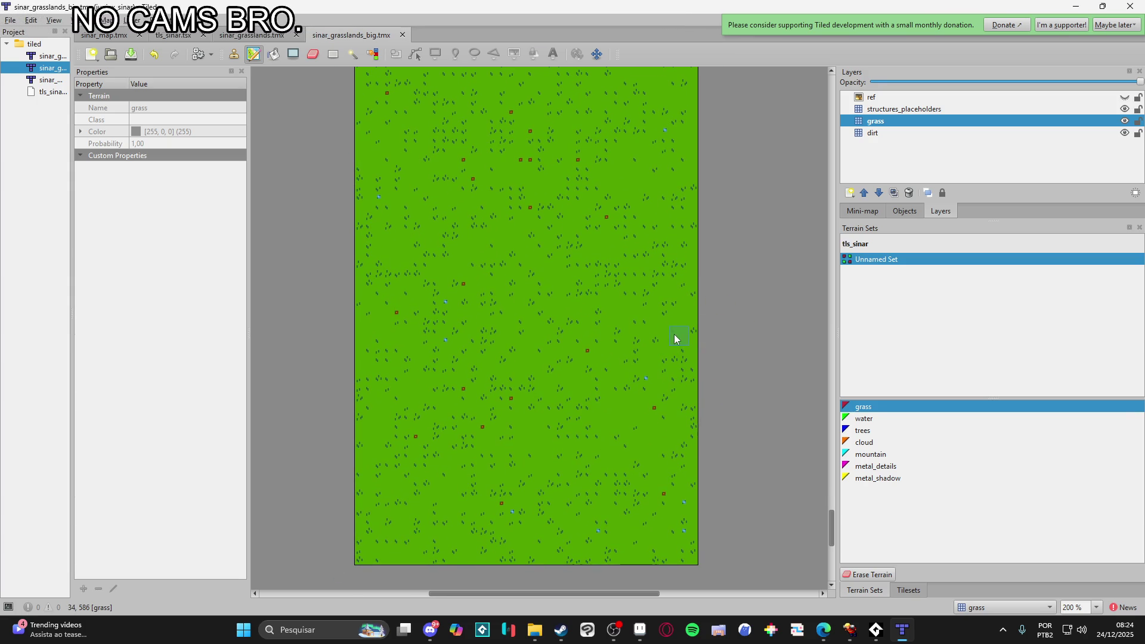
left_click(253, 35)
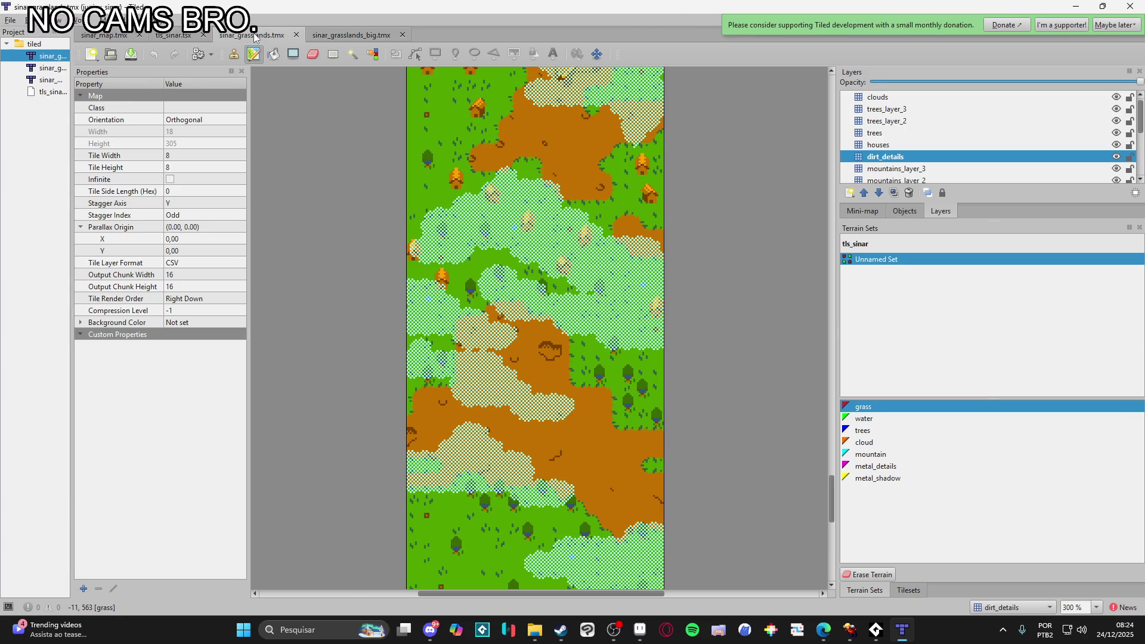
- Hide the clouds layer on the sinar_grasslands map
scroll(656, 254, "down", 1)
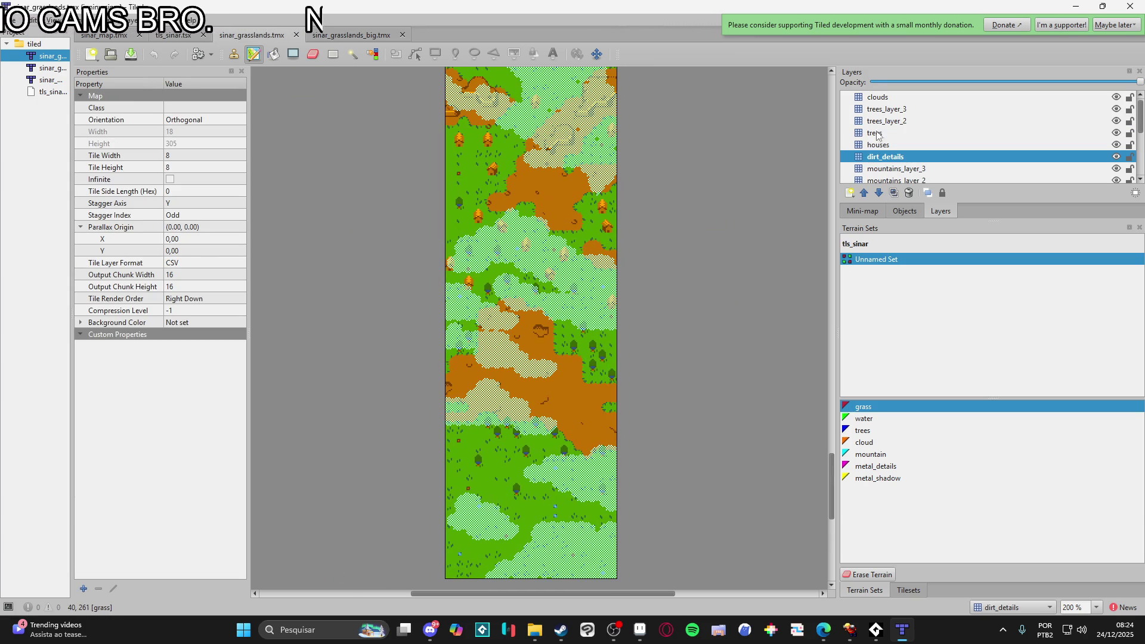
left_click(1115, 97)
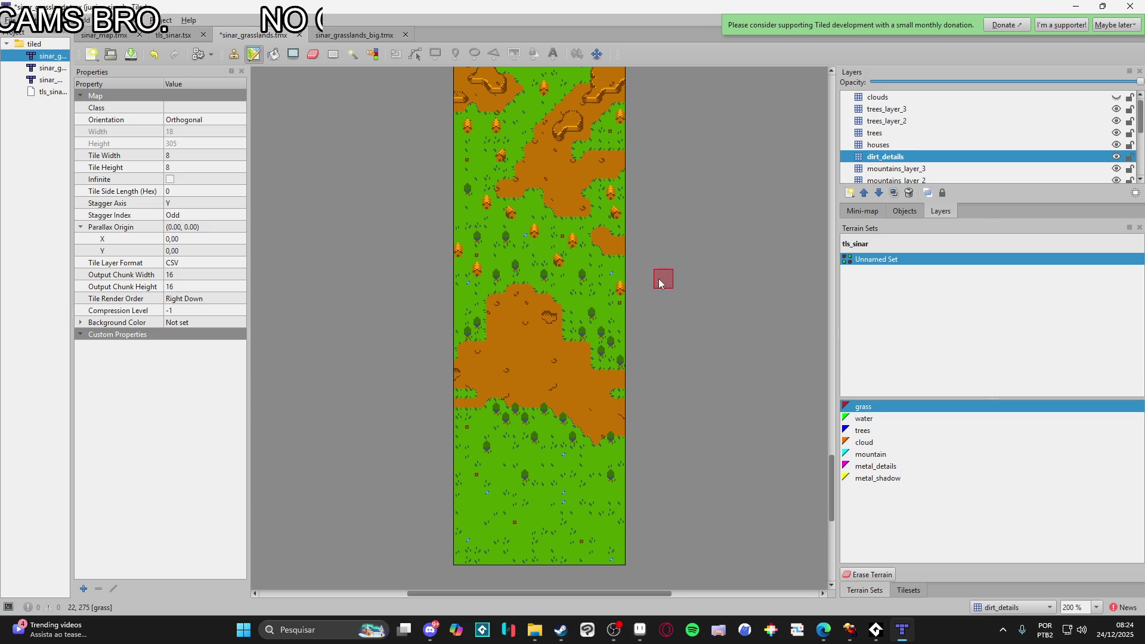
scroll(658, 278, "down", 1)
scroll(658, 278, "up", 5)
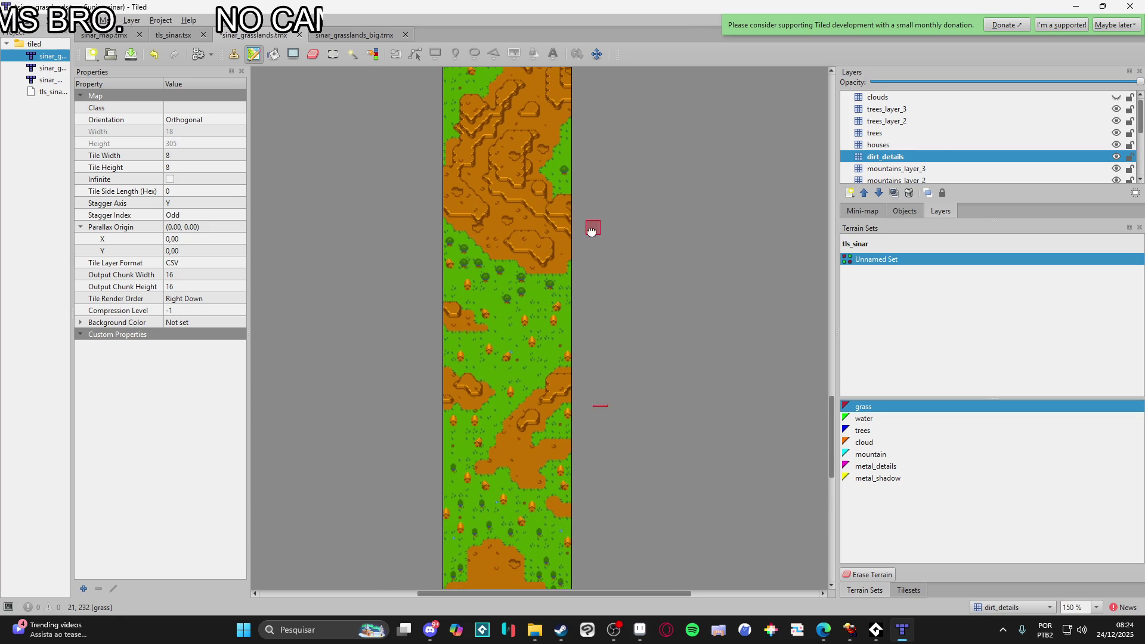
- Export sinar_grasslands.tmx as the sinar_grasslands_small_ref image
left_click(12, 20)
left_click(477, 42)
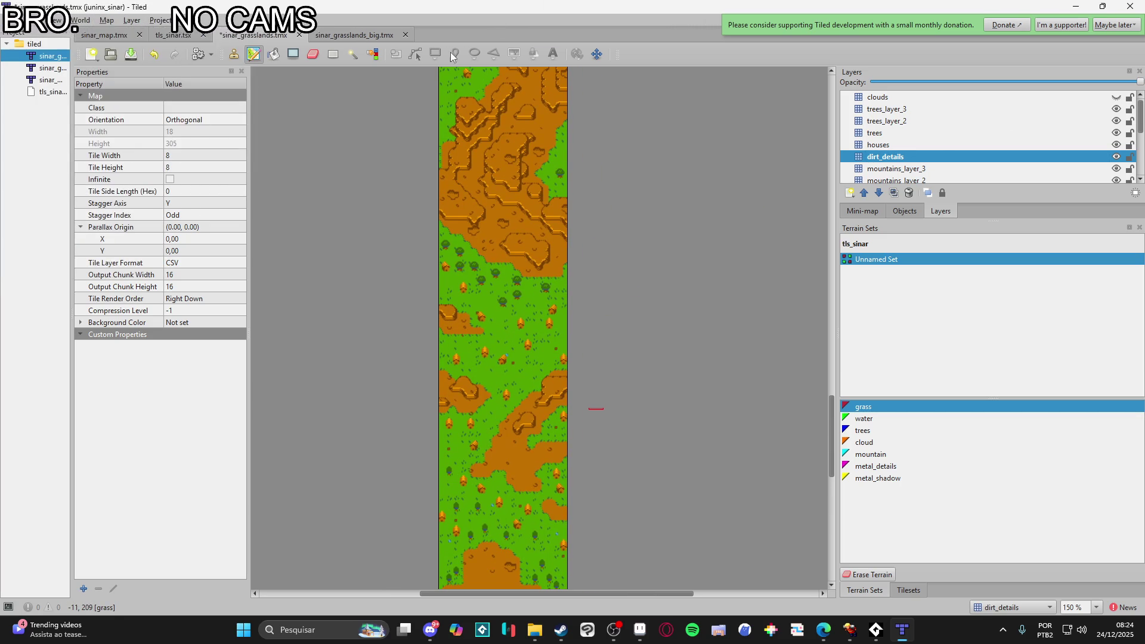
left_click(12, 20)
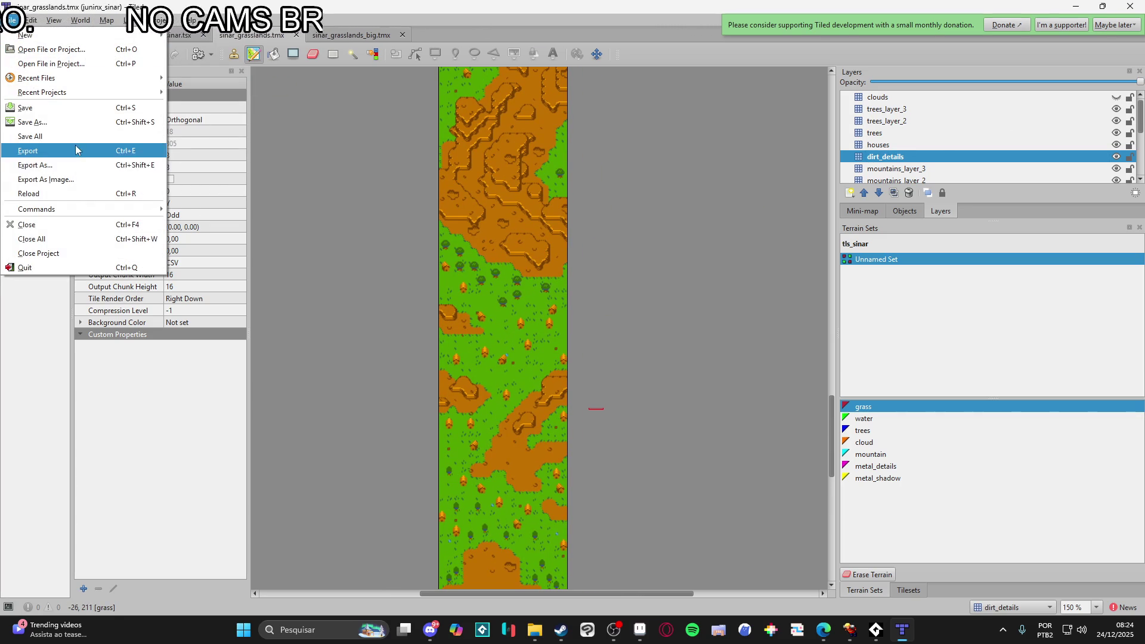
left_click(89, 177)
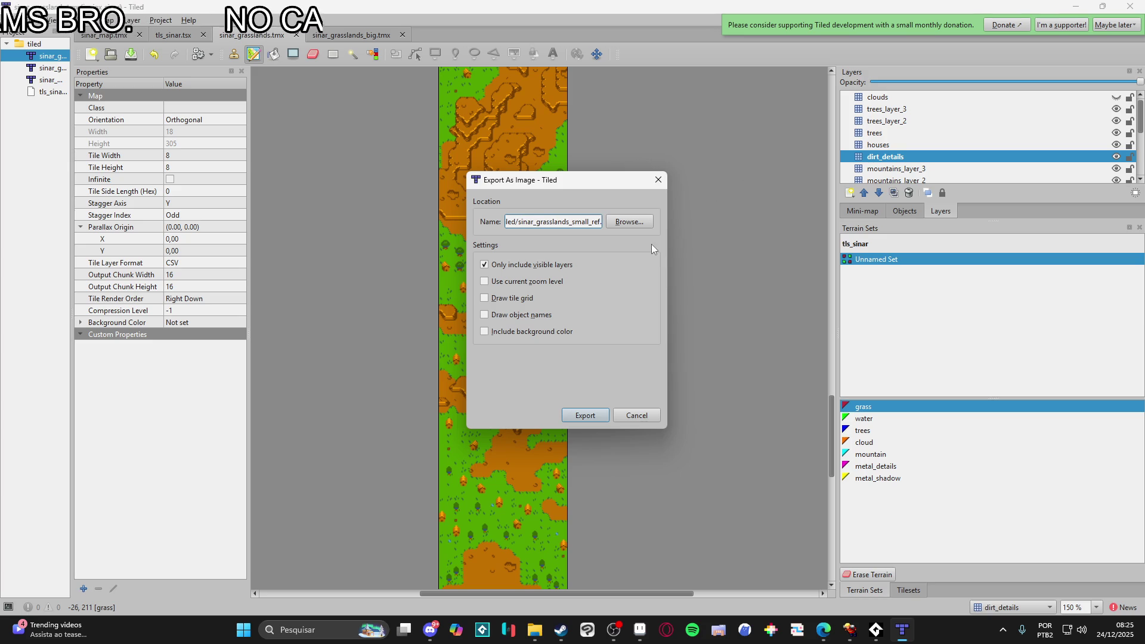
left_click(587, 415)
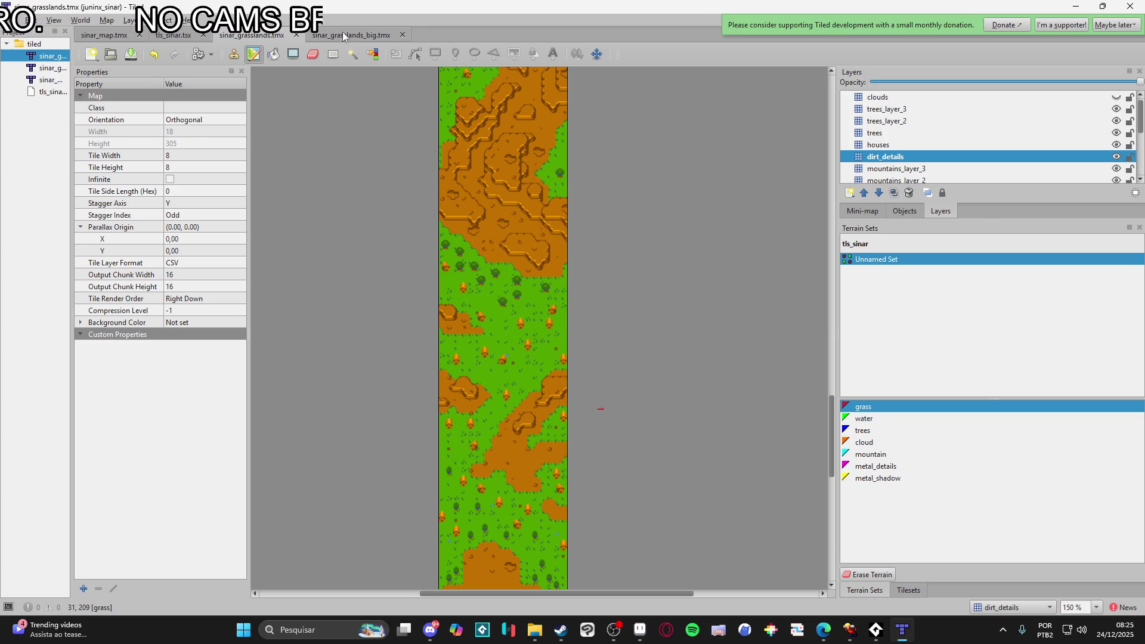
- Return to sinar_grasslands_big.tmx and select and show the ref layer
left_click(344, 36)
left_click(943, 99)
left_click(1124, 97)
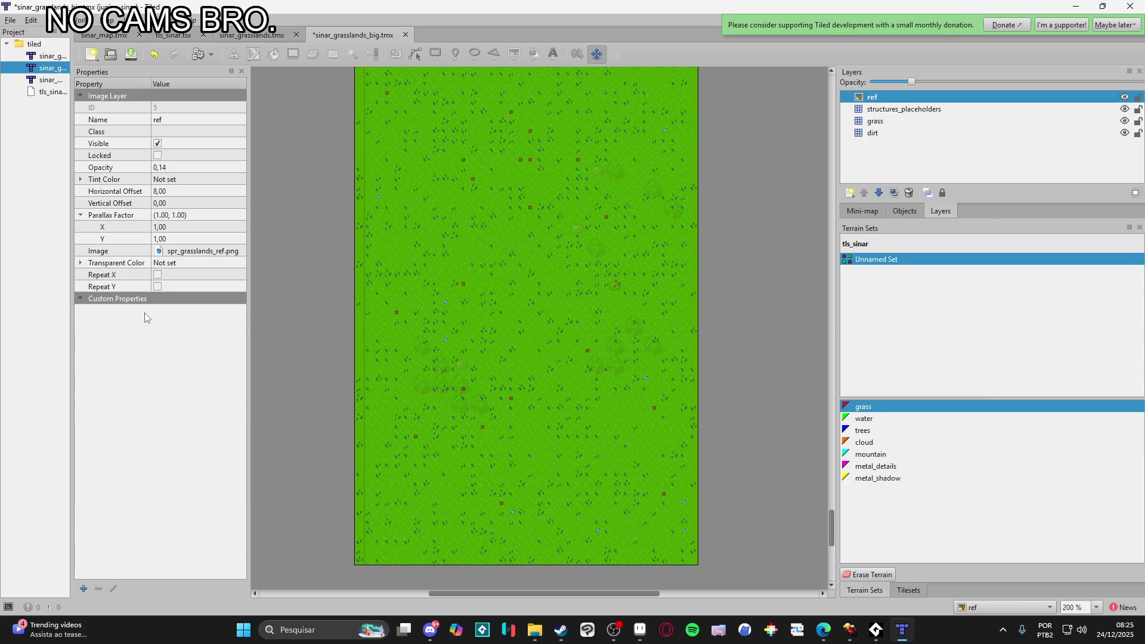
- Set the ref layer's image to sinar_grasslands_small_ref
left_click(175, 252)
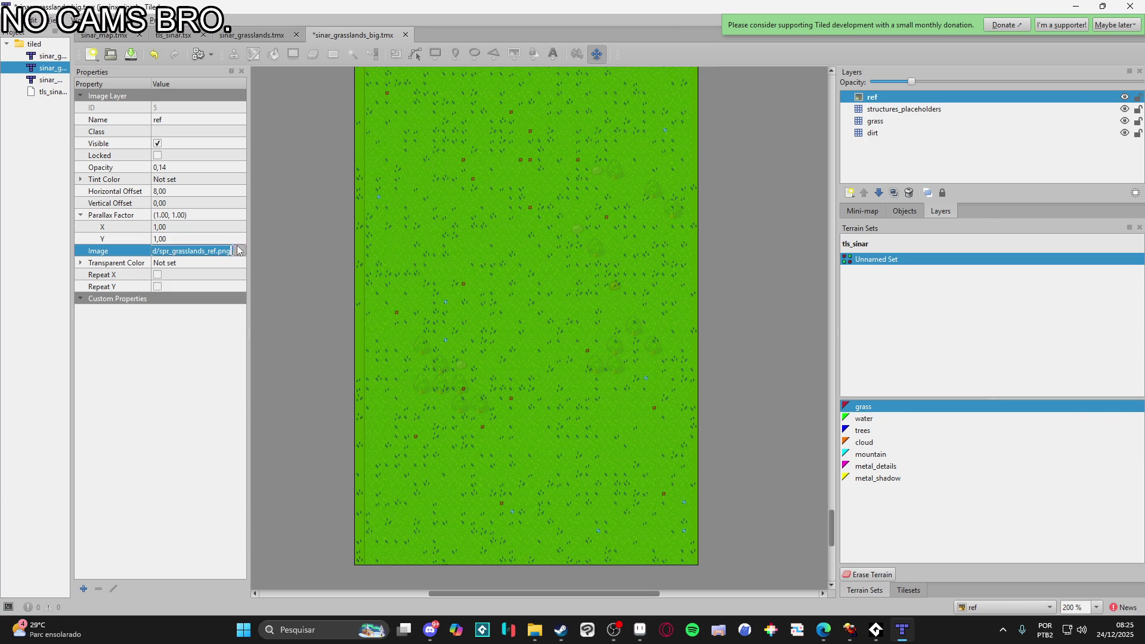
left_click(239, 251)
left_click(197, 129)
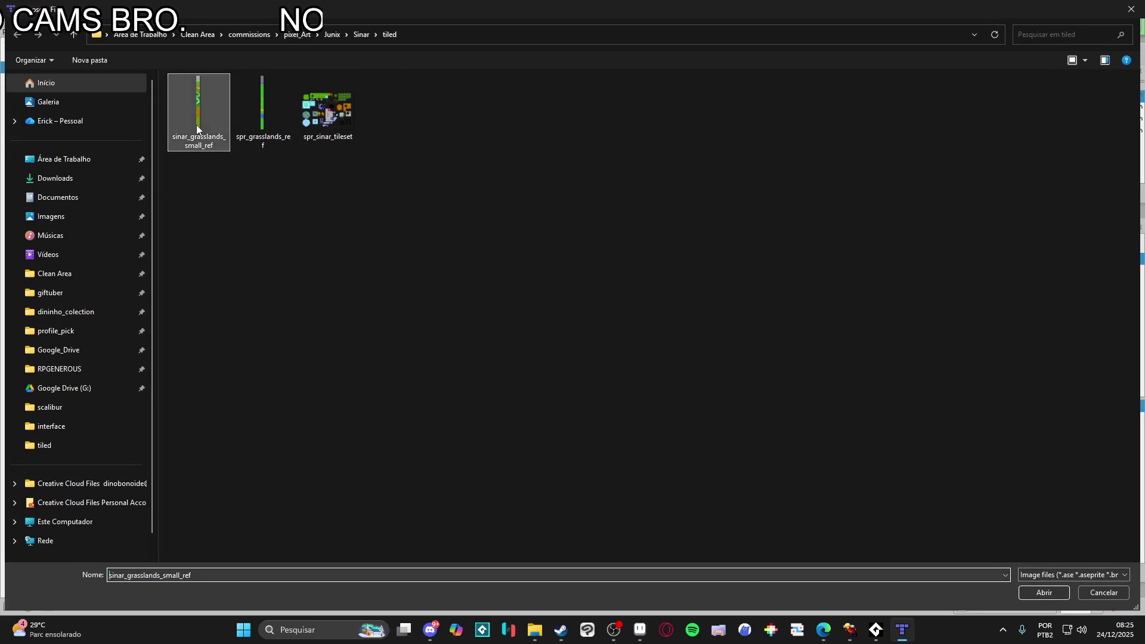
double_click(198, 129)
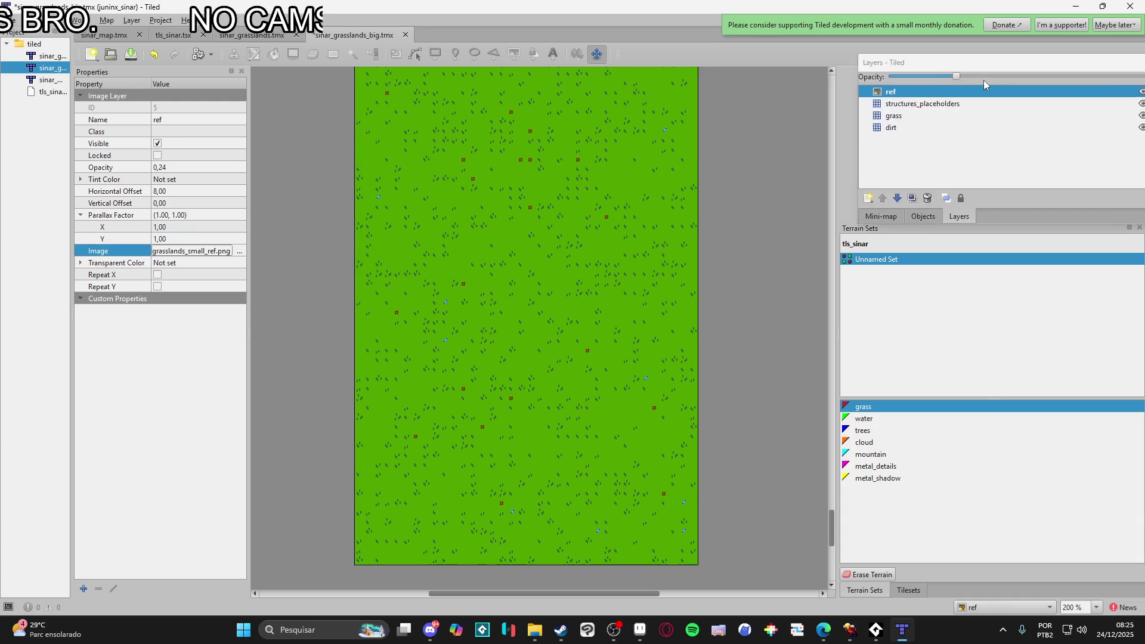
- Raise the ref layer's opacity to 0,64
left_click(1002, 81)
left_click(1013, 84)
left_click(1039, 81)
left_click(1064, 79)
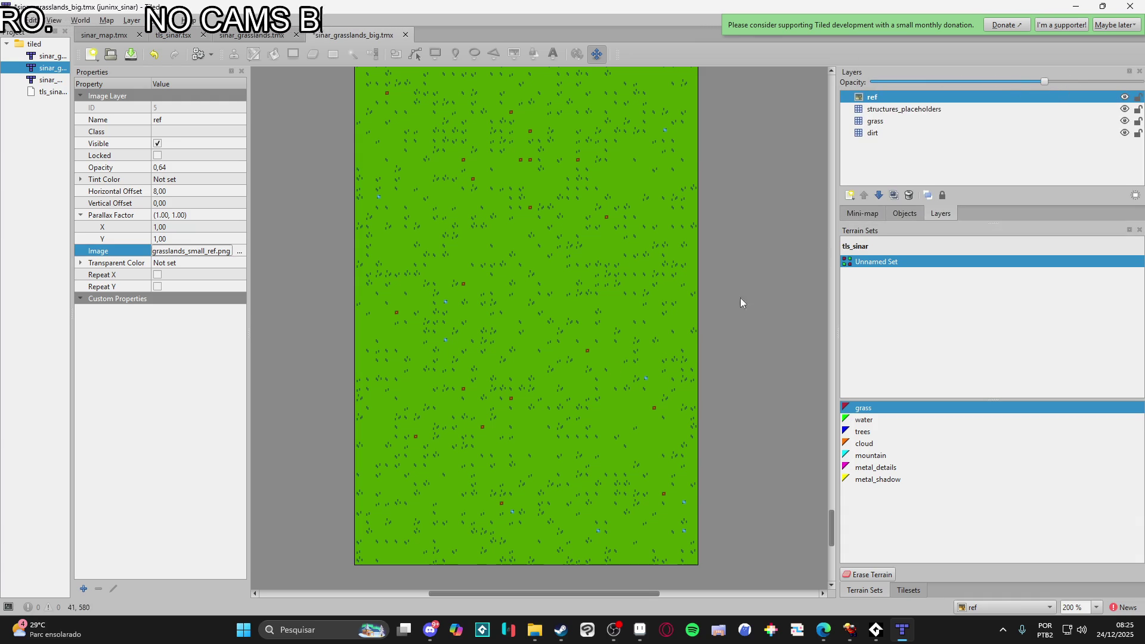
- Bring Aseprite to the front from the taskbar
scroll(591, 341, "down", 6)
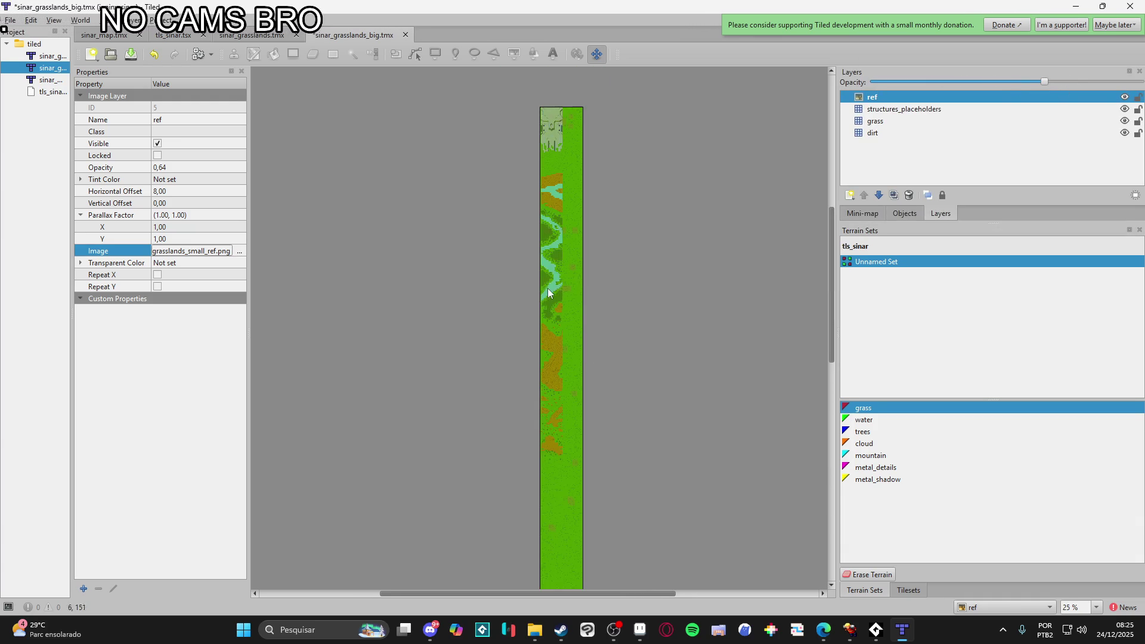
scroll(546, 310, "down", 3)
scroll(549, 305, "right", 2)
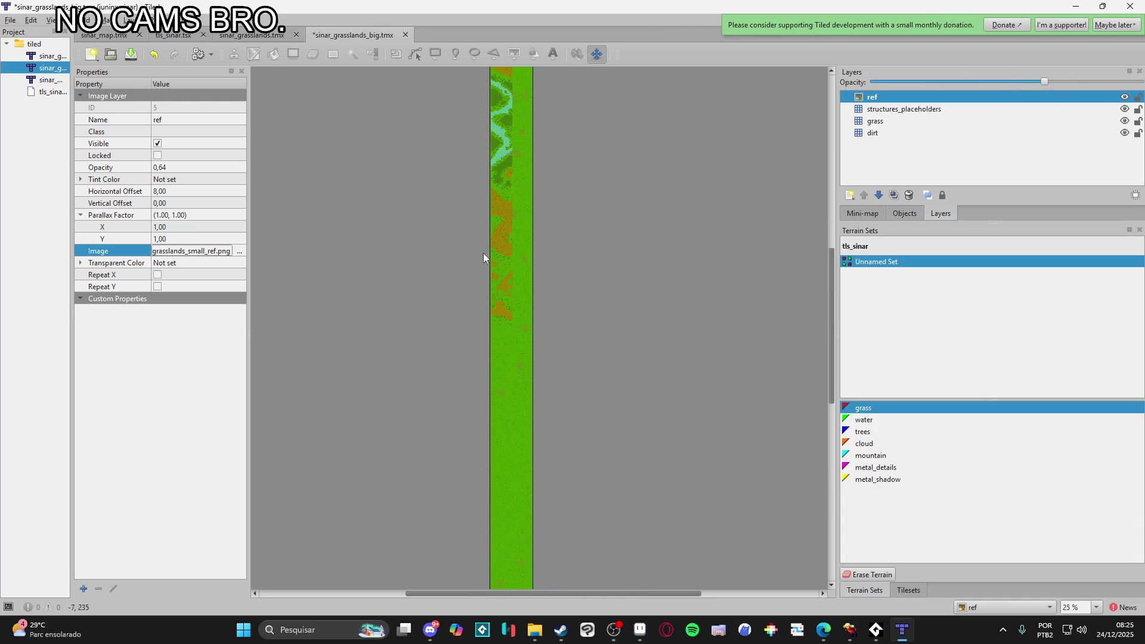
left_click(639, 630)
scroll(454, 398, "down", 1)
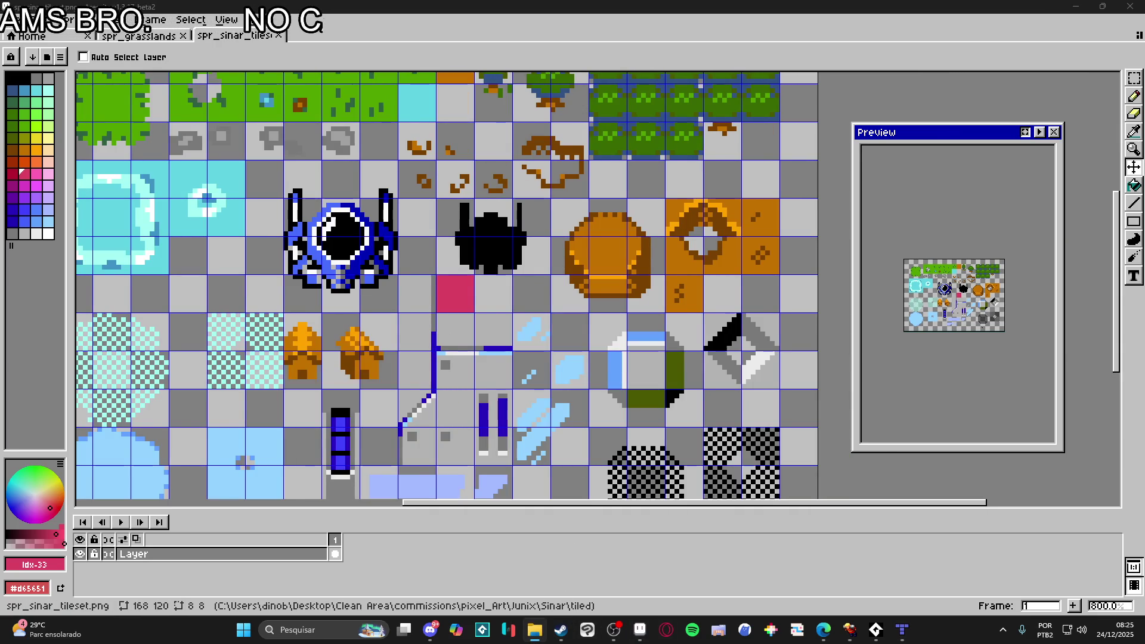
- Open the small ref image in Aseprite and resize the sprite to 200%
left_click_drag(477, 41, 477, 43)
left_click(74, 19)
left_click(90, 84)
type("200")
key("Return")
- Save the big grasslands map in Tiled, then return to Aseprite
key("ctrl+s")
key("alt+Tab")
key("ctrl+s")
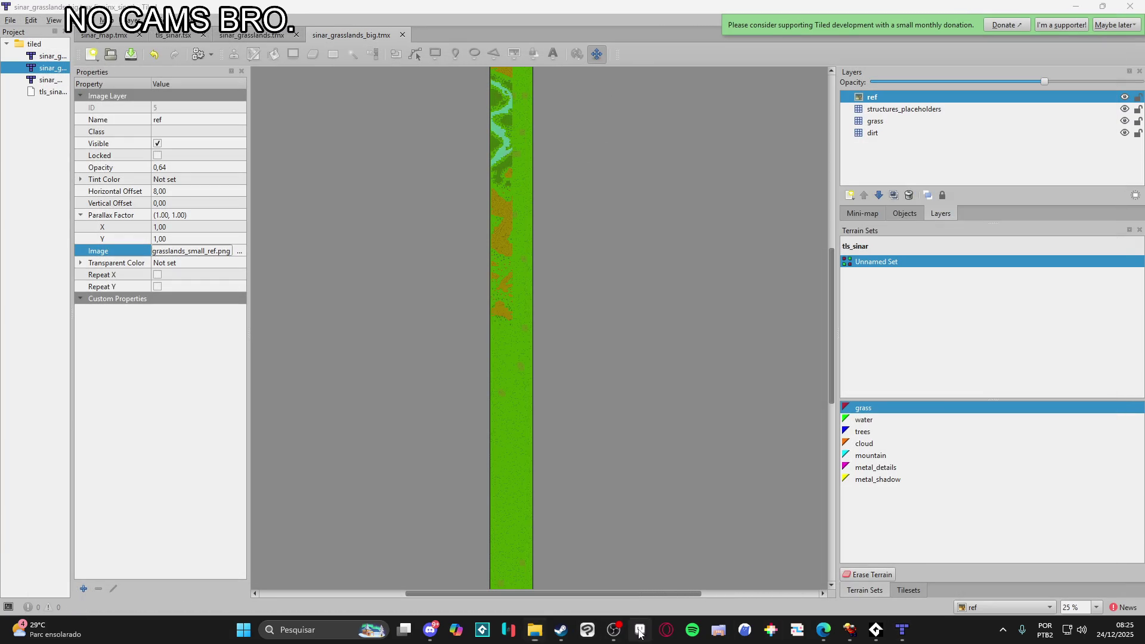
key("alt+Tab")
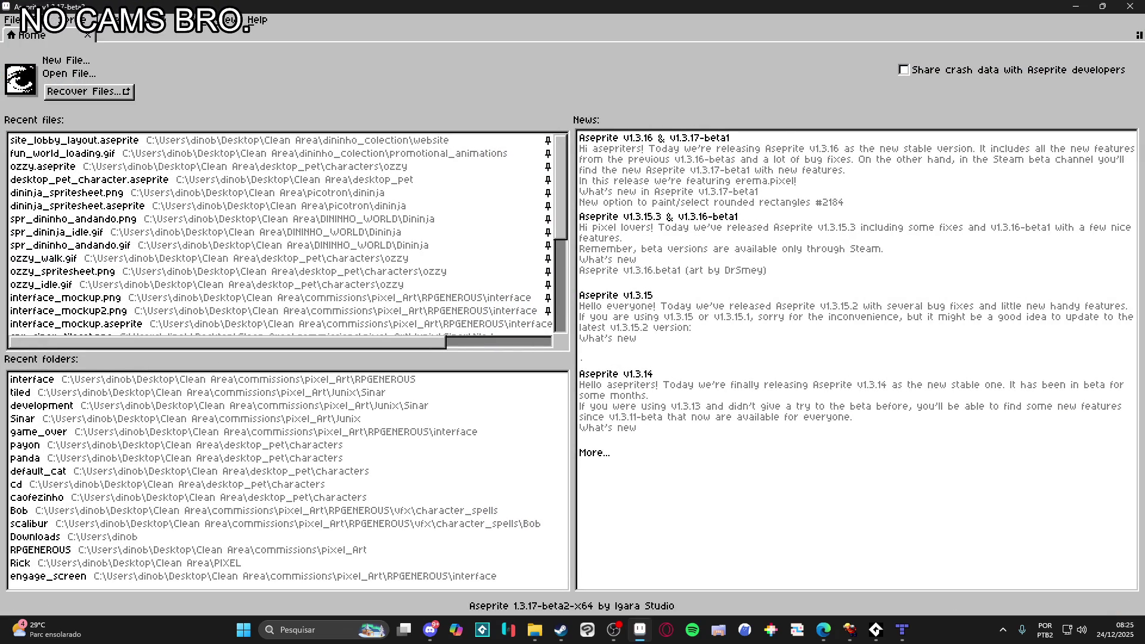
- Reopen the exported small ref image in Aseprite and confirm its sprite resize
left_click_drag(599, 58, 650, 250)
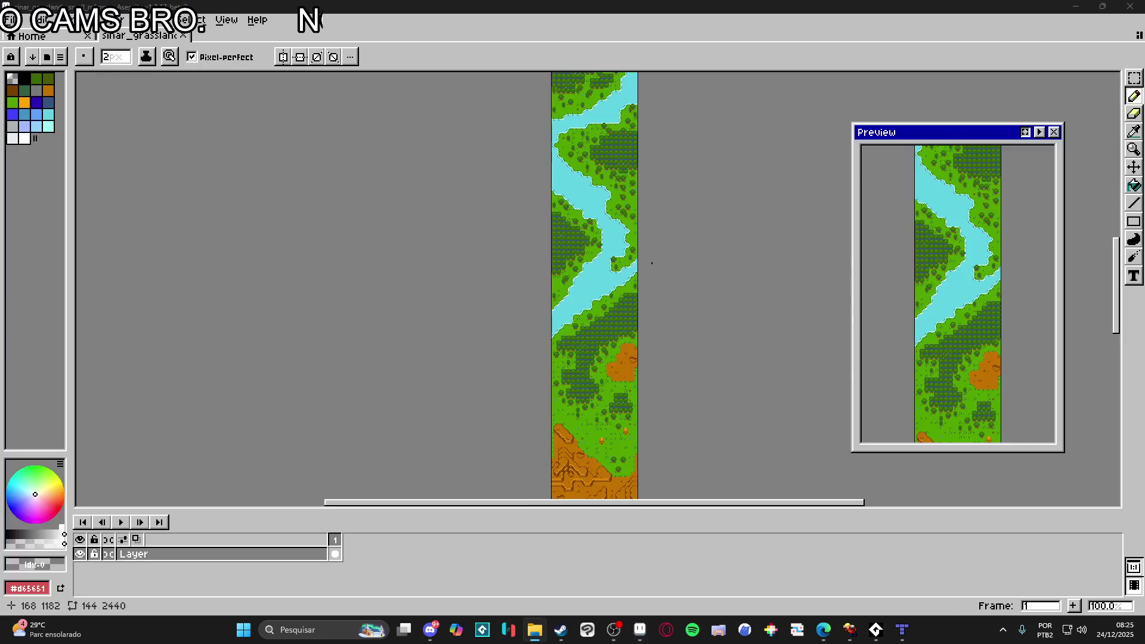
left_click(66, 20)
left_click(107, 87)
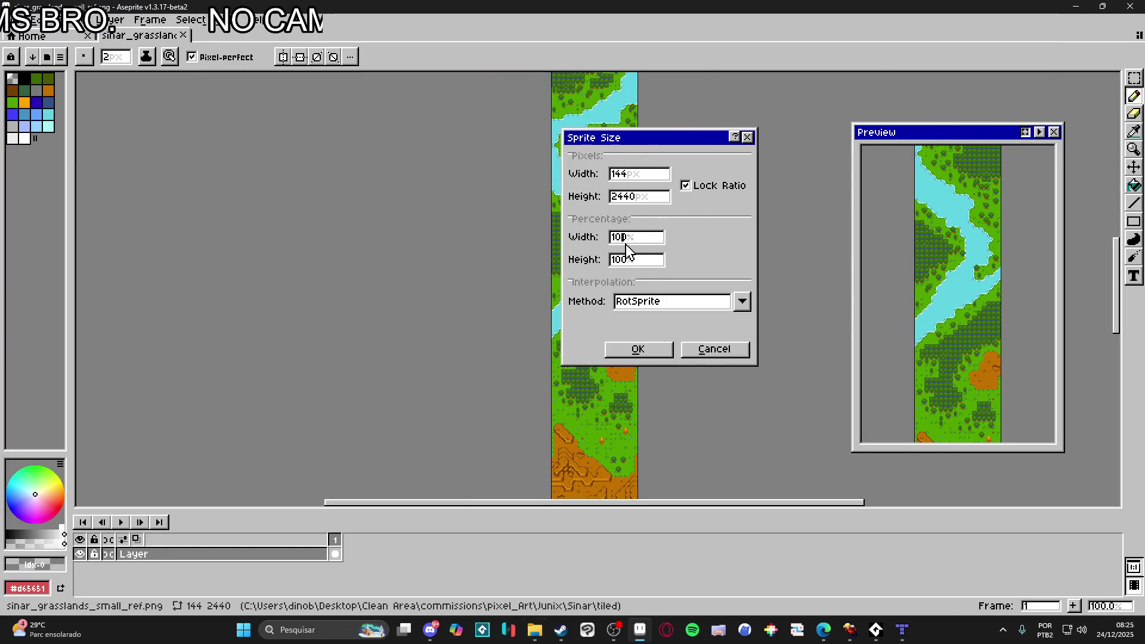
key("Return")
key("alt+Tab")
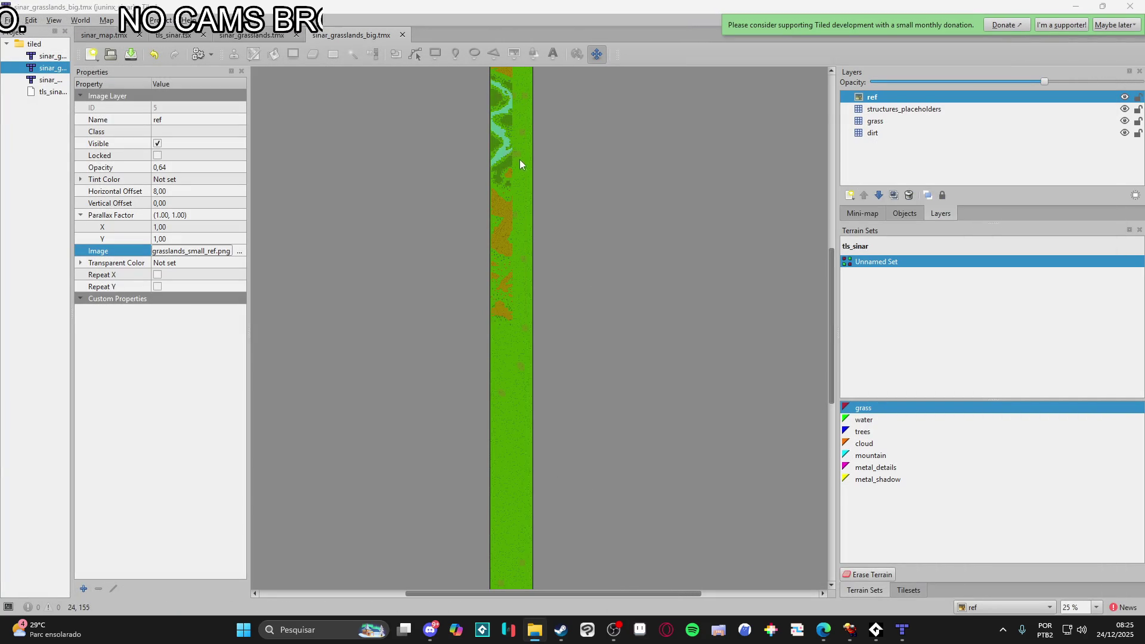
- Undo recent map edits, then test ref layer parallax X at 2 and revert to 1,00
key("ctrl+z")
key("ctrl+z")
key("ctrl+z")
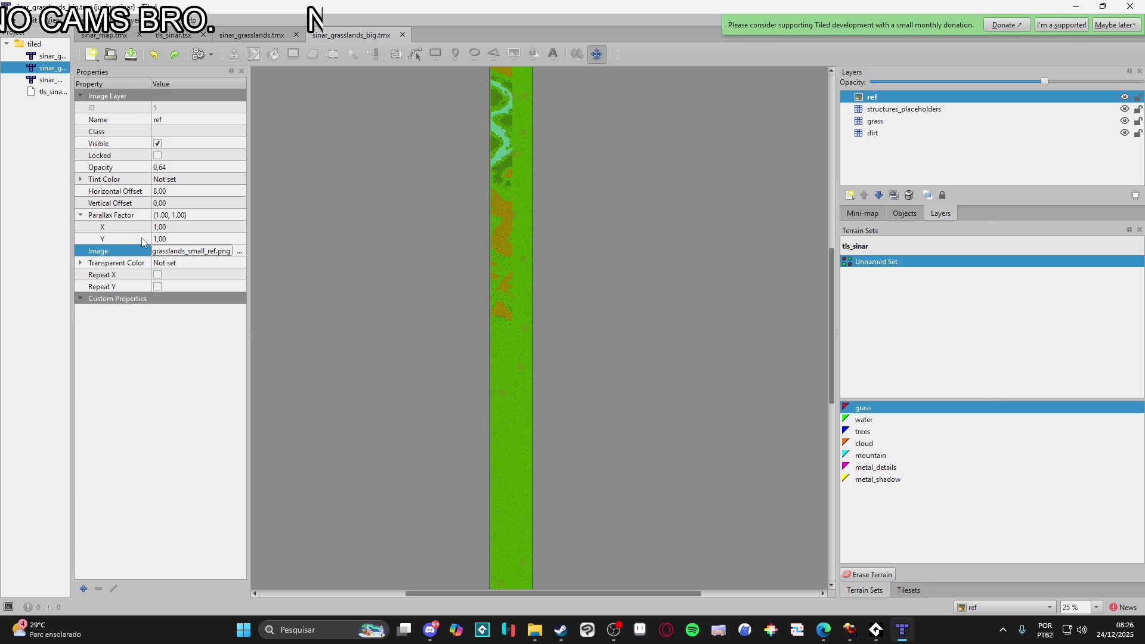
left_click(182, 227)
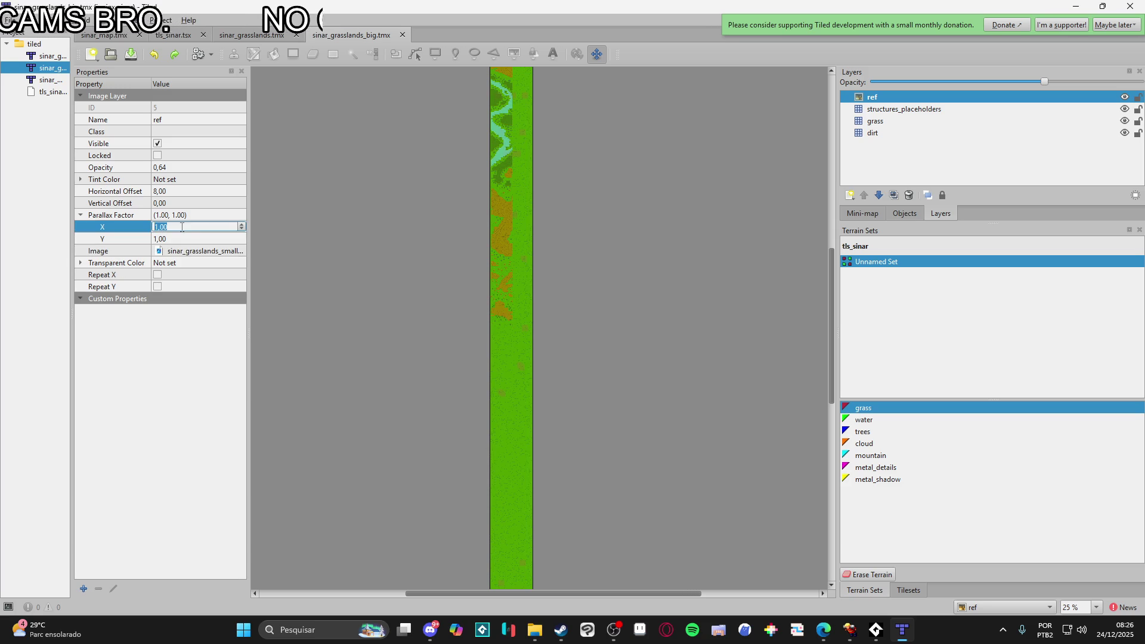
type("2")
key("Tab")
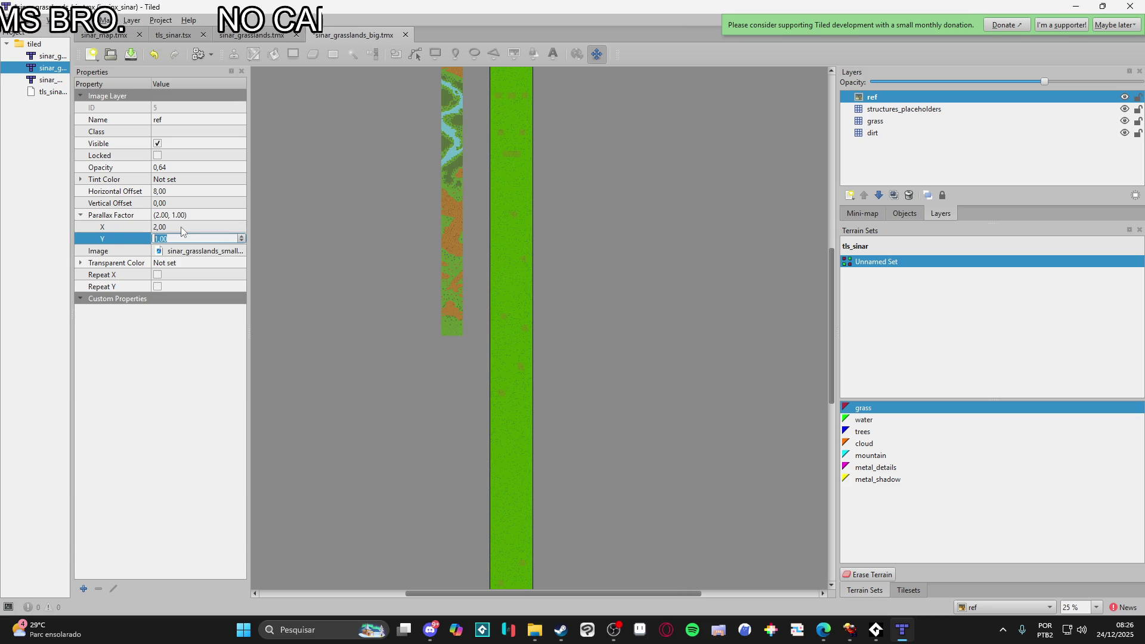
key("ctrl+z")
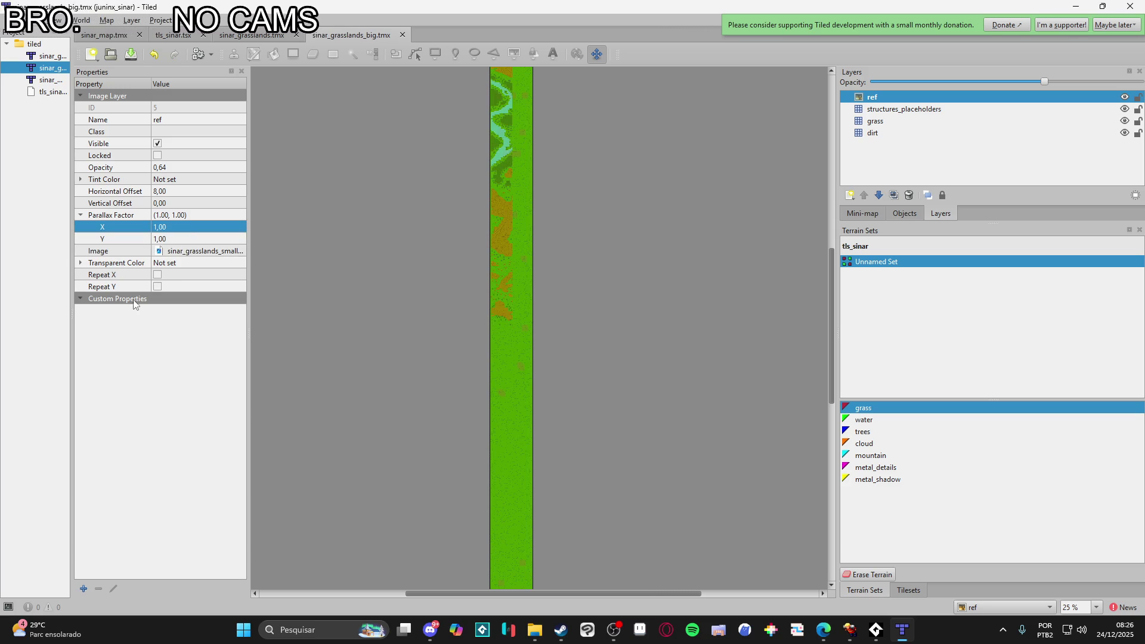
left_click(117, 299)
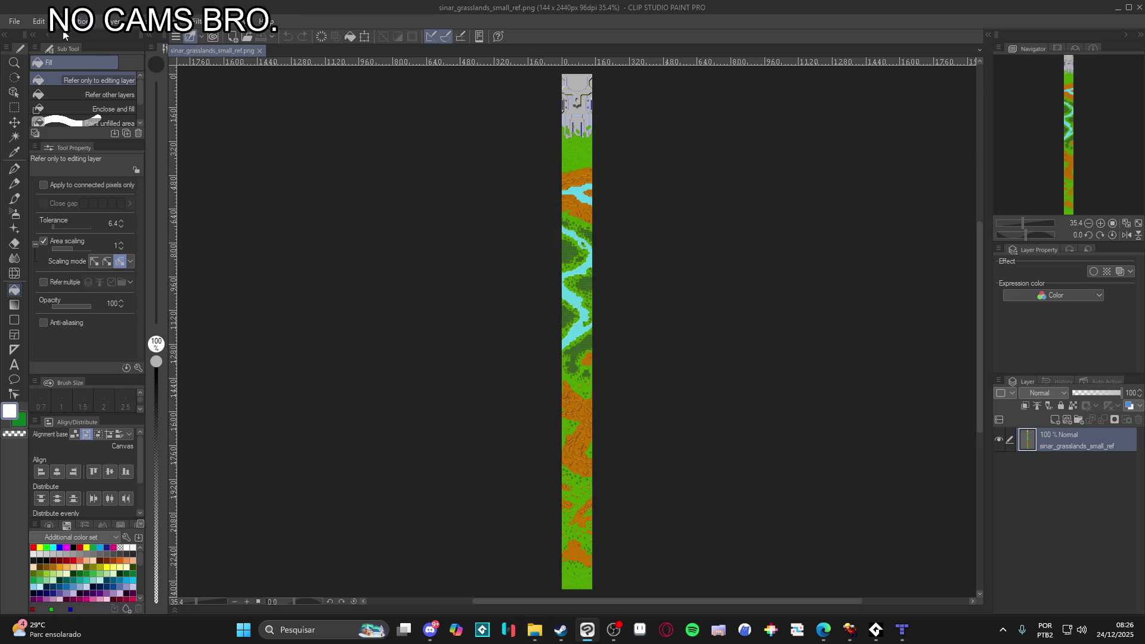
- Scale the reference image by 2 to 288×4880 px via Change Image Resolution
left_click(39, 21)
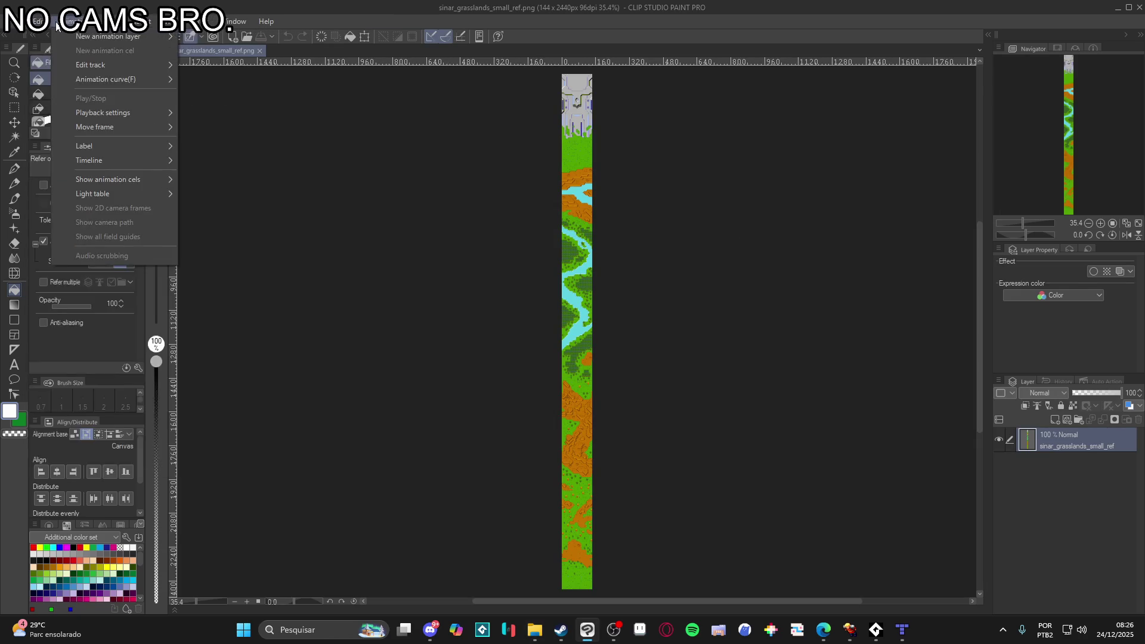
left_click(158, 355)
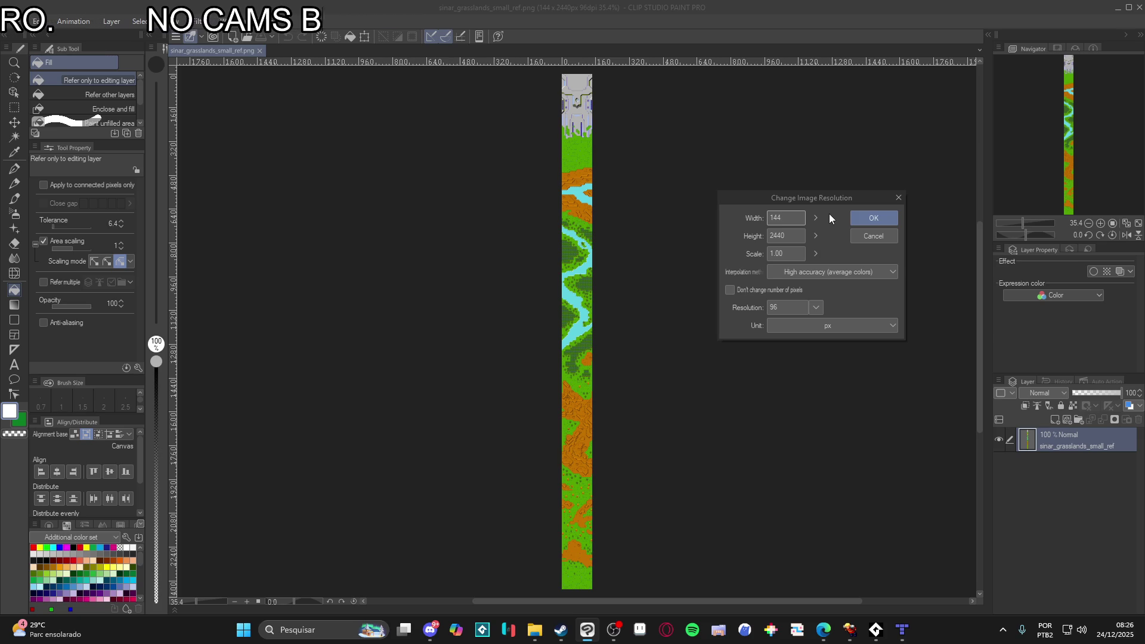
key("Tab")
key("Tab")
type("2")
key("Return")
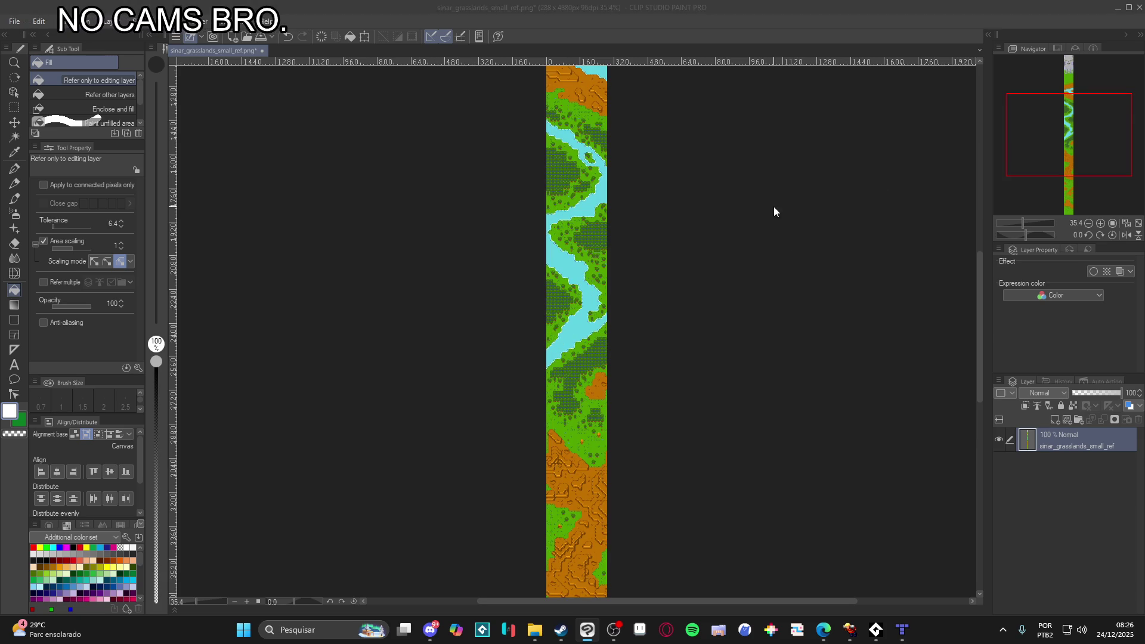
- Save it as PNG over sinar_grasslands_small_ref, without layer information, and return to Tiled
key("ctrl+shift+s")
double_click(154, 112)
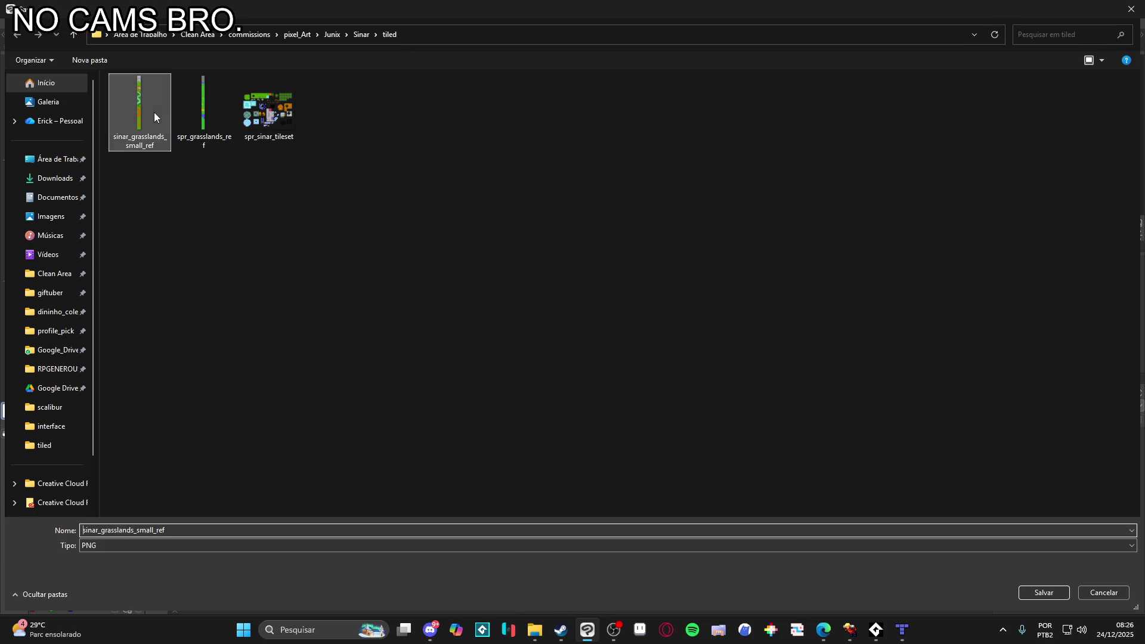
left_click(595, 312)
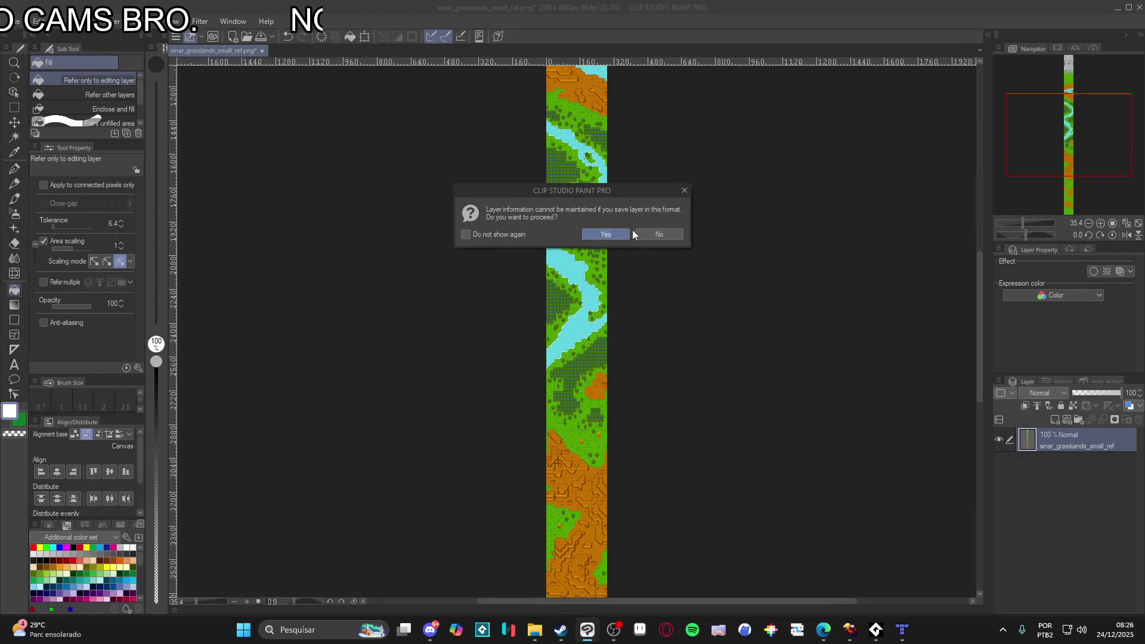
left_click(620, 233)
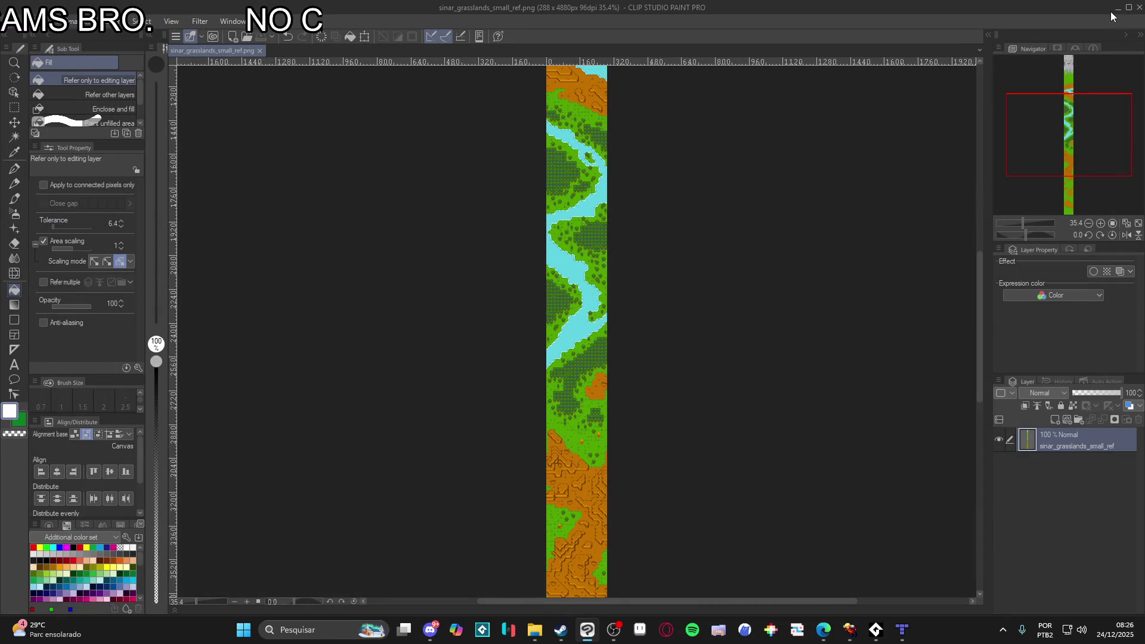
left_click(1118, 8)
left_click(929, 106)
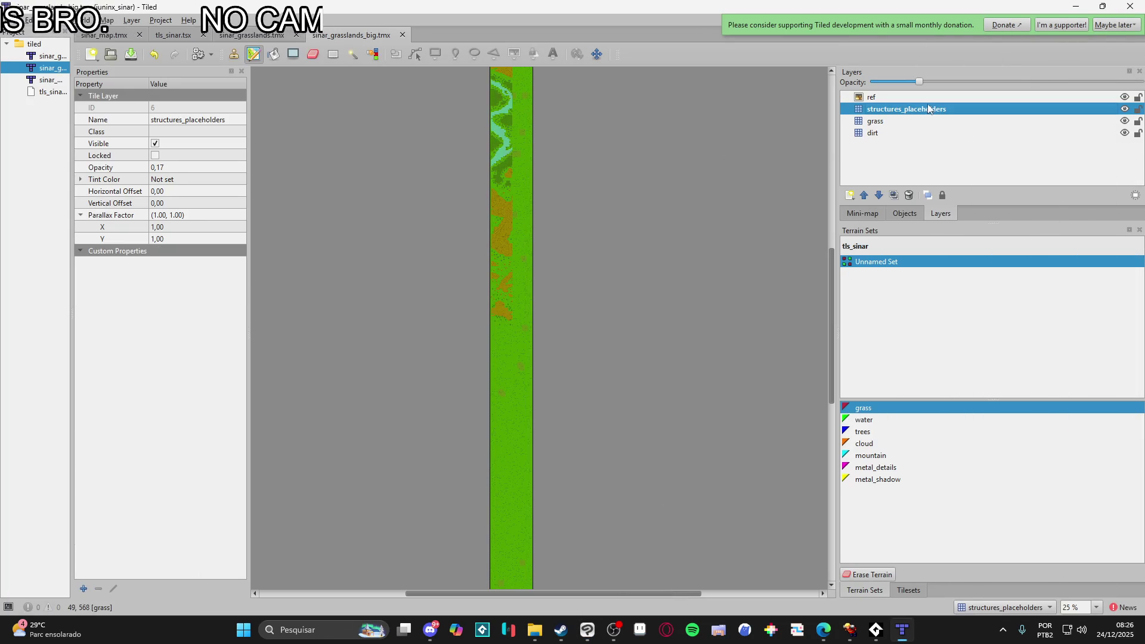
- Select the ref layer and load sinar_grasslands_small_ref as its image
left_click(942, 98)
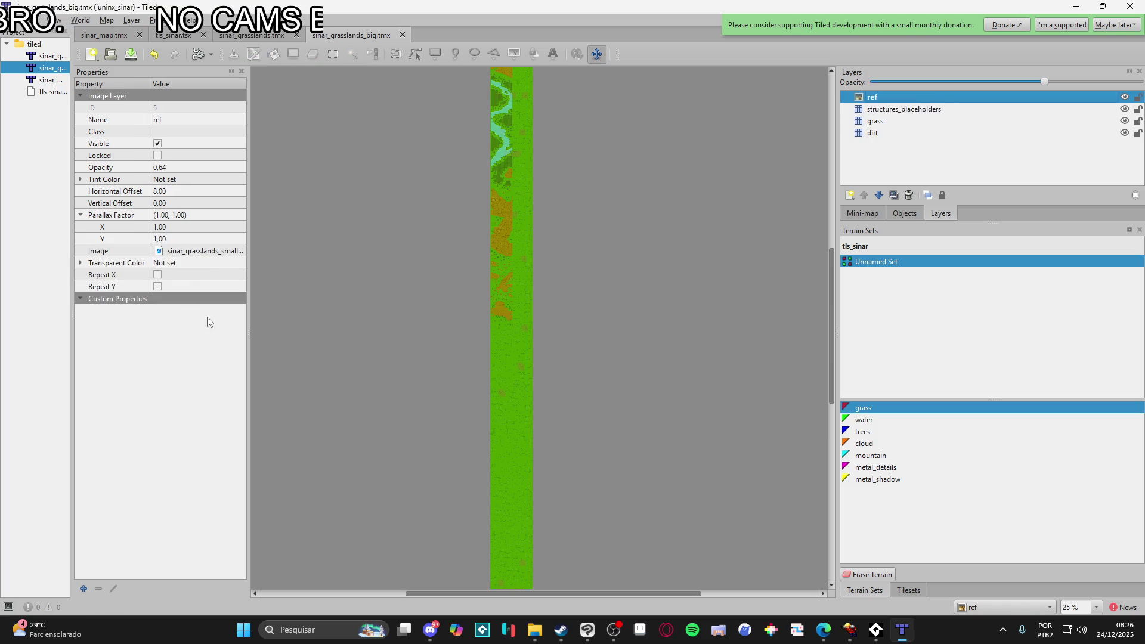
left_click(233, 251)
left_click(239, 251)
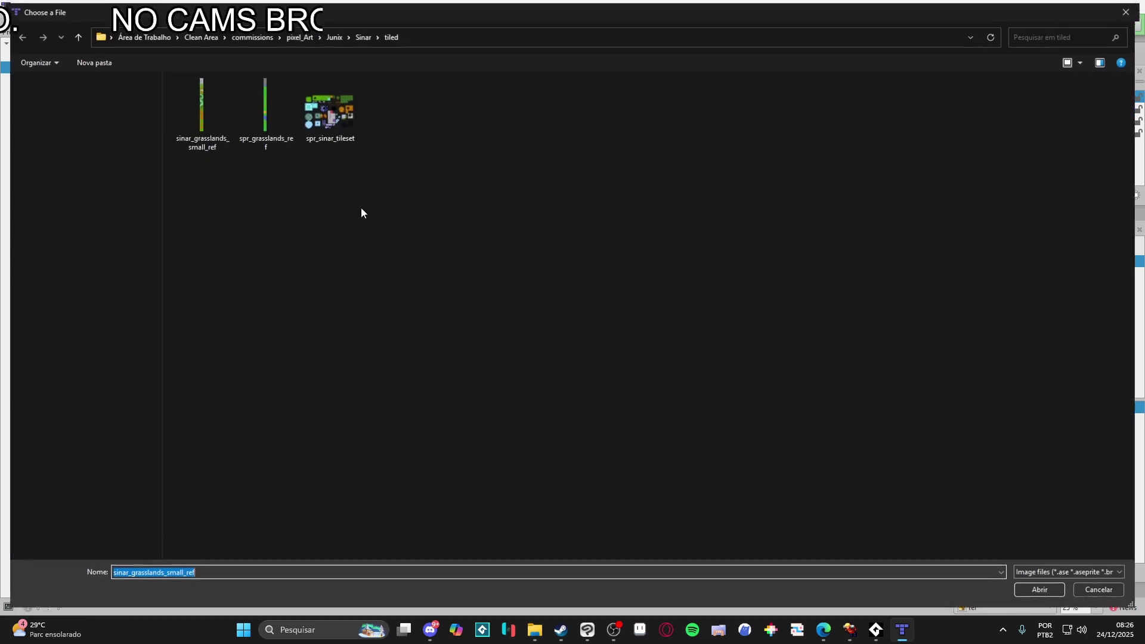
left_click(198, 137)
double_click(199, 137)
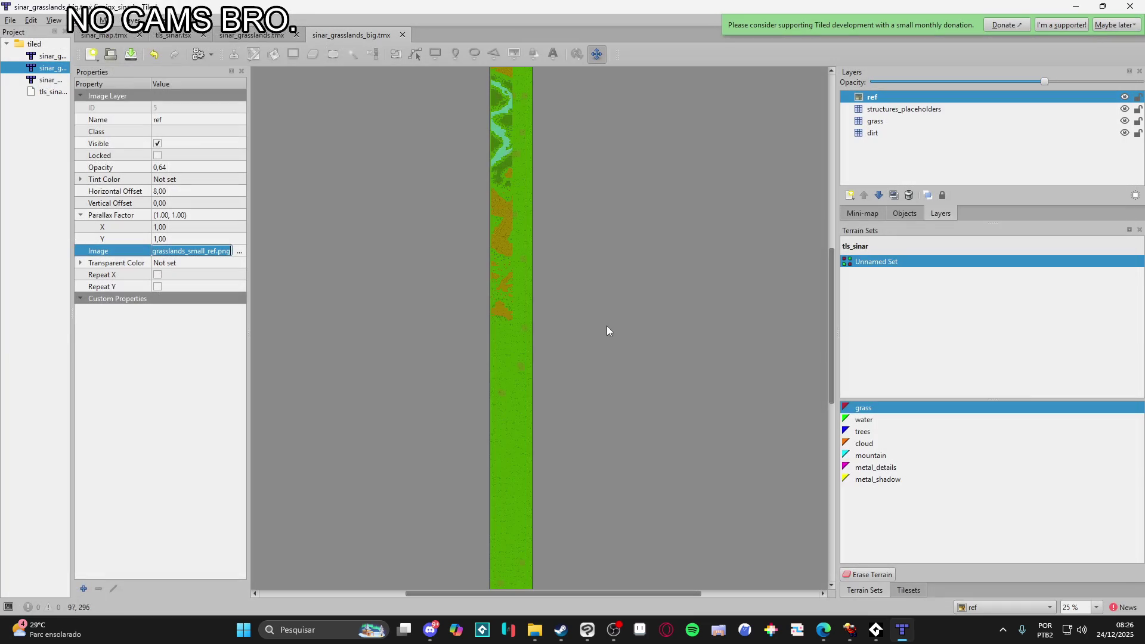
key("alt+Tab")
key("super+Up")
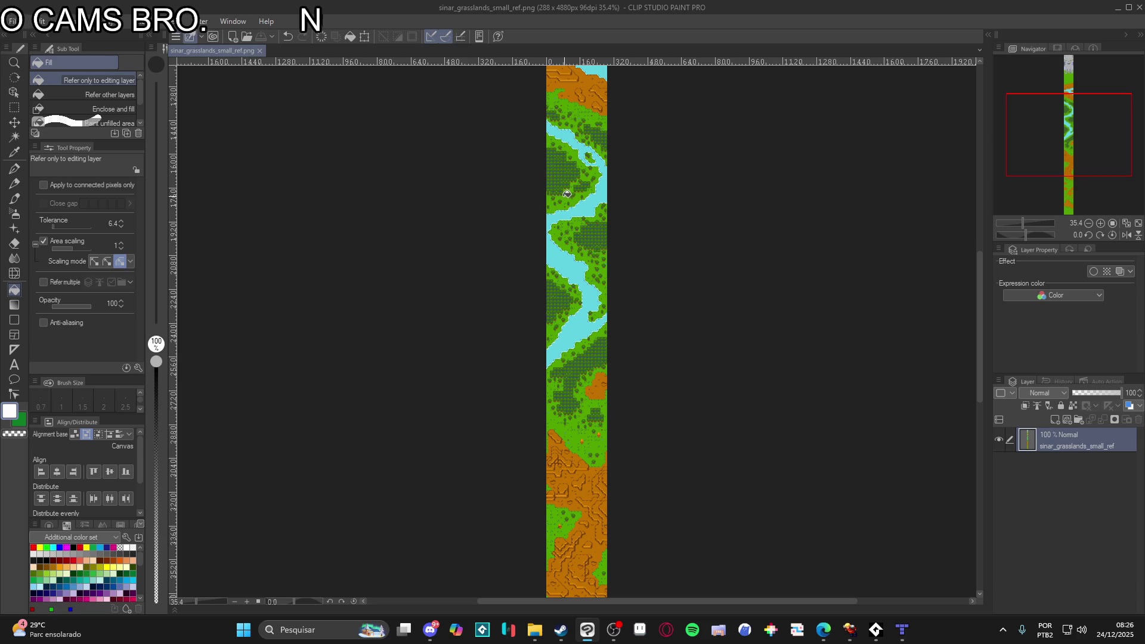
left_click(1116, 12)
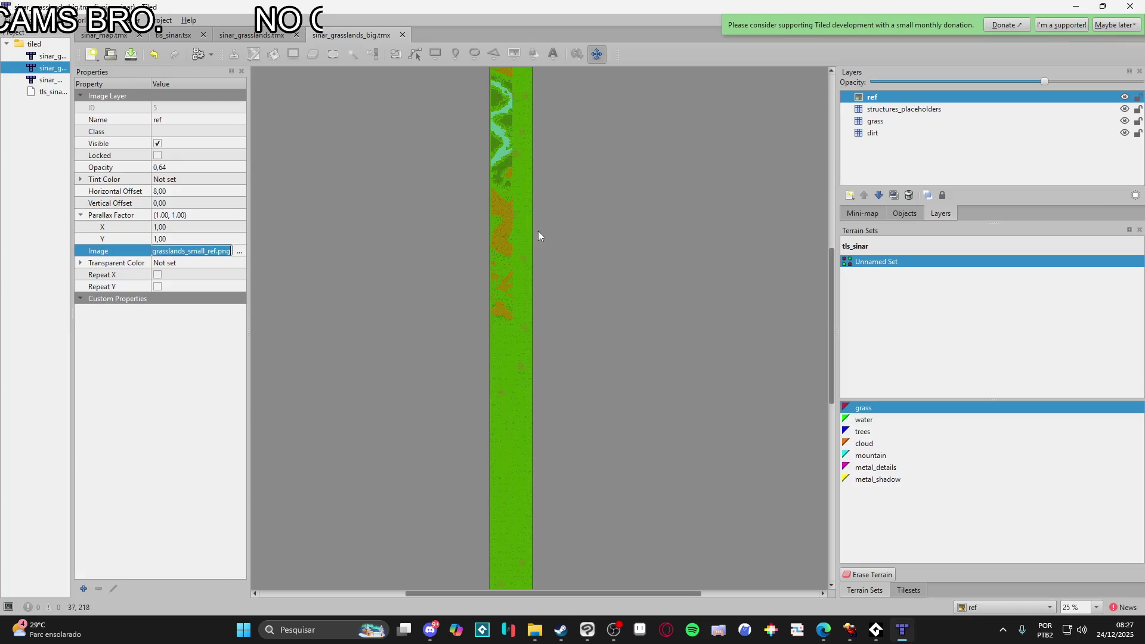
- Try spr_grasslands_ref as the ref image, then reload the enlarged small ref image
left_click(240, 251)
double_click(266, 124)
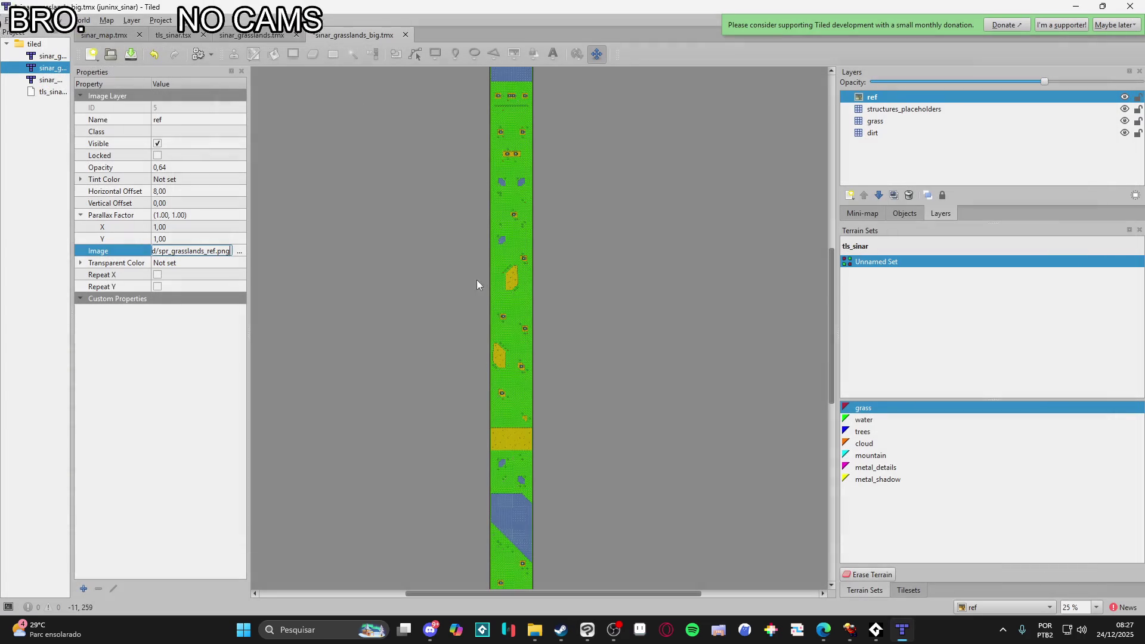
left_click(240, 251)
double_click(194, 128)
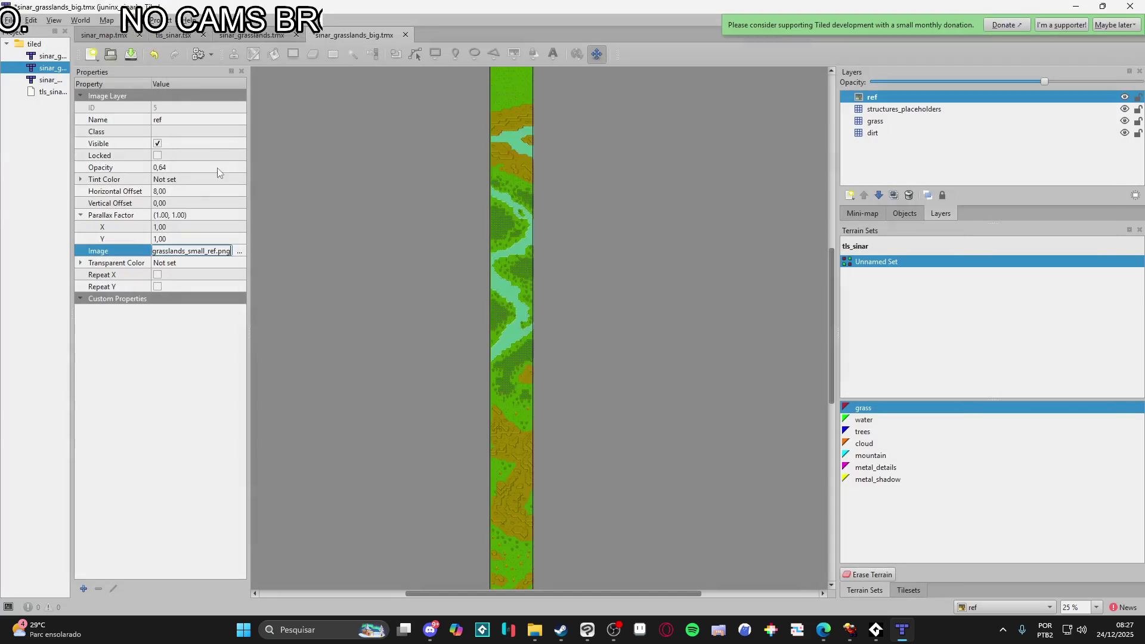
- Reset the ref image's horizontal offset to 0 and lower its opacity to about 0,33
scroll(547, 364, "up", 5)
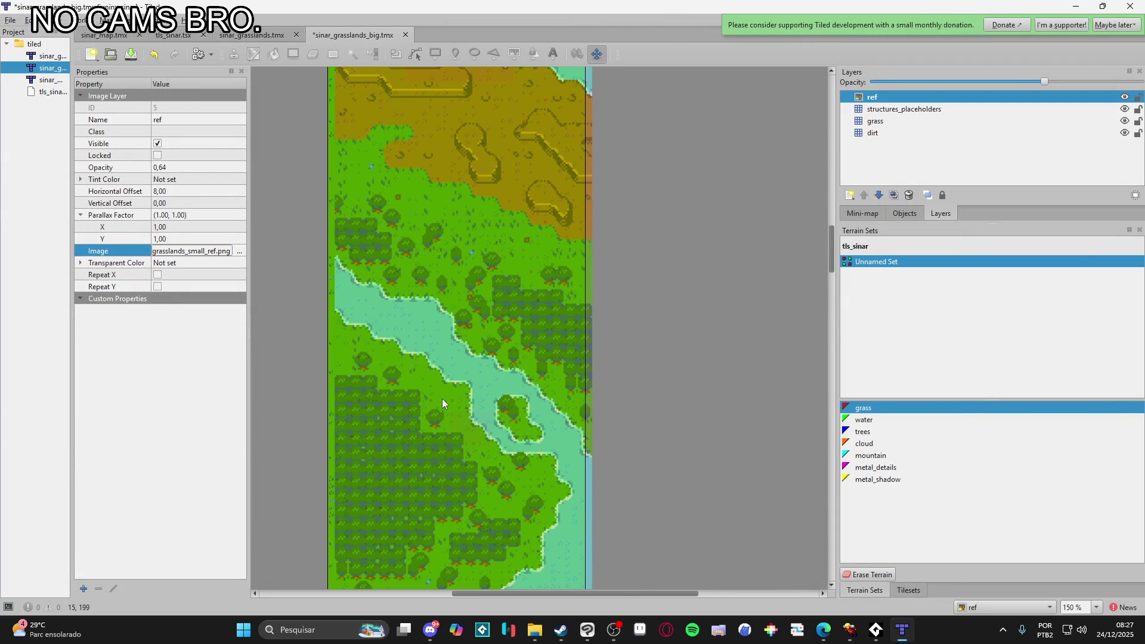
left_click_drag(442, 398, 434, 399)
scroll(462, 404, "down", 3)
scroll(471, 424, "down", 4)
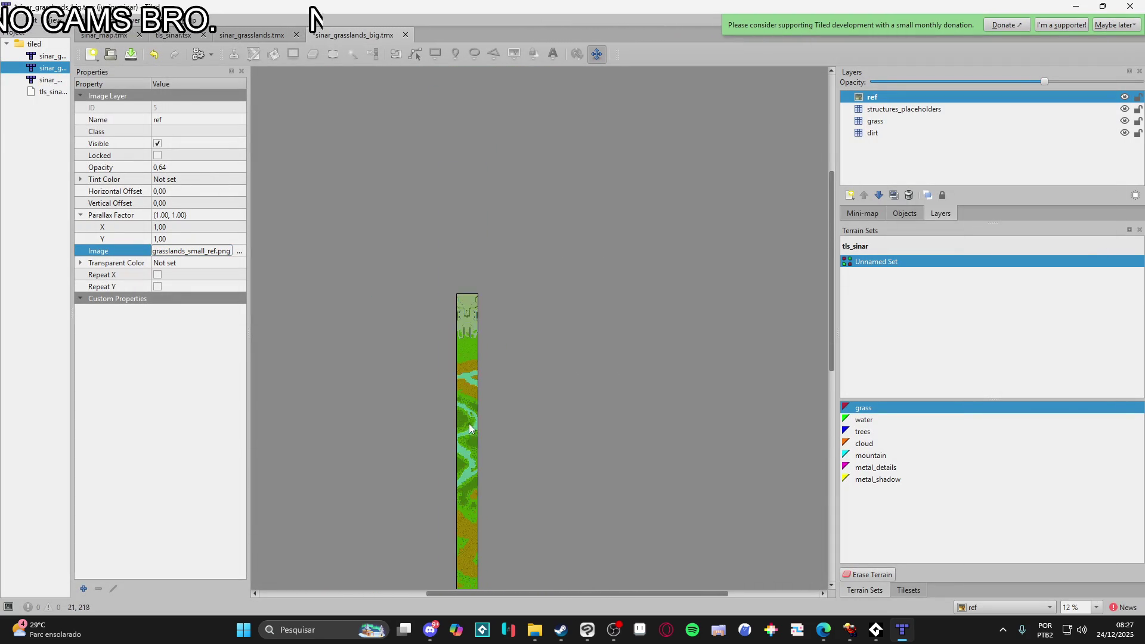
scroll(470, 441, "up", 4)
scroll(468, 275, "down", 4)
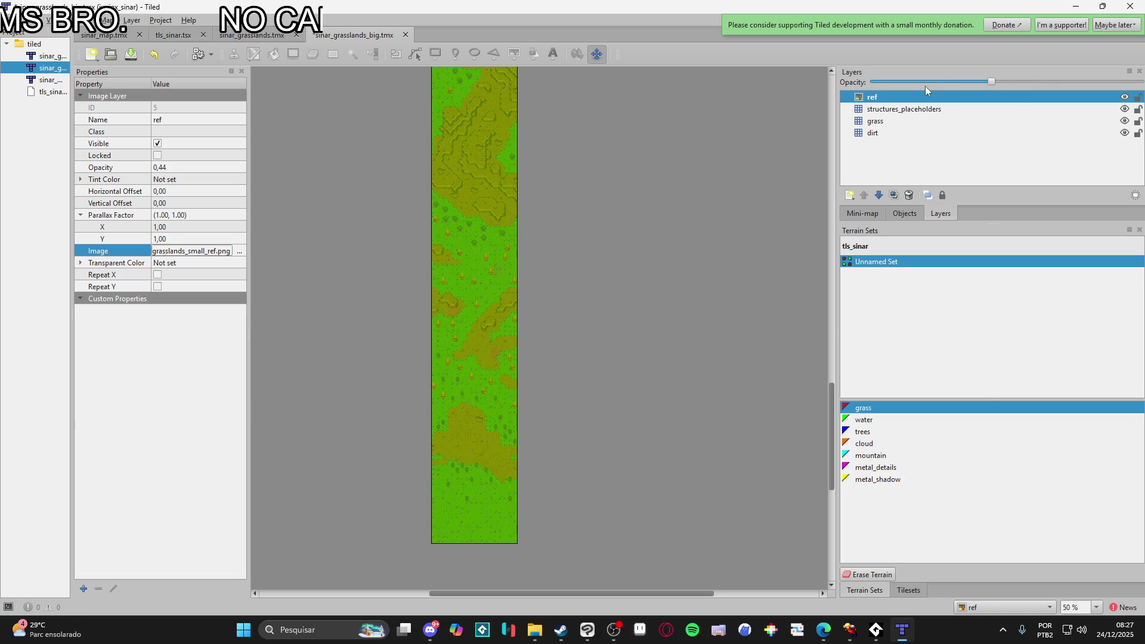
mouse_move(979, 82)
left_mouse_down()
mouse_move(935, 91)
mouse_move(968, 93)
left_mouse_up()
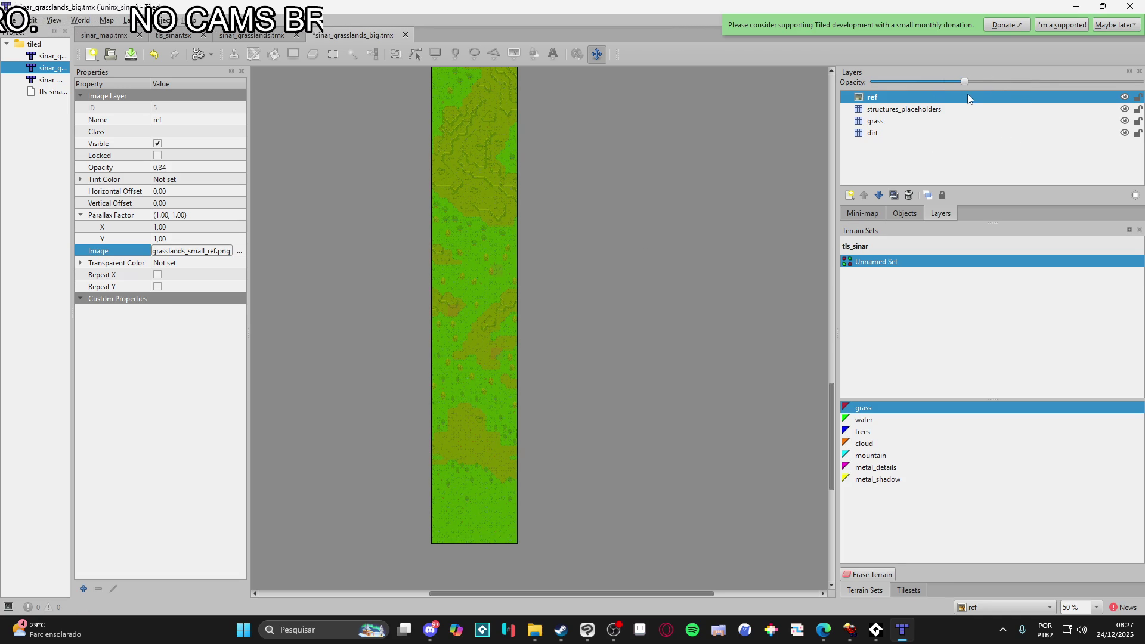
scroll(578, 301, "up", 3)
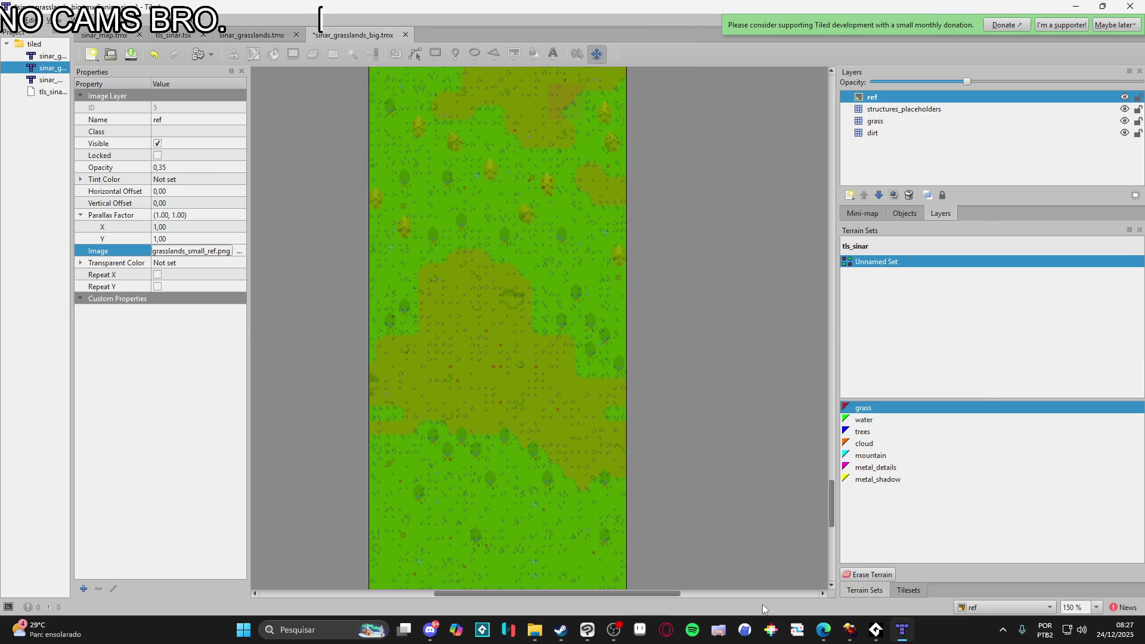
left_click(902, 630)
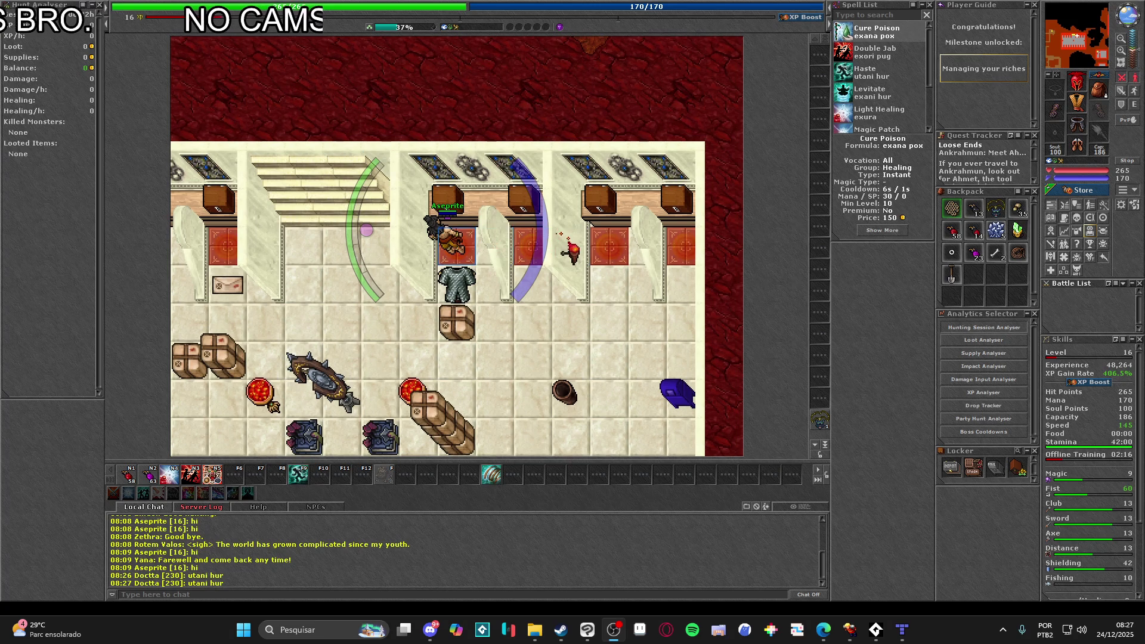
- Open the Market from the locker and find the Tibia Coins offers
left_click(1073, 457)
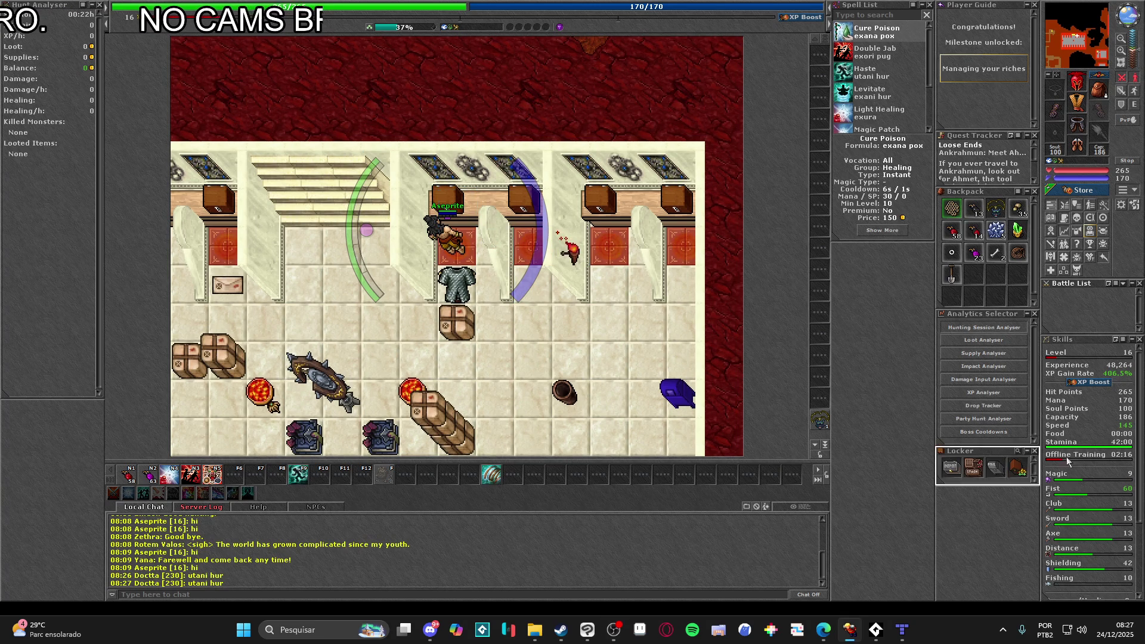
right_click(1017, 470)
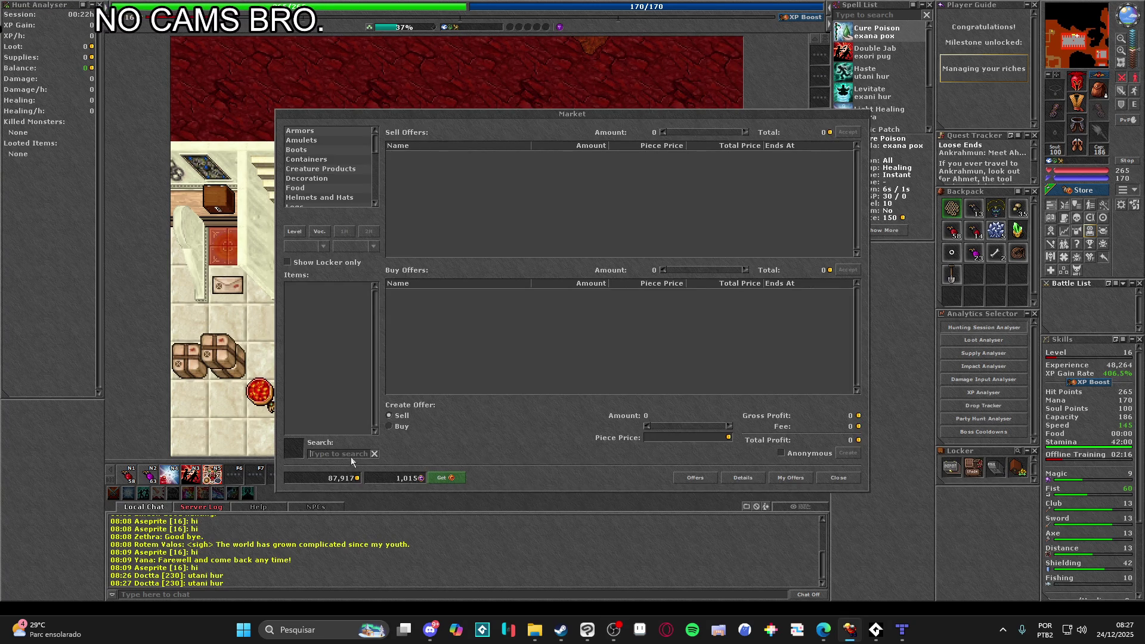
type("tibia c")
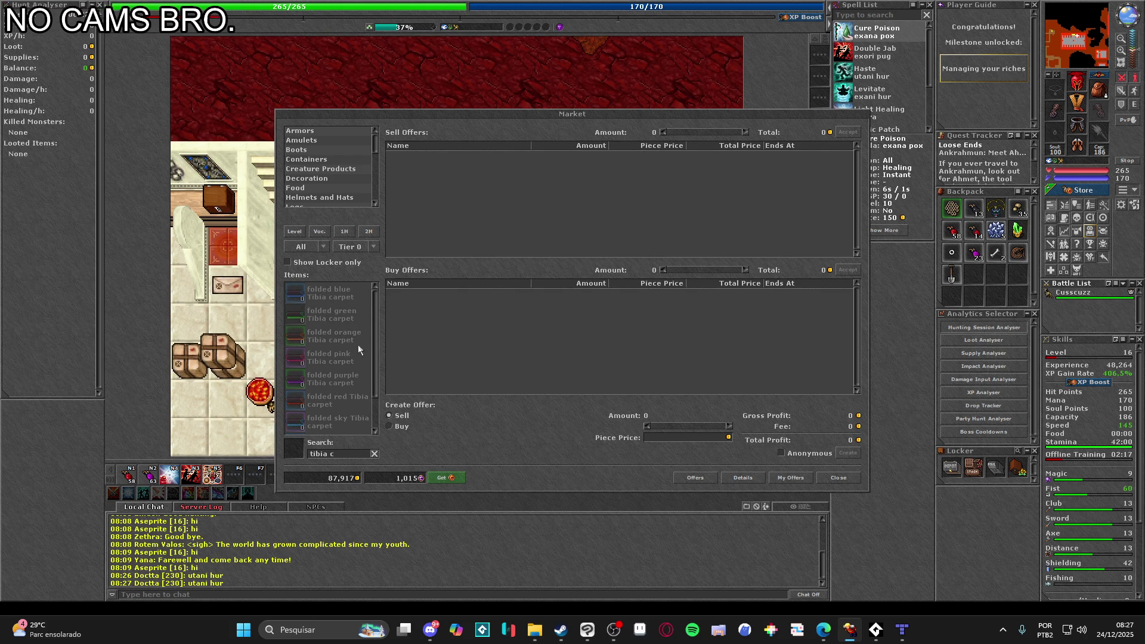
type("oins")
left_click(337, 301)
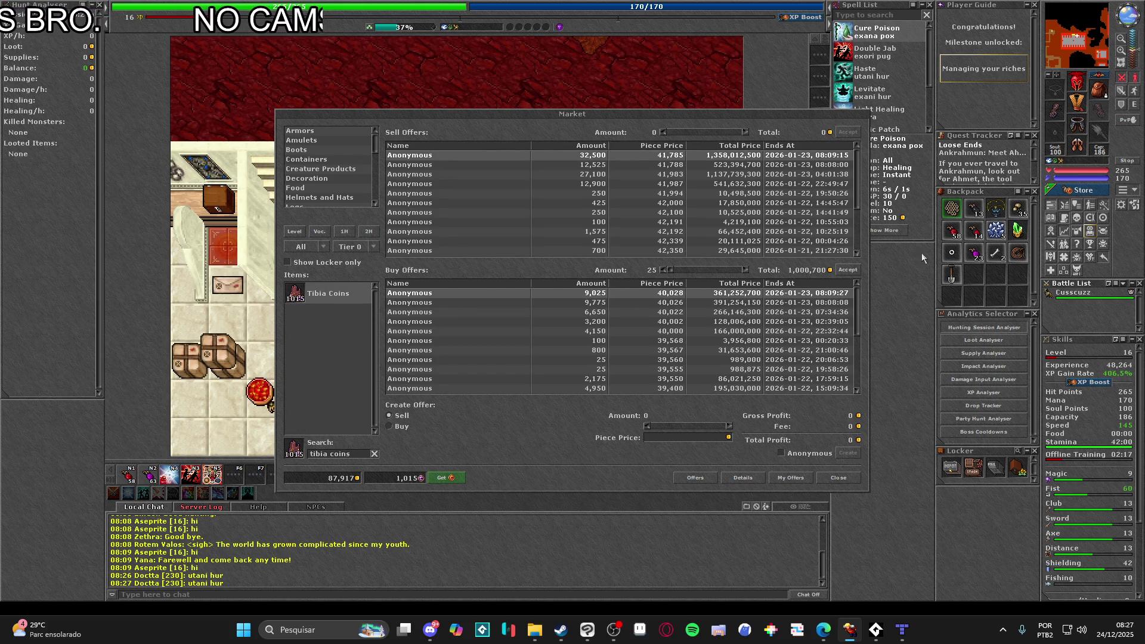
- Sell 250 Tibia Coins to the top buy offer and close the Market
left_click(746, 268)
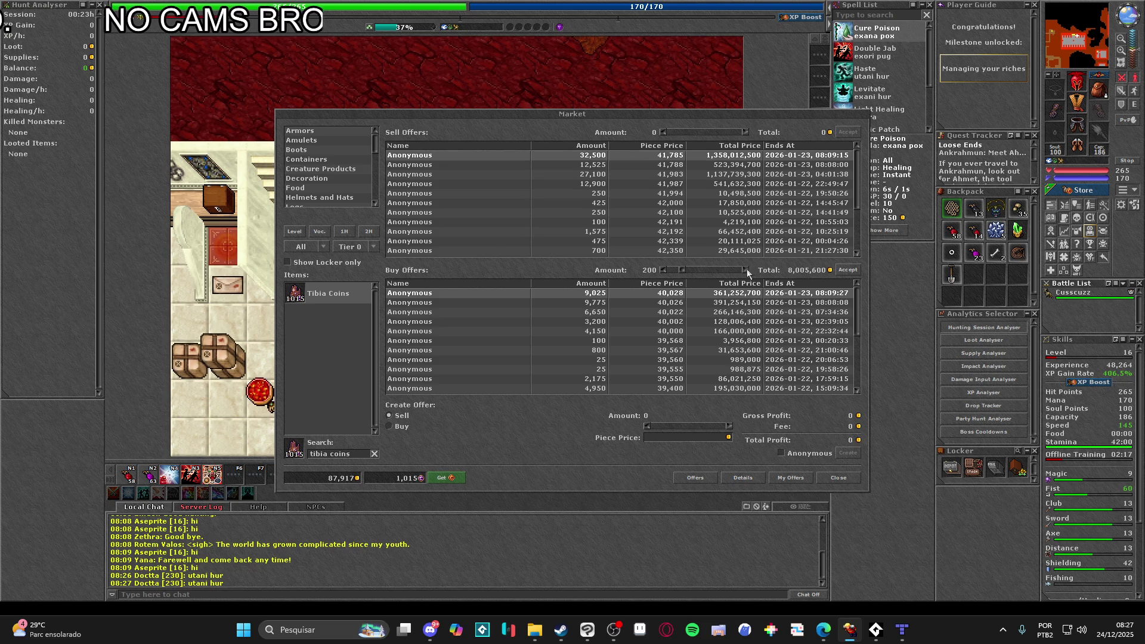
left_click(848, 270)
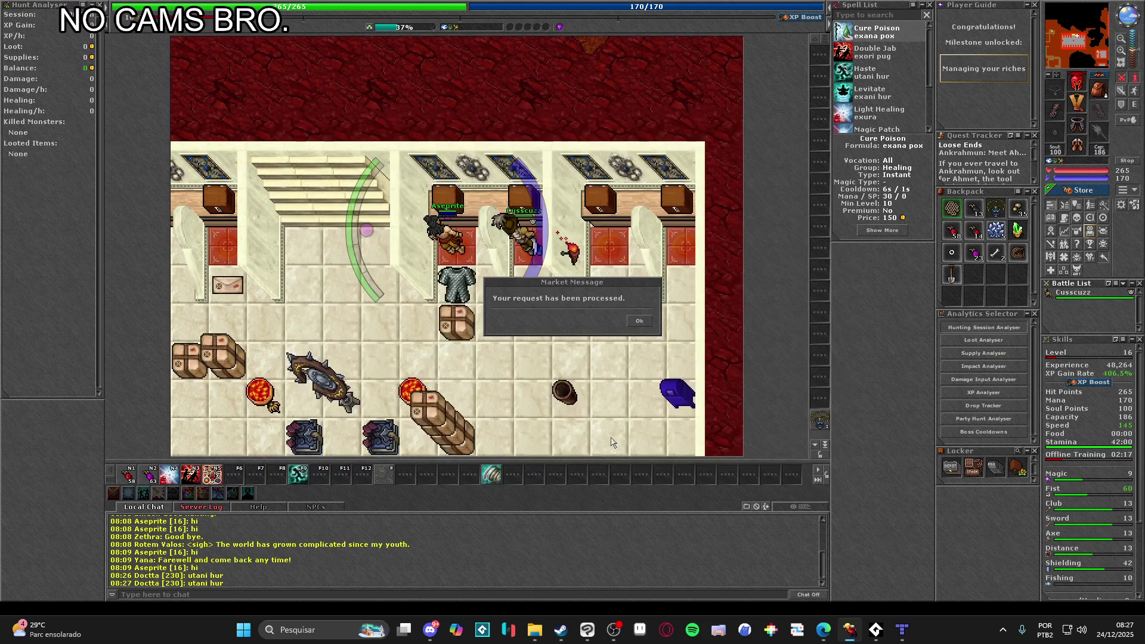
left_click(638, 324)
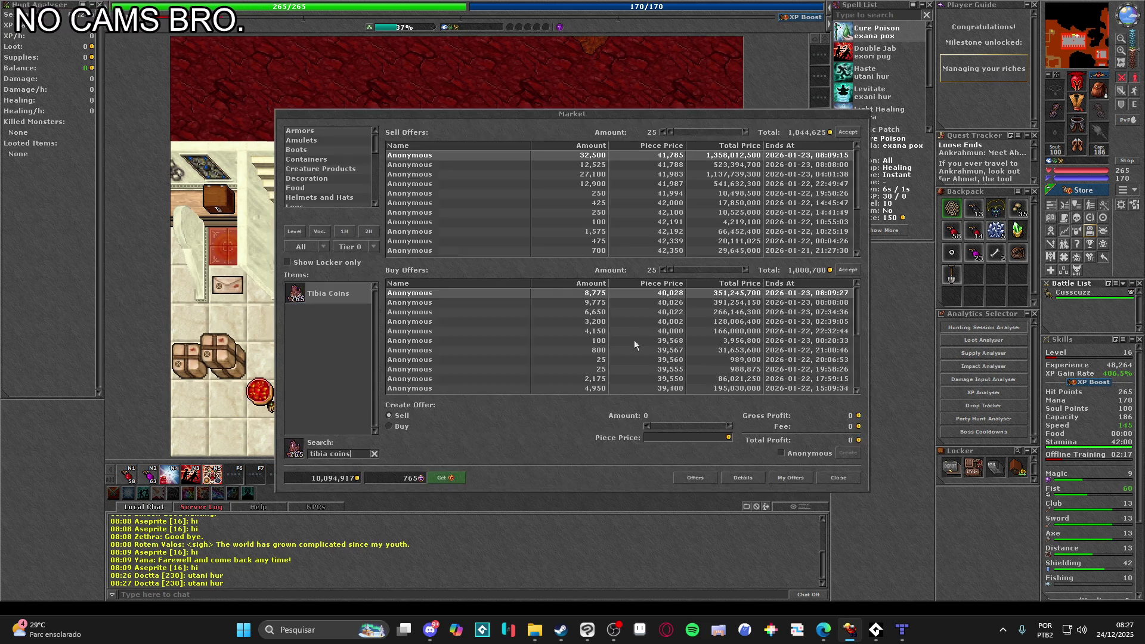
left_click(847, 477)
- Step around, close the Prey Creatures window, and eat food from the backpack
key("Down")
key("p")
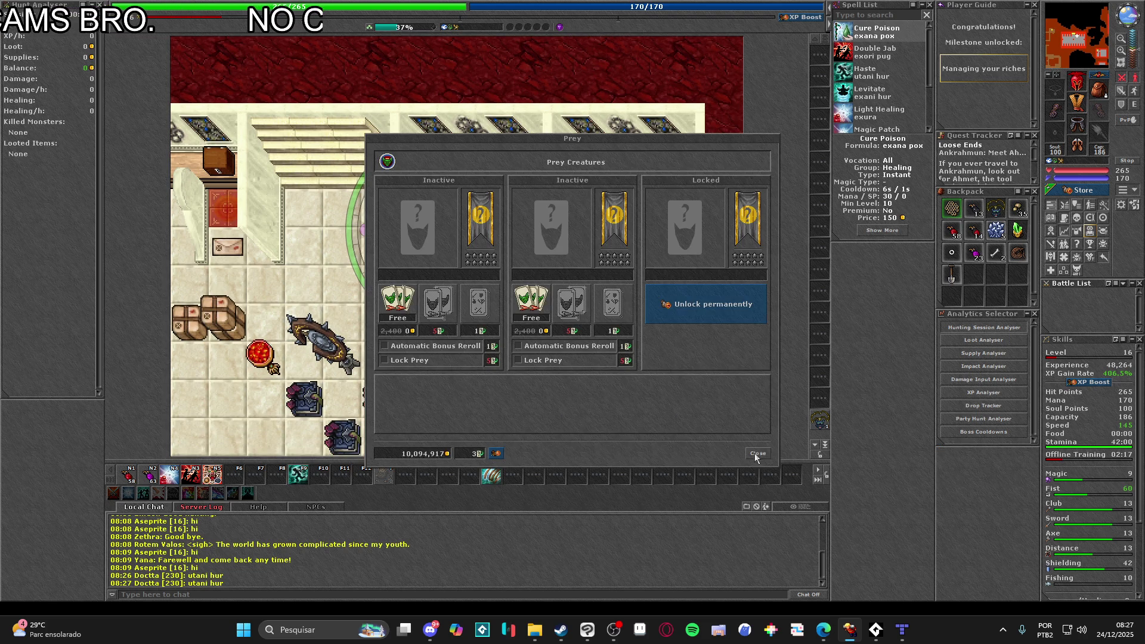
left_click(753, 456)
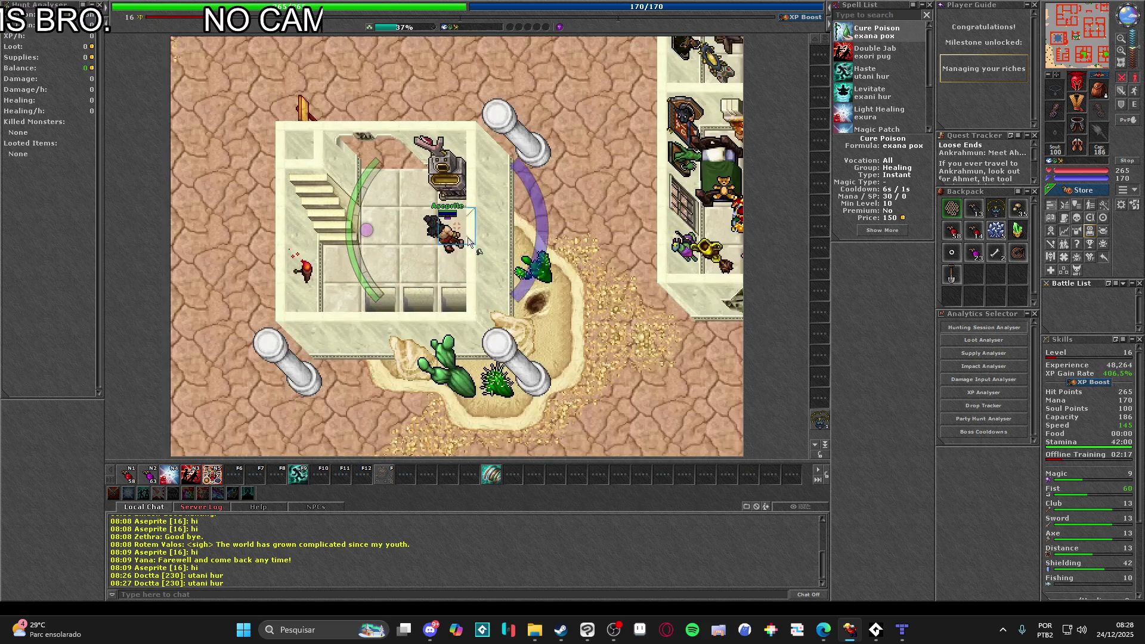
key("Up")
key("Up")
key("Left")
key("Up")
key("Up")
right_click(1017, 212)
right_click(1017, 212)
- Auto-walk via the minimap with haste cast to Asima's shop and greet her
left_click_drag(1065, 44, 1067, 61)
left_click(1073, 46)
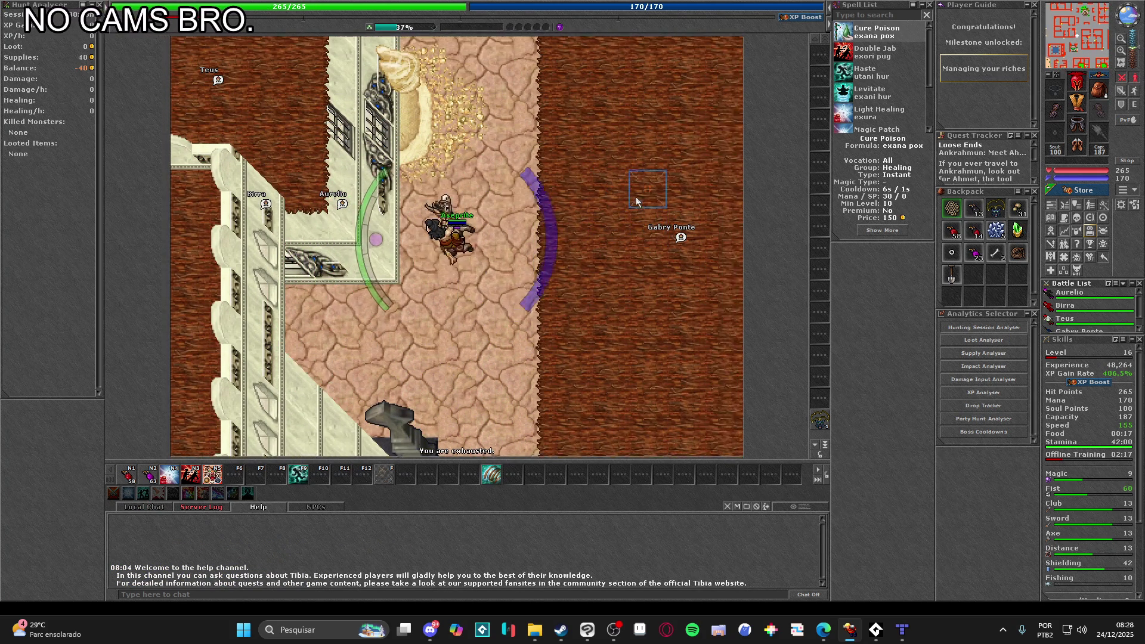
key("F9")
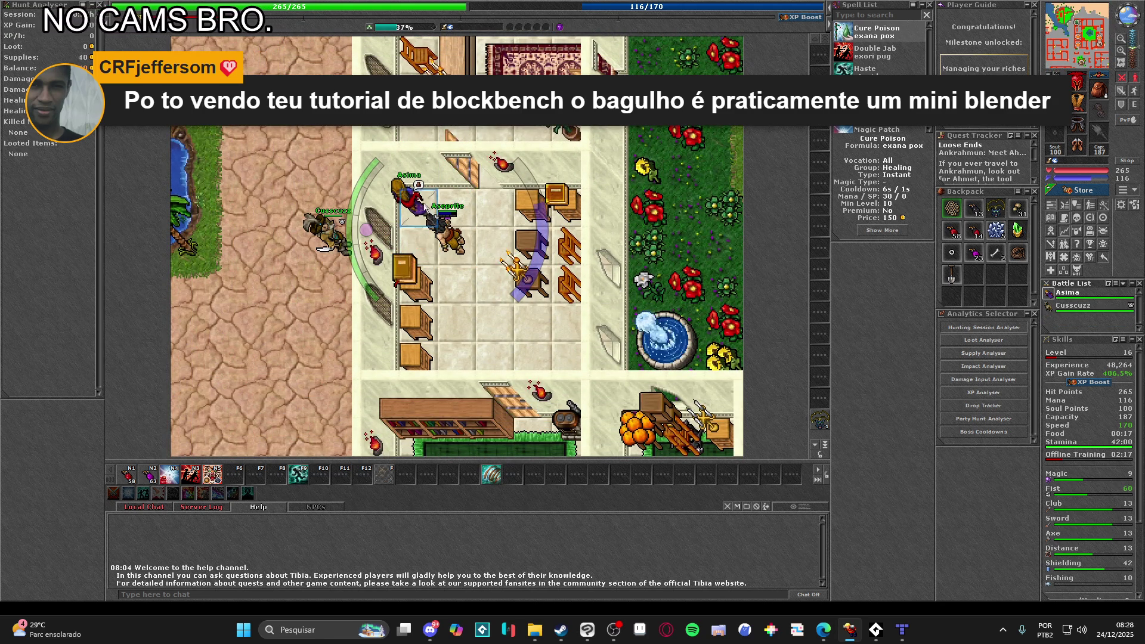
right_click(419, 203)
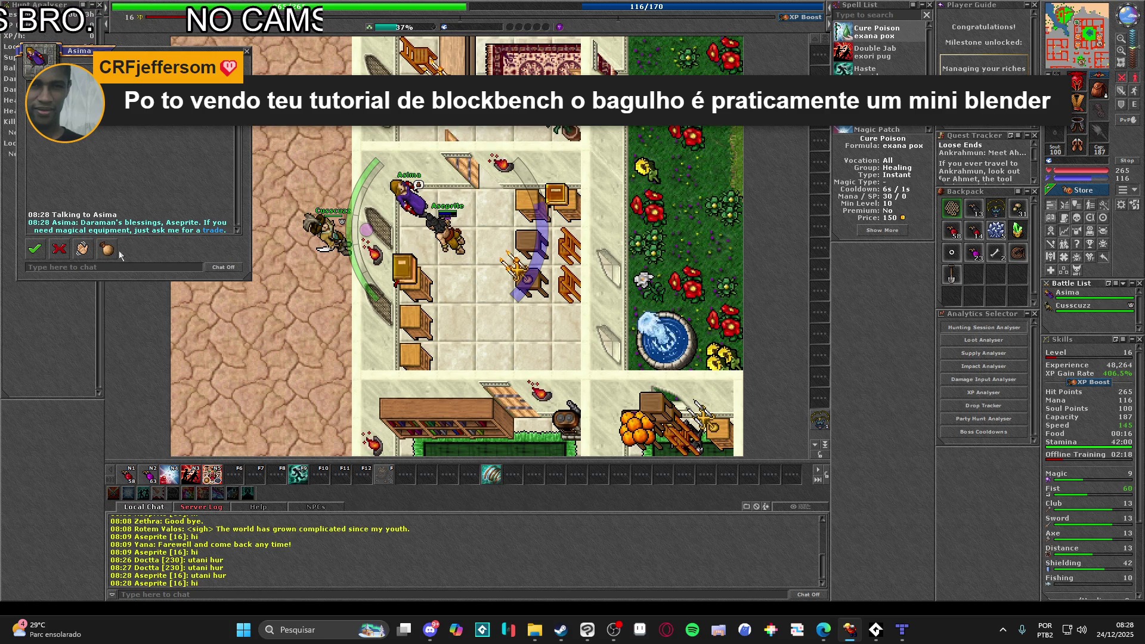
- Buy a lasting exercise wand from Asima for 10,000,000 gold
left_click(213, 230)
scroll(324, 138, "down", 2)
scroll(326, 132, "up", 2)
scroll(336, 135, "down", 4)
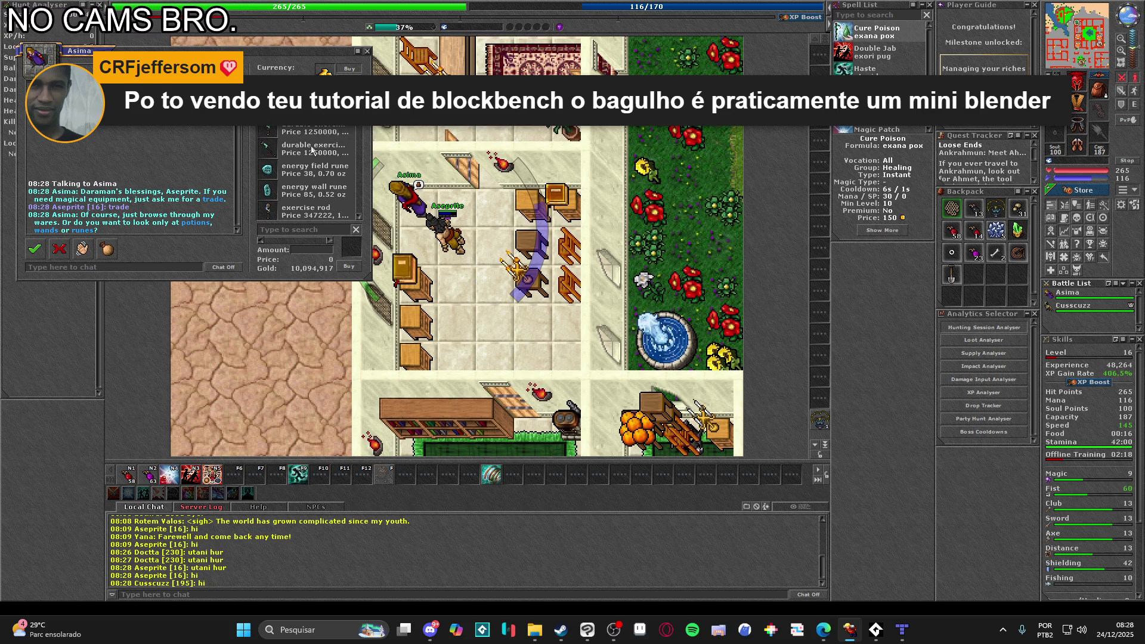
scroll(309, 156, "down", 2)
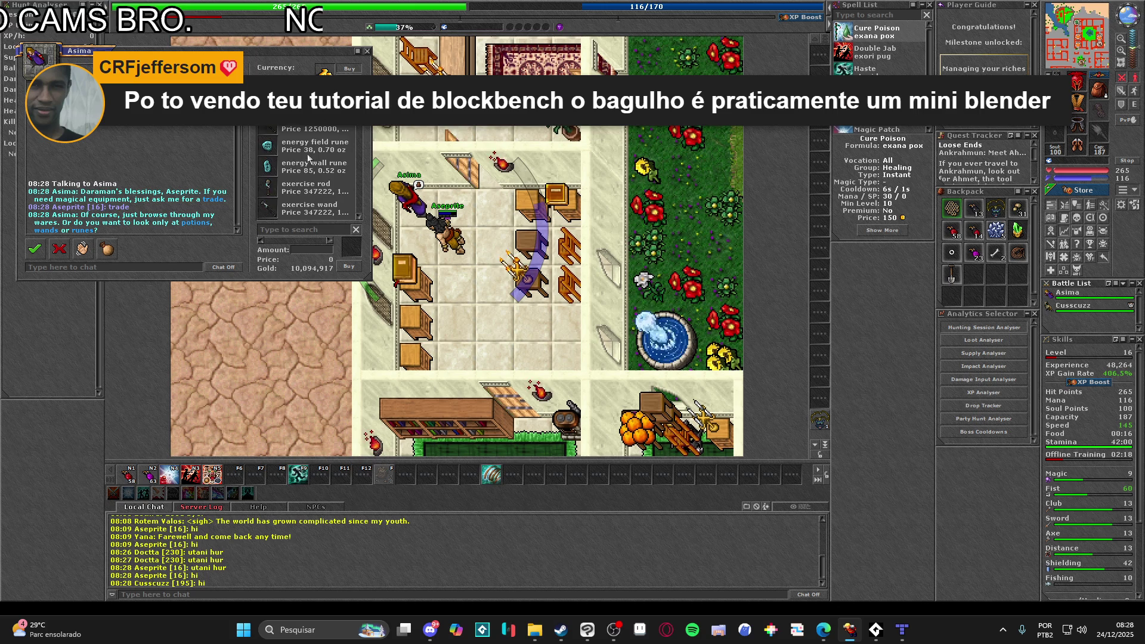
scroll(309, 158, "down", 1)
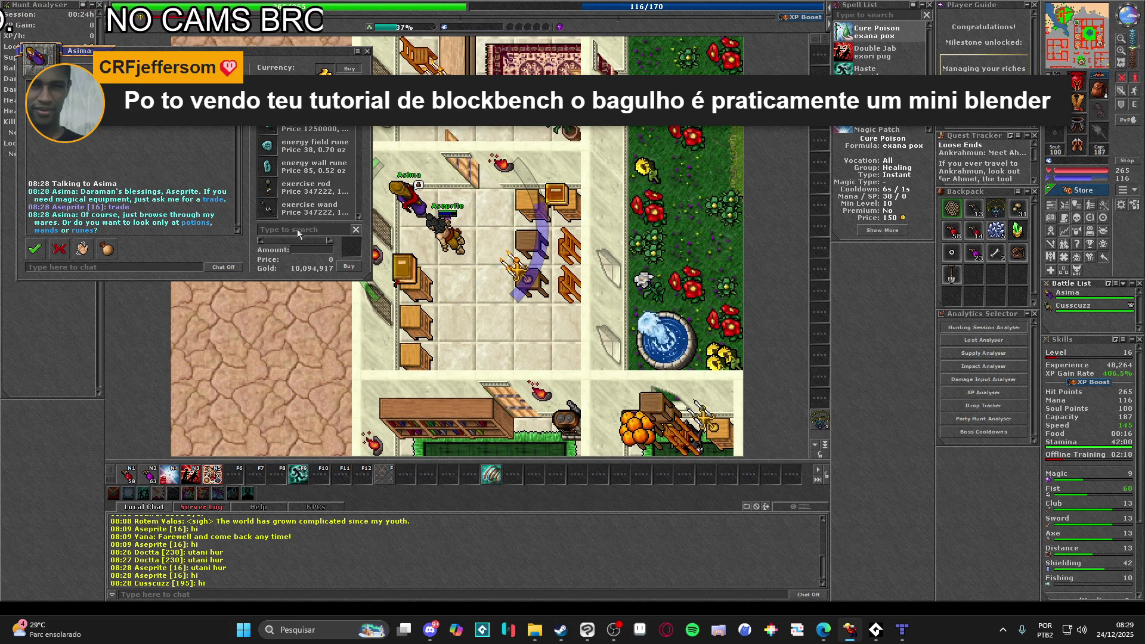
scroll(303, 218, "down", 3)
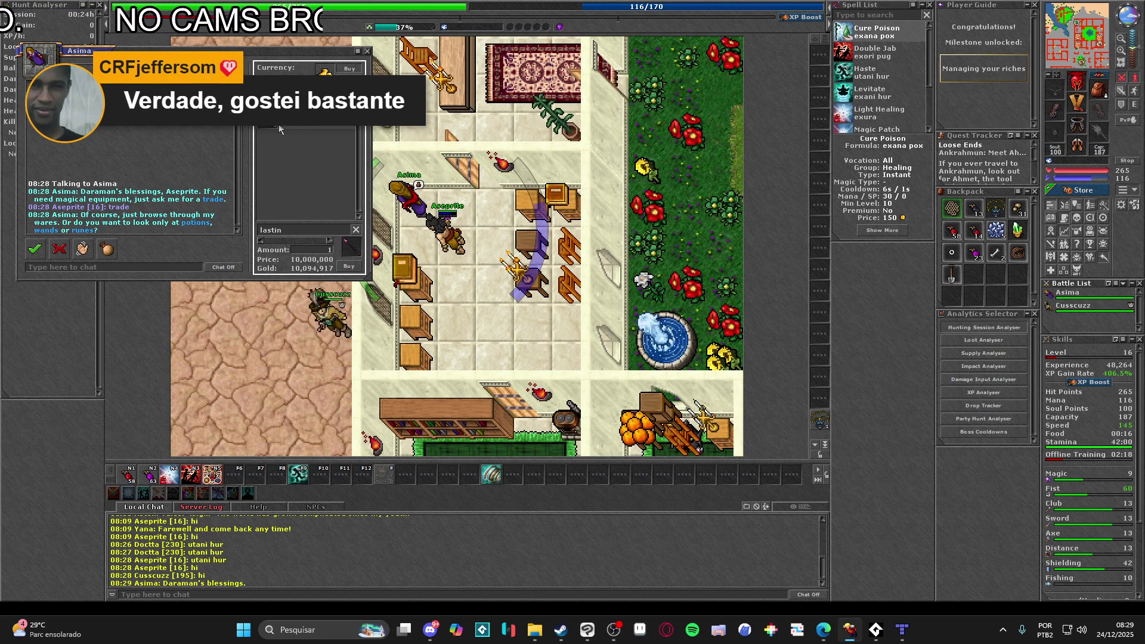
right_click(345, 250)
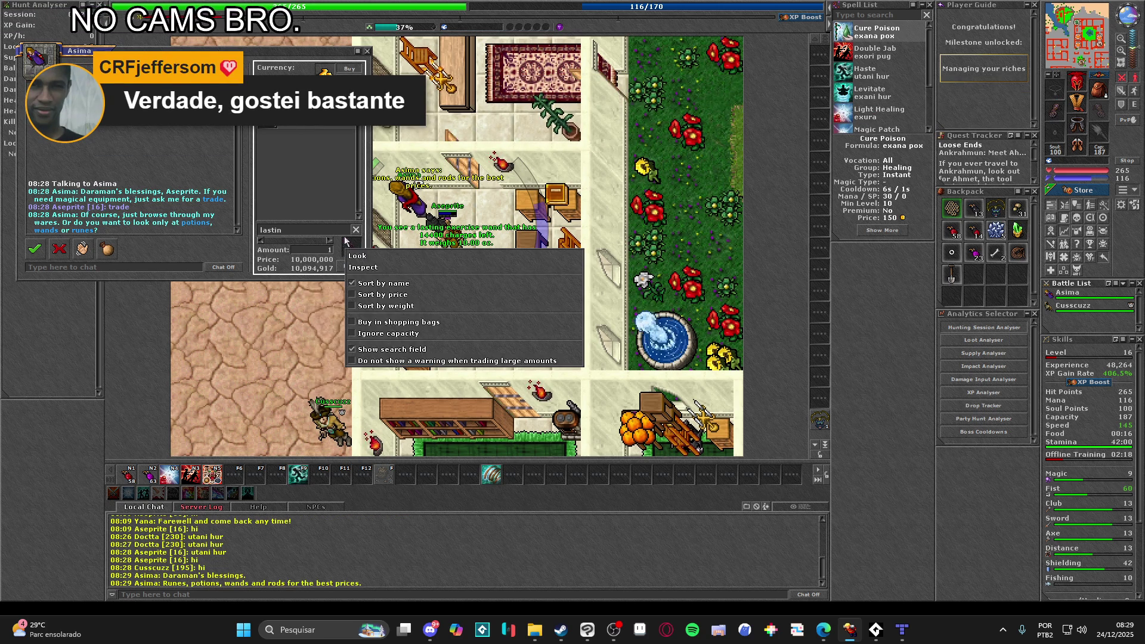
left_click(345, 242)
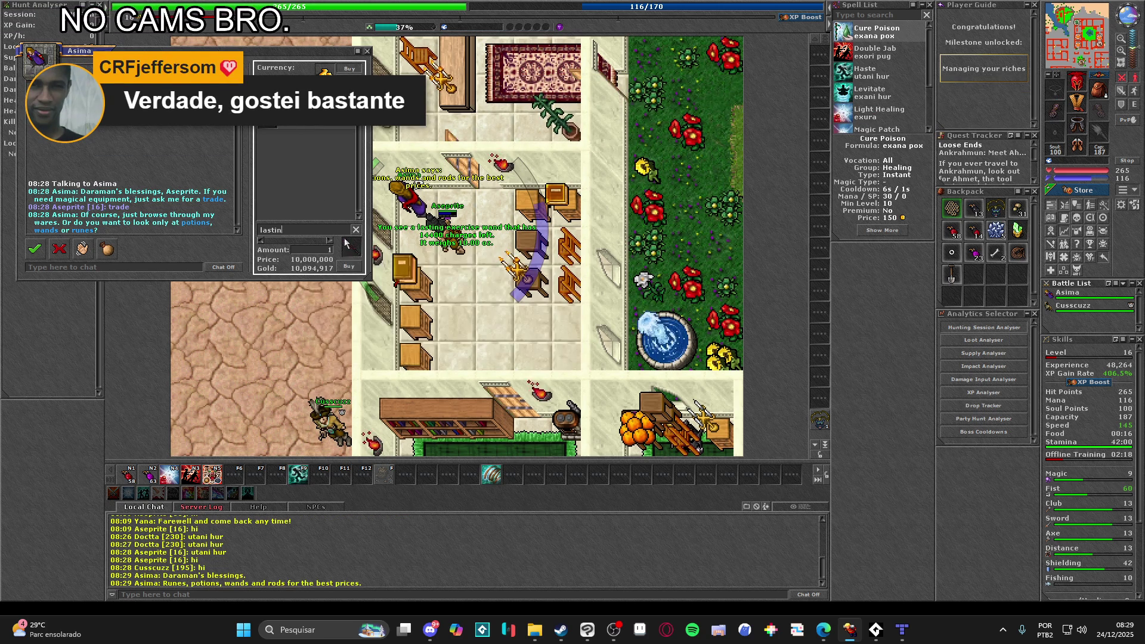
left_click(351, 270)
- Close the conversation and trade windows and walk away from the counter
left_click(367, 52)
key("Right")
key("Up")
key("Up")
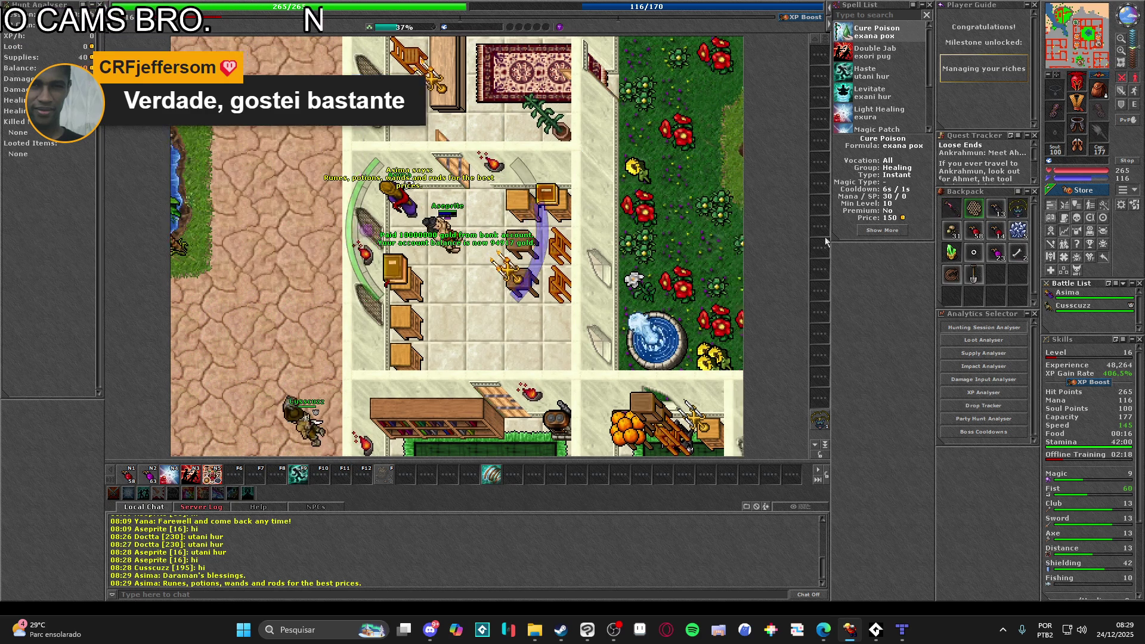
key("Right")
key("Right")
key("Right")
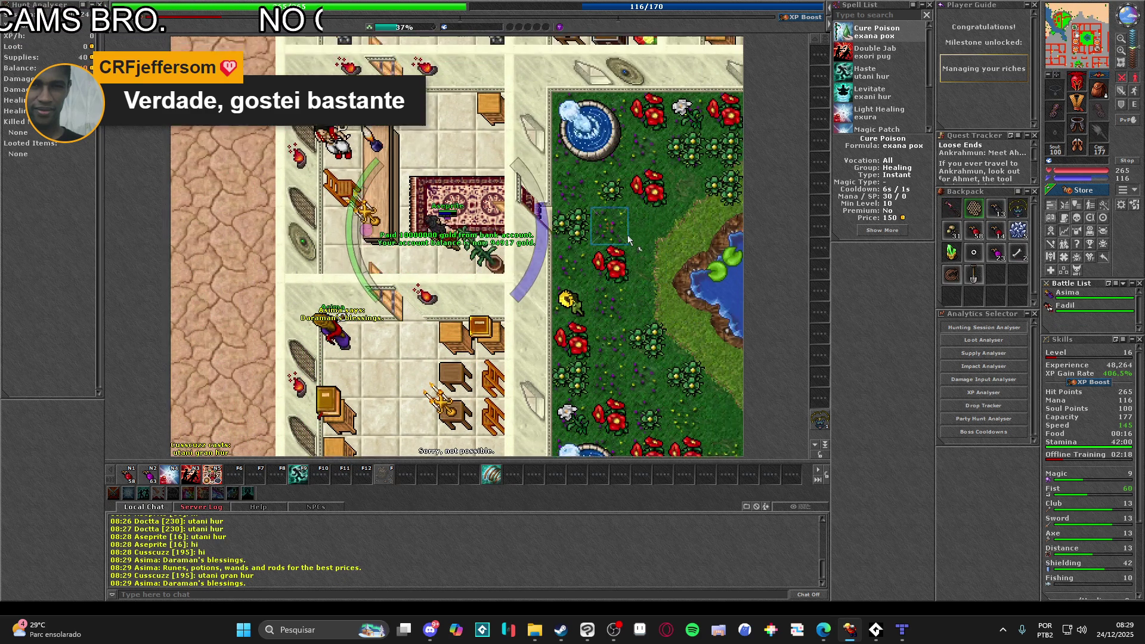
- Walk the character out of the shop and down into town, then mount up
key("Up")
key("Down")
key("Down")
key("Down")
key("Right")
key("Right")
key("Right")
key("Down")
key("Down")
key("Down")
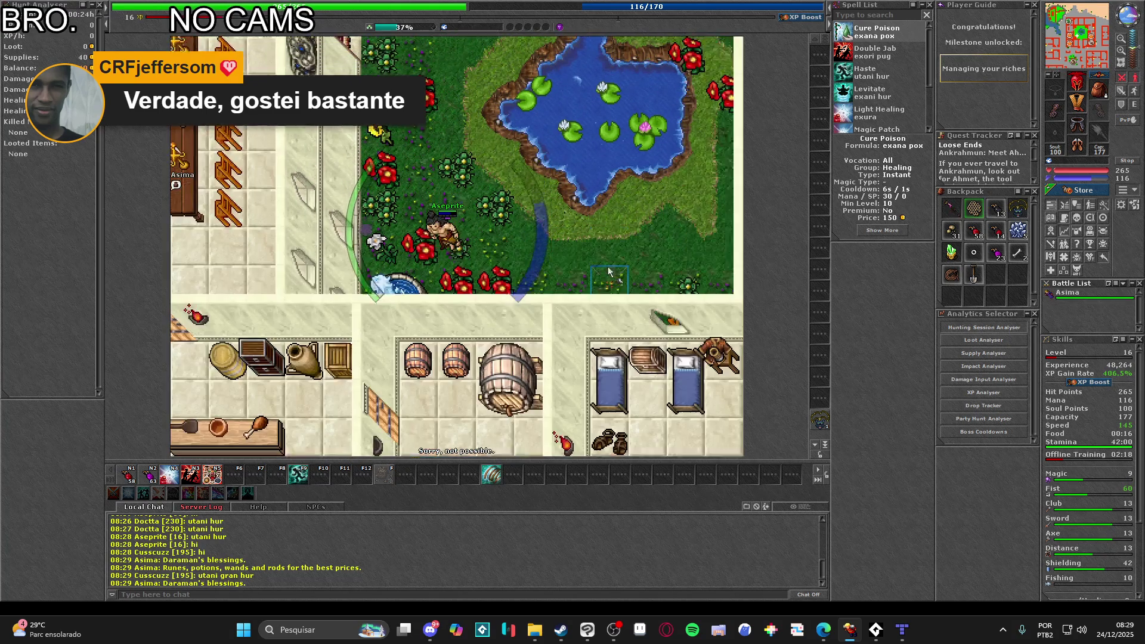
key("Right")
key("Right")
key("Right")
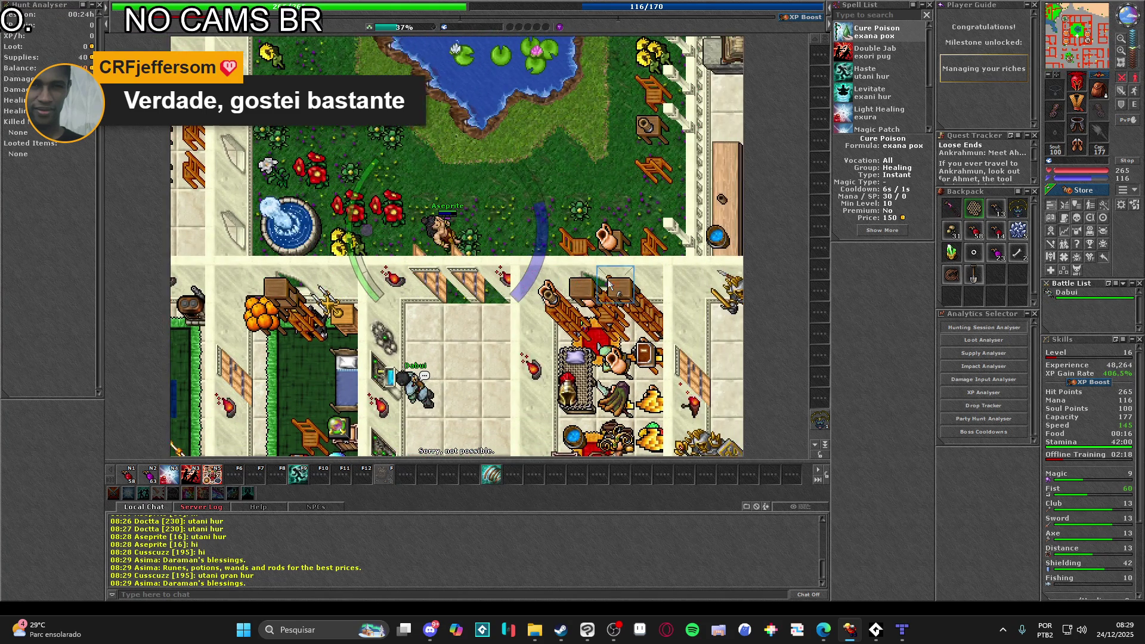
key("Down")
key("Down")
key("Down")
key("ctrl+r")
- Ride the mount down the street past the decorated shops
key("Down")
key("Down")
key("Down")
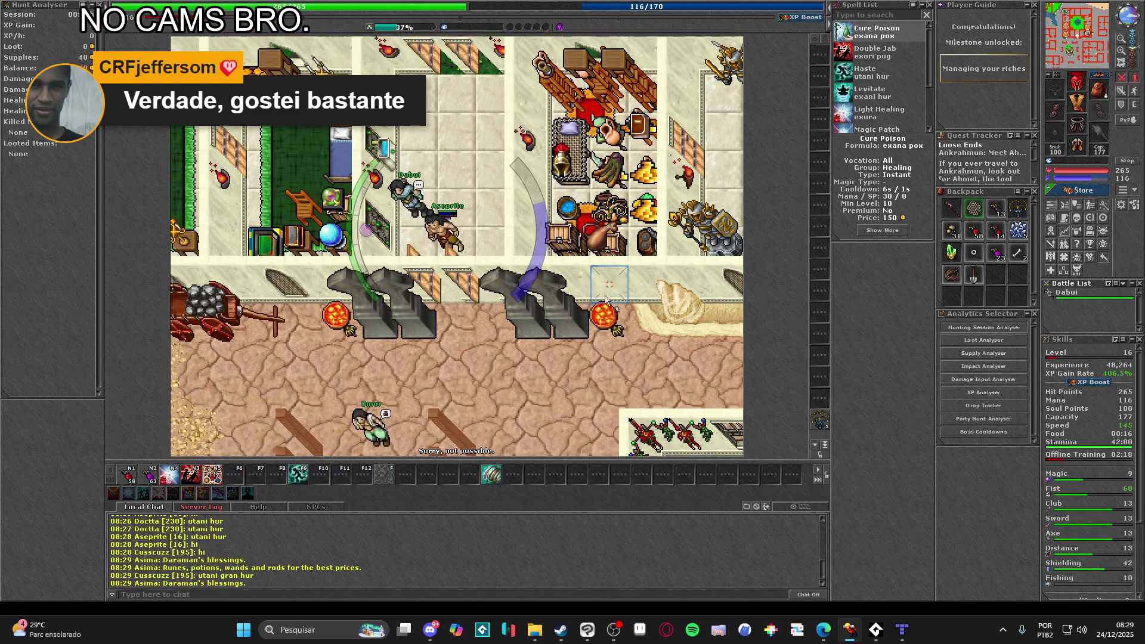
key("Down")
key("Down")
key("Down")
key("Right")
key("Down")
key("Down")
key("Down")
key("Right")
key("Right")
key("Down")
key("Down")
key("Down")
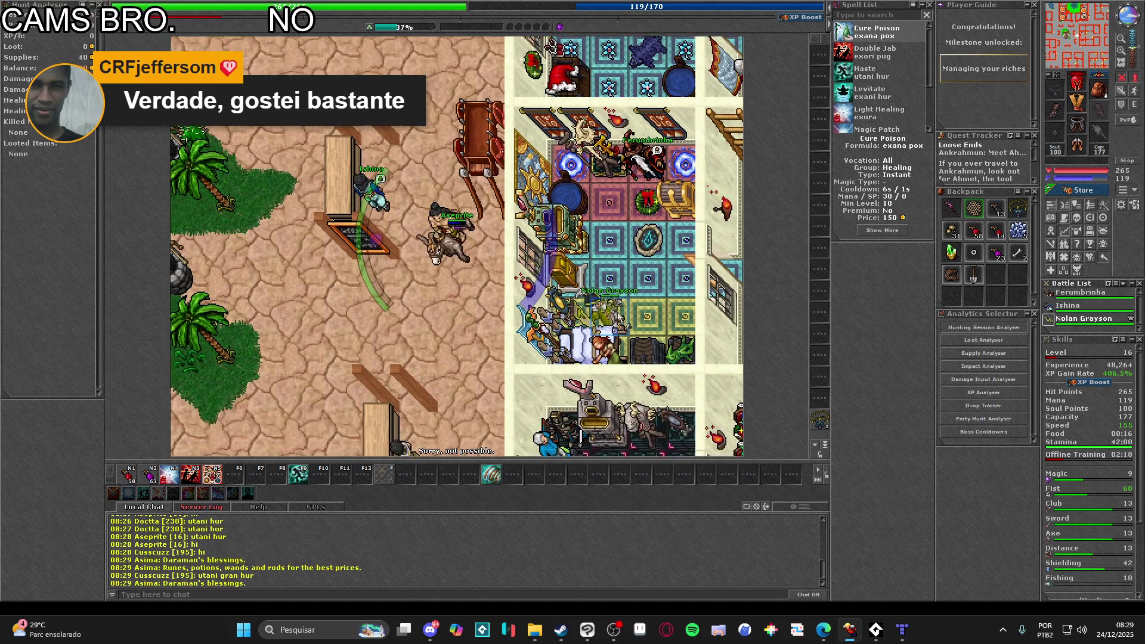
key("Down")
key("Down")
key("Down")
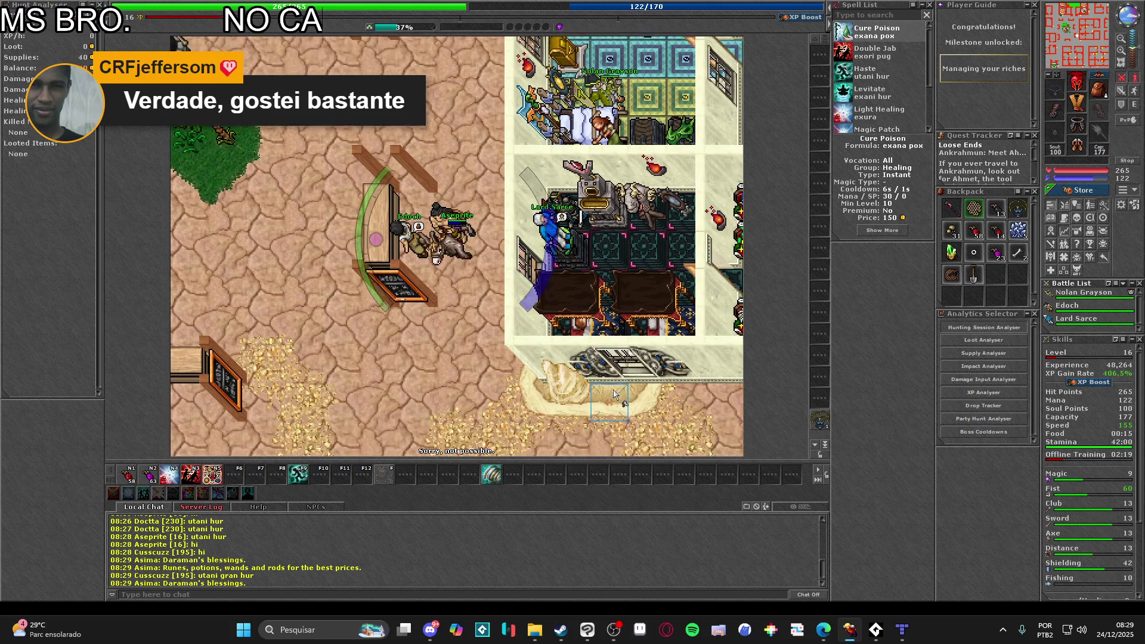
key("Right")
key("Right")
key("Down")
key("Down")
key("Down")
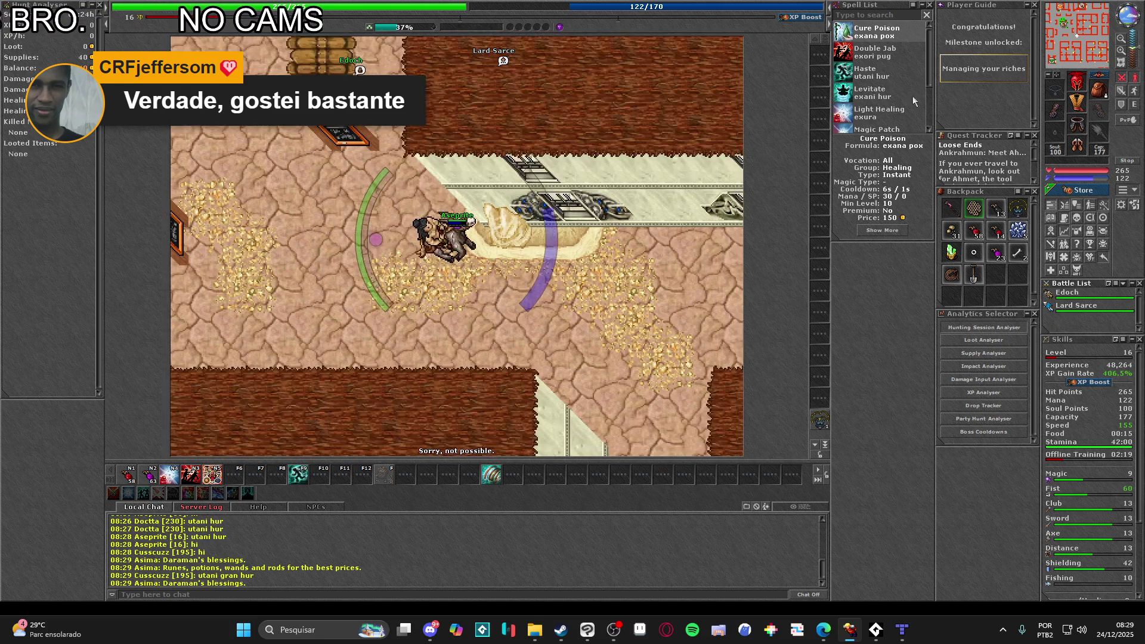
key("Right")
key("Right")
key("Right")
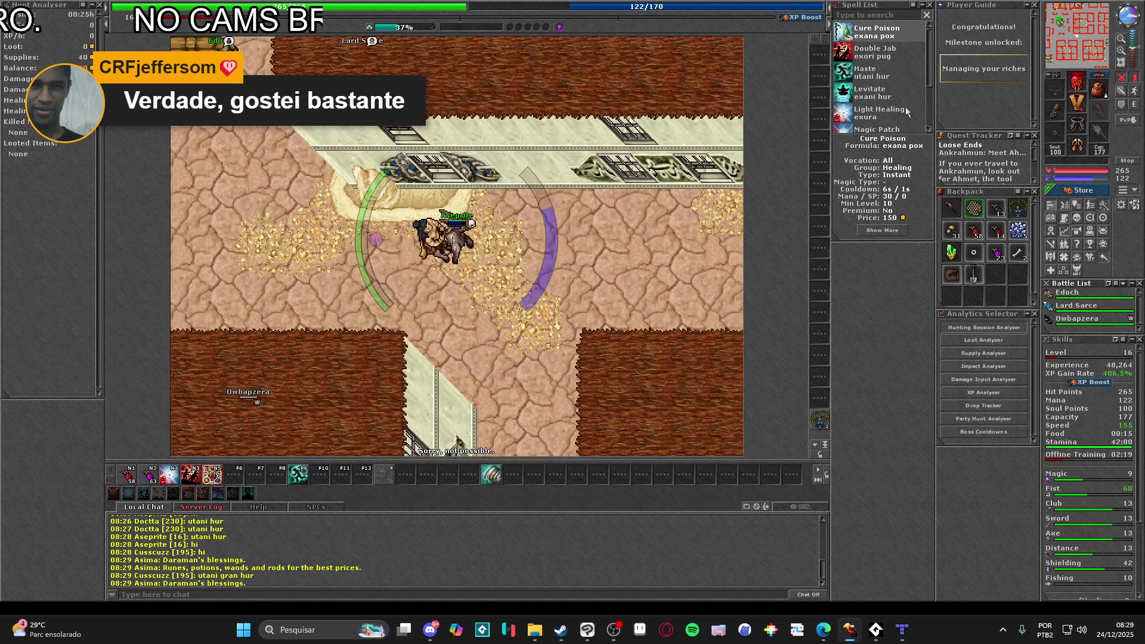
- Cast haste and drink a mana potion while riding right along the street
key("Right")
key("Right")
key("Right")
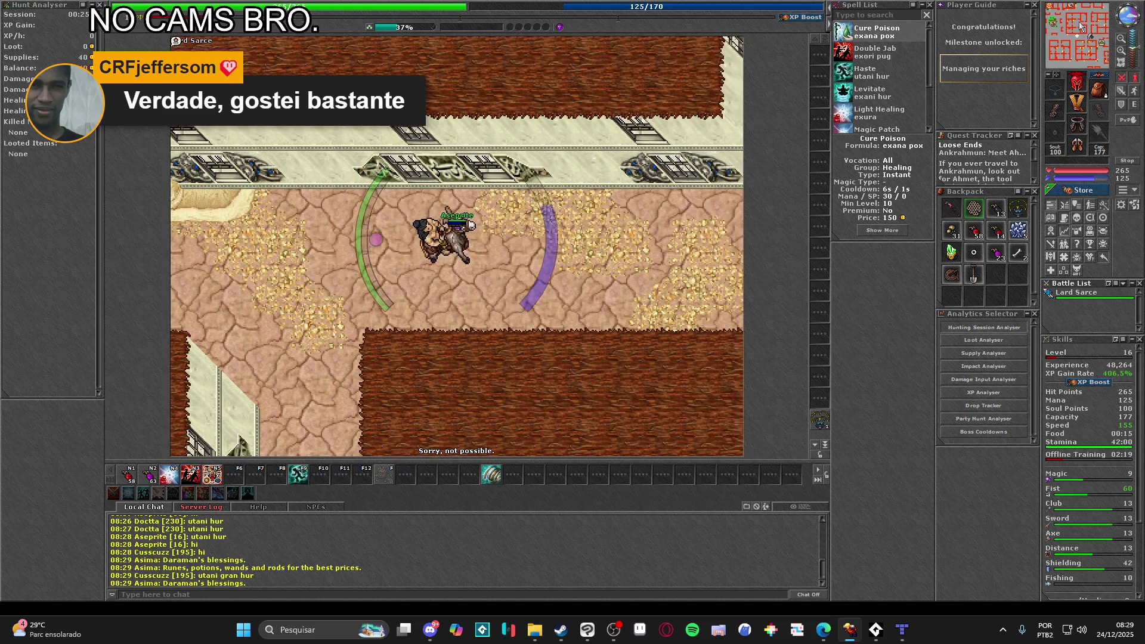
key("F9")
key("Right")
key("Right")
key("Right")
key("Up")
key("KP_2")
- Ride north into the covered shop district and weave west between the shops
key("Up")
key("Up")
key("Up")
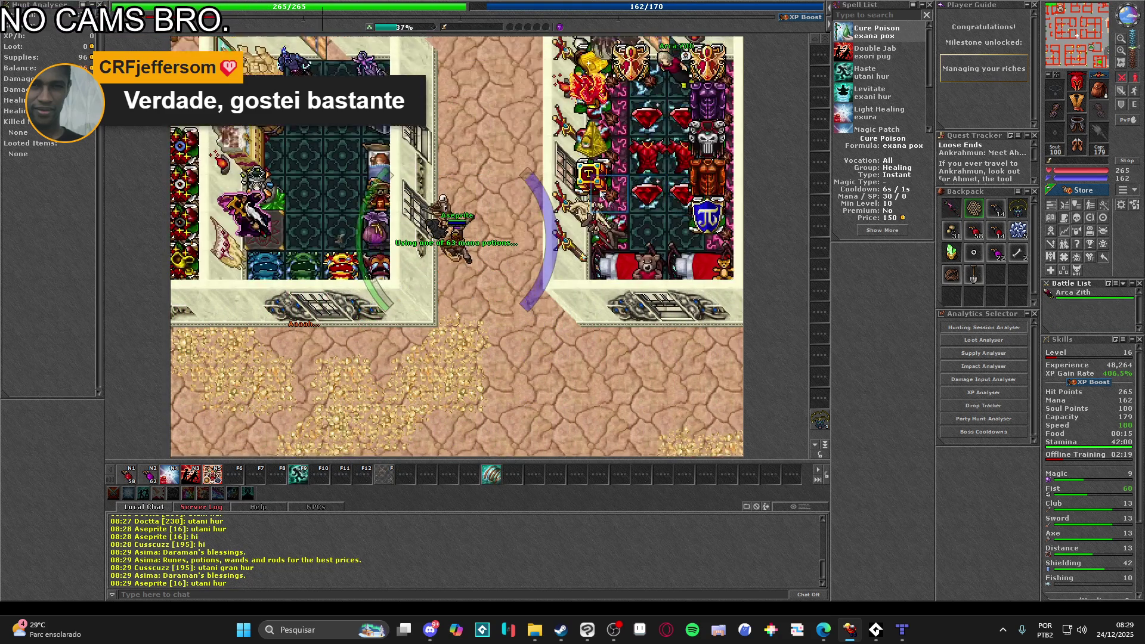
key("Up")
key("Up")
key("Left")
key("Left")
key("Left")
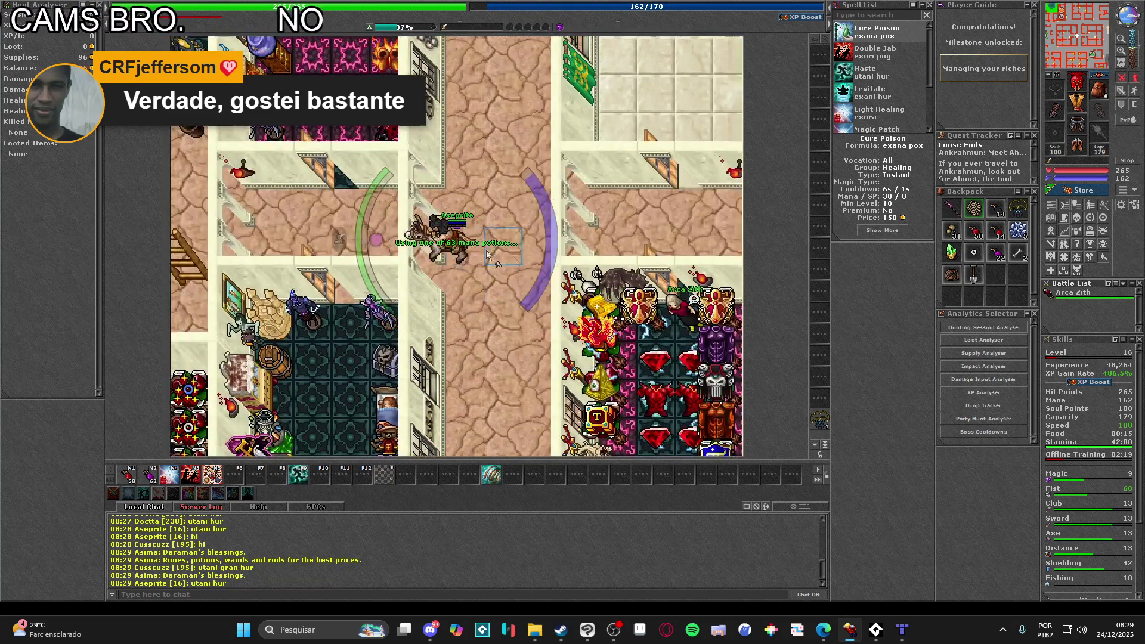
key("Left")
key("Left")
key("Left")
key("Up")
key("Down")
key("Down")
key("Down")
key("Left")
key("Left")
key("Left")
key("Left")
key("Left")
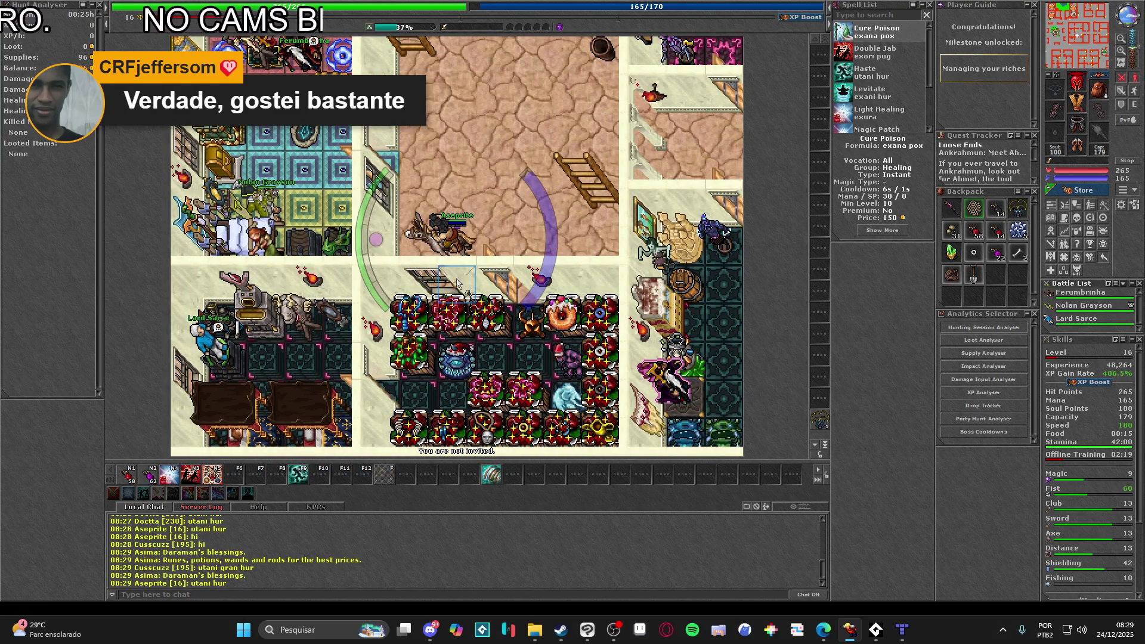
key("Right")
key("Right")
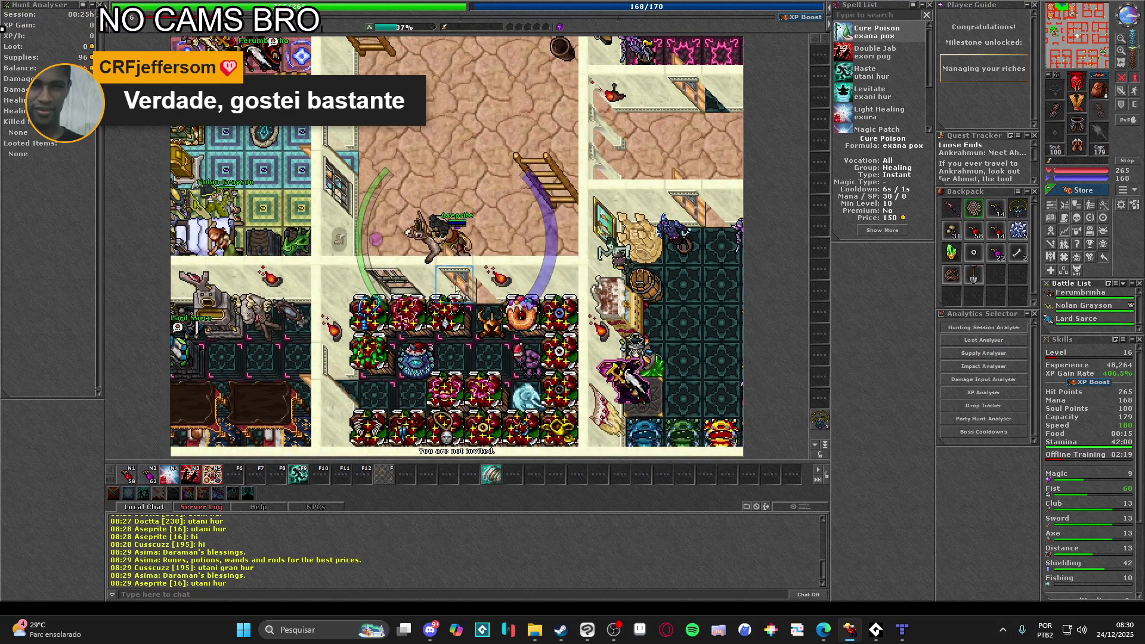
key("Left")
key("Left")
key("Up")
key("Up")
key("Up")
key("Up")
key("Up")
key("Up")
- Ride south-east along the street, recast haste and step onto a nearby tile
key("Right")
key("Right")
key("Right")
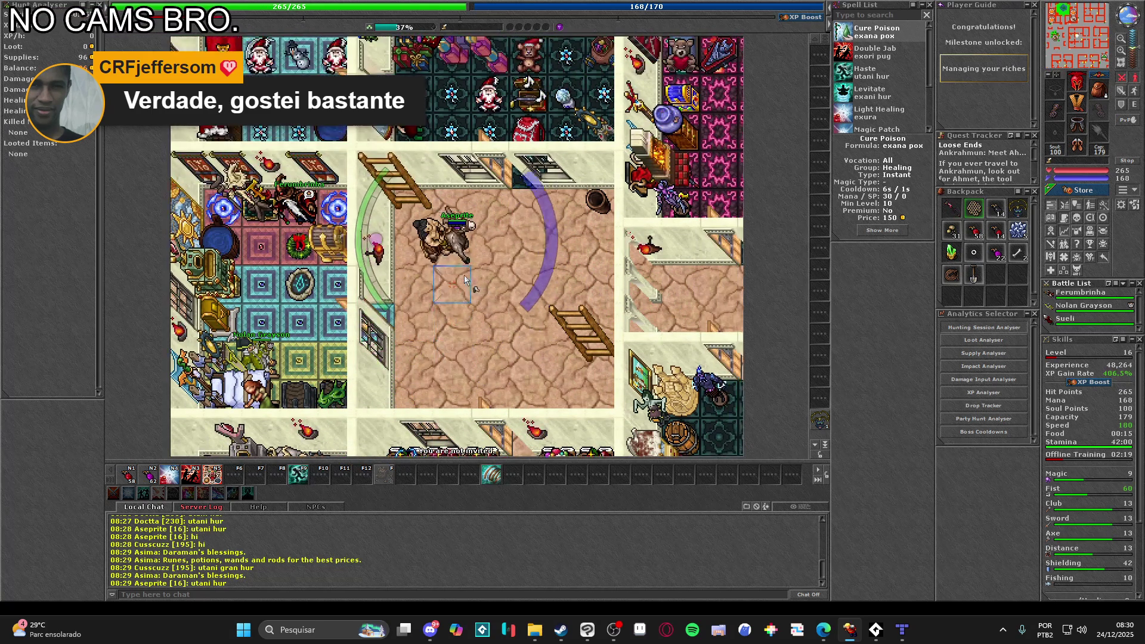
key("Down")
key("Down")
key("Down")
key("Right")
key("Right")
key("Right")
key("Right")
key("Right")
key("Right")
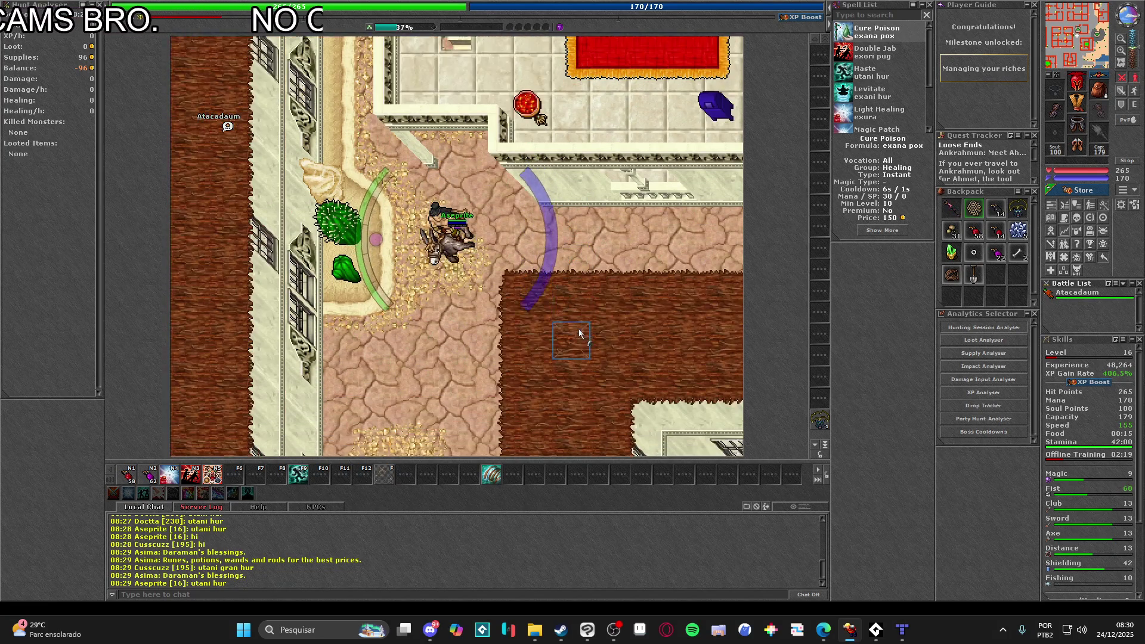
key("F9")
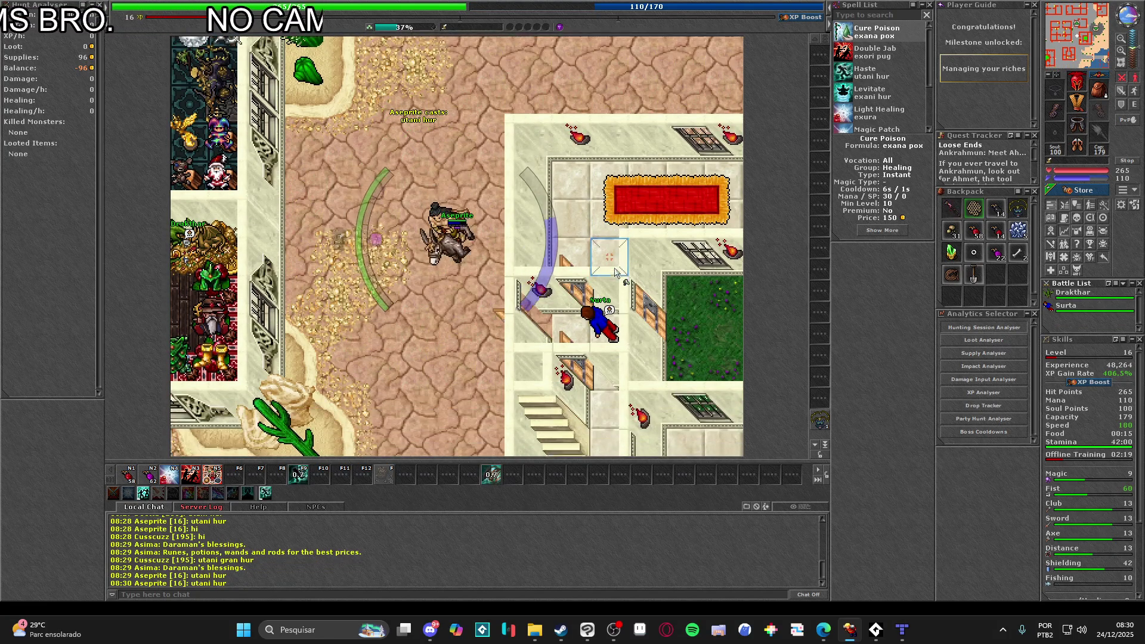
left_click(615, 272)
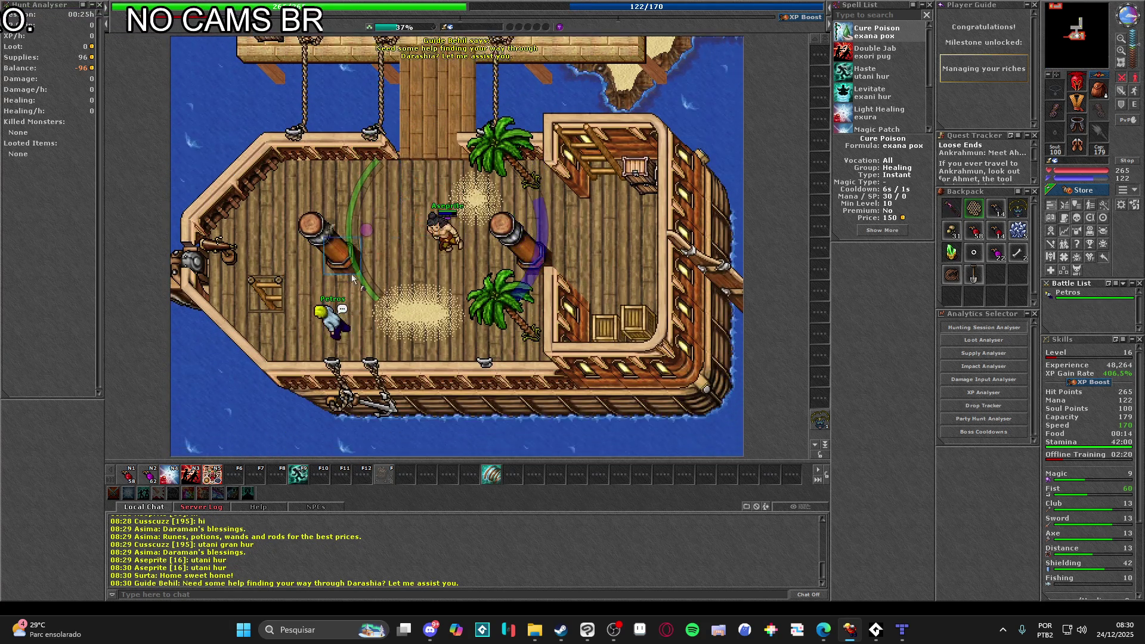
- Greet the ship captain and accept the paid boat trip to Venore
left_click(400, 289)
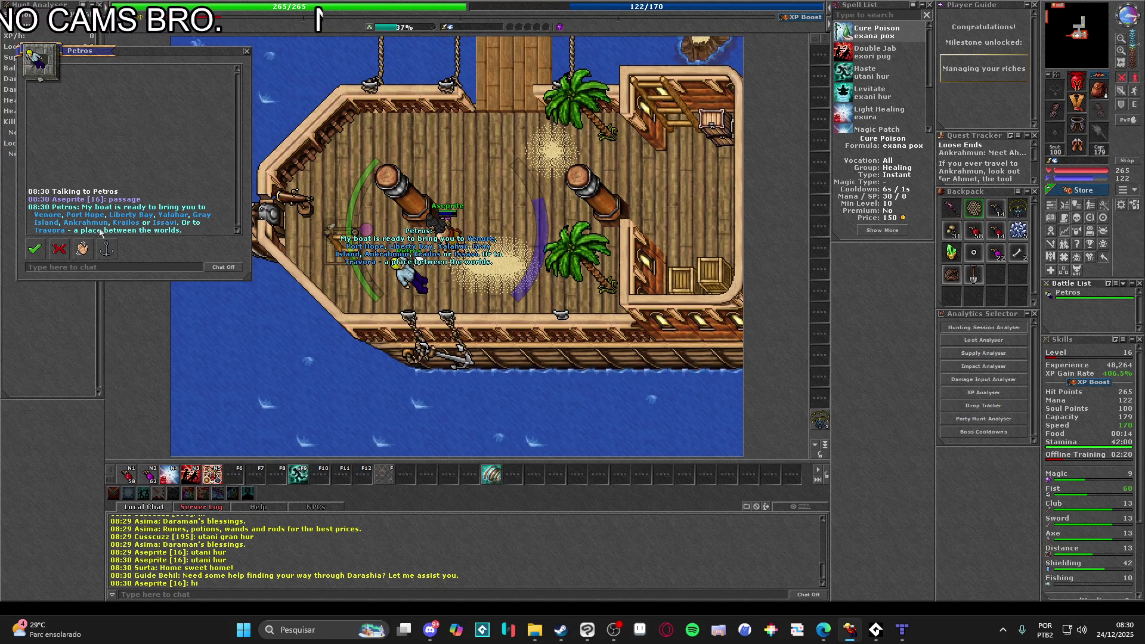
left_click(58, 219)
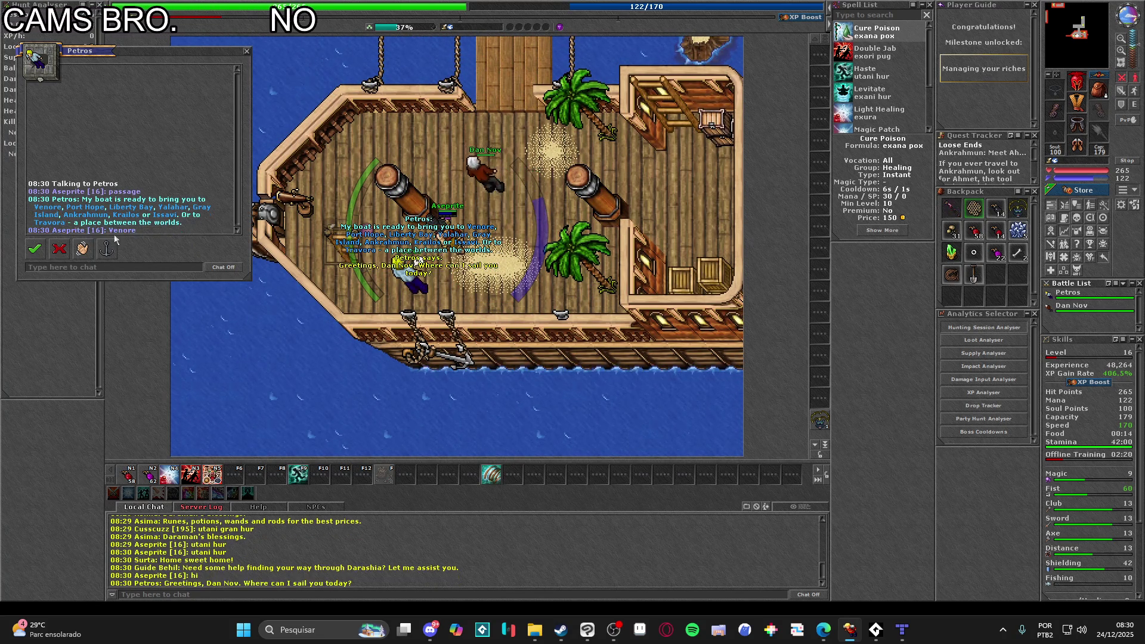
left_click(34, 248)
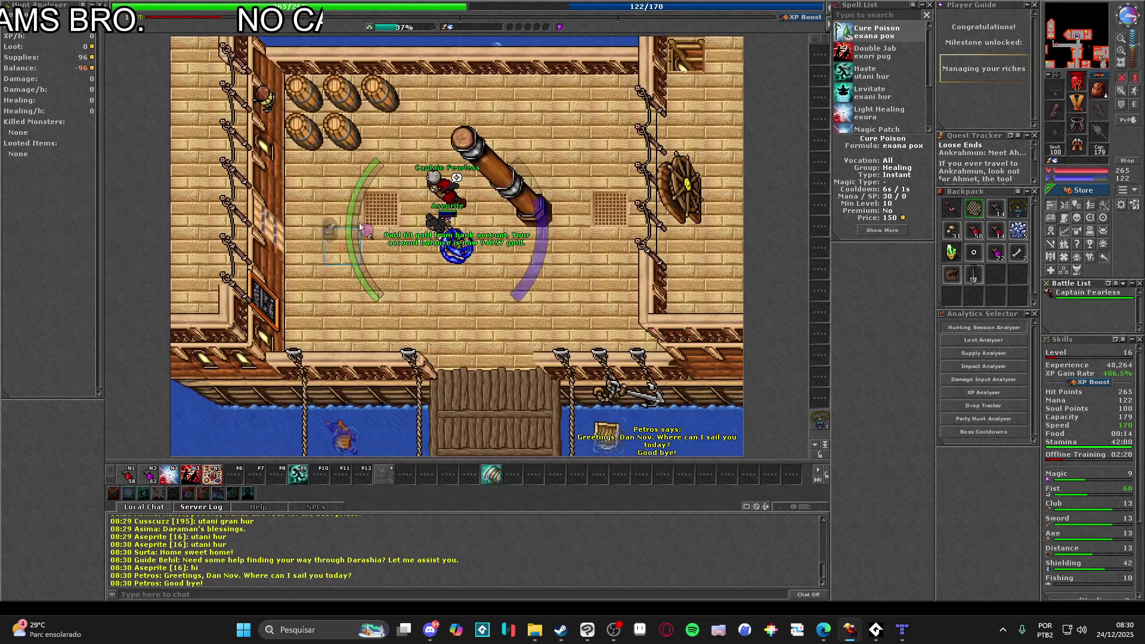
- Ask Captain Fearless to sail and accept the 170 gold passage to Thais
right_click(445, 172)
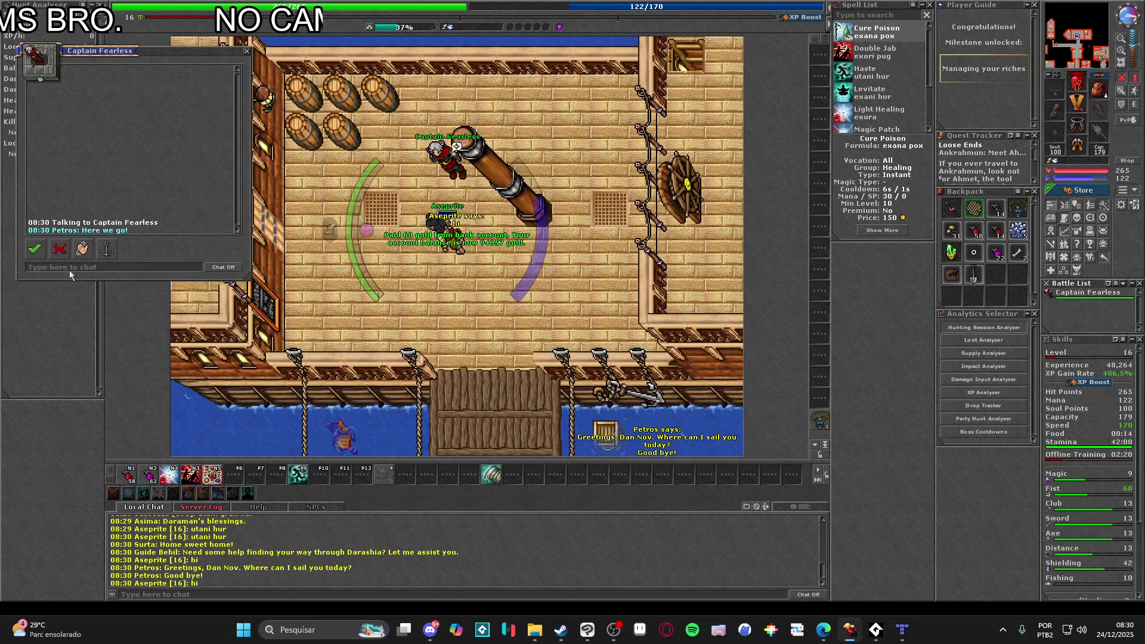
left_click(128, 230)
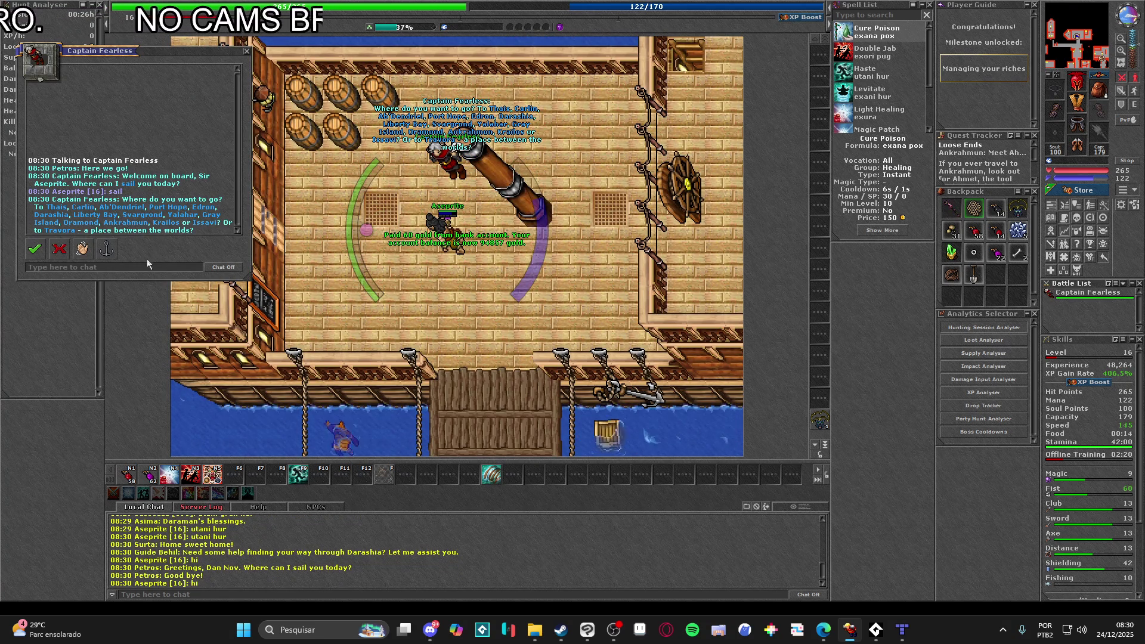
left_click(56, 207)
left_click(37, 253)
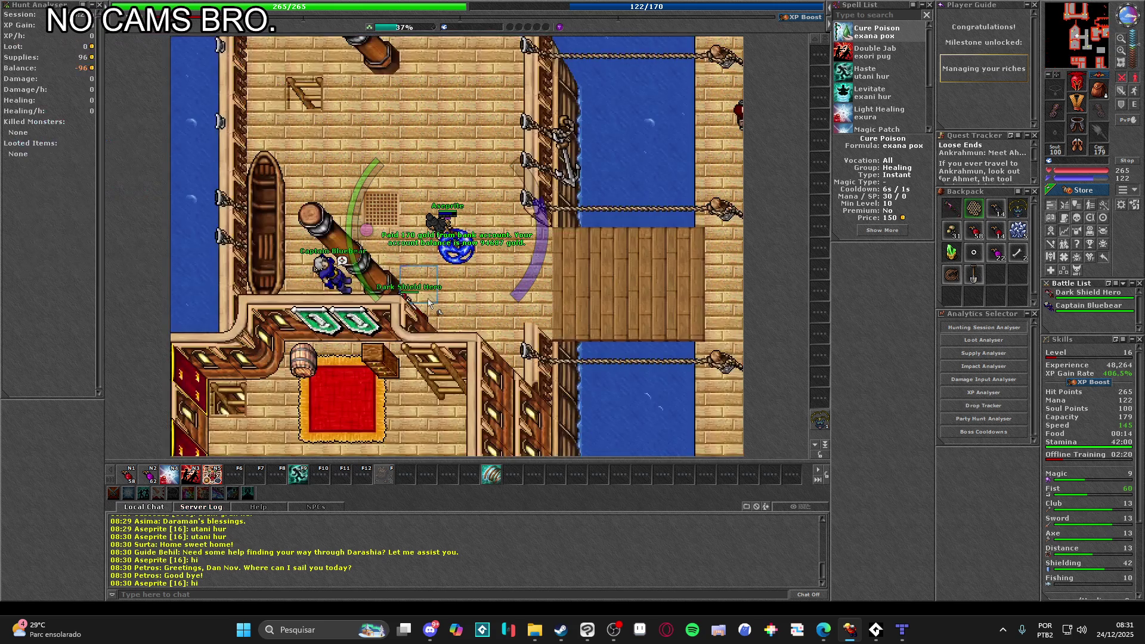
- Walk off the ship along the Thais street to the training room
left_click(604, 316)
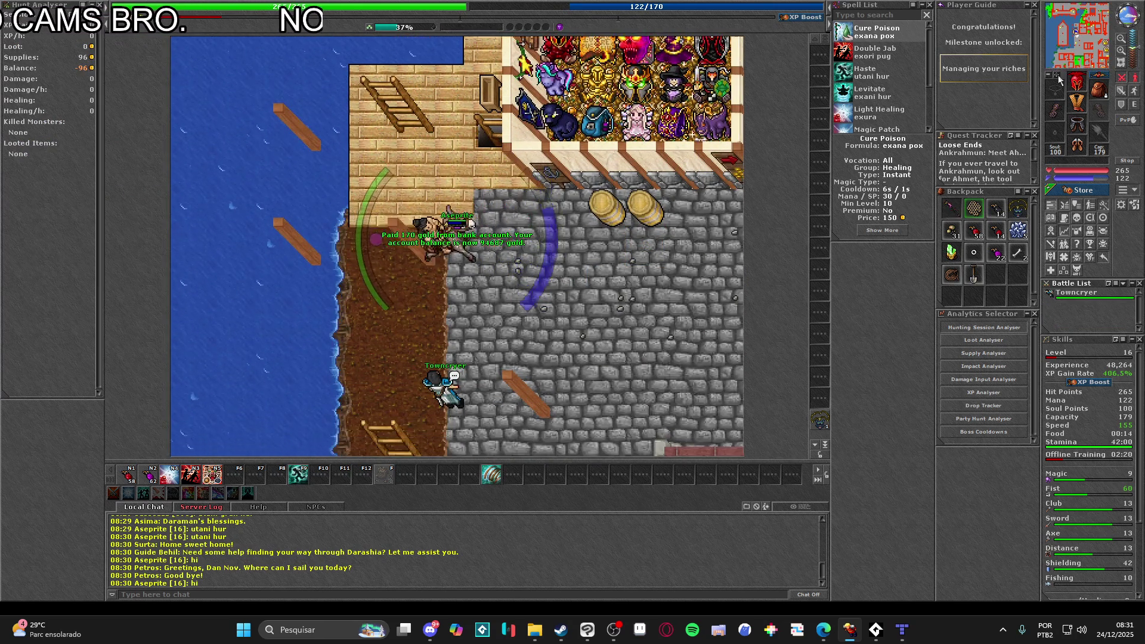
left_click(663, 331)
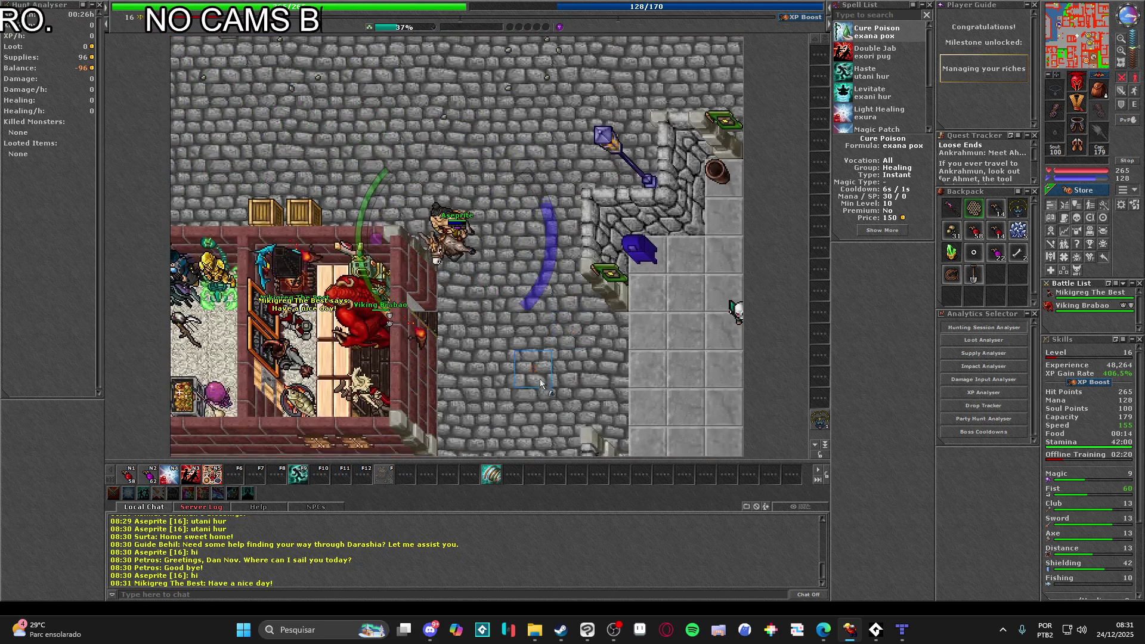
key("Left")
key("Left")
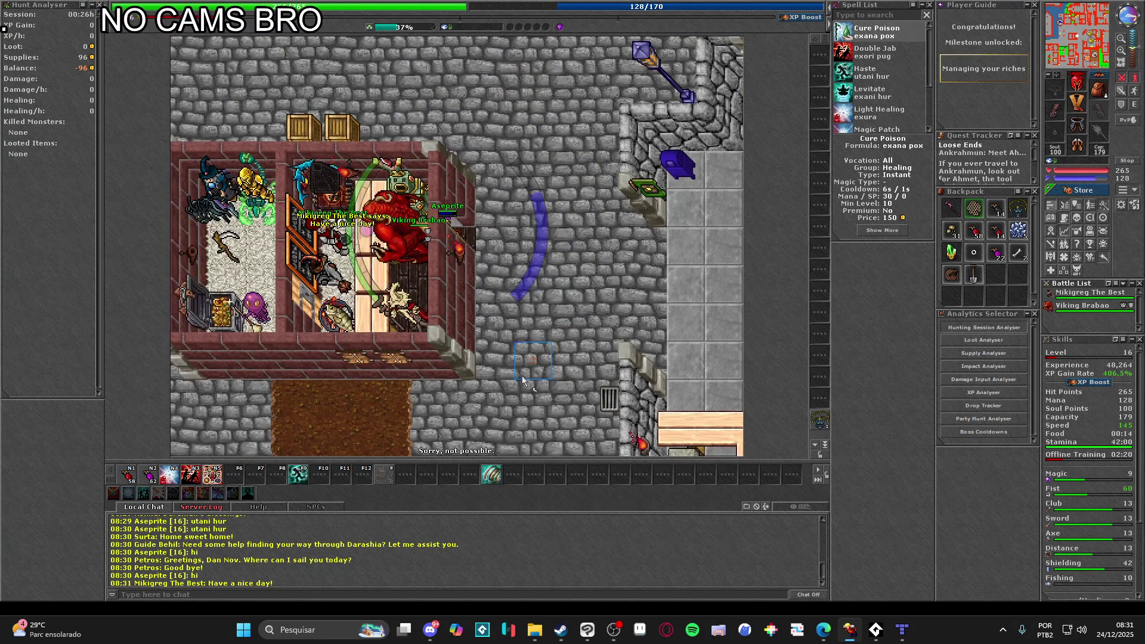
- Inspect the ferumbras exercise dummy and start training on it
left_click(447, 327)
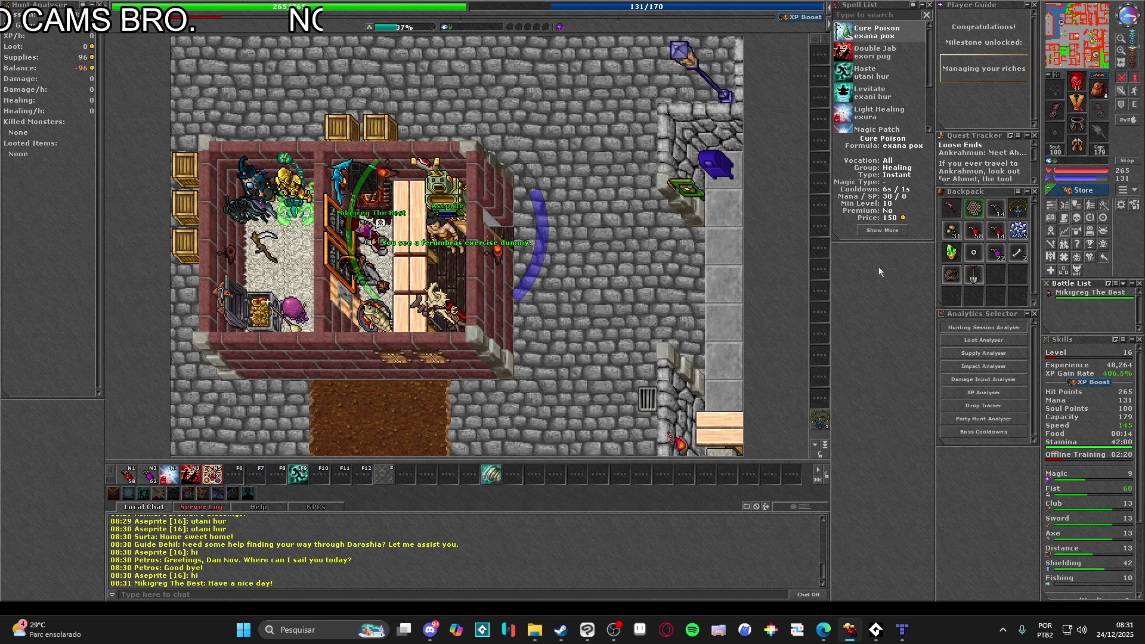
left_click(374, 407)
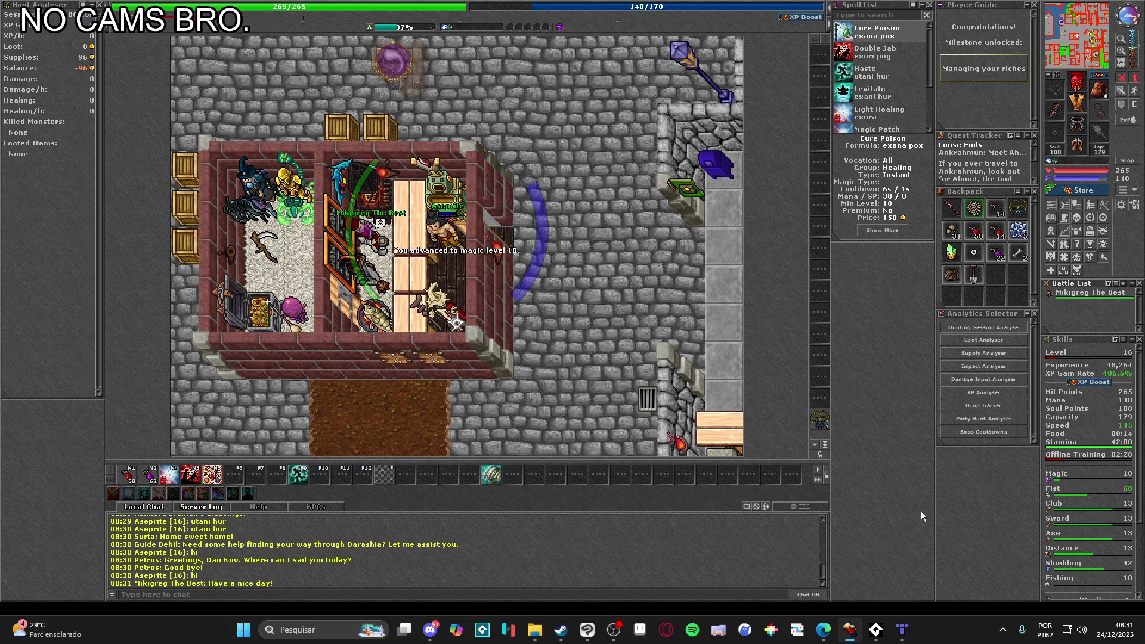
left_click(614, 629)
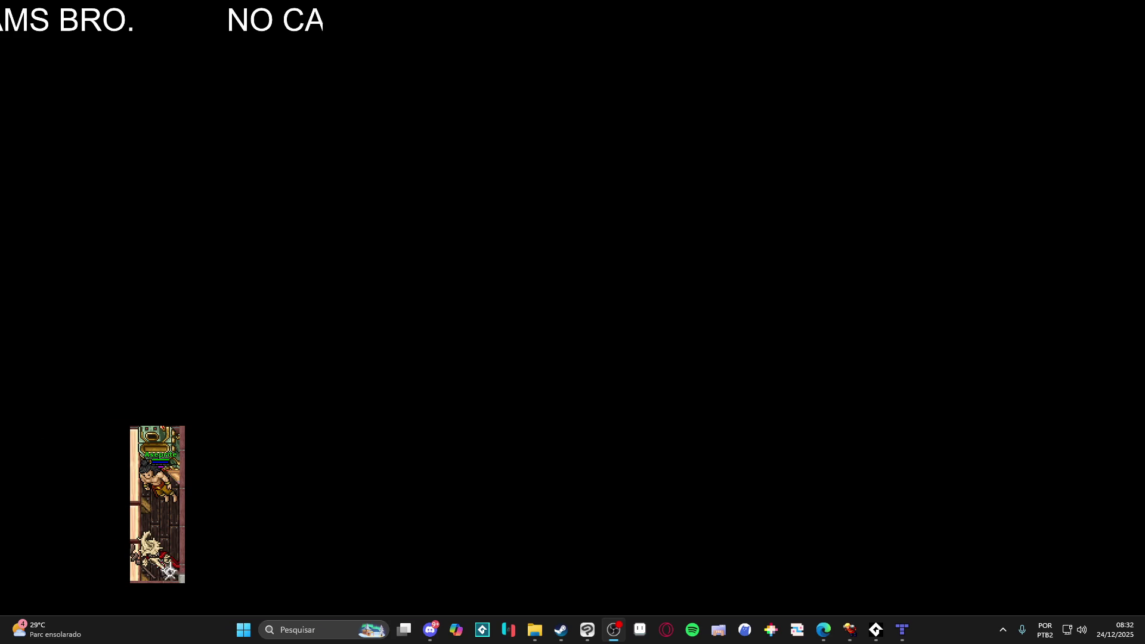
- Switch back and forth between the Tiled editor and the full-screen game
left_click(1082, 5)
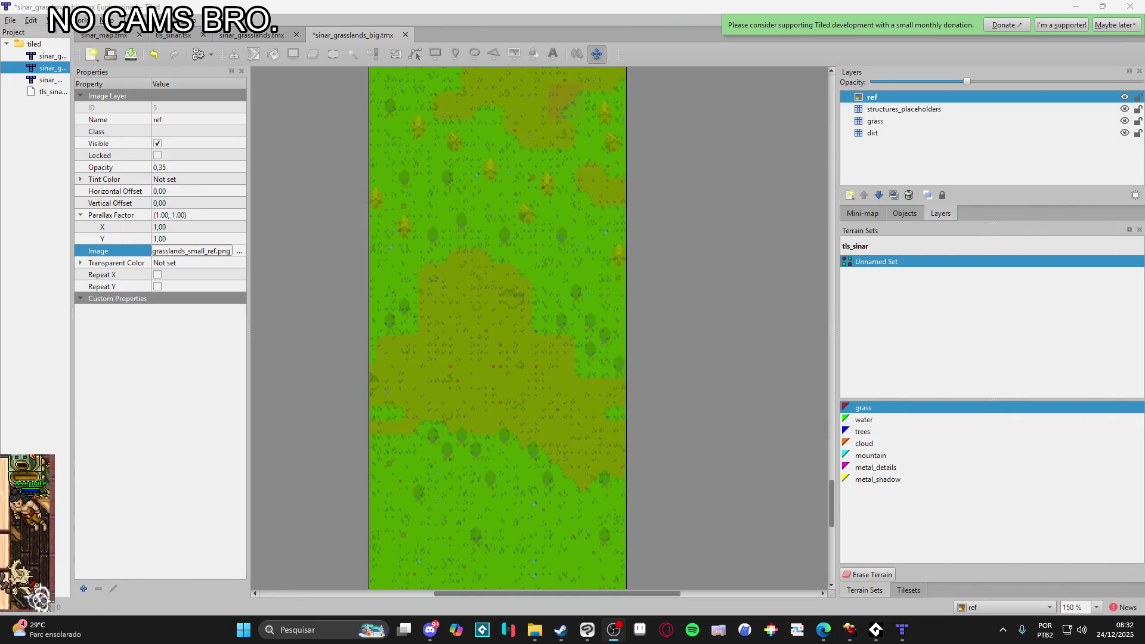
left_click(851, 631)
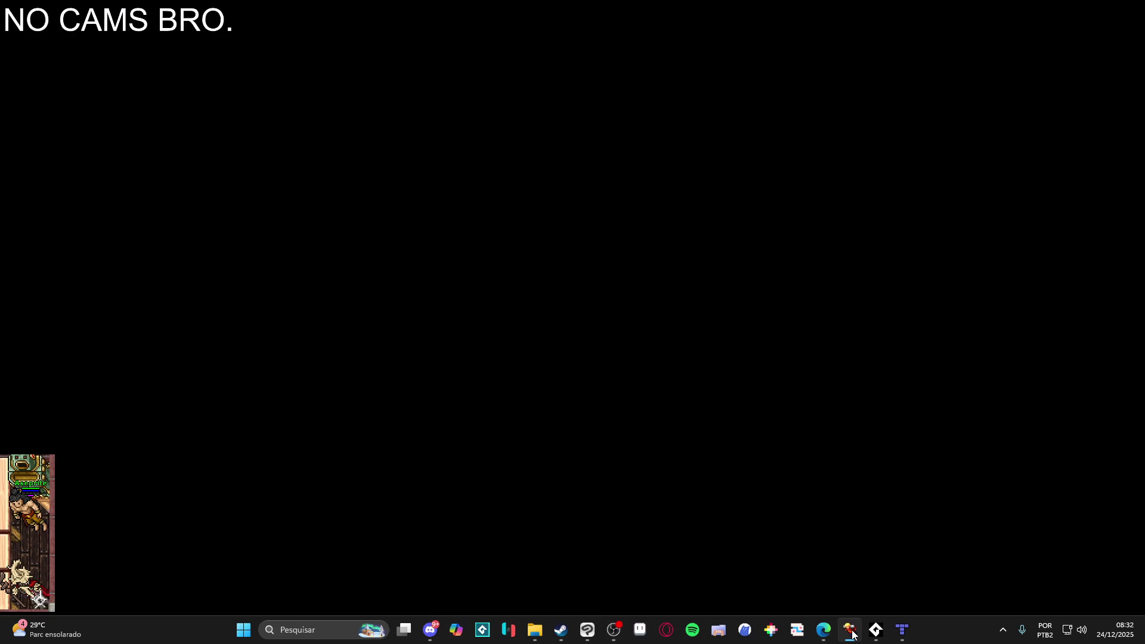
left_click(851, 631)
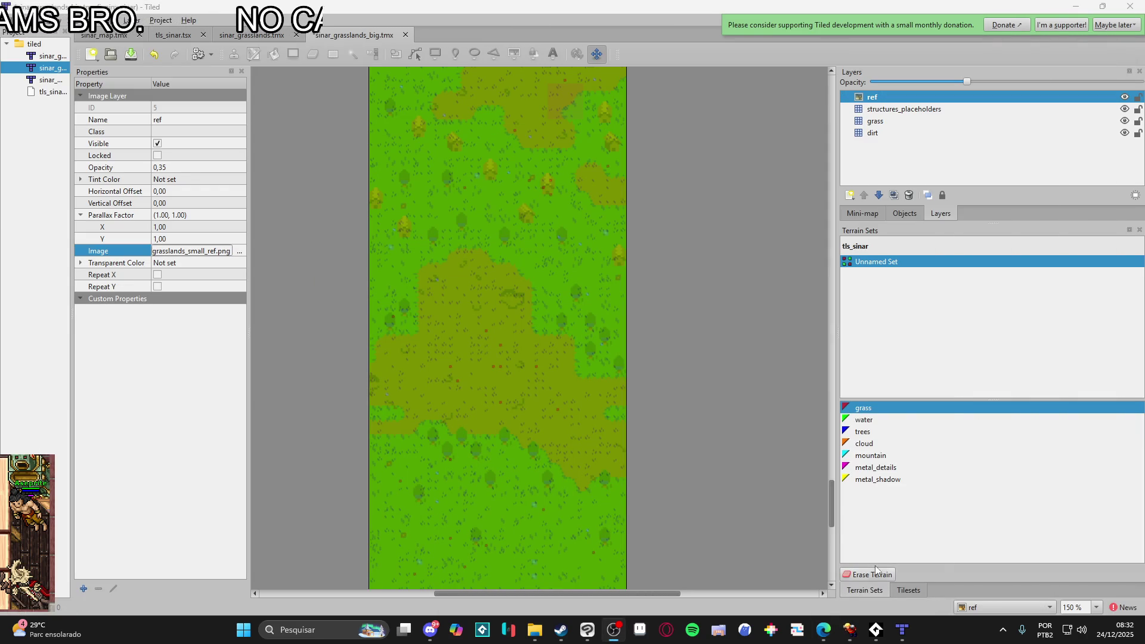
left_click(842, 622)
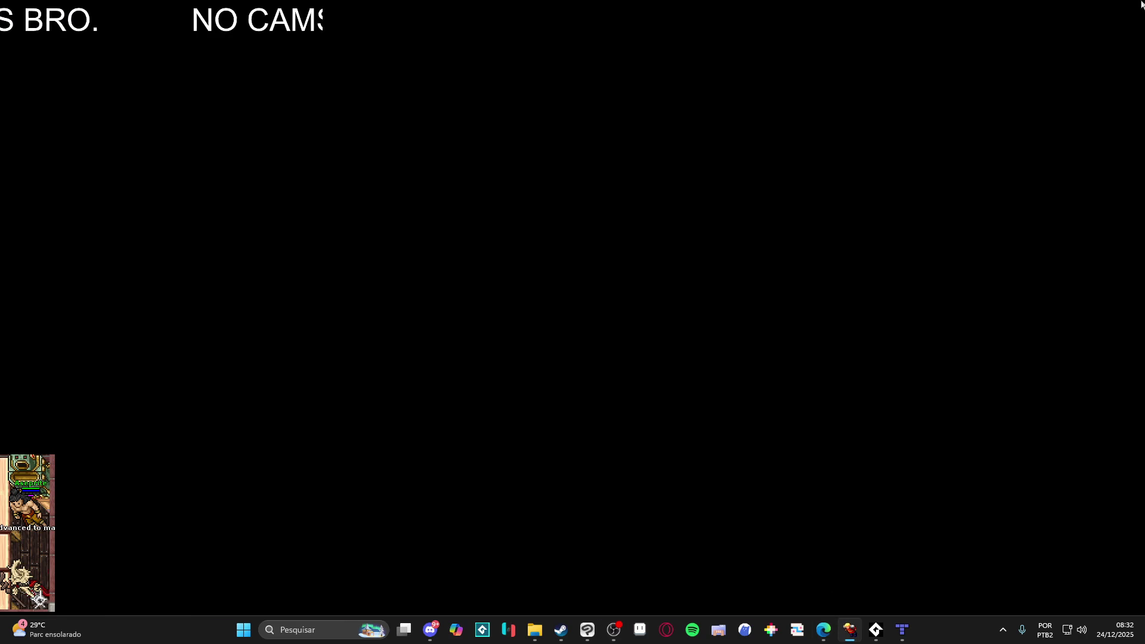
left_click(1078, 6)
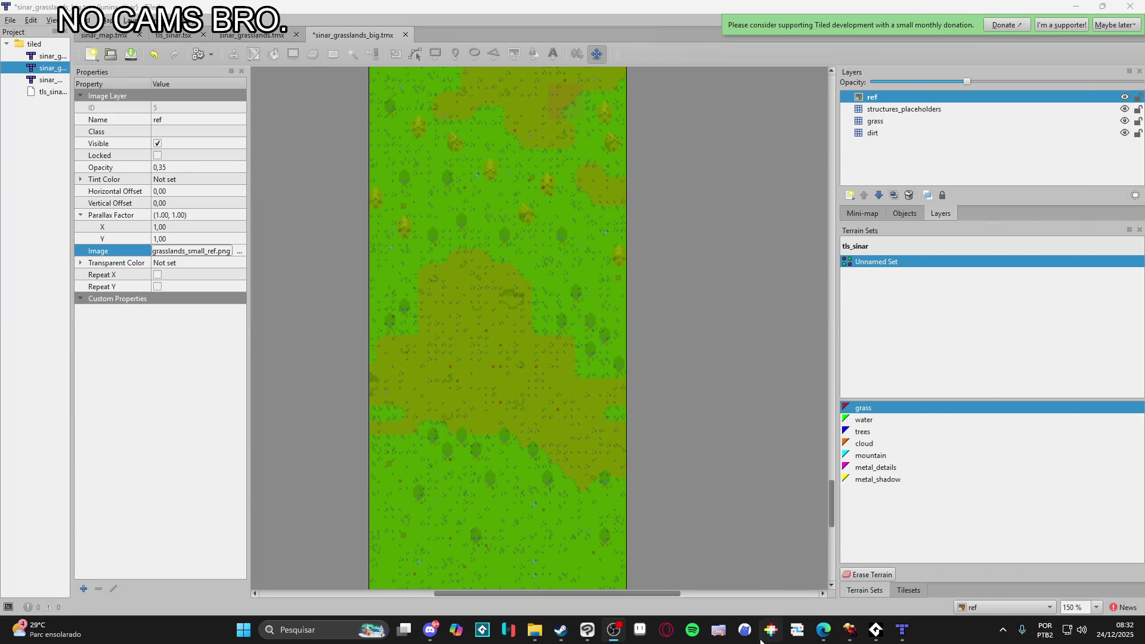
left_click(851, 630)
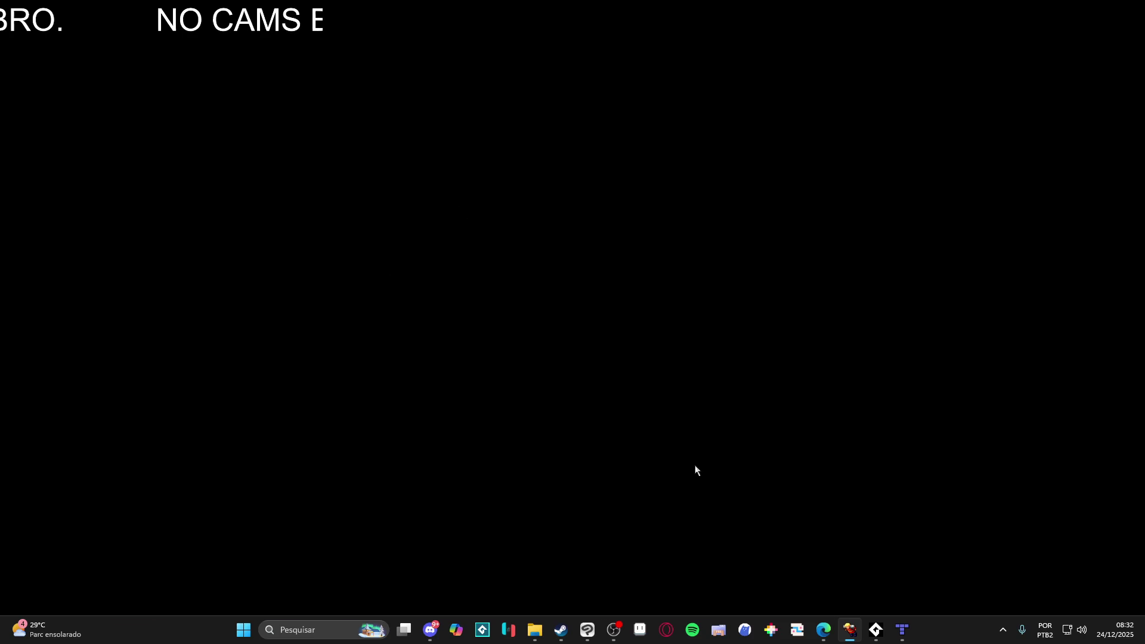
- Return to Tiled and scroll the grasslands map down to its bottom dirt patch
left_click(1082, 6)
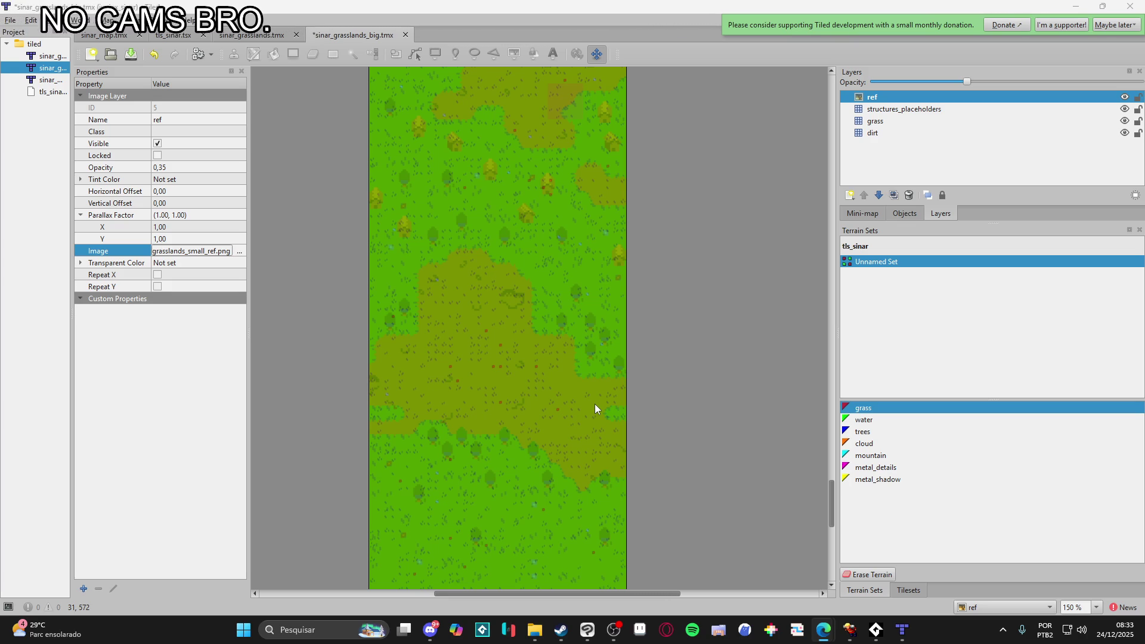
scroll(692, 485, "down", 5)
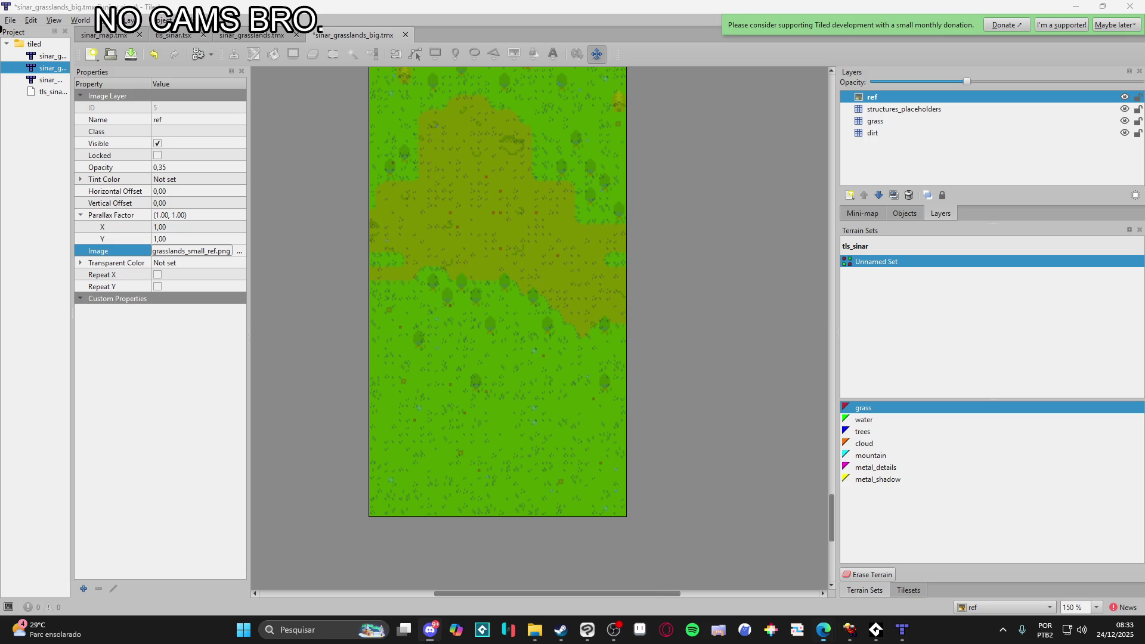
left_click(823, 630)
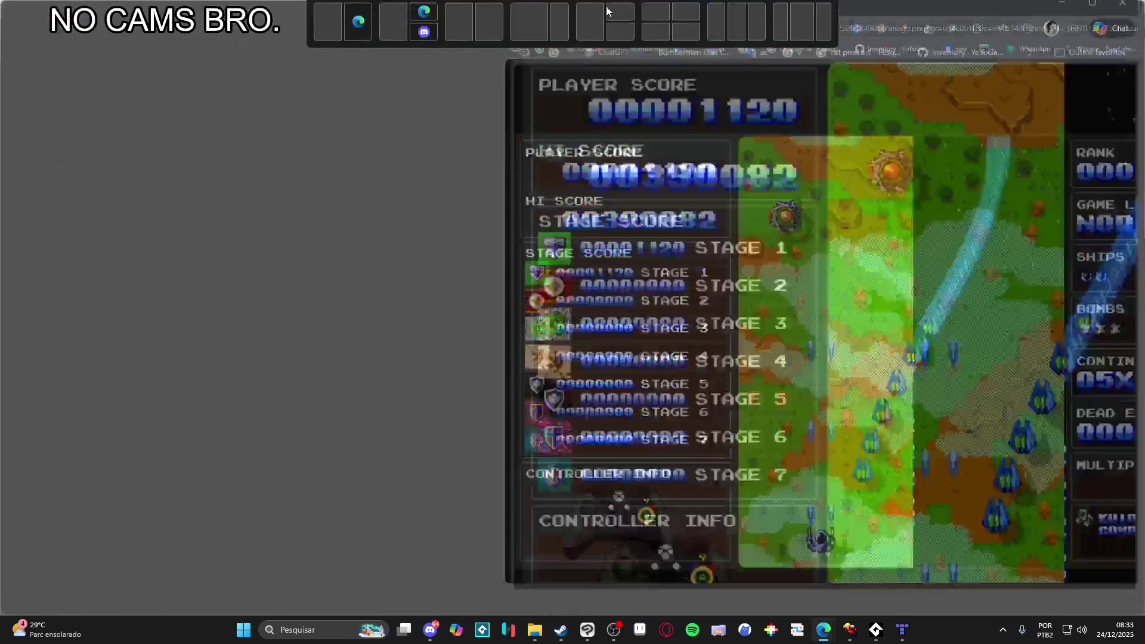
- Scroll through the shmup screenshot, then return to Tiled and save sinar_grasslands_big.tmx
scroll(544, 437, "down", 2)
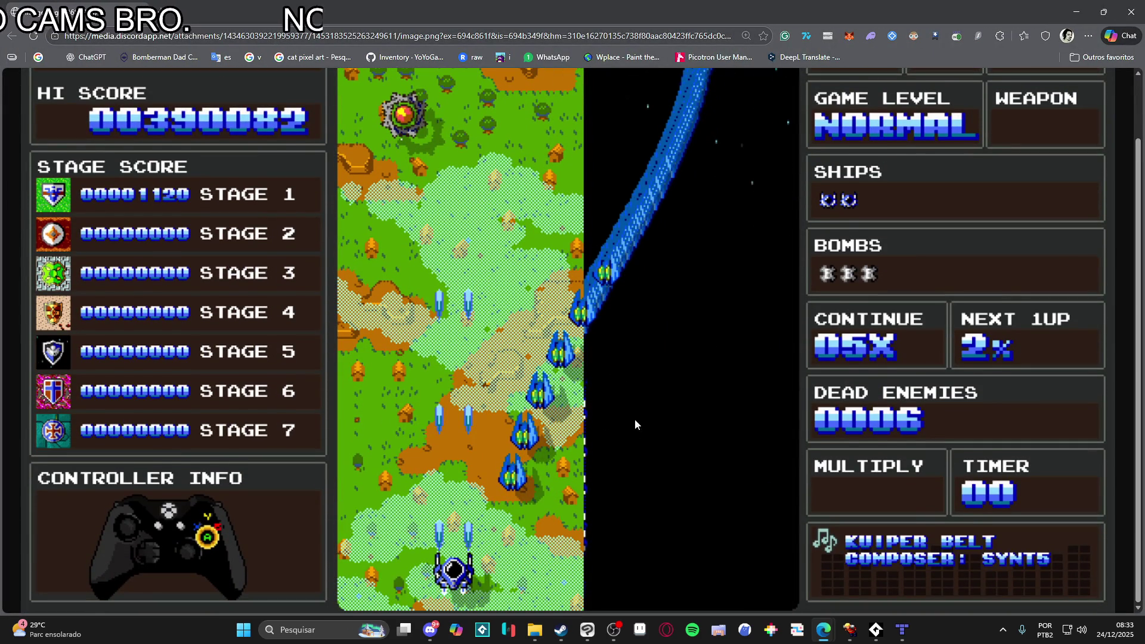
scroll(594, 441, "up", 2)
scroll(528, 322, "down", 2)
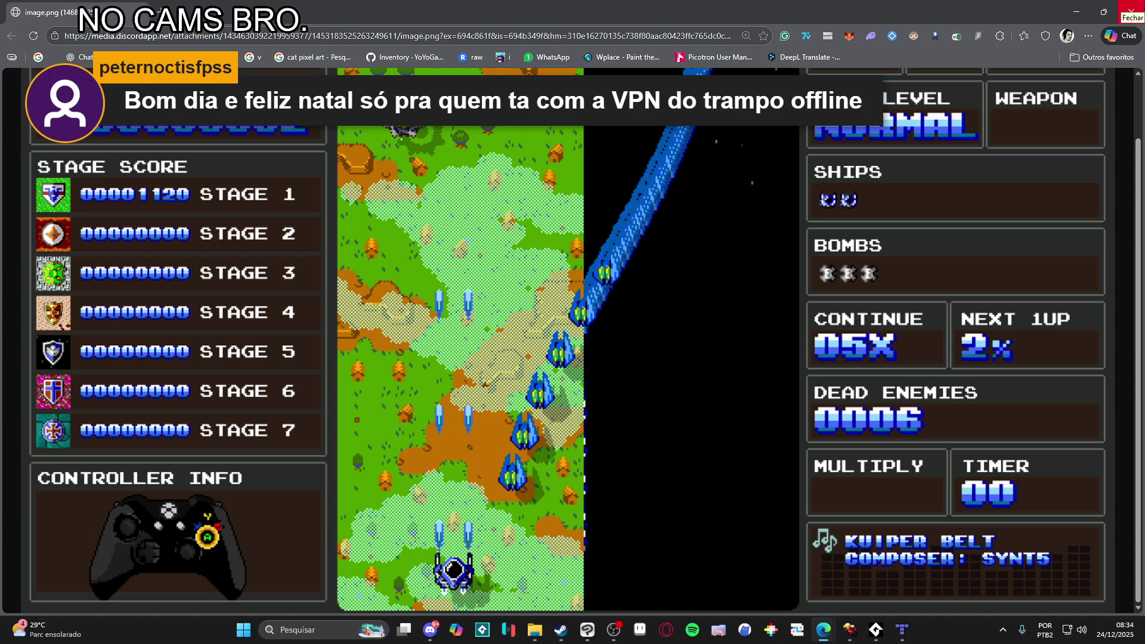
key("alt+Tab")
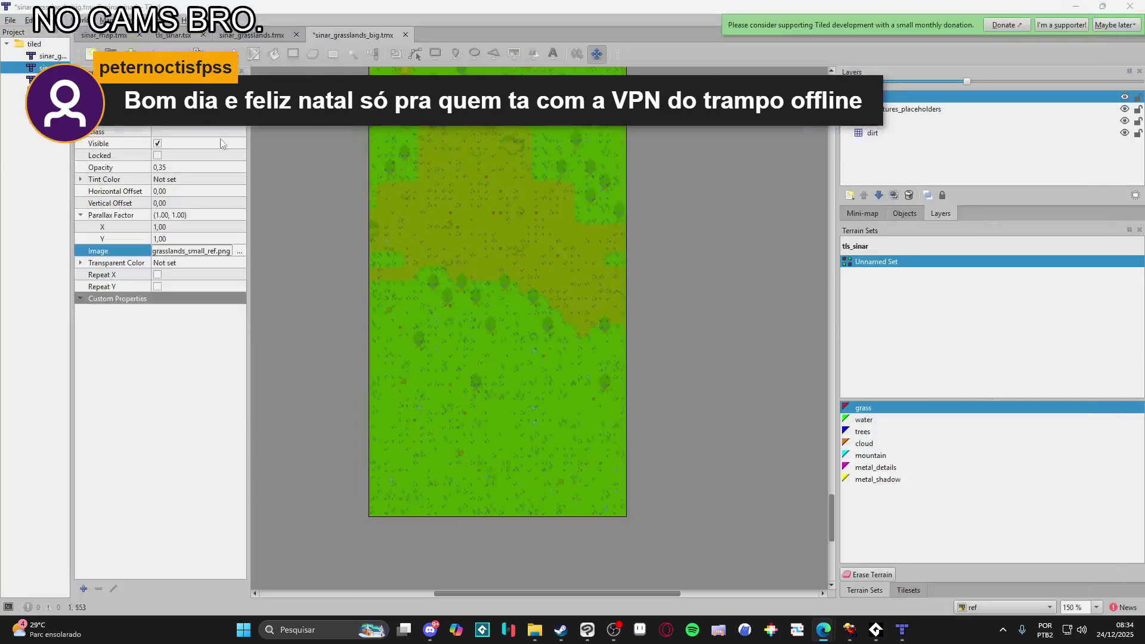
key("ctrl+s")
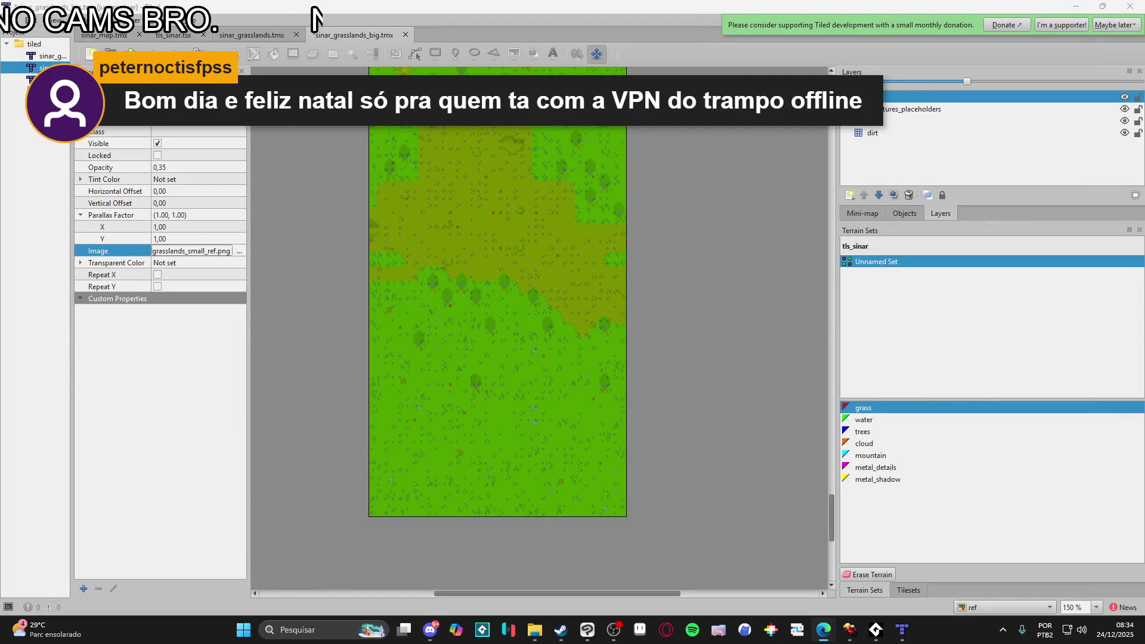
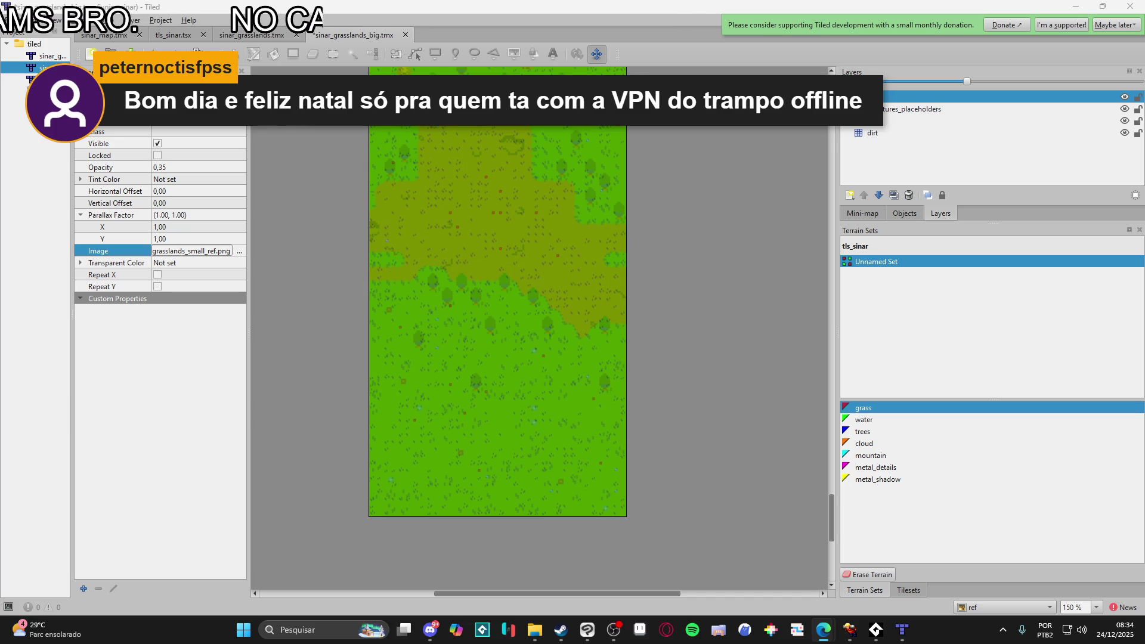
- Make the grass layer active and choose the grass terrain from the Terrain Sets
left_click(935, 120)
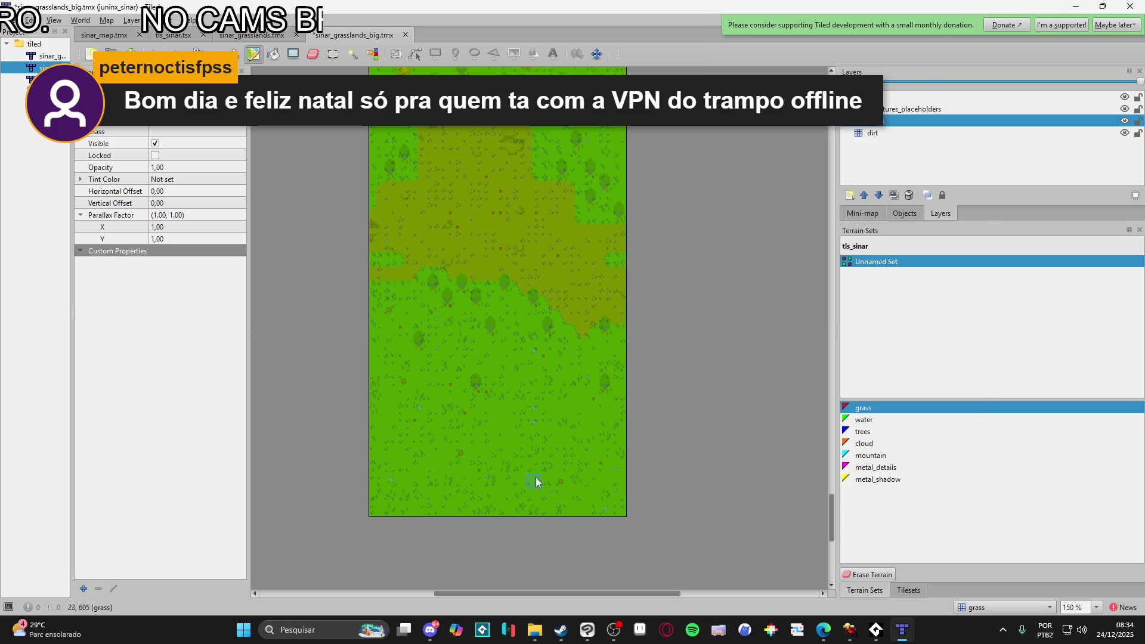
scroll(659, 428, "down", 3)
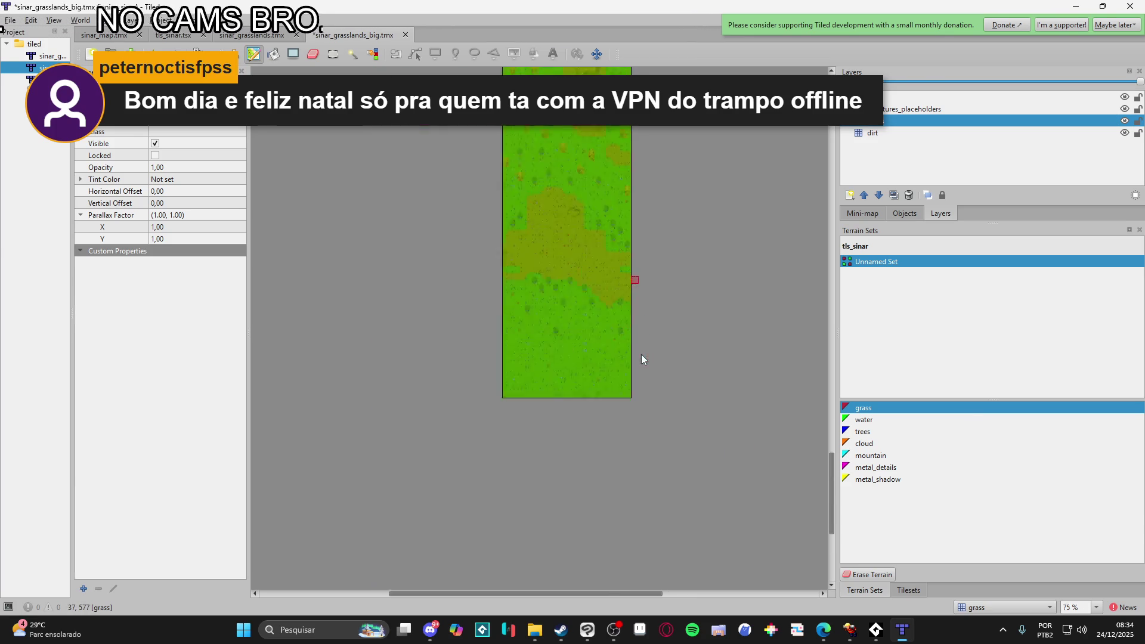
scroll(596, 331, "up", 1)
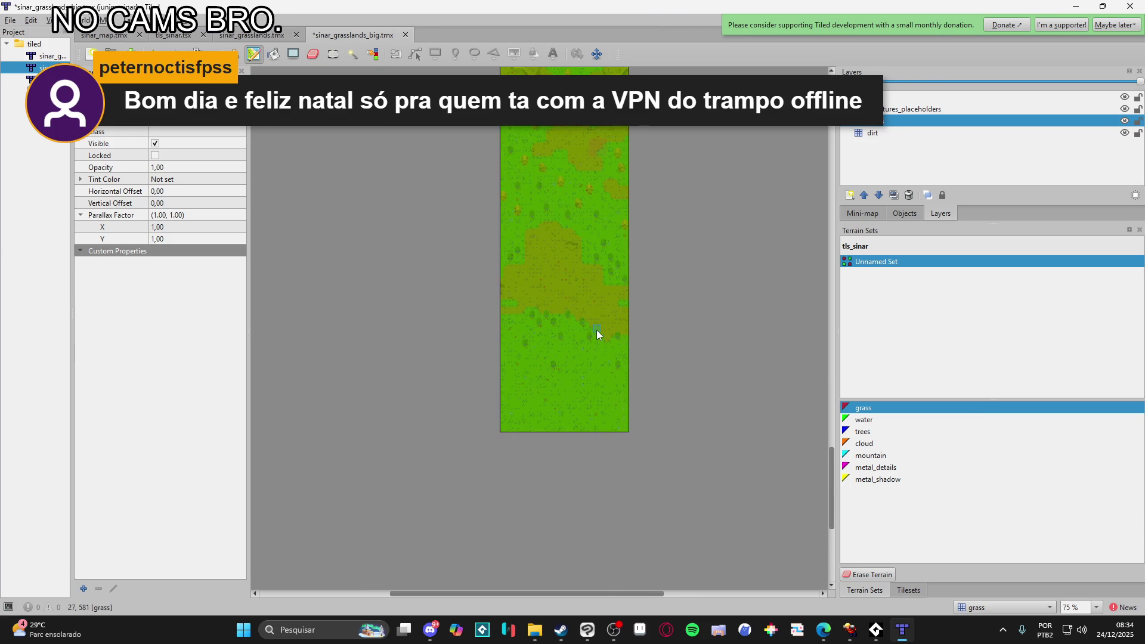
scroll(603, 360, "up", 1)
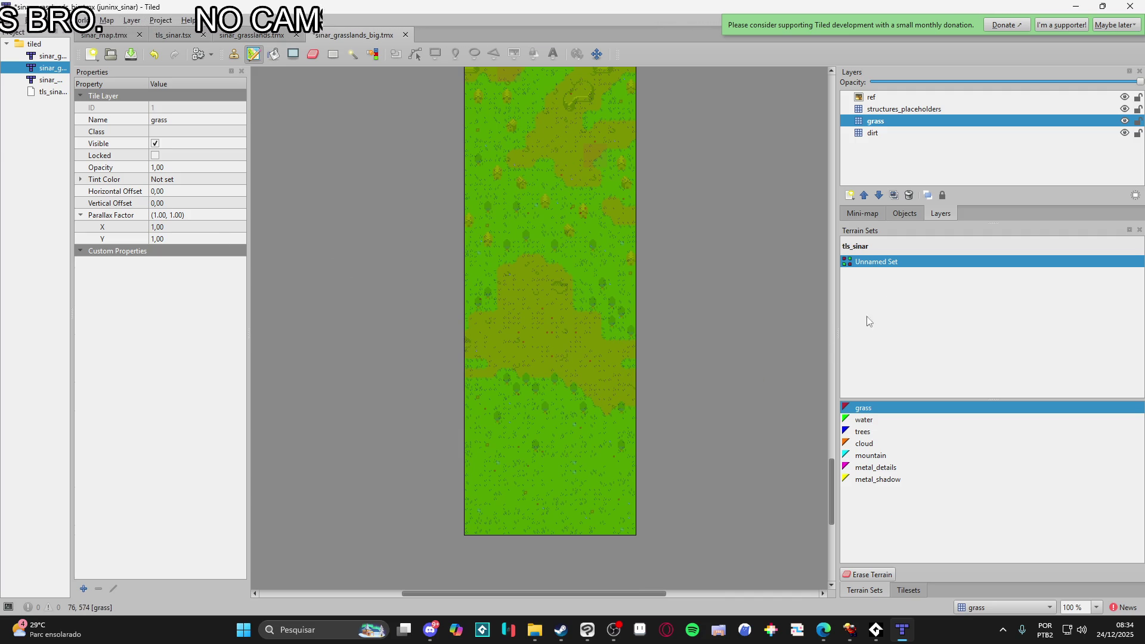
left_click(876, 411)
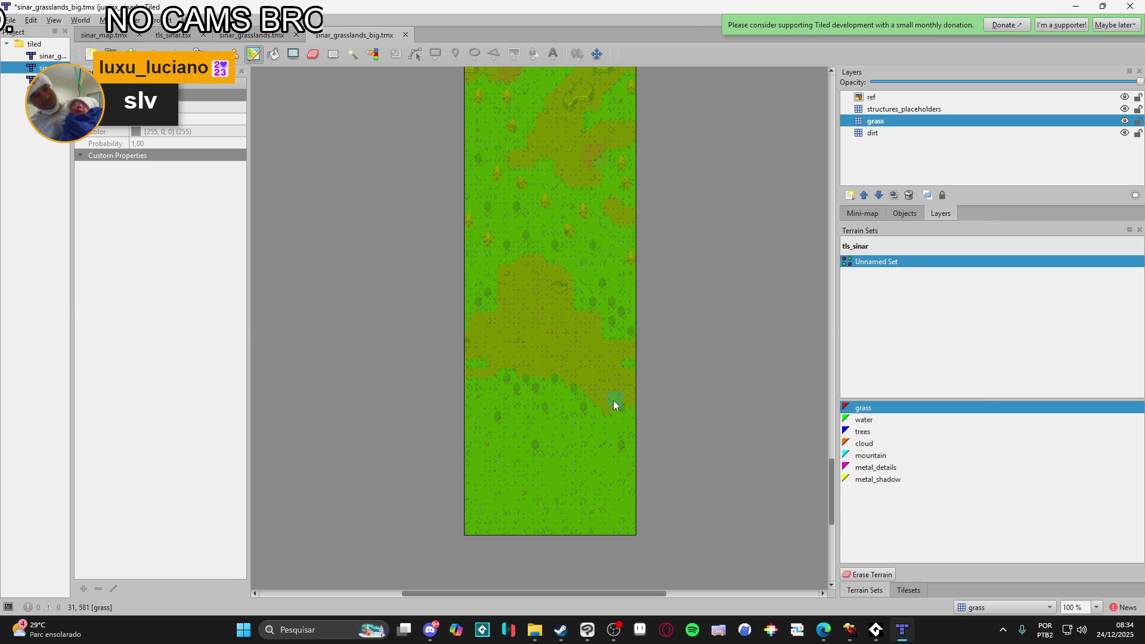
scroll(614, 404, "up", 2)
scroll(615, 406, "up", 2)
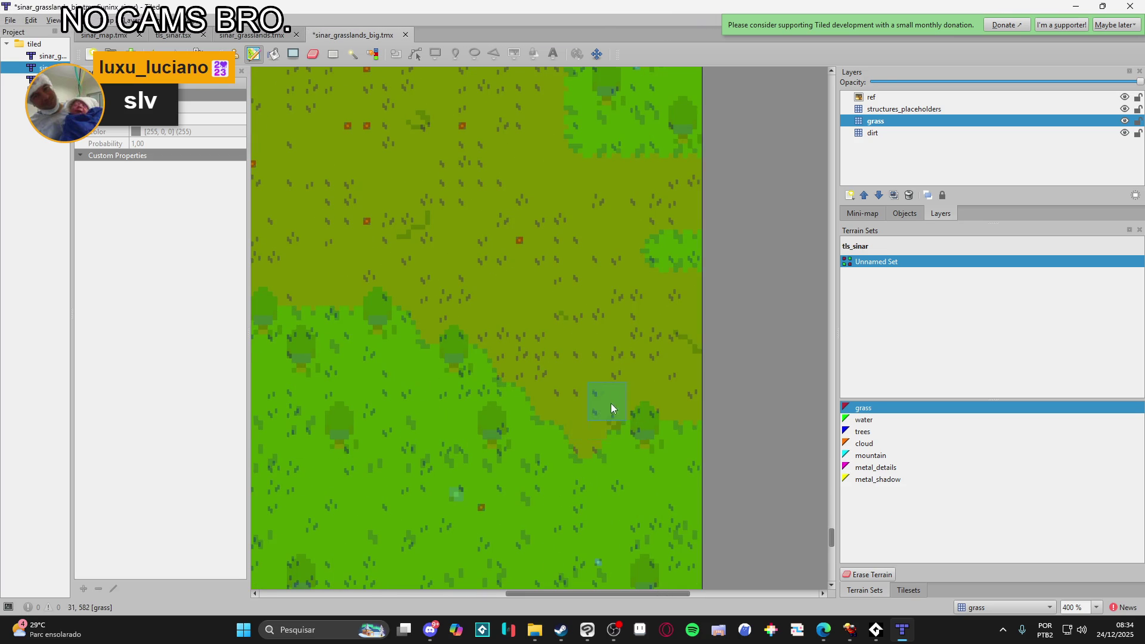
scroll(611, 408, "down", 1)
scroll(622, 394, "down", 1)
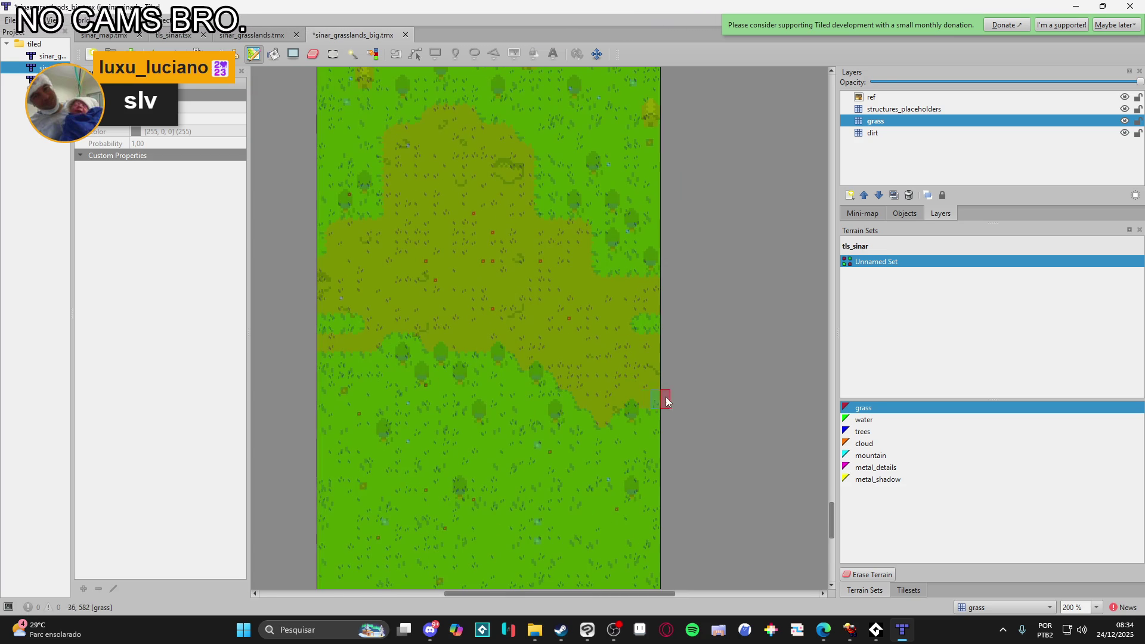
- Switch to Erase Terrain and carve dirt paths around the plateau to the map's right edge
left_click(862, 573)
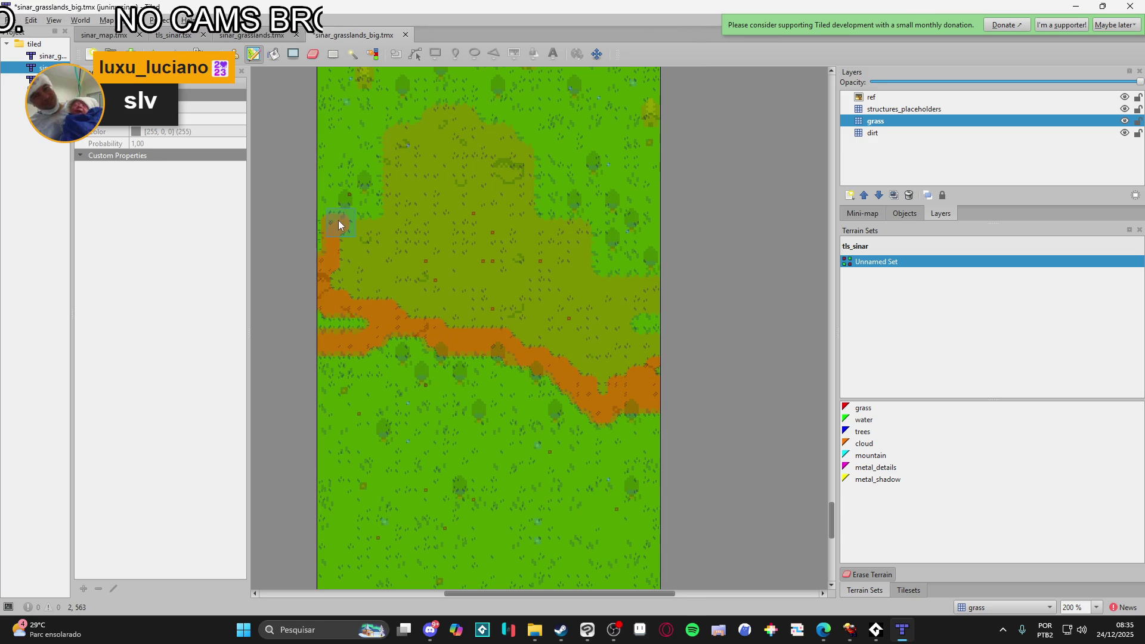
left_click_drag(391, 146, 439, 115)
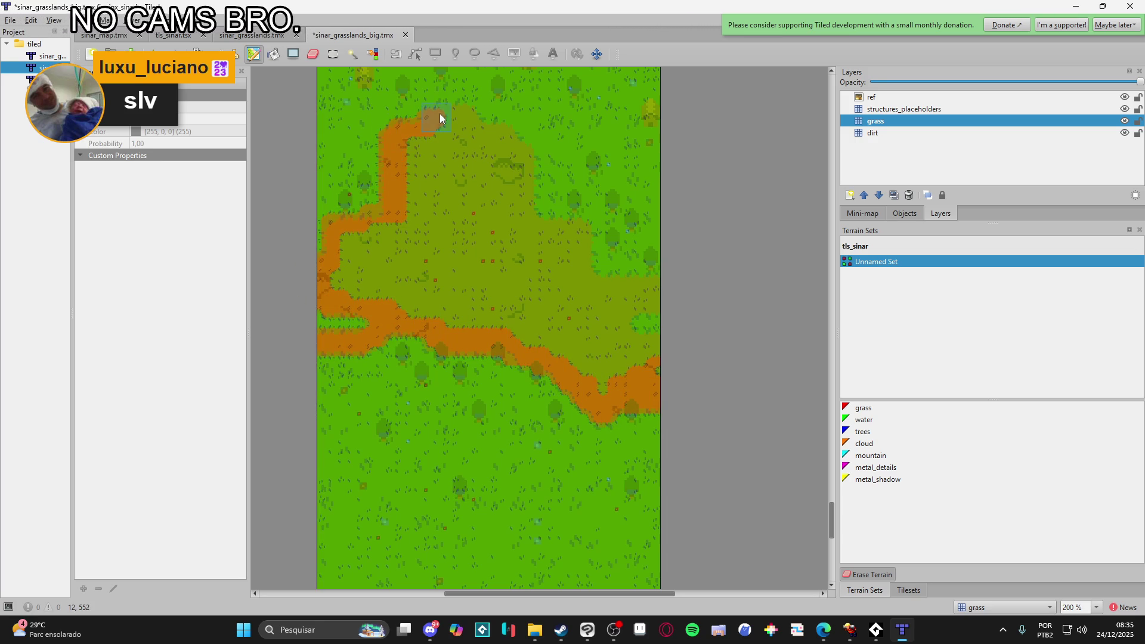
left_click_drag(600, 270, 671, 301)
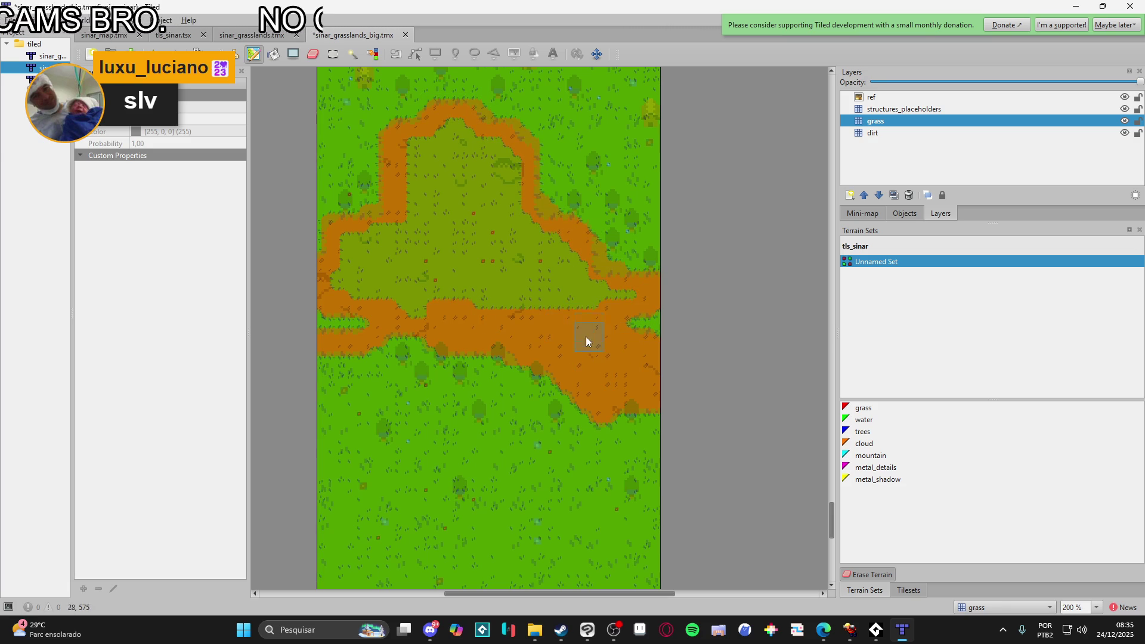
left_click_drag(570, 284, 611, 289)
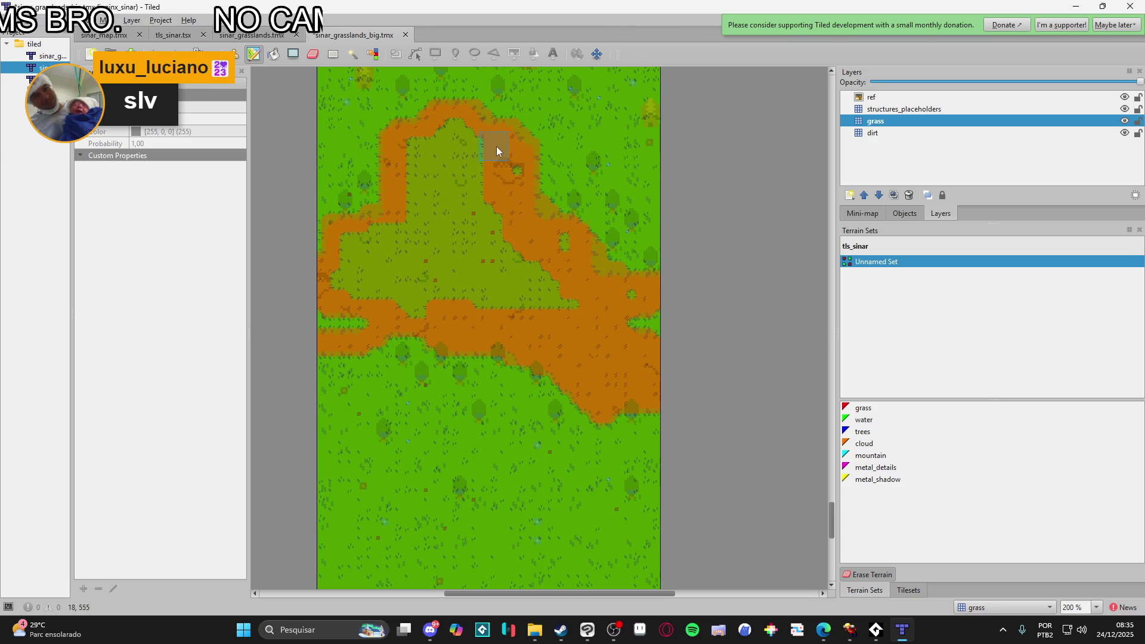
scroll(480, 437, "up", 5)
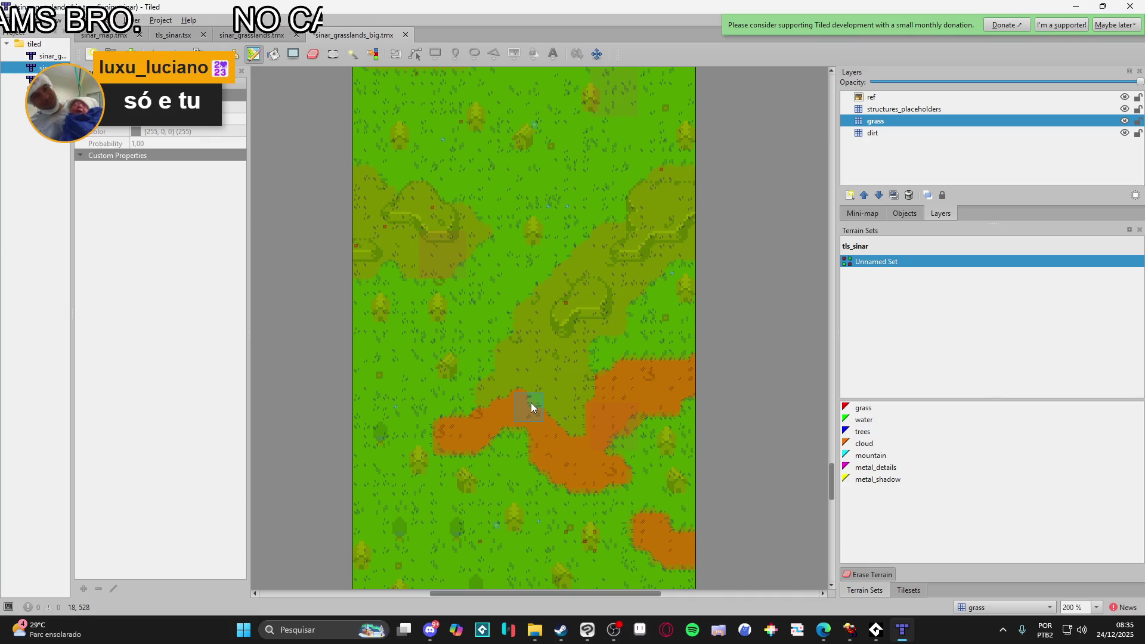
scroll(532, 404, "up", 1)
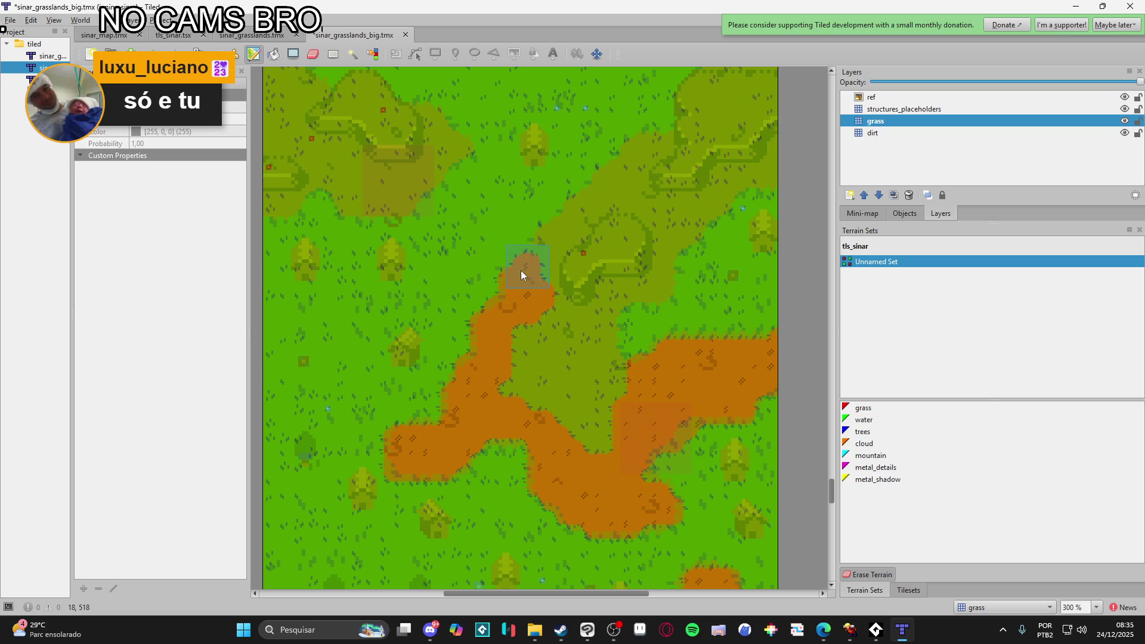
- Extend dirt up to the right edge and turn nearby grass strips and patches into dirt
mouse_move(693, 144)
left_mouse_down()
mouse_move(782, 164)
mouse_move(714, 191)
mouse_move(666, 185)
left_mouse_up()
mouse_move(657, 229)
left_mouse_down()
mouse_move(699, 215)
mouse_move(661, 293)
left_mouse_up()
left_click_drag(615, 236, 525, 369)
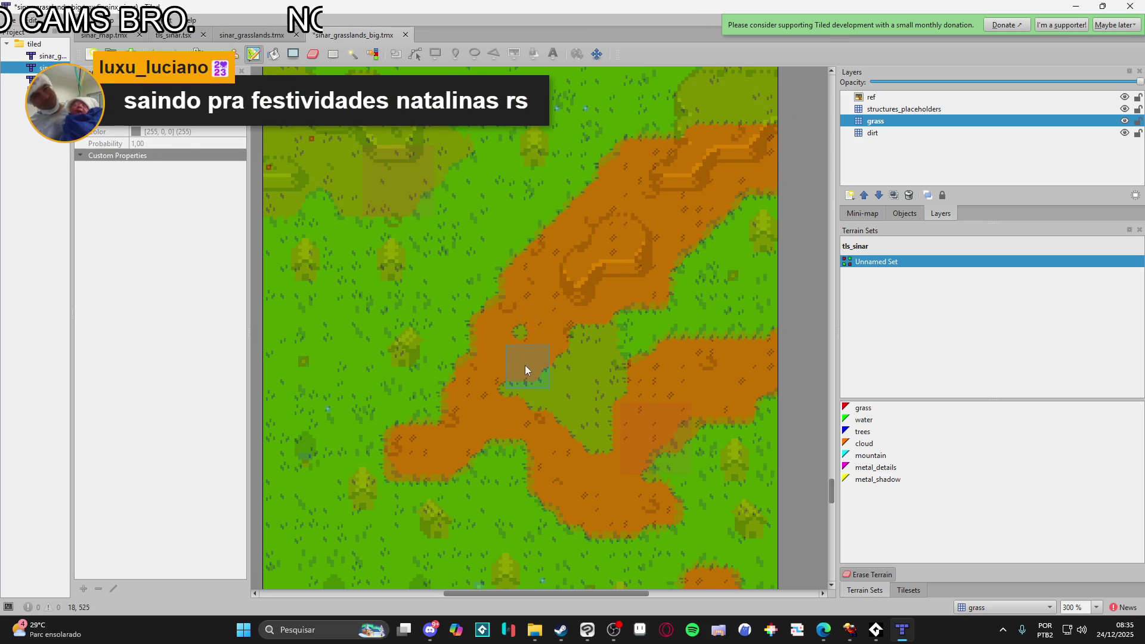
left_click_drag(582, 327, 607, 327)
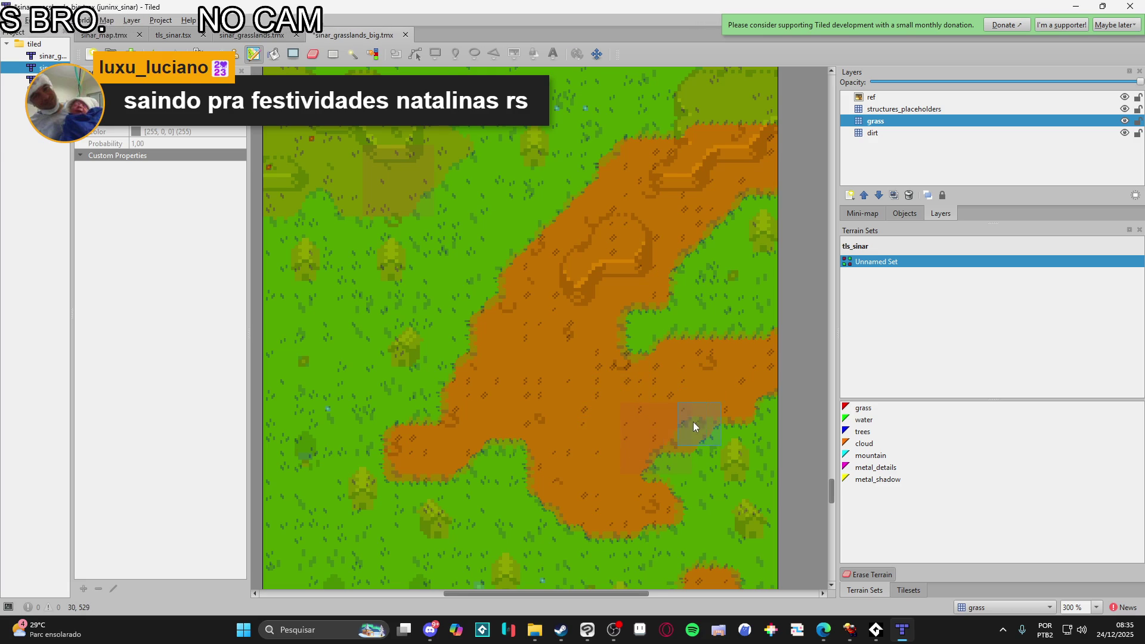
- Add dirt leftward along the cliff's lower edge in a grassier area
scroll(693, 421, "up", 3)
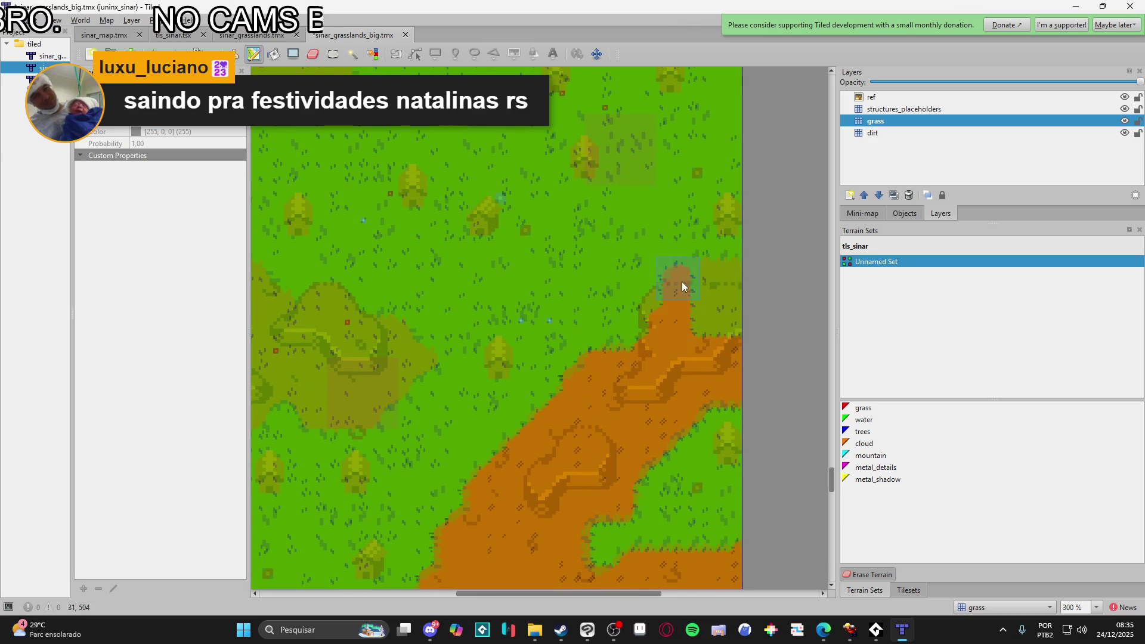
scroll(668, 334, "left", 3)
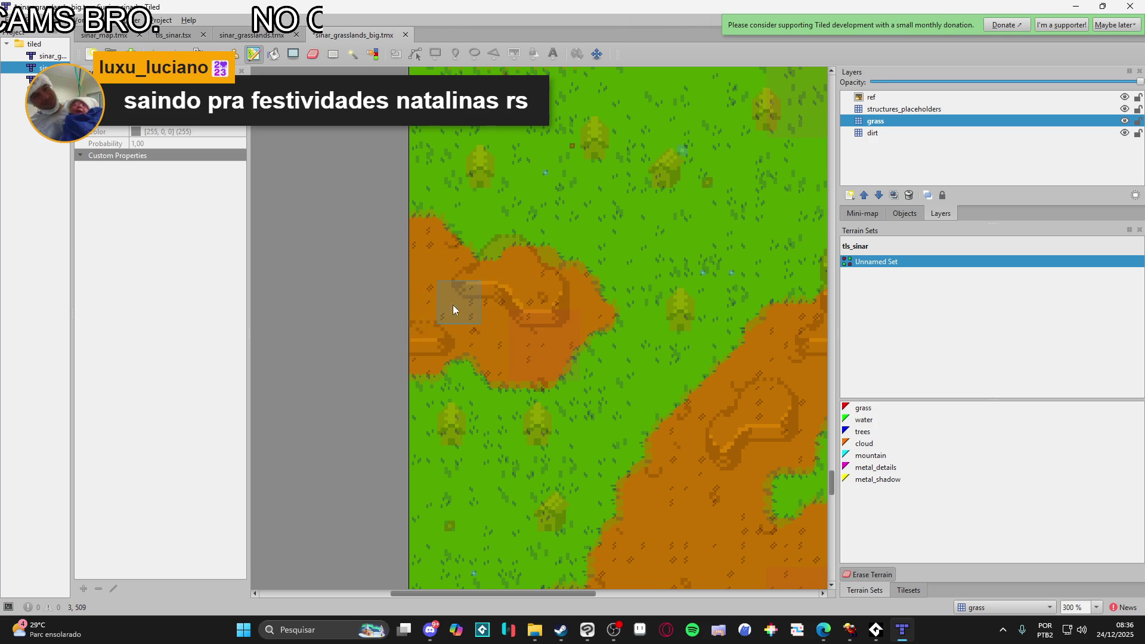
left_click_drag(487, 325, 396, 372)
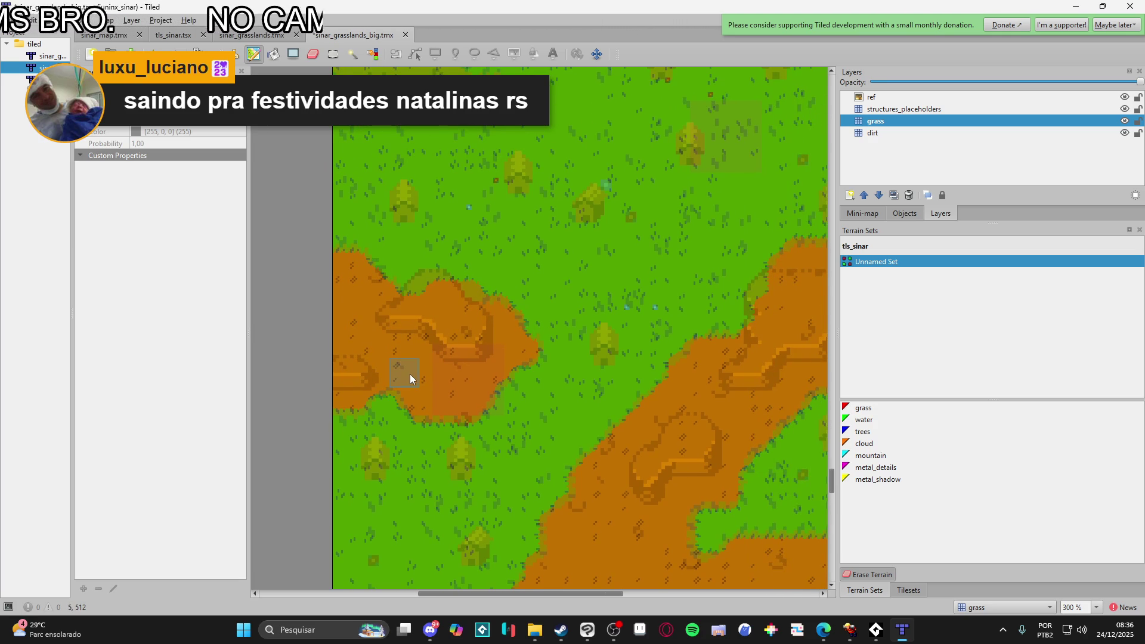
mouse_move(473, 332)
left_mouse_down()
mouse_move(472, 378)
mouse_move(518, 411)
mouse_move(612, 437)
mouse_move(628, 414)
mouse_move(491, 409)
mouse_move(489, 384)
left_mouse_up()
mouse_move(568, 361)
left_mouse_down()
mouse_move(483, 363)
mouse_move(545, 347)
left_mouse_up()
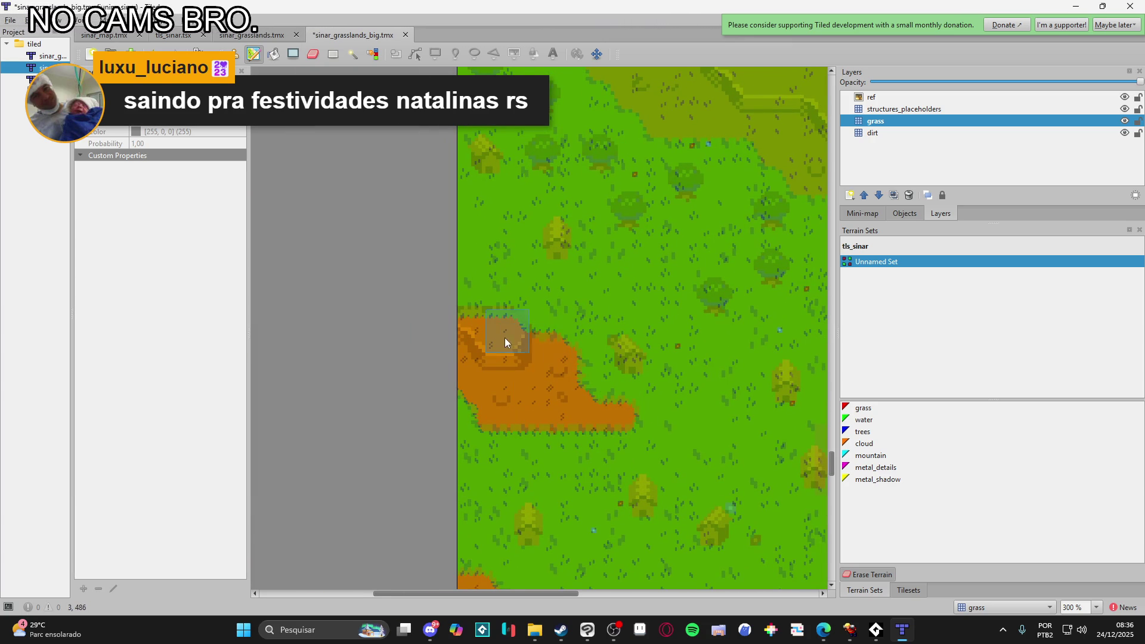
- Trace a dirt path leftward from the map's right edge
scroll(506, 337, "right", 5)
scroll(498, 334, "down", 3)
scroll(579, 479, "up", 3)
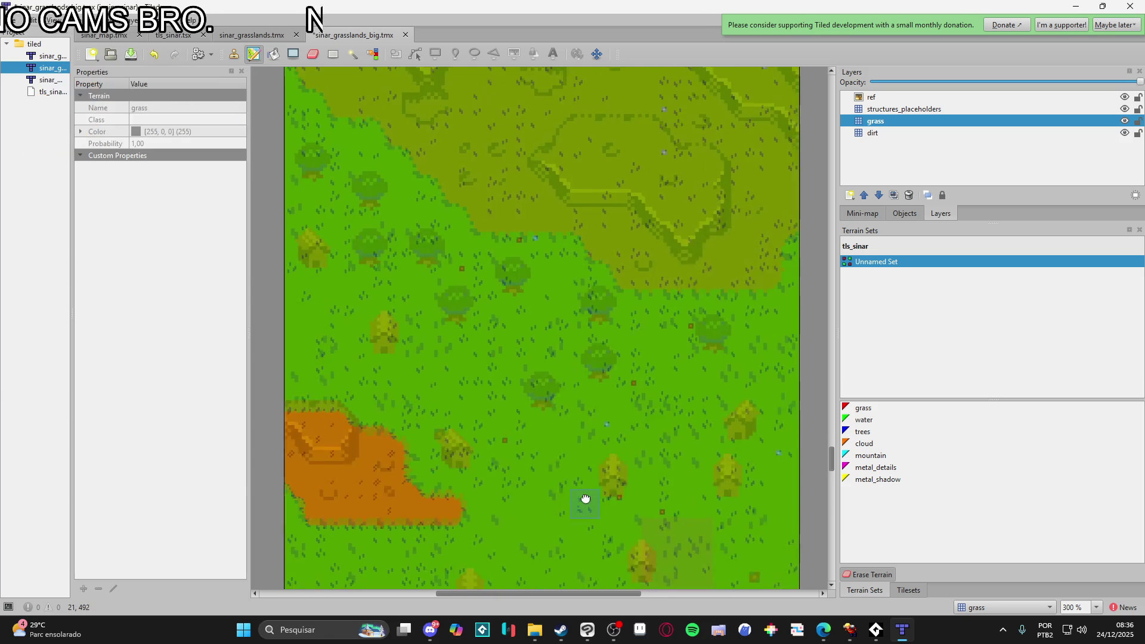
scroll(579, 478, "up", 5)
scroll(576, 442, "down", 1, "ctrl")
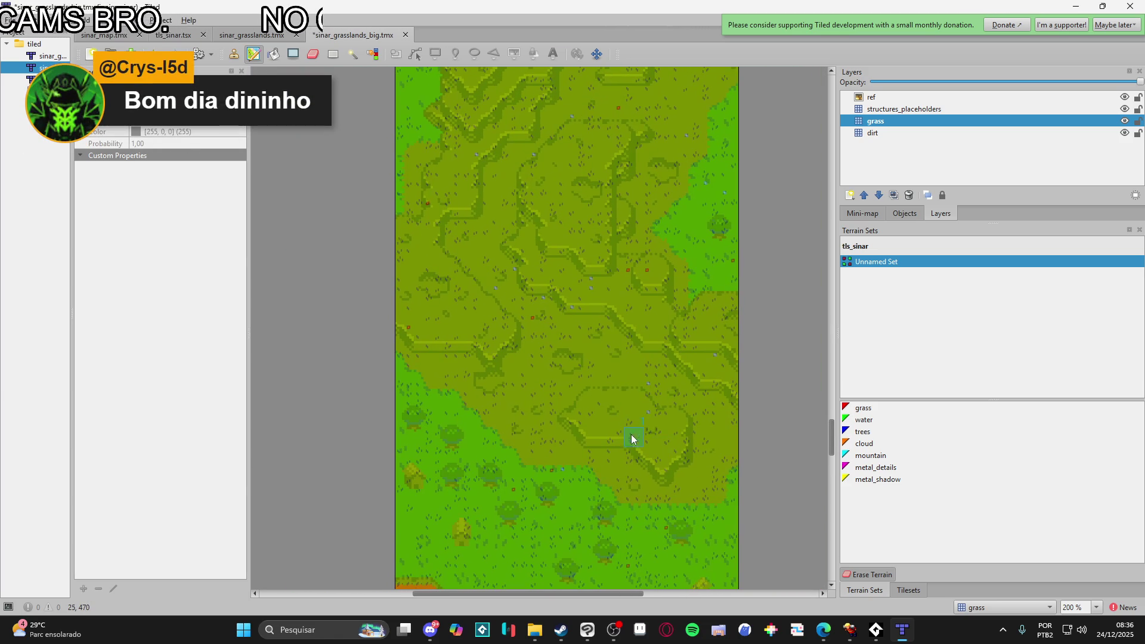
scroll(732, 463, "up", 1, "ctrl")
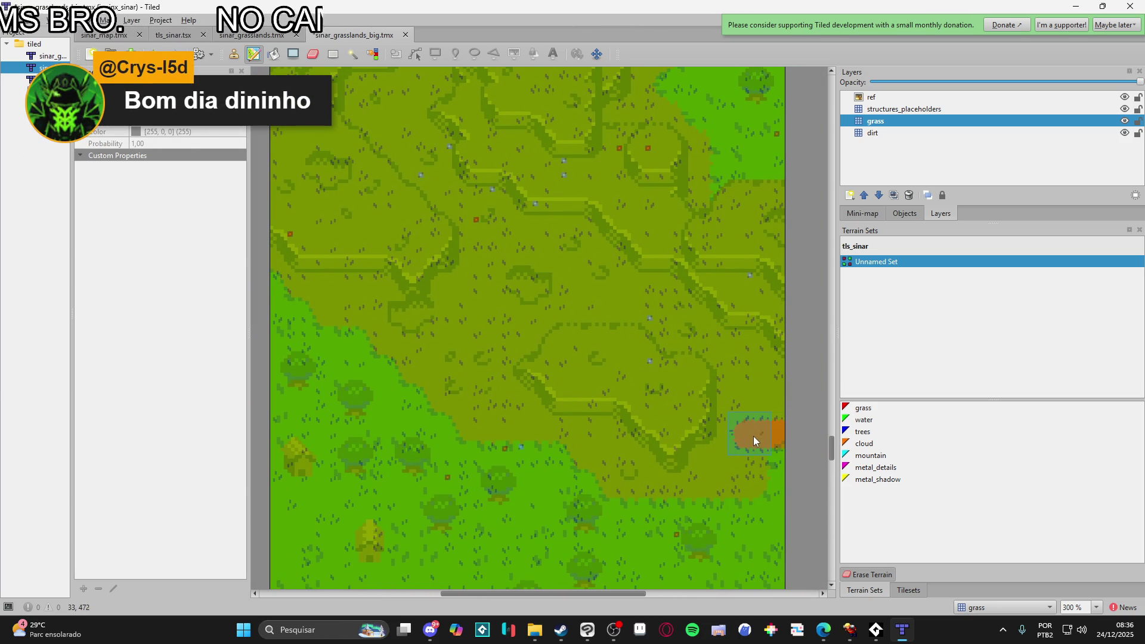
left_click_drag(749, 476, 653, 491)
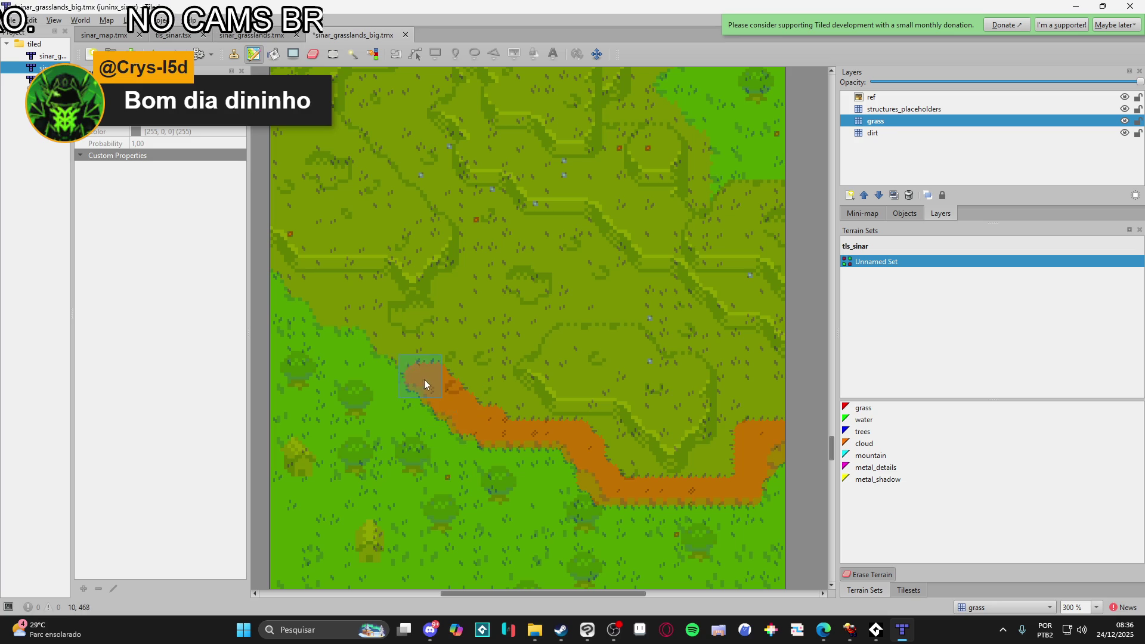
- Extend the dirt path back up to the right edge
scroll(403, 429, "up", 5)
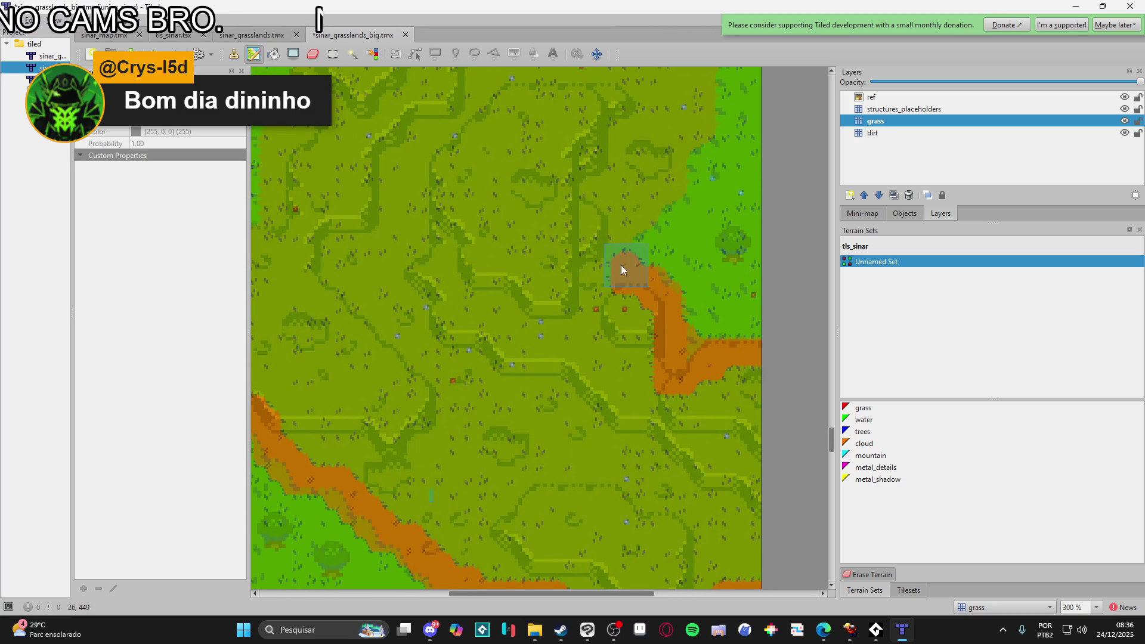
left_click_drag(610, 248, 593, 489)
mouse_move(610, 445)
left_mouse_down()
mouse_move(654, 399)
mouse_move(689, 281)
mouse_move(729, 239)
left_mouse_up()
scroll(729, 239, "up", 5)
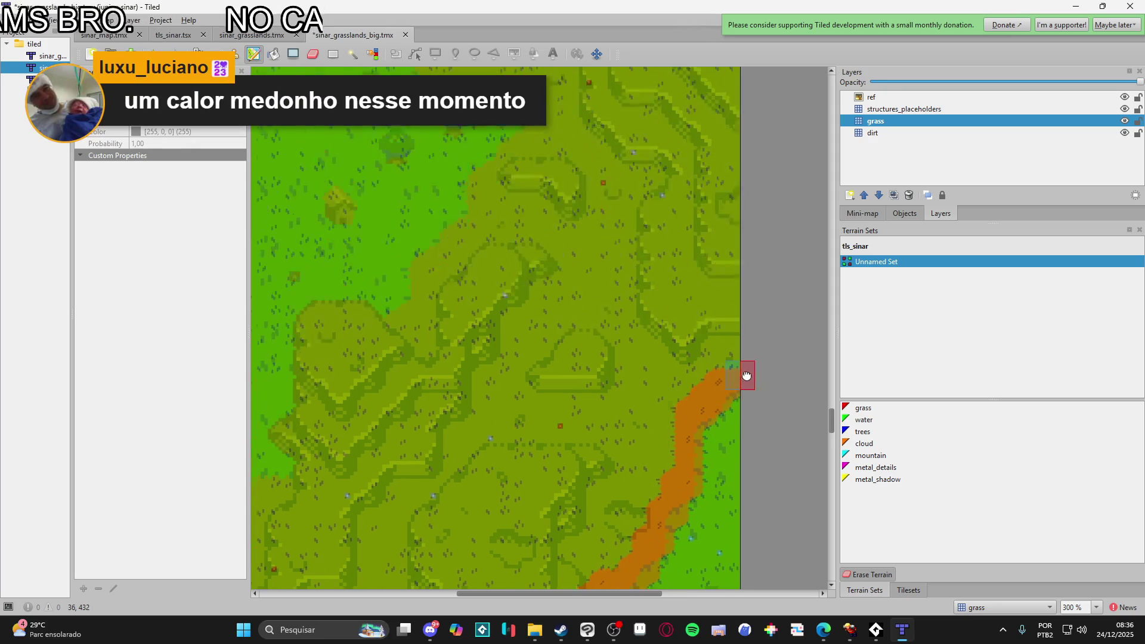
scroll(709, 404, "down", 5)
scroll(618, 363, "left", 3)
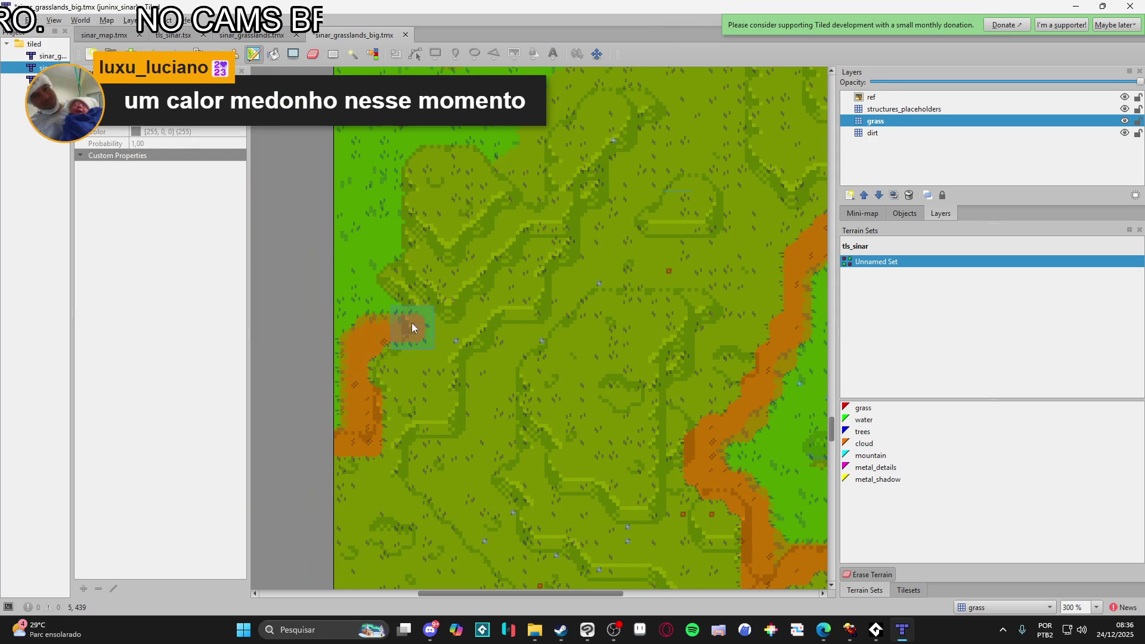
scroll(428, 418, "up", 3)
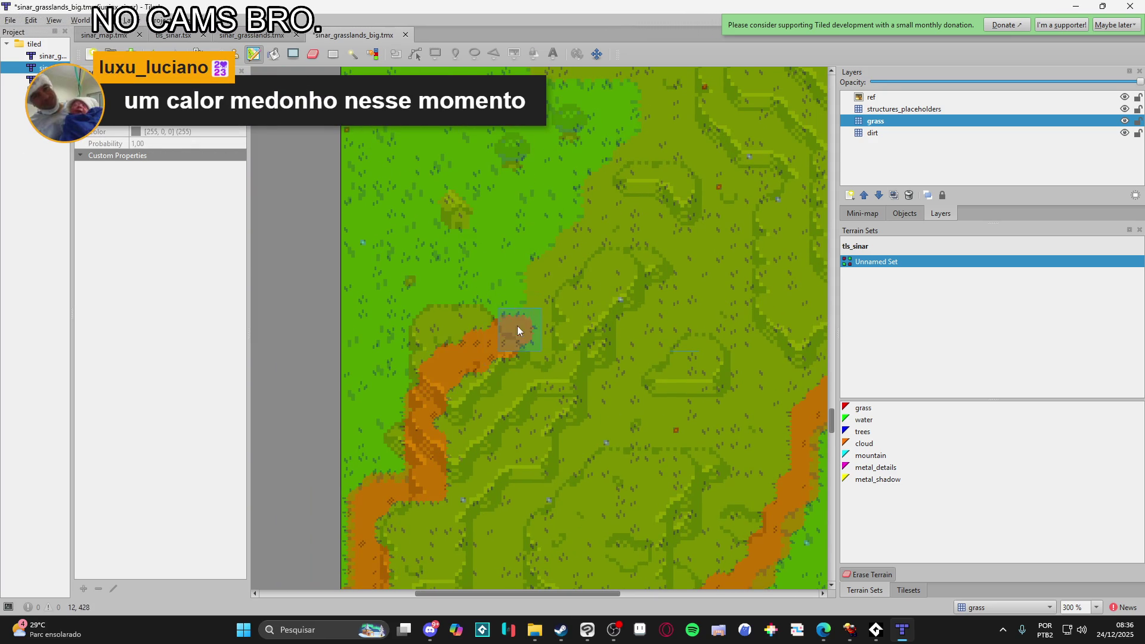
- Follow the path end and extend the dirt path to the map's left edge
left_click_drag(535, 314, 474, 482)
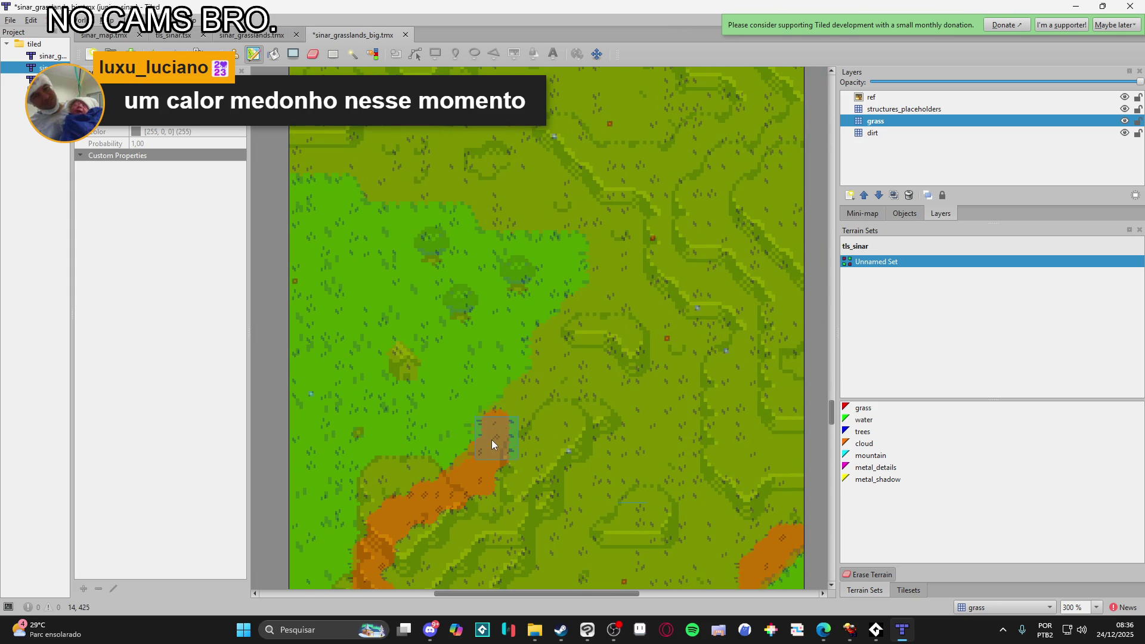
left_click_drag(547, 353, 506, 482)
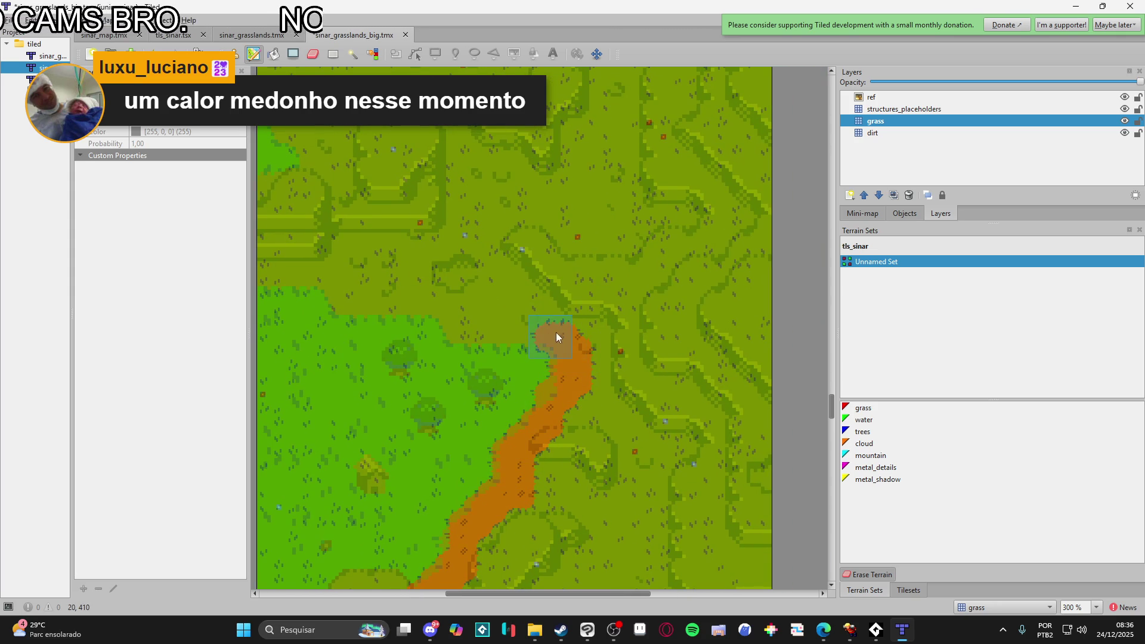
mouse_move(527, 328)
left_mouse_down()
mouse_move(537, 409)
mouse_move(579, 475)
mouse_move(559, 476)
left_mouse_up()
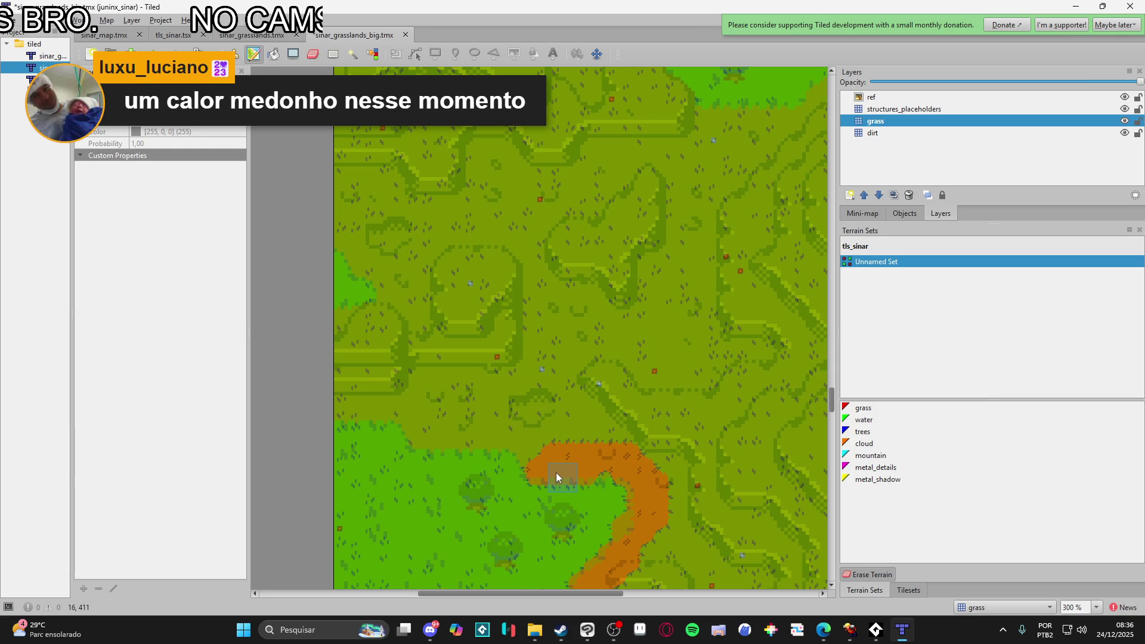
left_click_drag(558, 457, 620, 458)
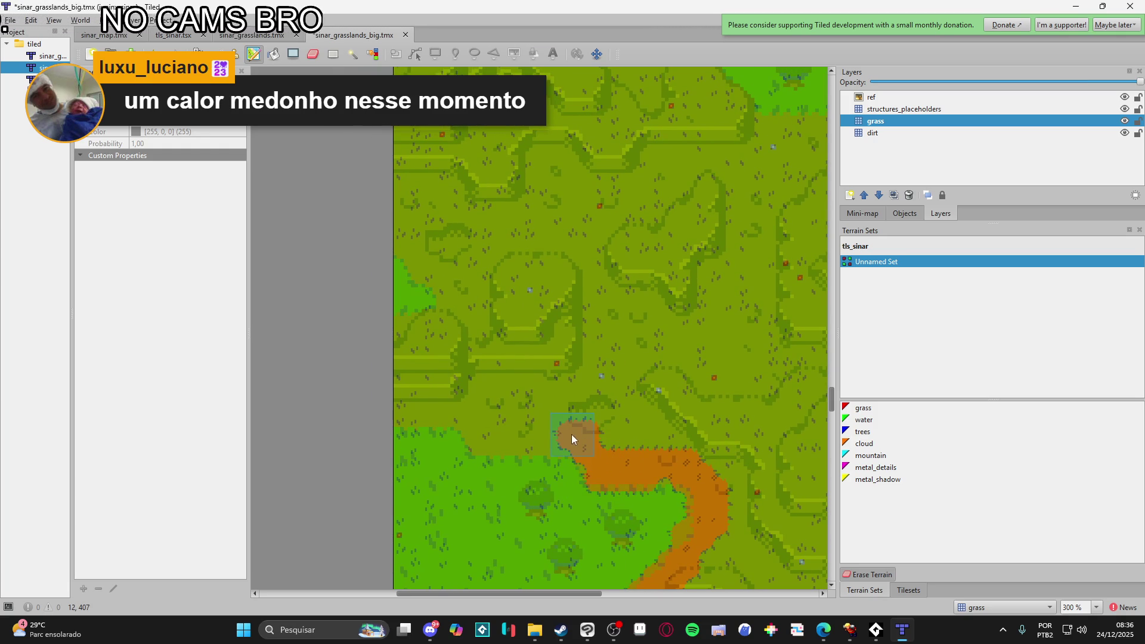
mouse_move(463, 419)
left_mouse_down()
mouse_move(400, 406)
mouse_move(446, 400)
mouse_move(410, 448)
left_mouse_up()
scroll(399, 406, "up", 2)
scroll(410, 448, "up", 2)
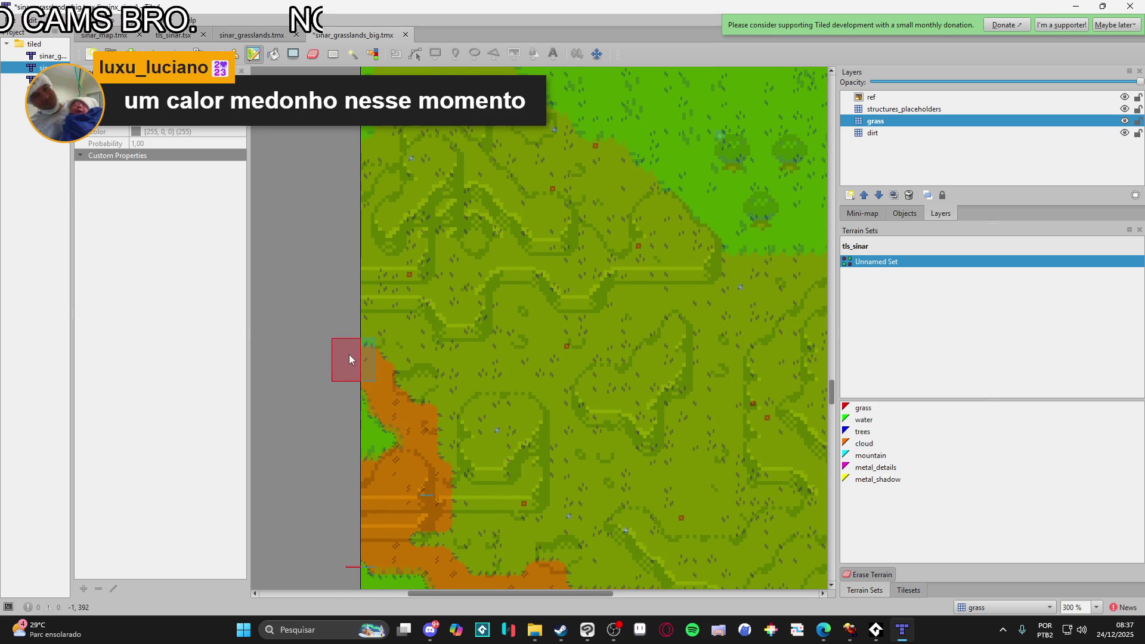
scroll(363, 328, "up", 8)
- Continue the dirt path downward and down-right along the bright grass border
left_click_drag(369, 369, 351, 416)
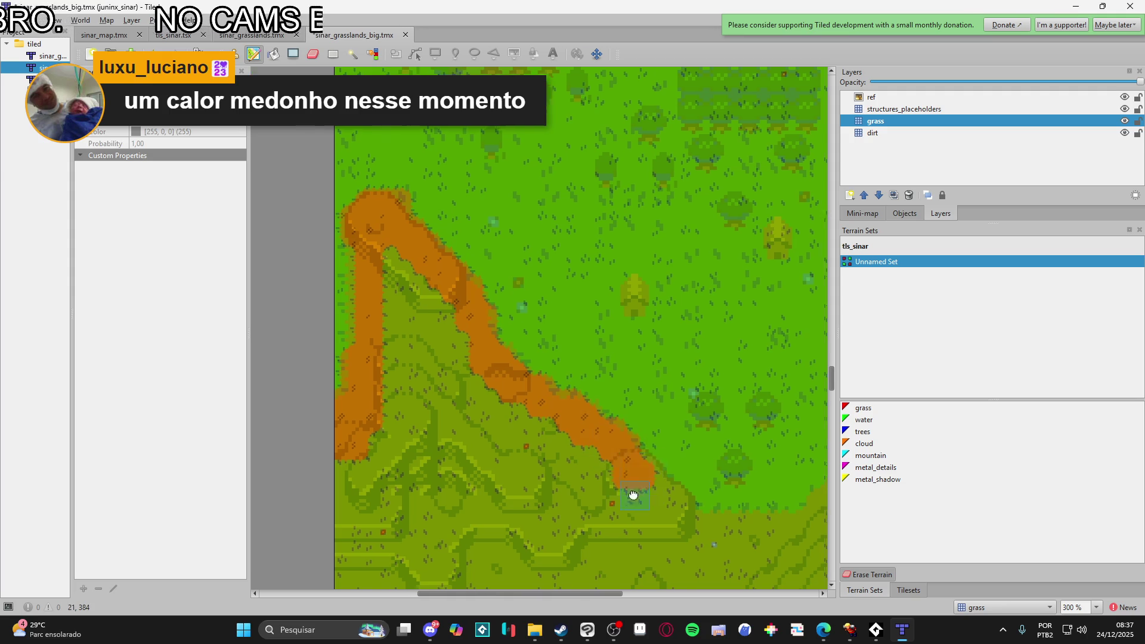
scroll(651, 501, "down", 5)
scroll(651, 500, "right", 6)
mouse_move(424, 302)
left_mouse_down()
mouse_move(527, 367)
mouse_move(626, 354)
mouse_move(661, 249)
mouse_move(608, 396)
left_mouse_up()
scroll(686, 291, "down", 3)
scroll(685, 291, "left", 4)
scroll(687, 291, "down", 3)
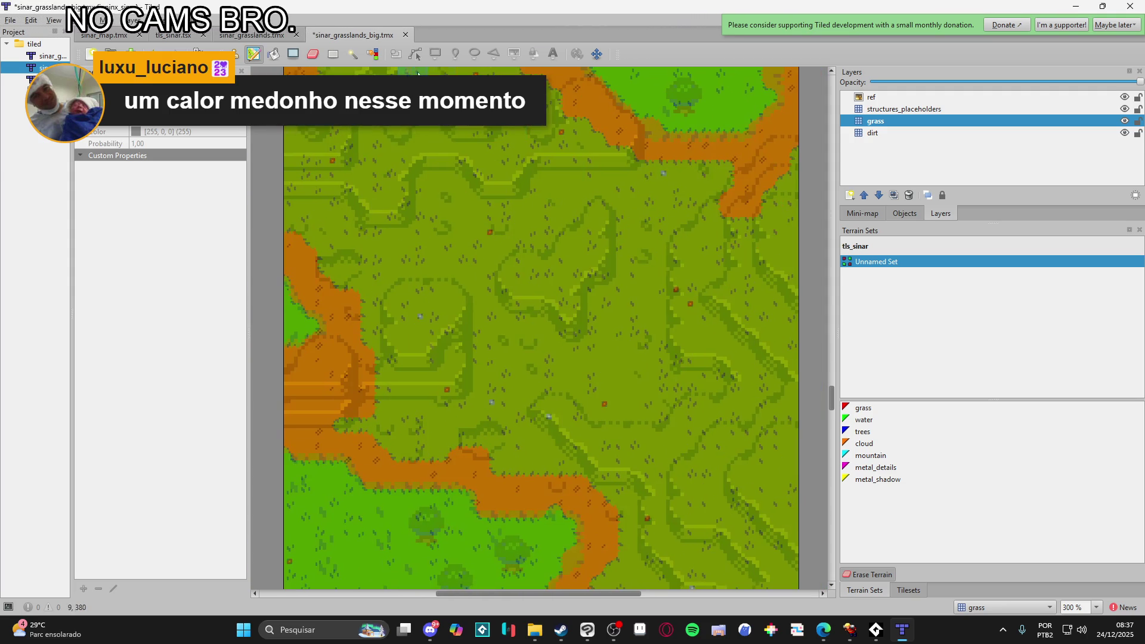
scroll(534, 302, "right", 3)
left_click(273, 54)
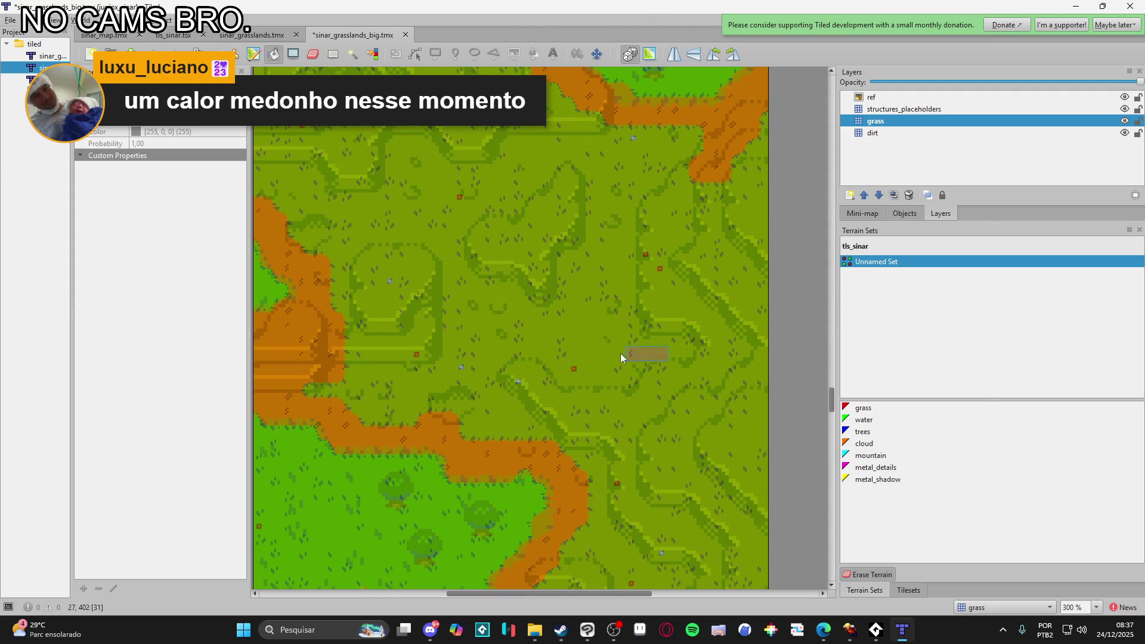
- Look up a tile in tls_sinar, then resume terrain painting with a dirt strip across the map
left_click(908, 590)
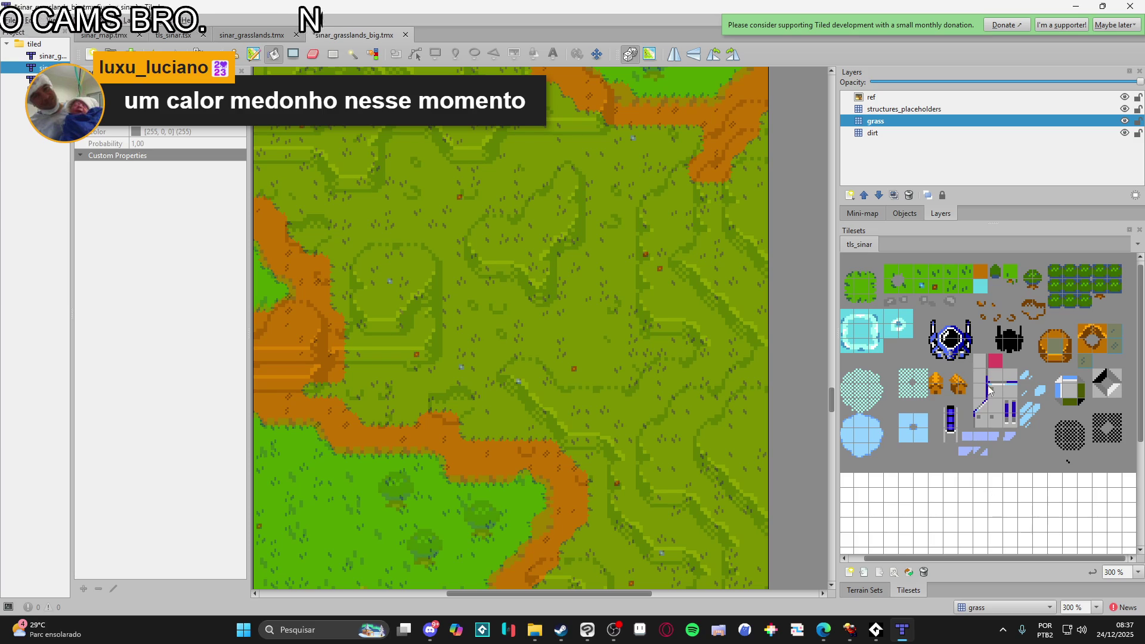
left_click(891, 346)
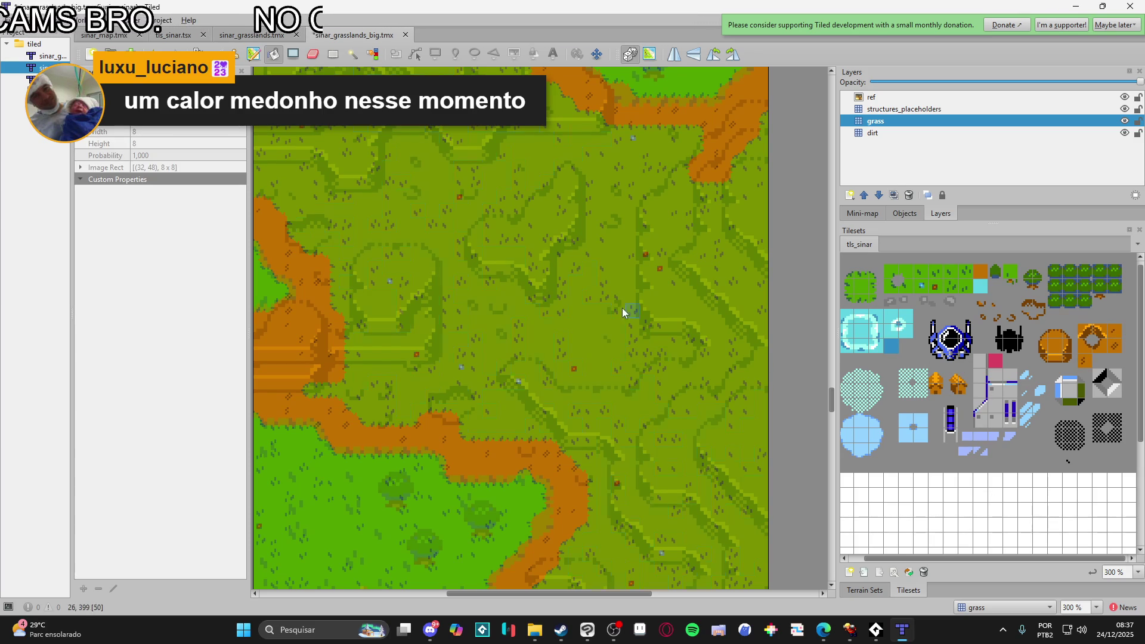
left_click(884, 590)
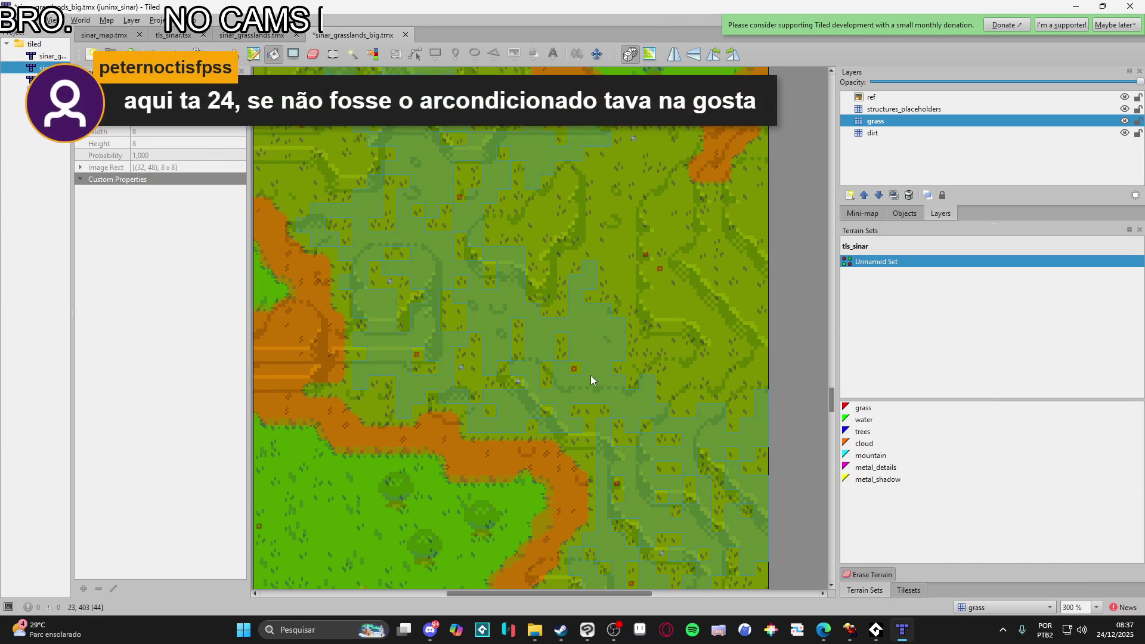
left_click(259, 53)
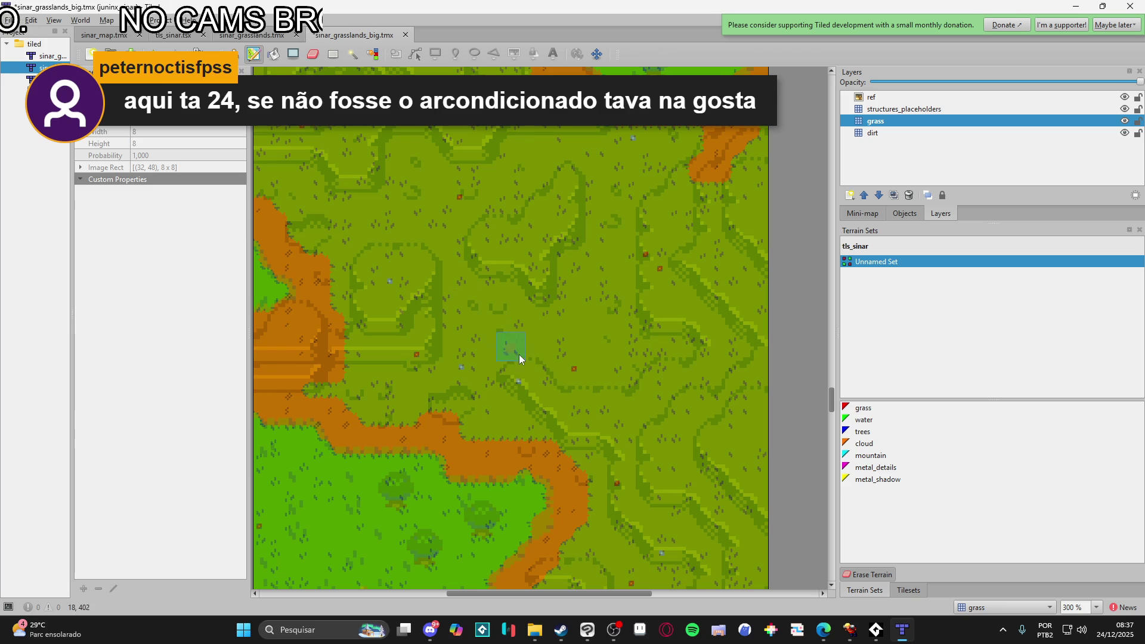
mouse_move(438, 370)
left_mouse_down()
mouse_move(588, 362)
mouse_move(538, 432)
mouse_move(757, 464)
mouse_move(573, 432)
mouse_move(661, 461)
mouse_move(738, 416)
mouse_move(556, 309)
mouse_move(547, 270)
mouse_move(512, 238)
mouse_move(478, 382)
mouse_move(405, 387)
left_mouse_up()
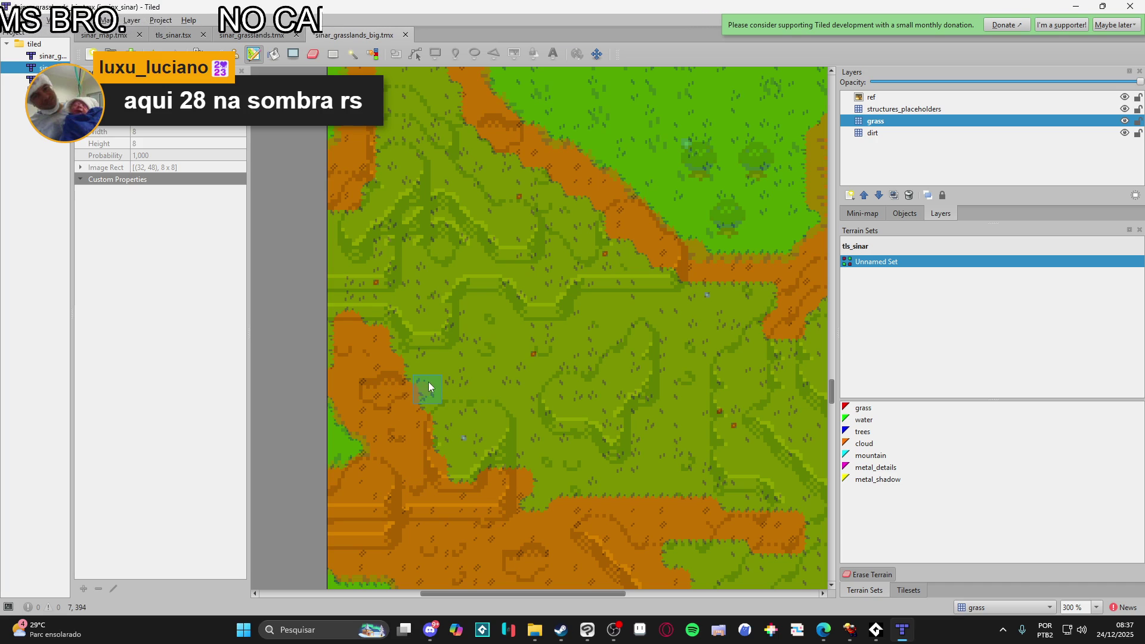
- Paint dirt over the left-edge grass and the central grass edge and patch
scroll(409, 378, "up", 2)
mouse_move(341, 255)
left_mouse_down()
mouse_move(346, 403)
mouse_move(306, 378)
mouse_move(381, 345)
mouse_move(378, 197)
mouse_move(409, 260)
mouse_move(399, 171)
mouse_move(377, 333)
mouse_move(410, 274)
mouse_move(558, 357)
mouse_move(518, 353)
mouse_move(427, 407)
left_mouse_up()
scroll(365, 179, "up", 5)
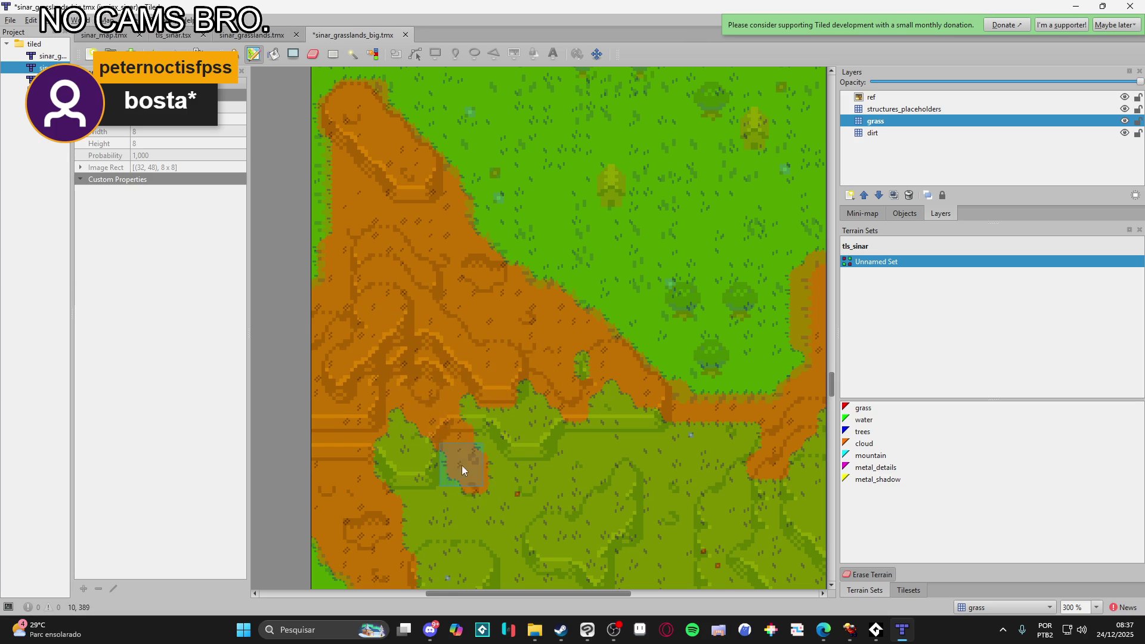
left_click_drag(462, 465, 346, 255)
mouse_move(396, 433)
left_mouse_down()
mouse_move(406, 205)
mouse_move(546, 251)
mouse_move(416, 295)
mouse_move(704, 280)
mouse_move(781, 246)
left_mouse_up()
mouse_move(663, 370)
left_mouse_down()
mouse_move(464, 474)
mouse_move(512, 383)
mouse_move(631, 340)
left_mouse_up()
left_click_drag(573, 278, 453, 327)
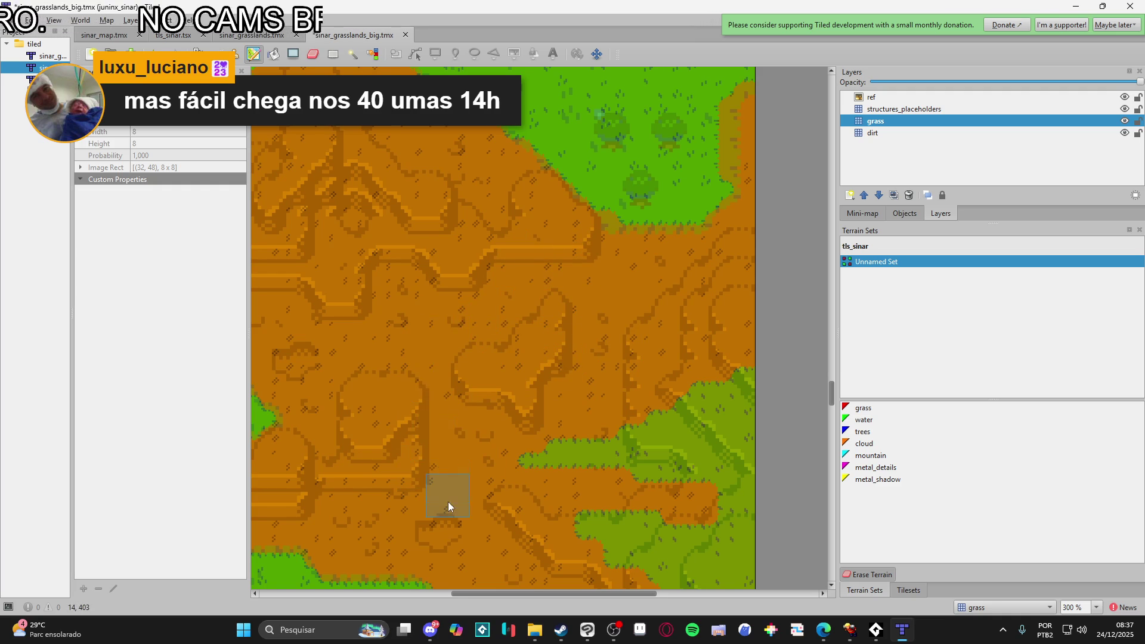
- Back in Tiled, cover the grass tongue with dirt and extend dirt down over central grass
left_click(850, 630)
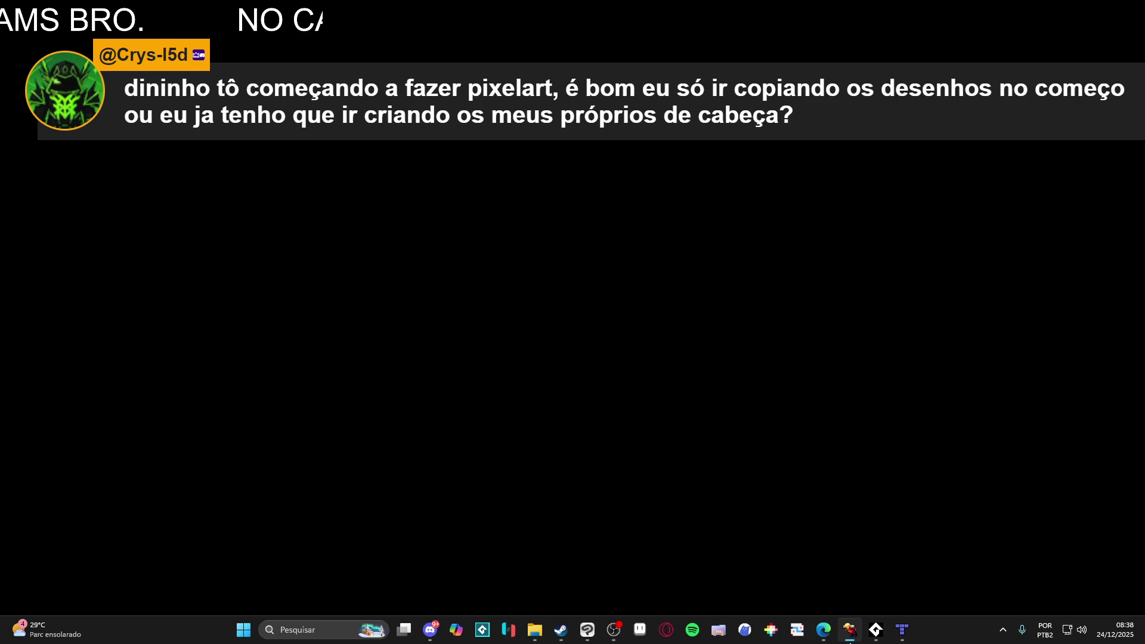
left_click(850, 638)
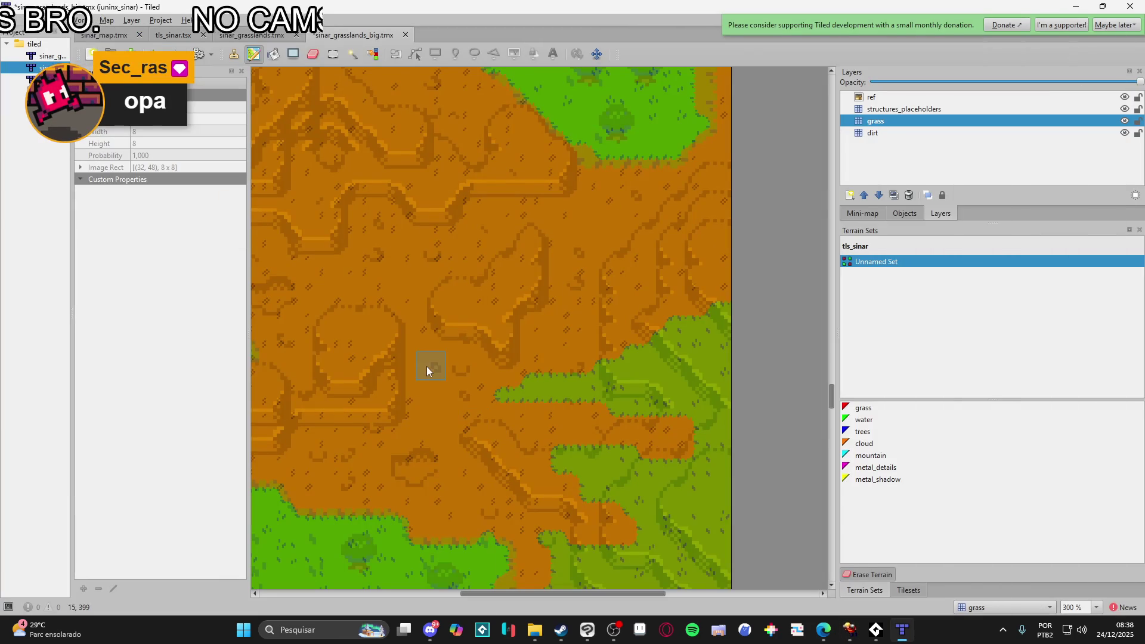
mouse_move(462, 394)
left_mouse_down()
mouse_move(511, 358)
mouse_move(588, 179)
mouse_move(583, 468)
mouse_move(617, 348)
mouse_move(635, 356)
mouse_move(790, 329)
mouse_move(548, 419)
mouse_move(742, 390)
mouse_move(672, 457)
mouse_move(588, 238)
mouse_move(616, 278)
left_mouse_up()
scroll(673, 457, "down", 5)
mouse_move(628, 380)
left_mouse_down()
mouse_move(671, 310)
mouse_move(609, 356)
left_mouse_up()
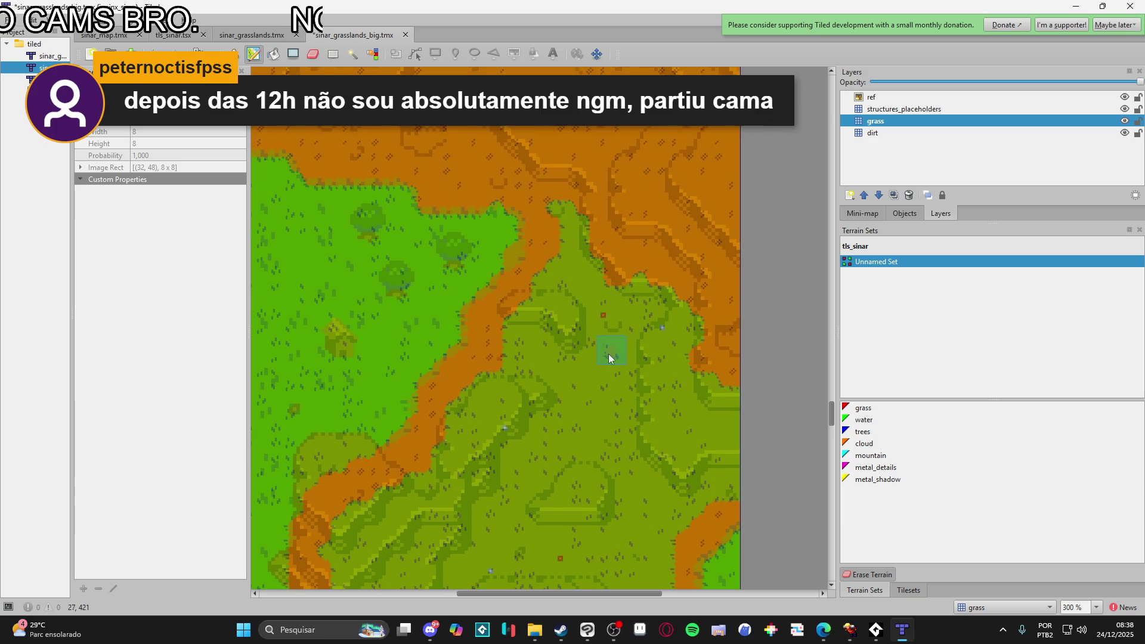
mouse_move(559, 241)
left_mouse_down()
mouse_move(493, 383)
mouse_move(578, 396)
mouse_move(659, 460)
mouse_move(666, 399)
mouse_move(729, 381)
mouse_move(763, 447)
mouse_move(728, 489)
left_mouse_up()
- Paint a broad dirt stroke over the inner grass
scroll(698, 394, "down", 4)
scroll(697, 393, "left", 1)
scroll(656, 328, "up", 2)
scroll(647, 346, "left", 1)
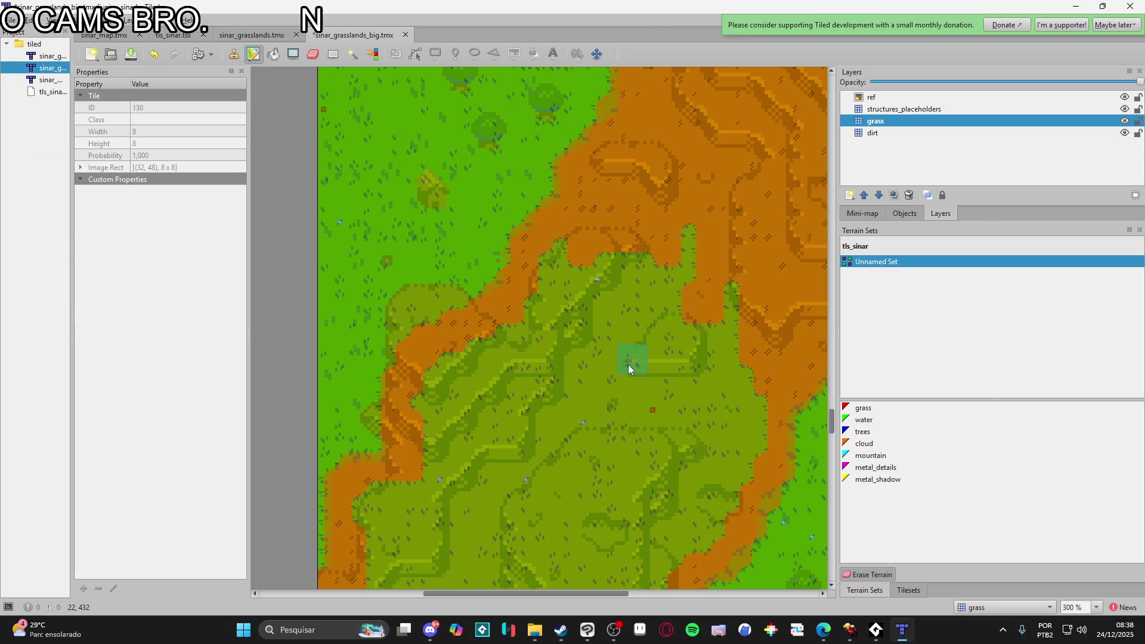
left_click_drag(630, 366, 608, 380)
mouse_move(722, 259)
left_mouse_down()
mouse_move(542, 358)
mouse_move(499, 322)
mouse_move(421, 380)
mouse_move(396, 365)
mouse_move(437, 430)
mouse_move(616, 396)
mouse_move(607, 488)
left_mouse_up()
- Cover the large central, left and upper-left grass areas with dirt
scroll(670, 468, "left", 2)
scroll(670, 467, "down", 5)
mouse_move(743, 275)
left_mouse_down()
mouse_move(644, 327)
mouse_move(670, 286)
mouse_move(678, 143)
mouse_move(643, 117)
mouse_move(577, 146)
left_mouse_up()
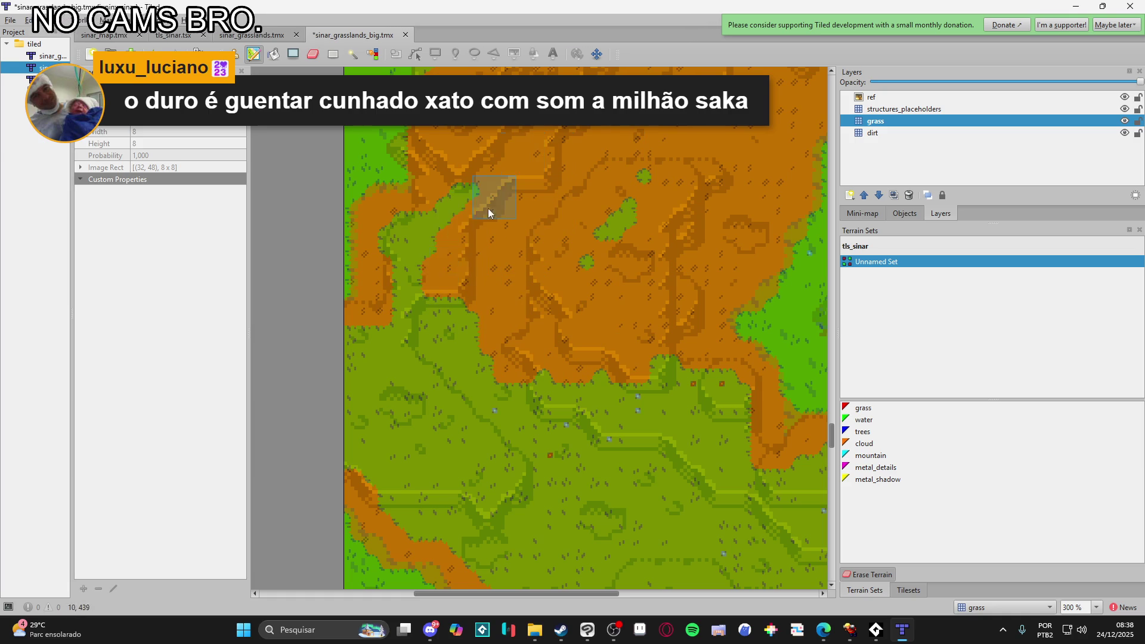
mouse_move(388, 239)
left_mouse_down()
mouse_move(351, 421)
mouse_move(578, 291)
left_mouse_up()
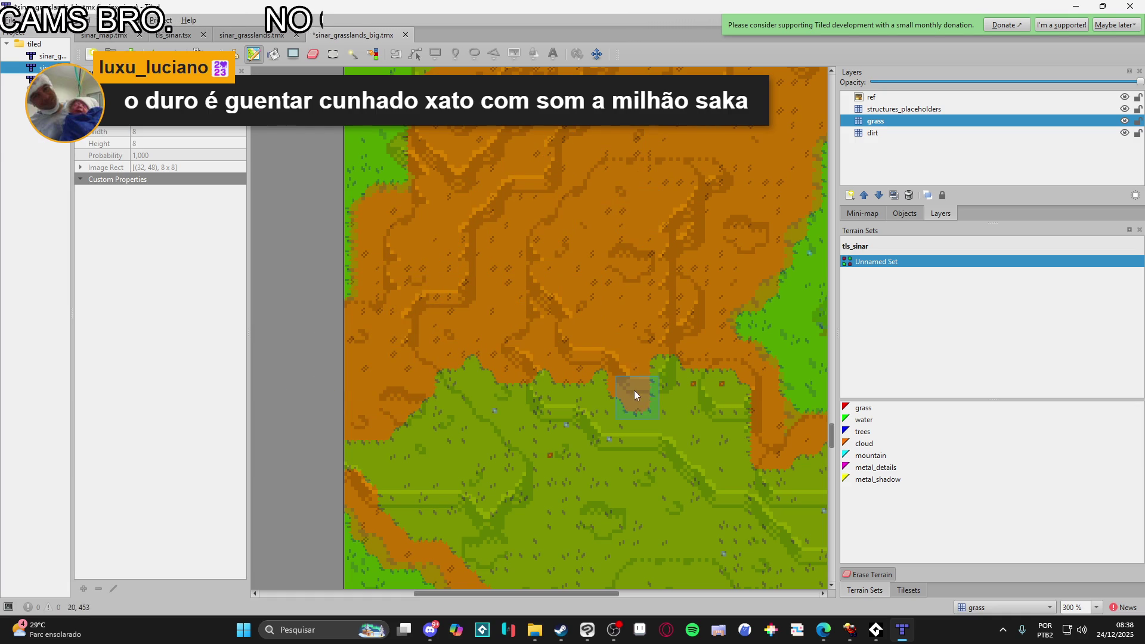
mouse_move(746, 478)
left_mouse_down()
mouse_move(679, 359)
mouse_move(705, 514)
mouse_move(499, 366)
mouse_move(625, 388)
mouse_move(455, 249)
left_mouse_up()
left_click_drag(499, 363, 752, 363)
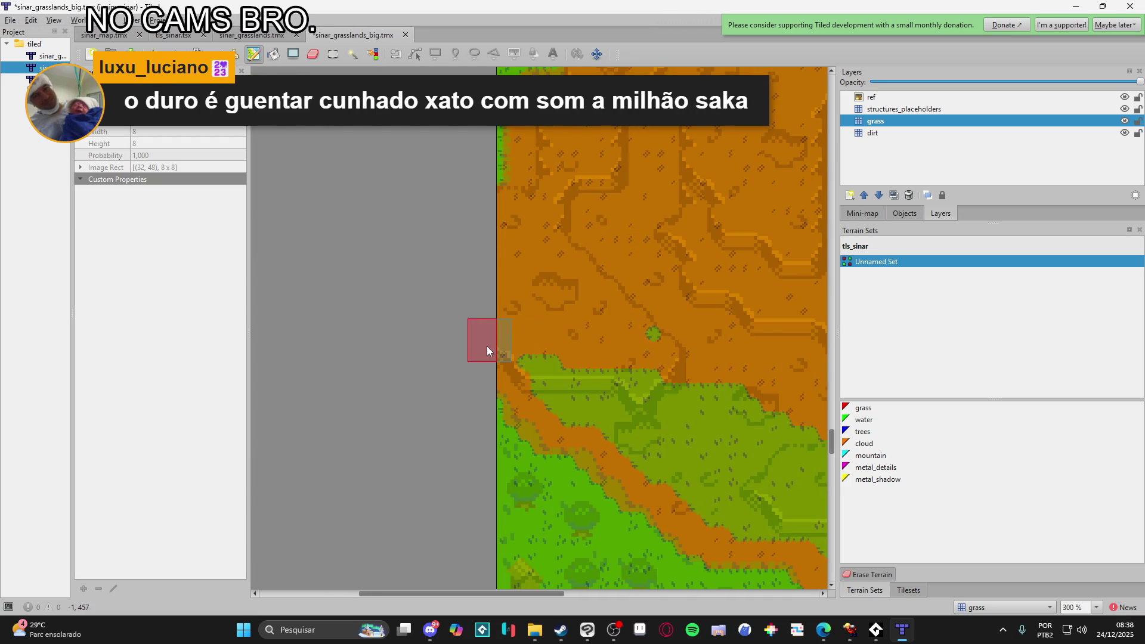
left_click_drag(653, 443, 361, 246)
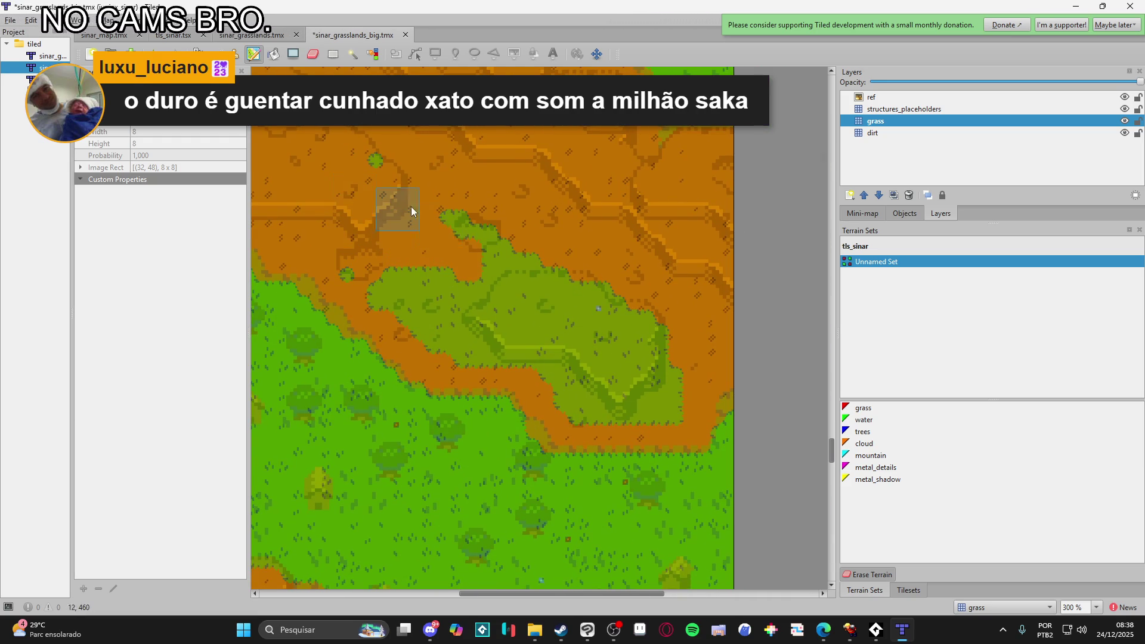
left_click_drag(434, 339, 574, 400)
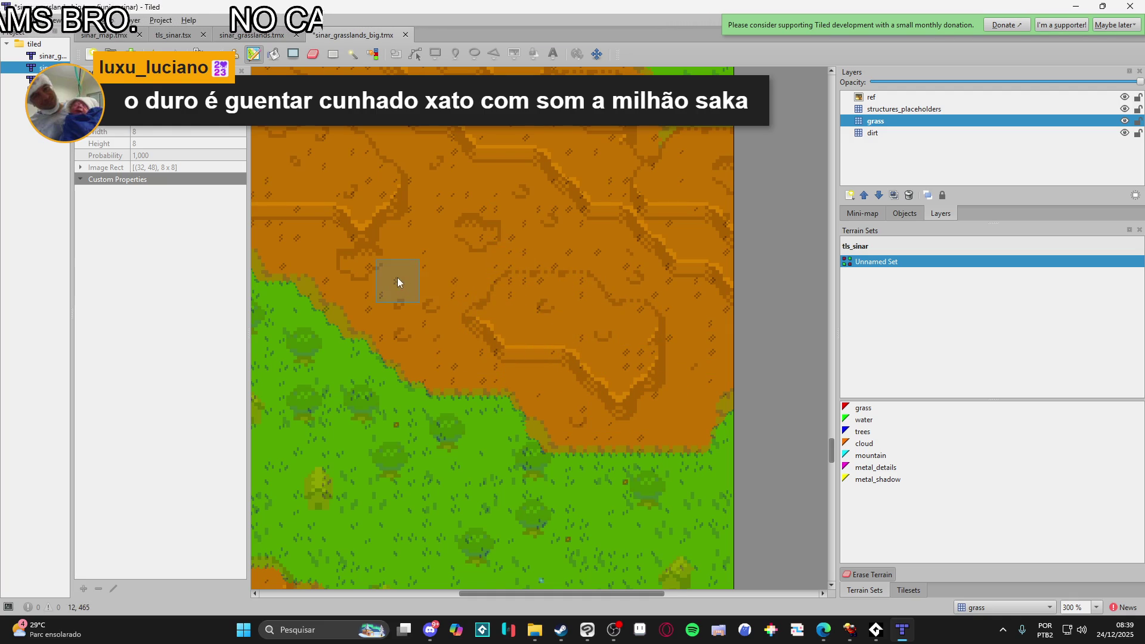
- Paint an arcing dirt band from the right edge near the forest and fill its enclosed grass
scroll(398, 282, "down", 2, "ctrl")
scroll(522, 346, "up", 6)
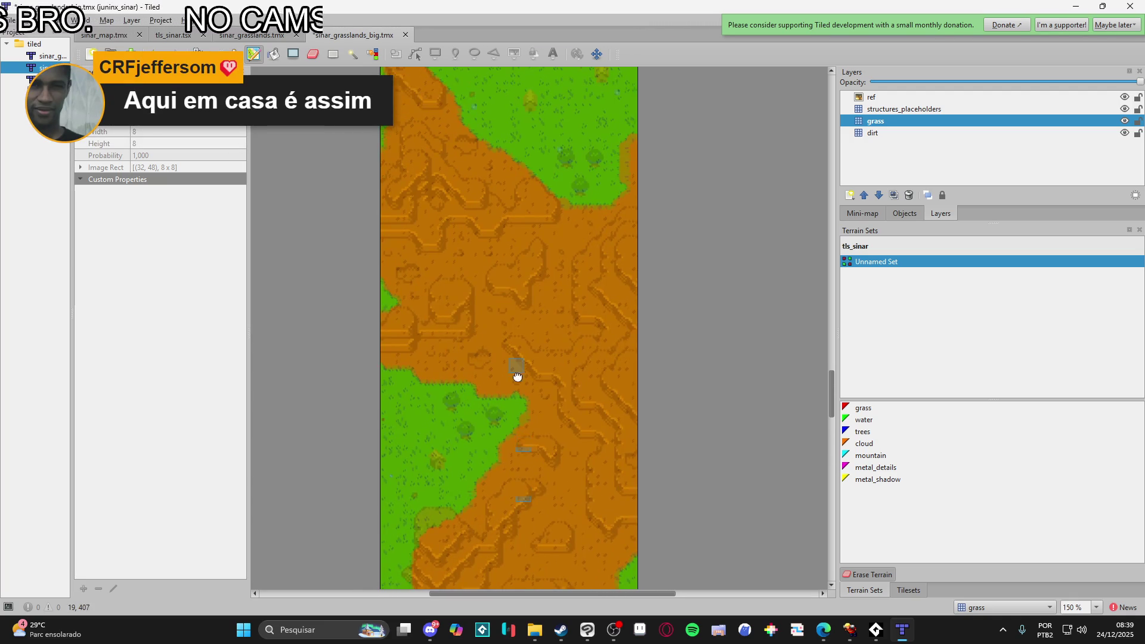
scroll(531, 357, "up", 5)
scroll(643, 489, "up", 2, "ctrl")
scroll(643, 486, "up", 1, "ctrl")
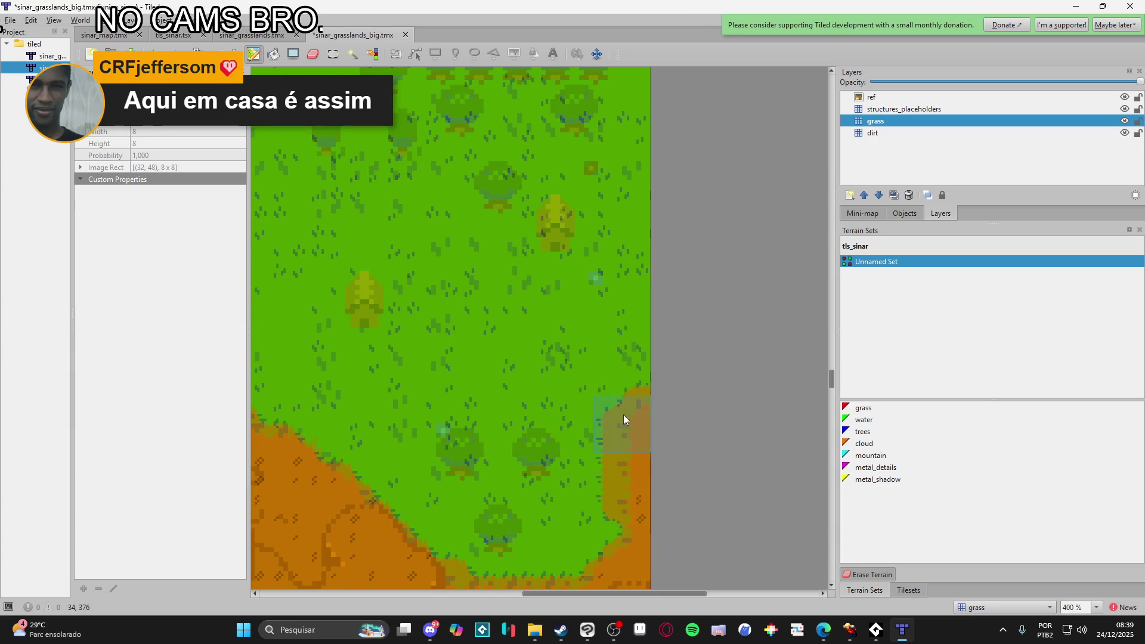
scroll(656, 425, "down", 3, "ctrl")
scroll(644, 446, "up", 5)
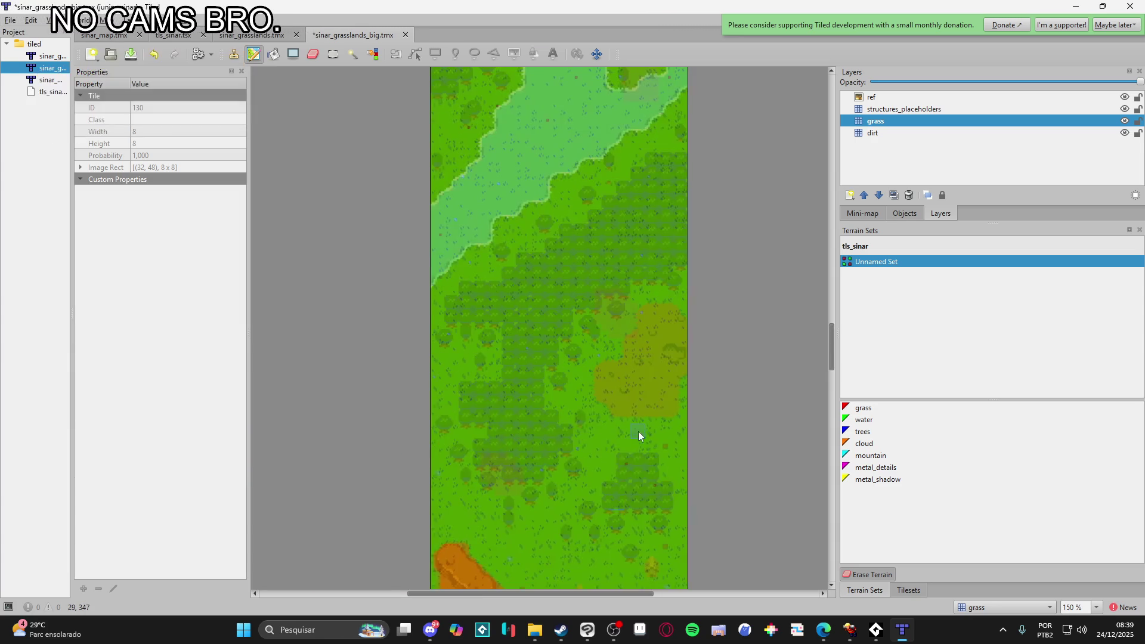
scroll(634, 445, "up", 1)
scroll(684, 407, "up", 2, "ctrl")
mouse_move(687, 334)
left_mouse_down()
mouse_move(635, 295)
mouse_move(592, 348)
mouse_move(567, 408)
mouse_move(517, 431)
mouse_move(537, 485)
mouse_move(613, 506)
left_mouse_up()
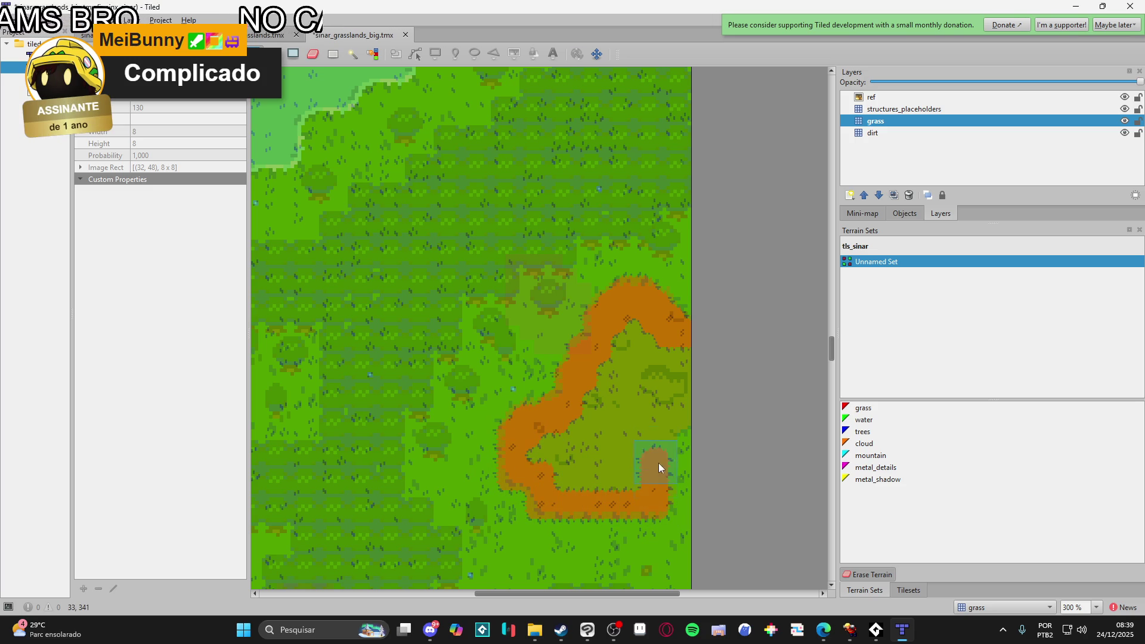
mouse_move(699, 389)
left_mouse_down()
mouse_move(653, 335)
mouse_move(535, 458)
mouse_move(605, 477)
left_mouse_up()
- Pan and zoom the map over to another area
scroll(525, 404, "up", 5)
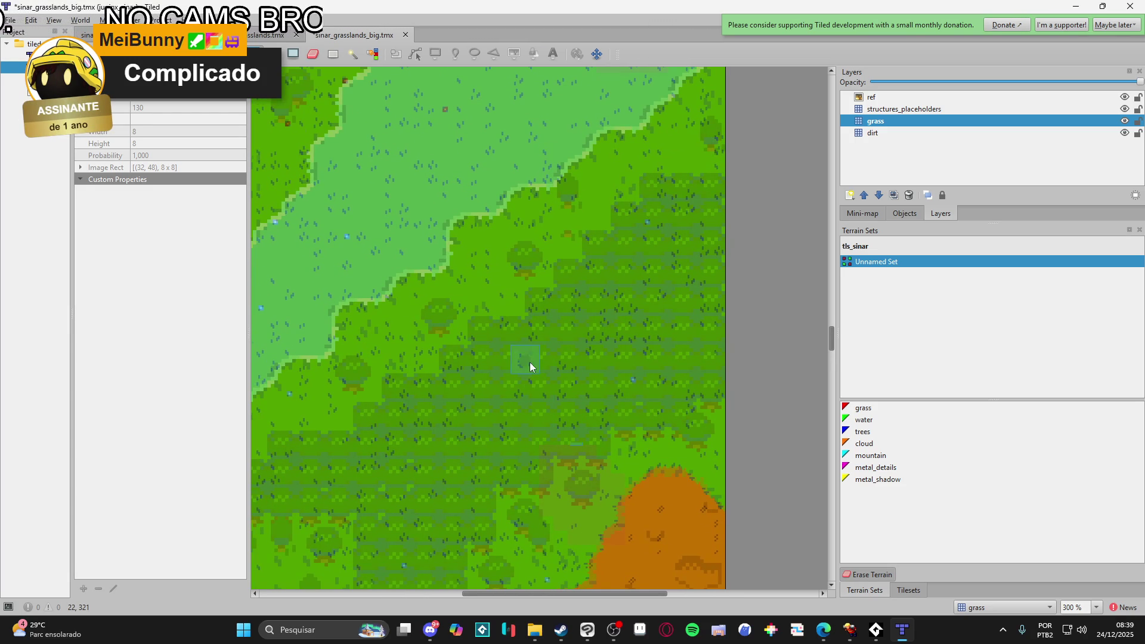
scroll(553, 445, "up", 3)
scroll(552, 449, "down", 1)
mouse_move(579, 388)
left_mouse_down()
mouse_move(578, 477)
mouse_move(549, 312)
mouse_move(582, 337)
mouse_move(580, 237)
left_mouse_up()
scroll(549, 401, "up", 5)
scroll(557, 453, "down", 1)
scroll(603, 383, "up", 10)
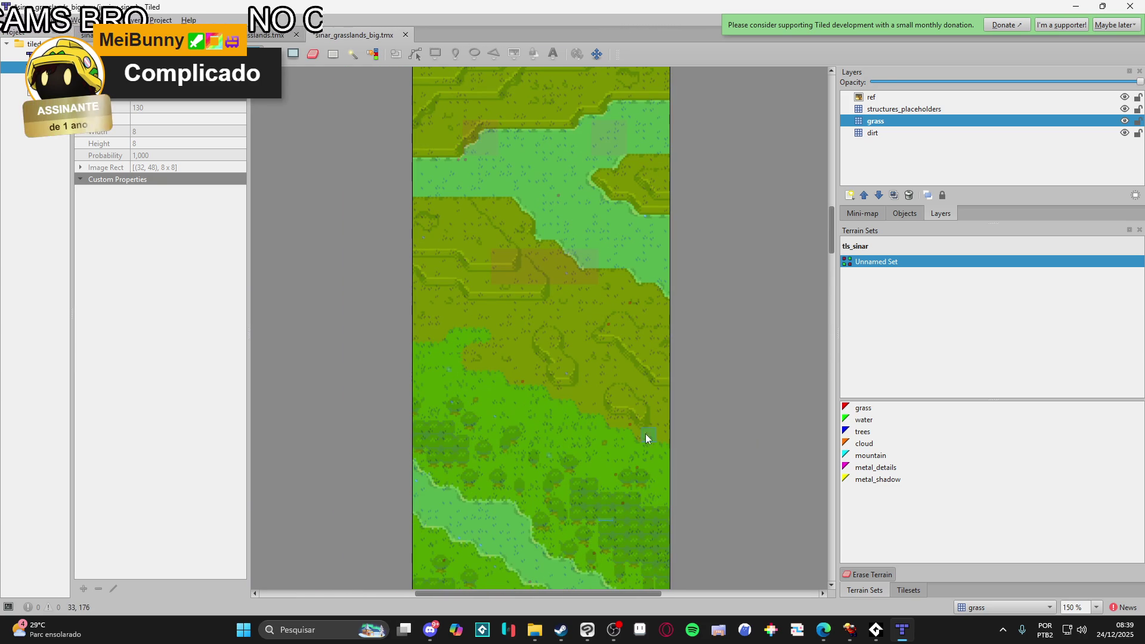
- Back on the grass layer, paint a dirt patch at the map's right edge
scroll(605, 377, "up", 1, "ctrl")
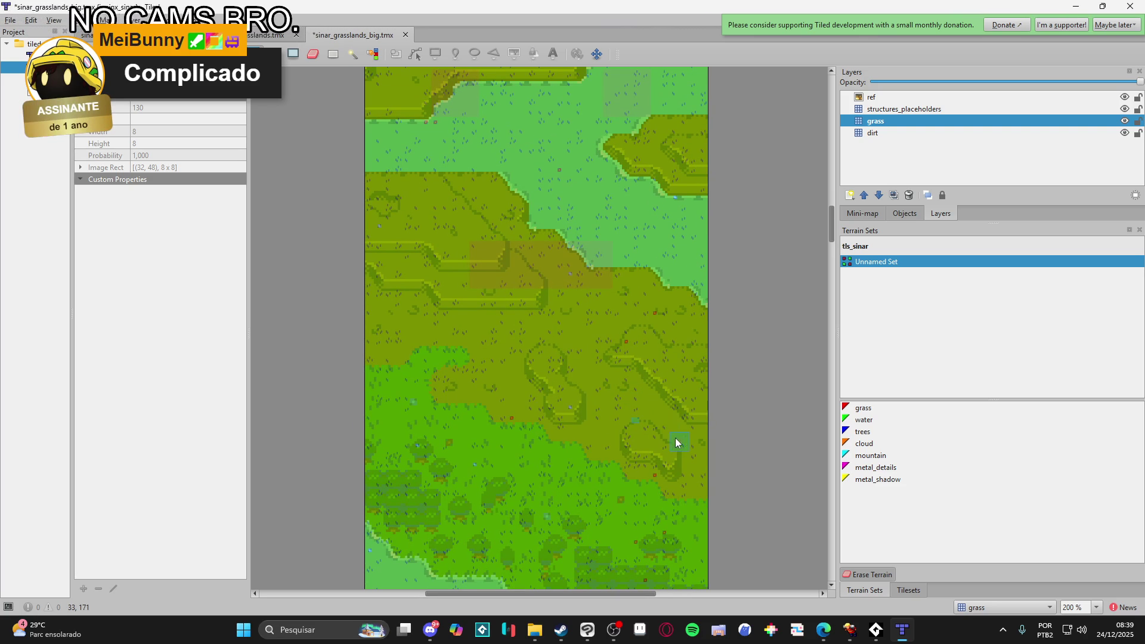
scroll(675, 442, "up", 3)
scroll(703, 356, "right", 2)
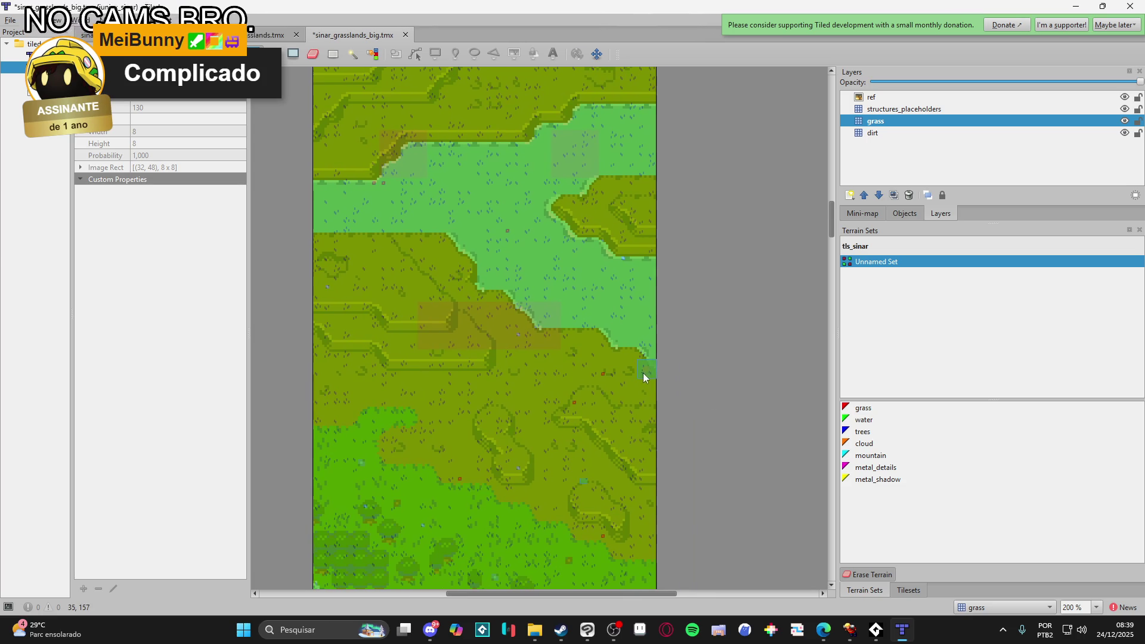
left_click(934, 132)
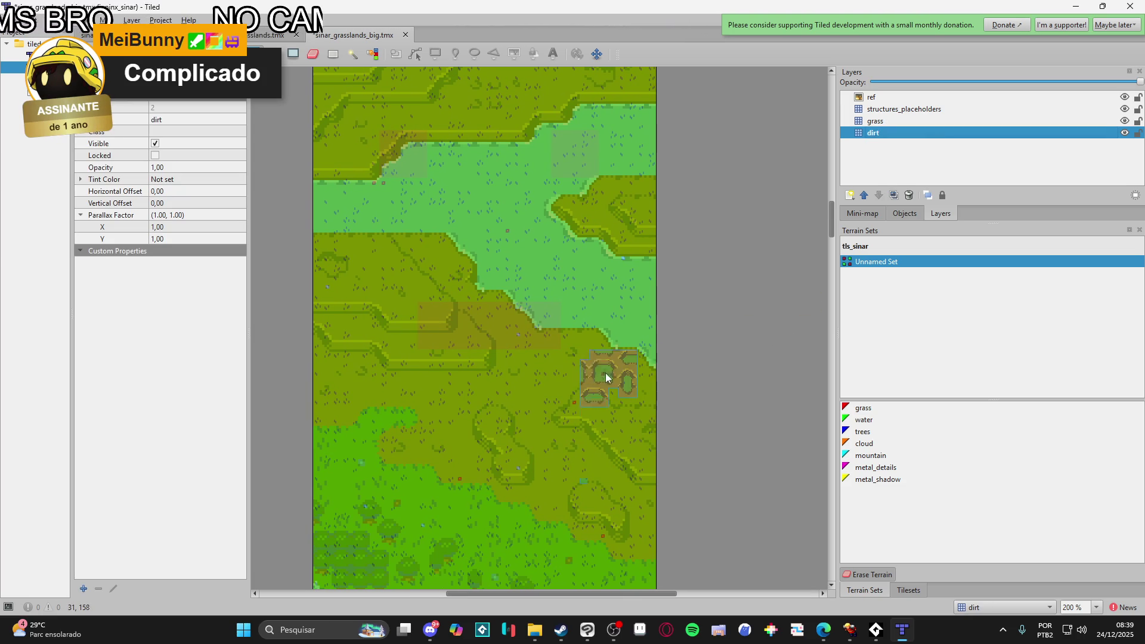
key("ctrl+Page_Up")
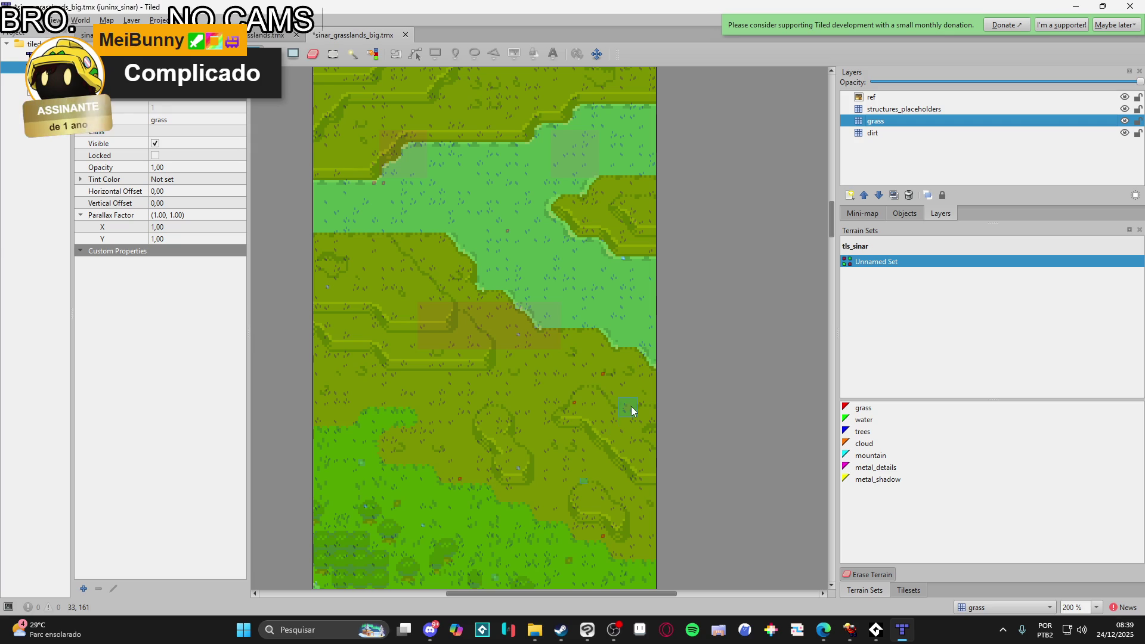
scroll(624, 427, "down", 1)
scroll(624, 427, "left", 1)
left_click_drag(664, 367, 654, 349)
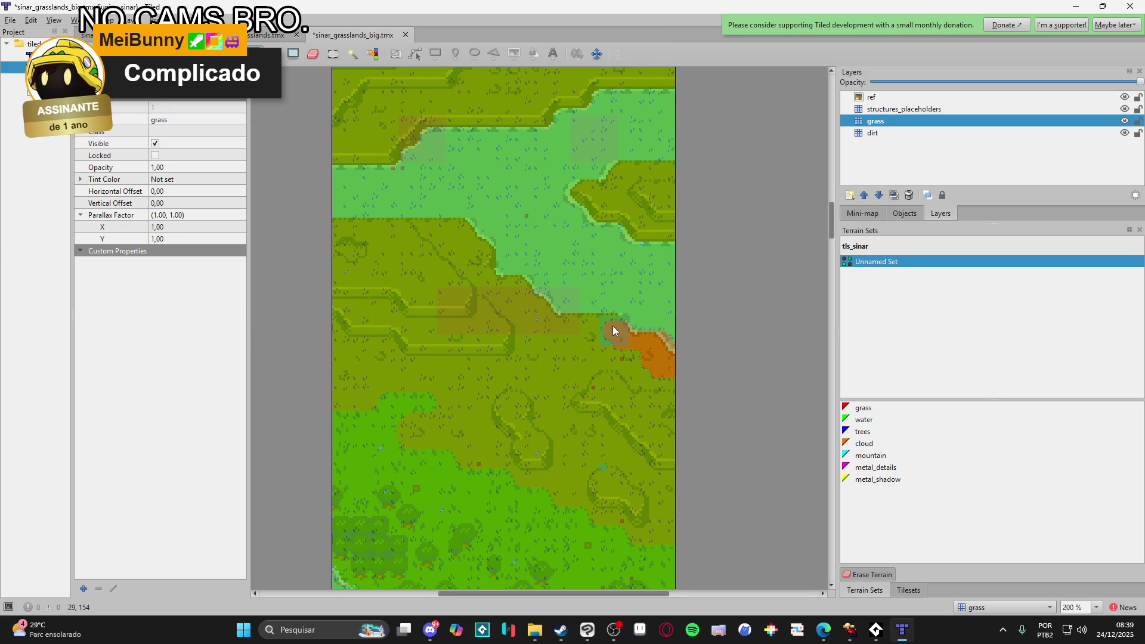
- Paint a diagonal dirt path up-left, along the left edge and down-right
mouse_move(551, 313)
left_mouse_down()
mouse_move(458, 228)
mouse_move(359, 225)
mouse_move(320, 244)
left_mouse_up()
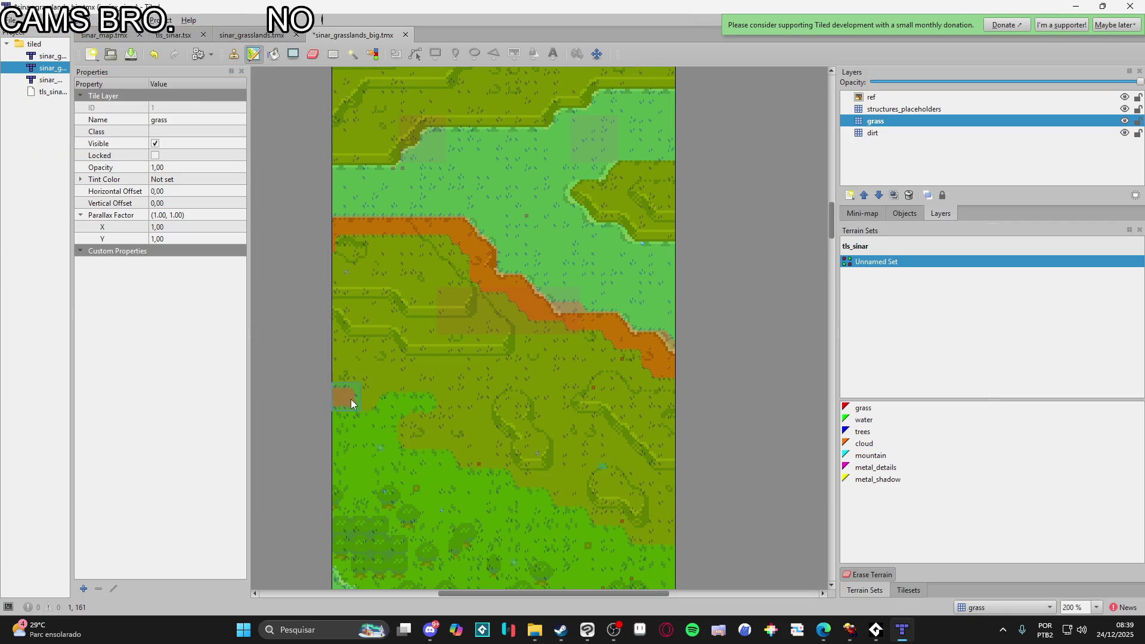
mouse_move(340, 400)
left_mouse_down()
mouse_move(360, 403)
mouse_move(370, 388)
left_mouse_up()
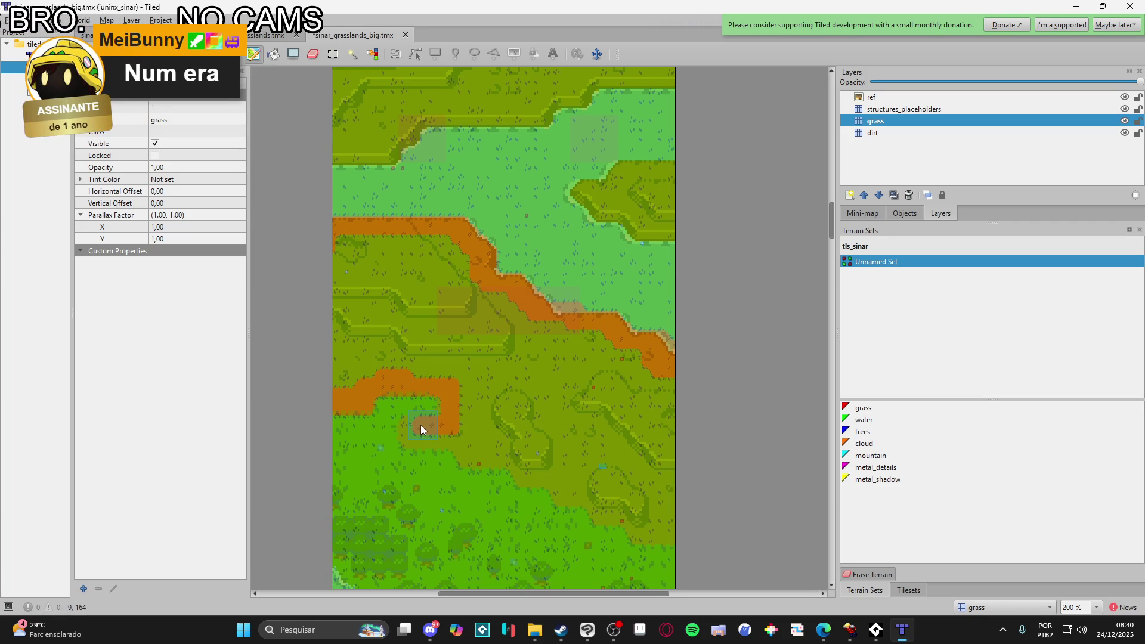
left_click(439, 410)
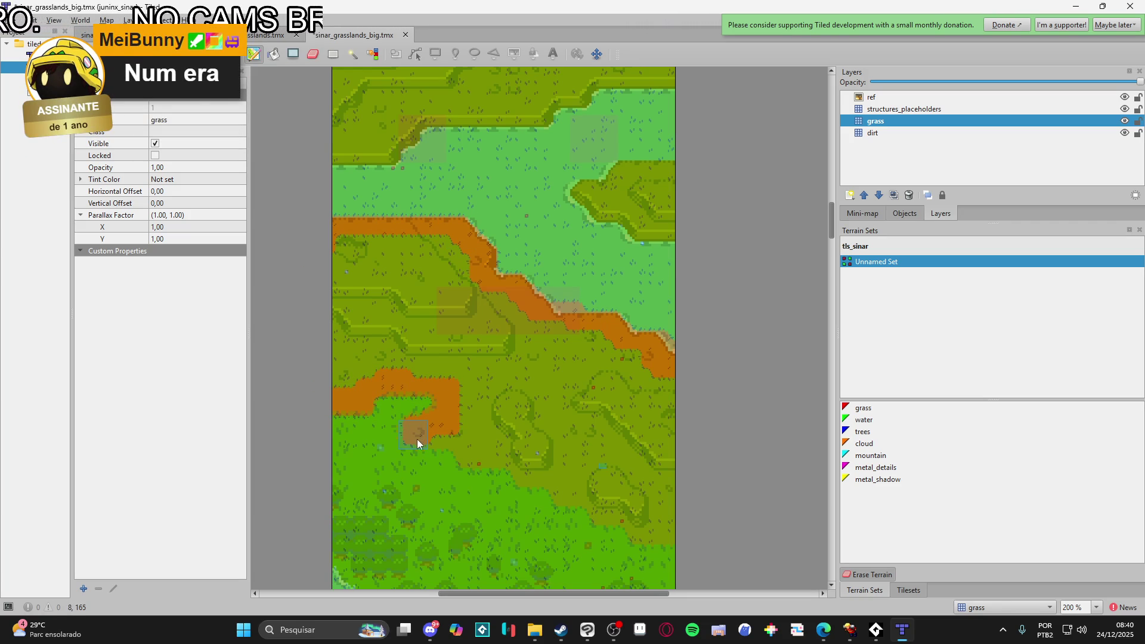
left_click_drag(506, 460, 553, 478)
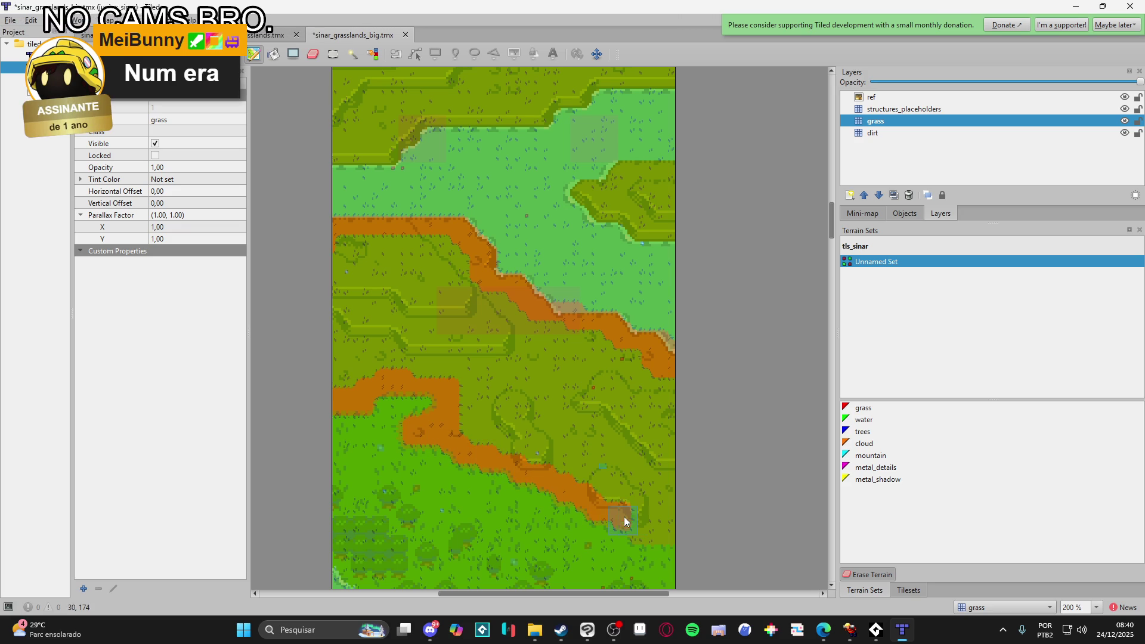
- Fill the remaining olive grass and dark green patch with dirt along the right and bottom edges
left_click_drag(650, 534, 689, 536)
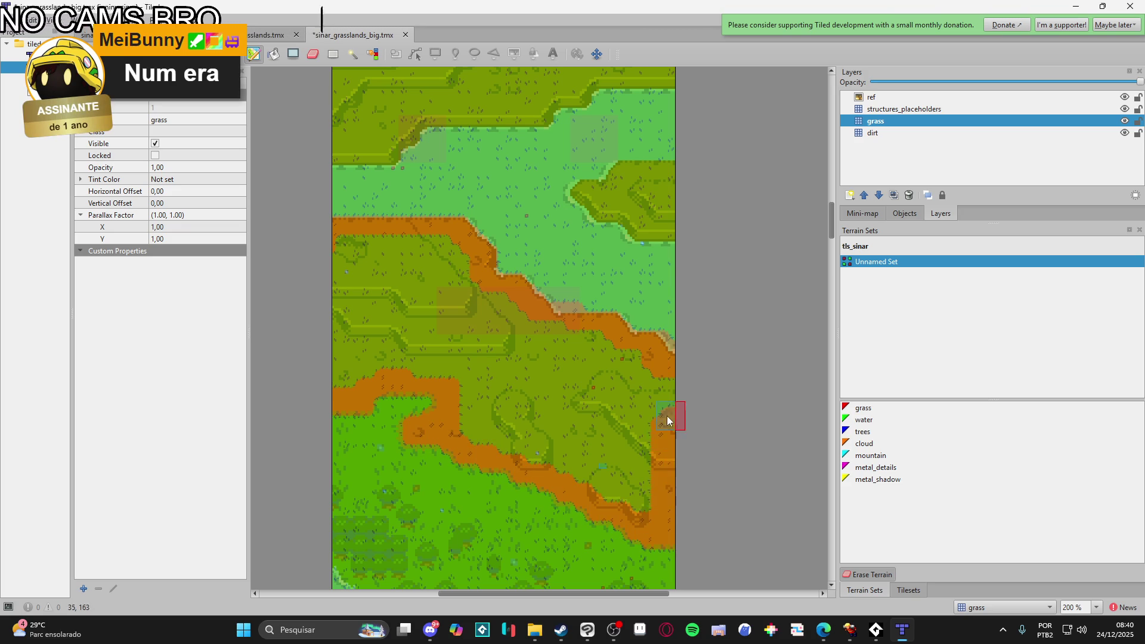
mouse_move(662, 455)
left_mouse_down()
mouse_move(631, 428)
mouse_move(620, 494)
mouse_move(576, 480)
left_mouse_up()
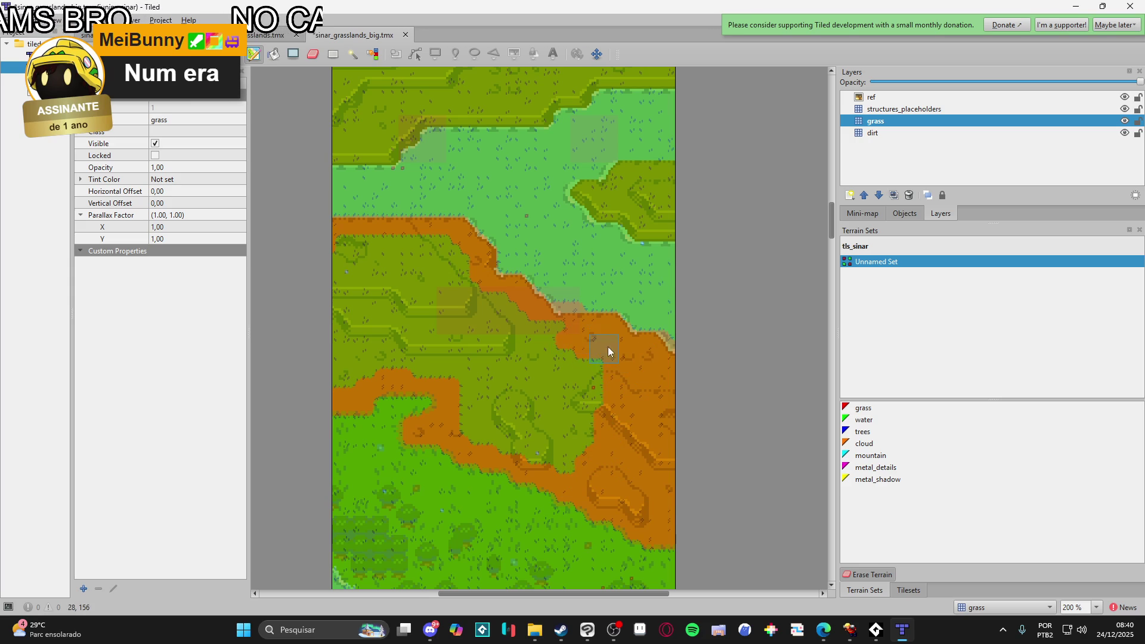
mouse_move(610, 441)
left_mouse_down()
mouse_move(546, 422)
mouse_move(515, 466)
left_mouse_up()
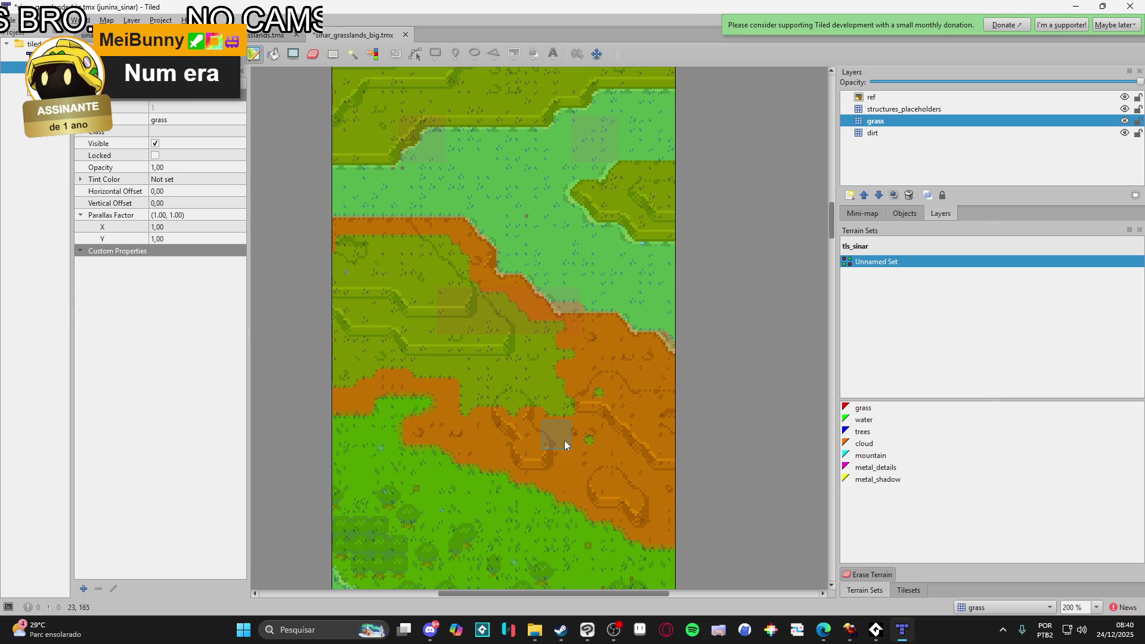
mouse_move(579, 380)
left_mouse_down()
mouse_move(543, 327)
mouse_move(475, 303)
mouse_move(461, 361)
mouse_move(371, 380)
mouse_move(367, 360)
mouse_move(475, 353)
left_mouse_up()
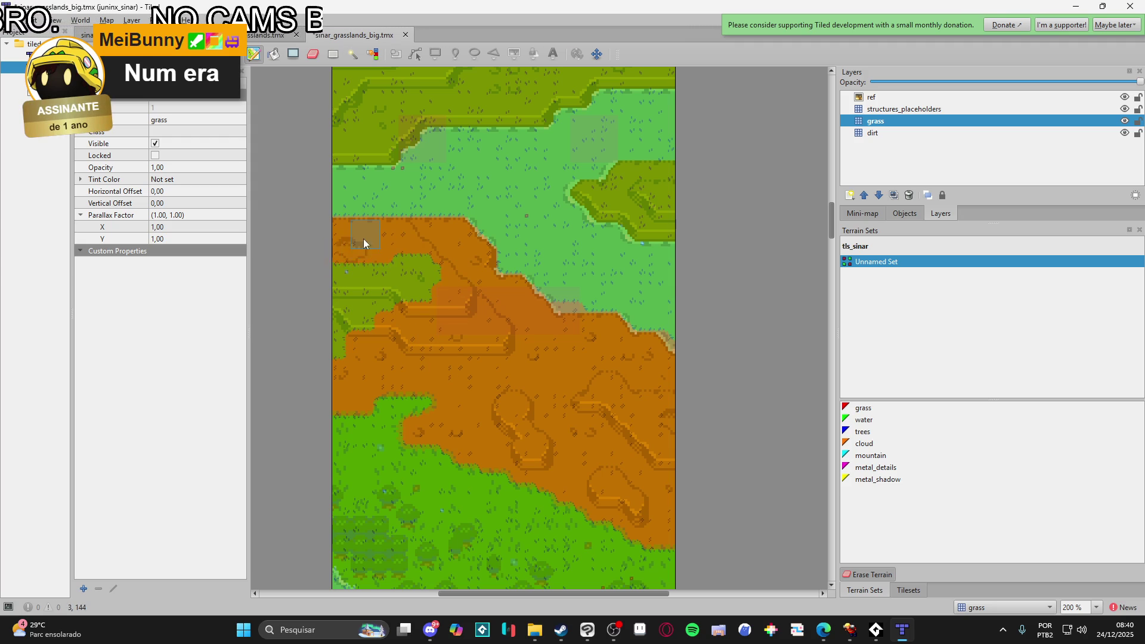
mouse_move(353, 270)
left_mouse_down()
mouse_move(439, 267)
mouse_move(436, 307)
left_mouse_up()
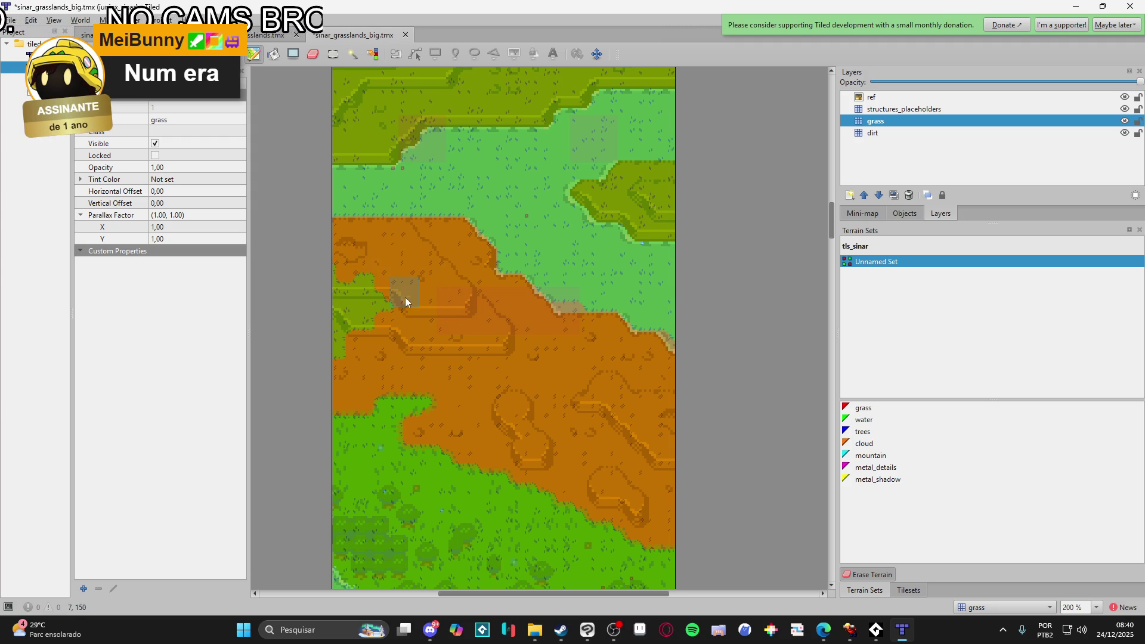
- Extend the dirt strip left and diagonally into the dark-green patch, undoing the stray right patch
scroll(335, 345, "up", 3)
scroll(334, 345, "right", 3)
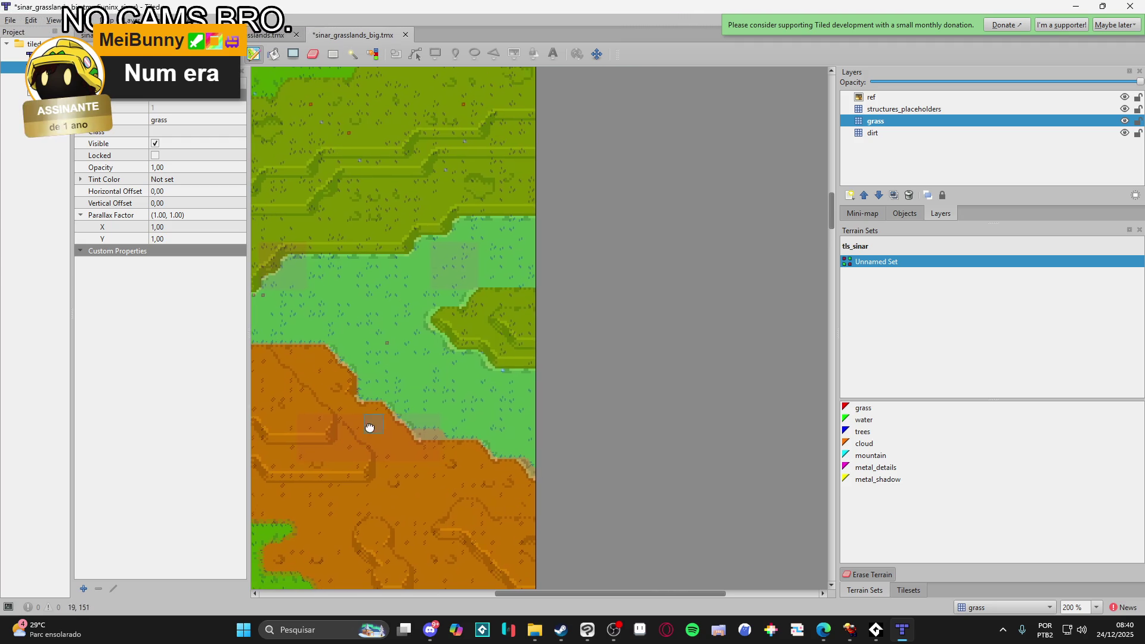
left_click_drag(536, 294, 481, 300)
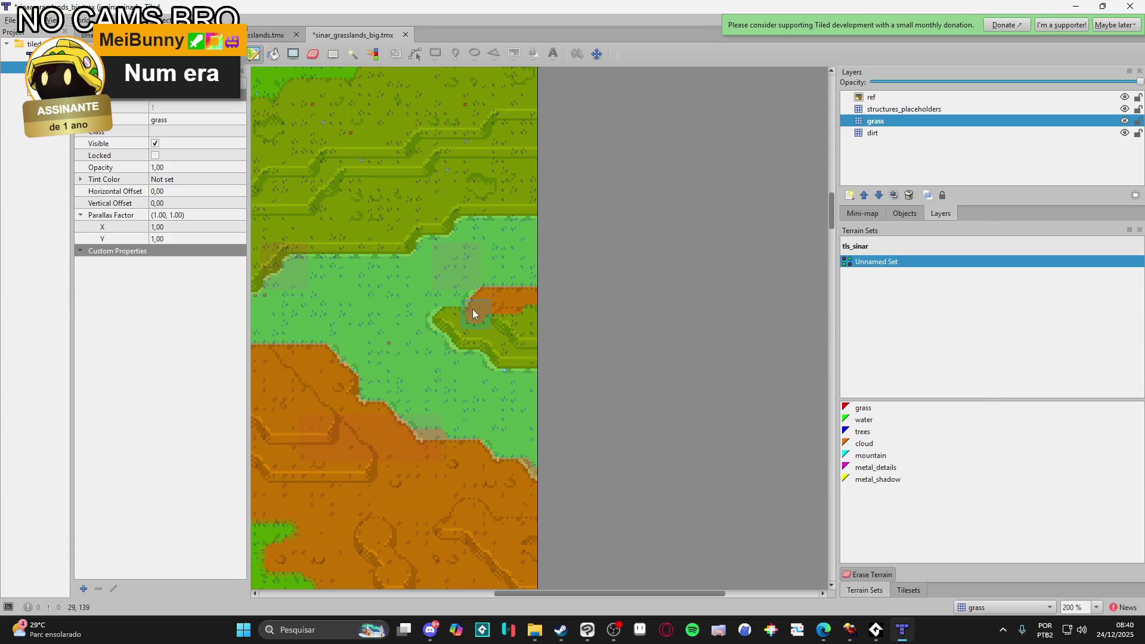
left_click(445, 318)
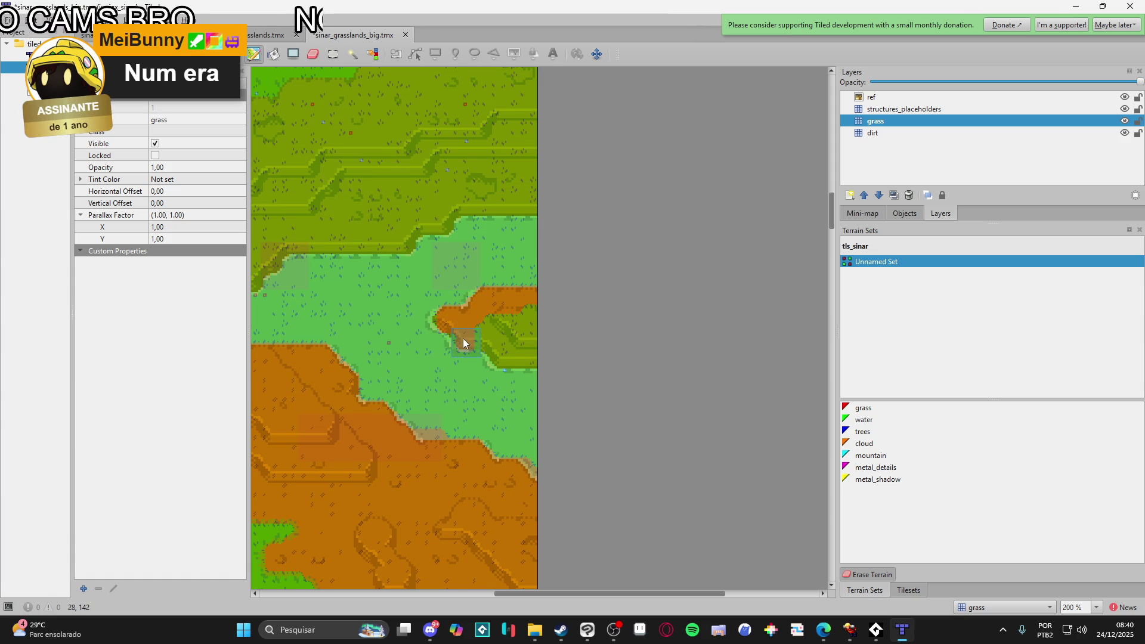
left_click_drag(474, 338, 517, 360)
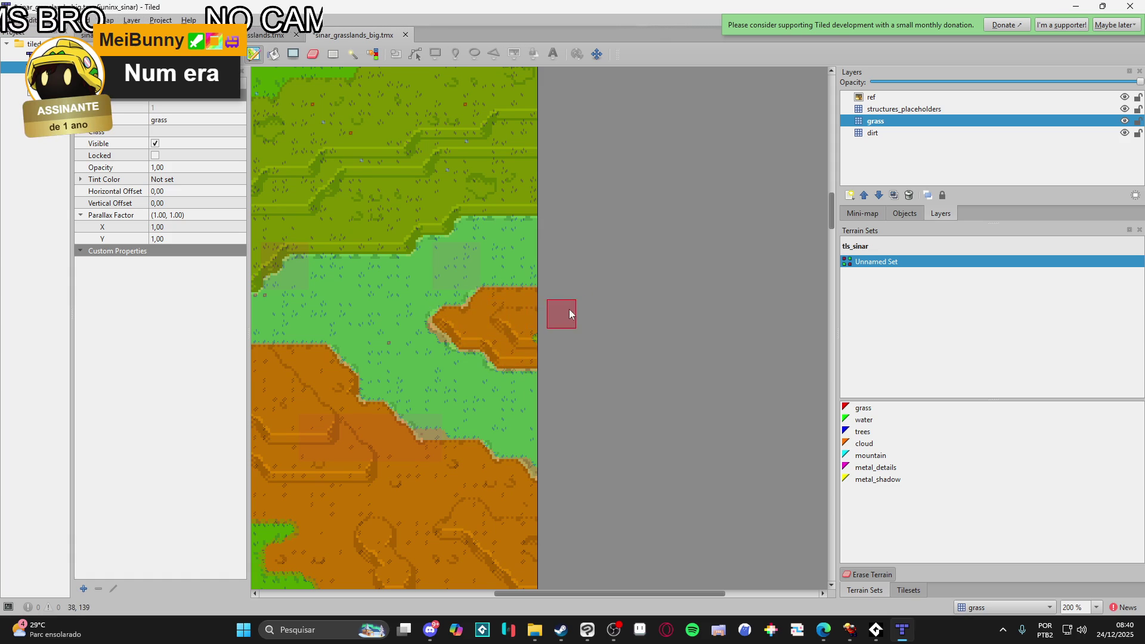
scroll(453, 305, "up", 3)
scroll(597, 322, "left", 4)
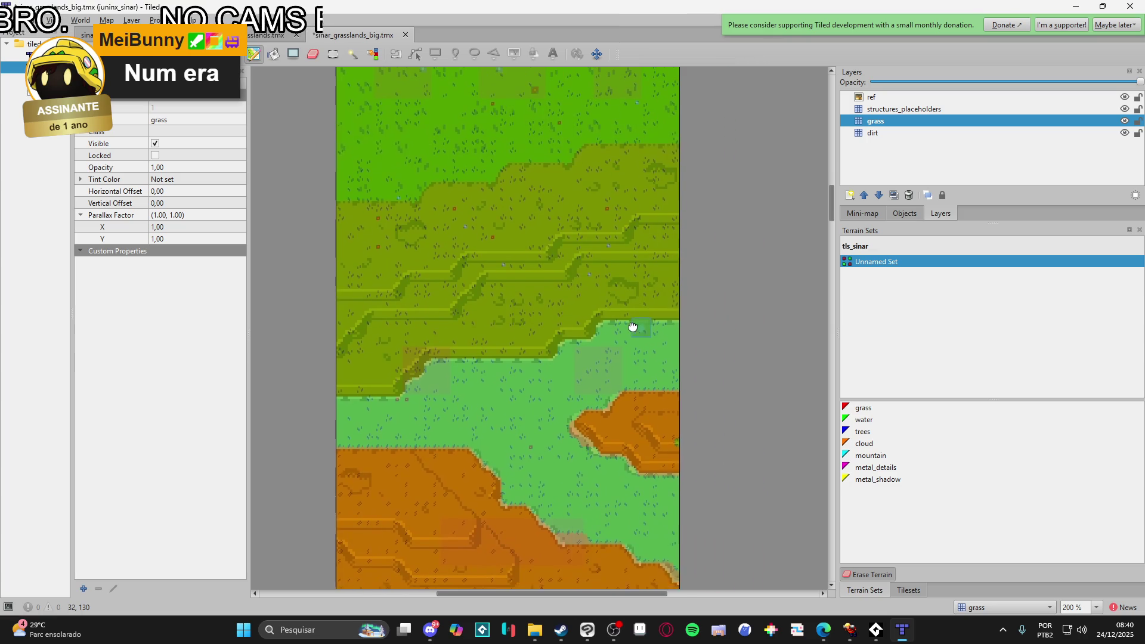
key("ctrl+z")
key("ctrl+z")
- Paint dirt down the map's right edge, along the grass edge, and over the upper cliff tiers
left_click_drag(592, 341, 574, 355)
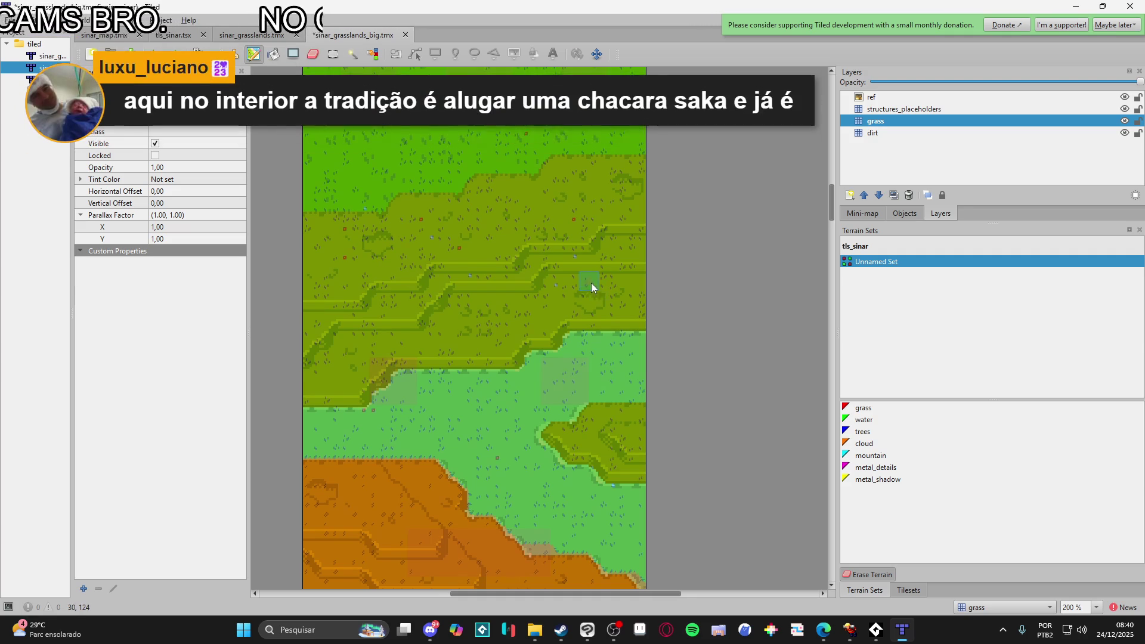
left_click_drag(592, 284, 582, 303)
scroll(582, 303, "down", 3)
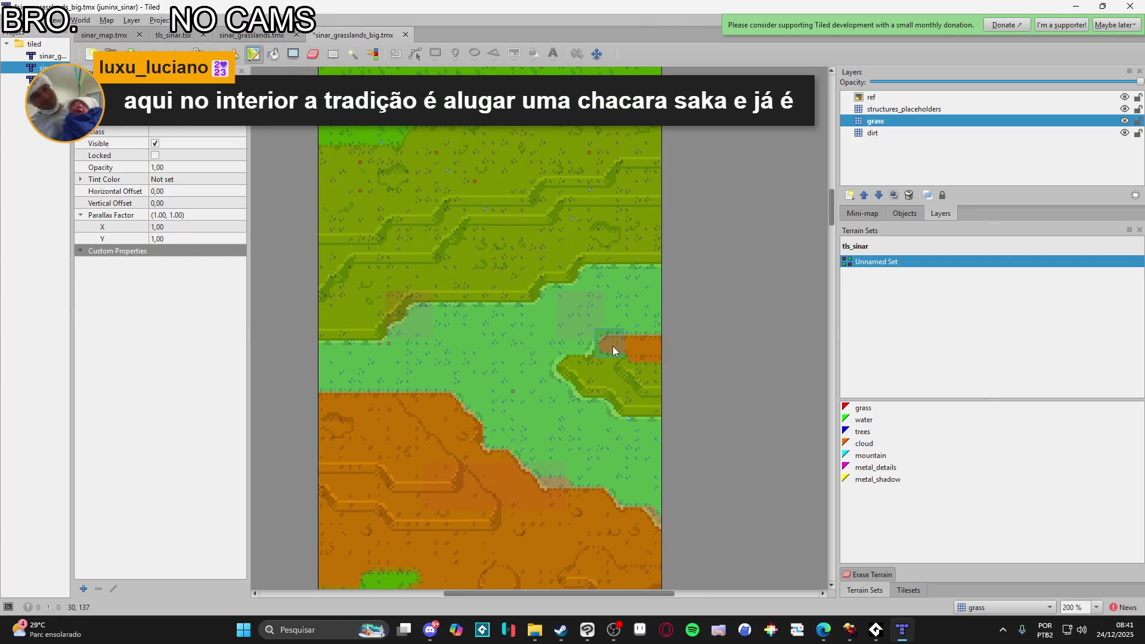
scroll(656, 331, "up", 2)
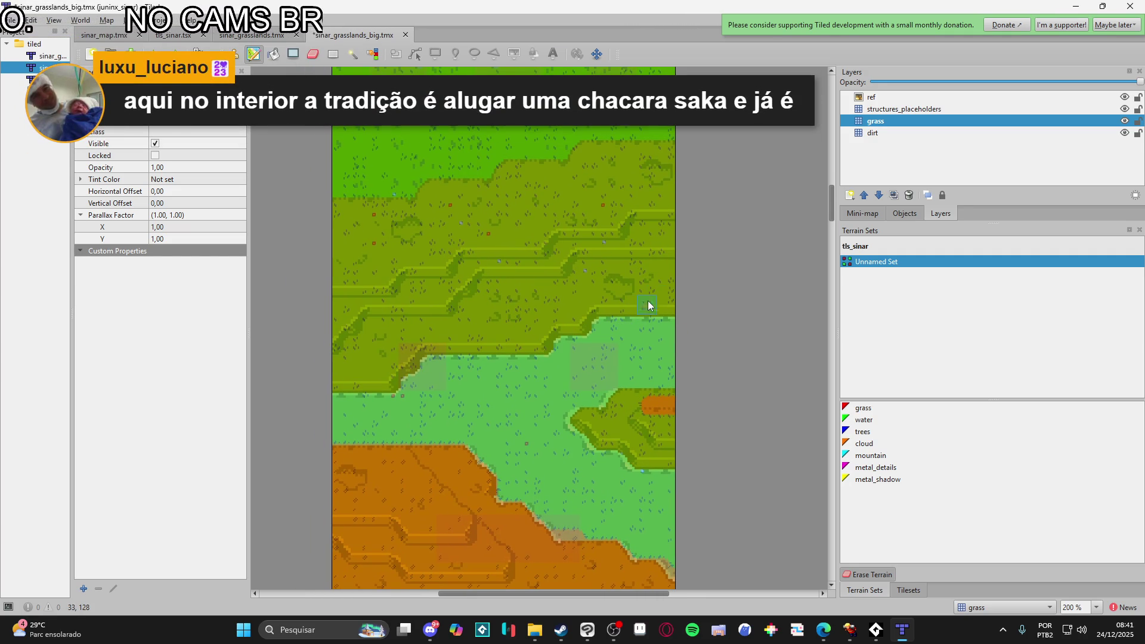
left_click_drag(561, 305, 519, 264)
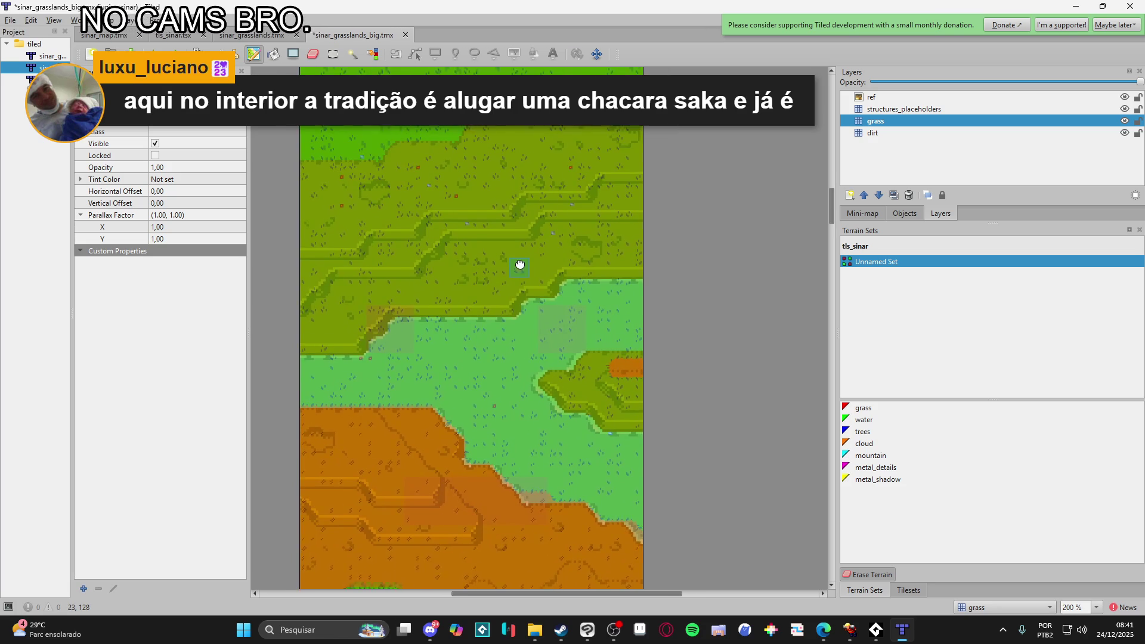
scroll(520, 268, "up", 3)
left_click_drag(706, 180, 709, 450)
mouse_move(698, 395)
left_mouse_down()
mouse_move(567, 435)
mouse_move(681, 218)
left_mouse_up()
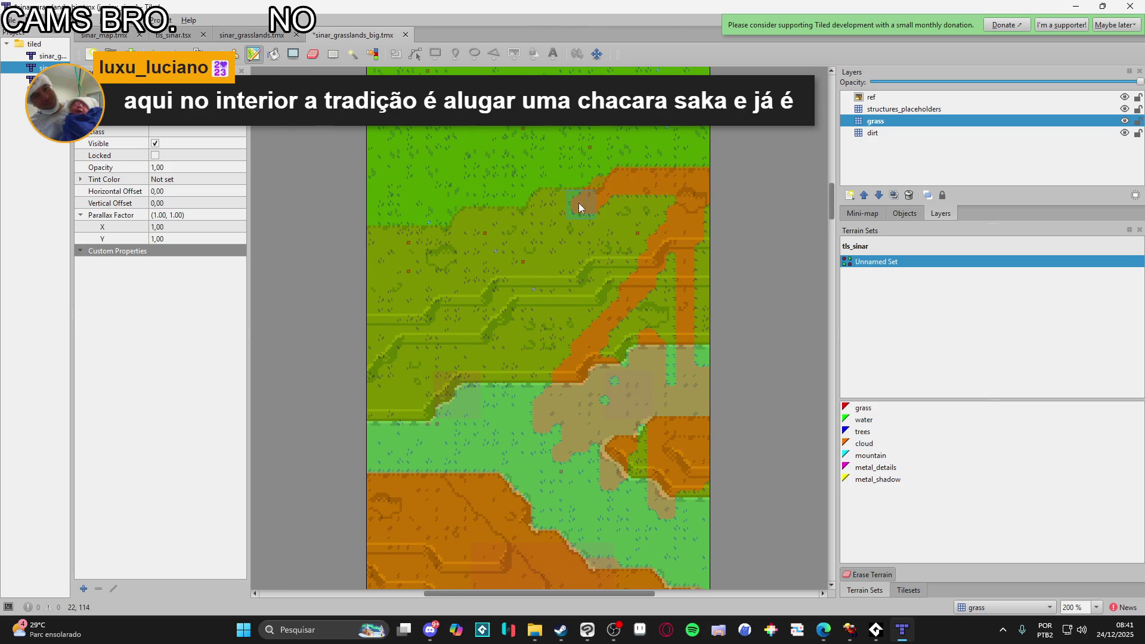
left_click_drag(584, 205, 580, 196)
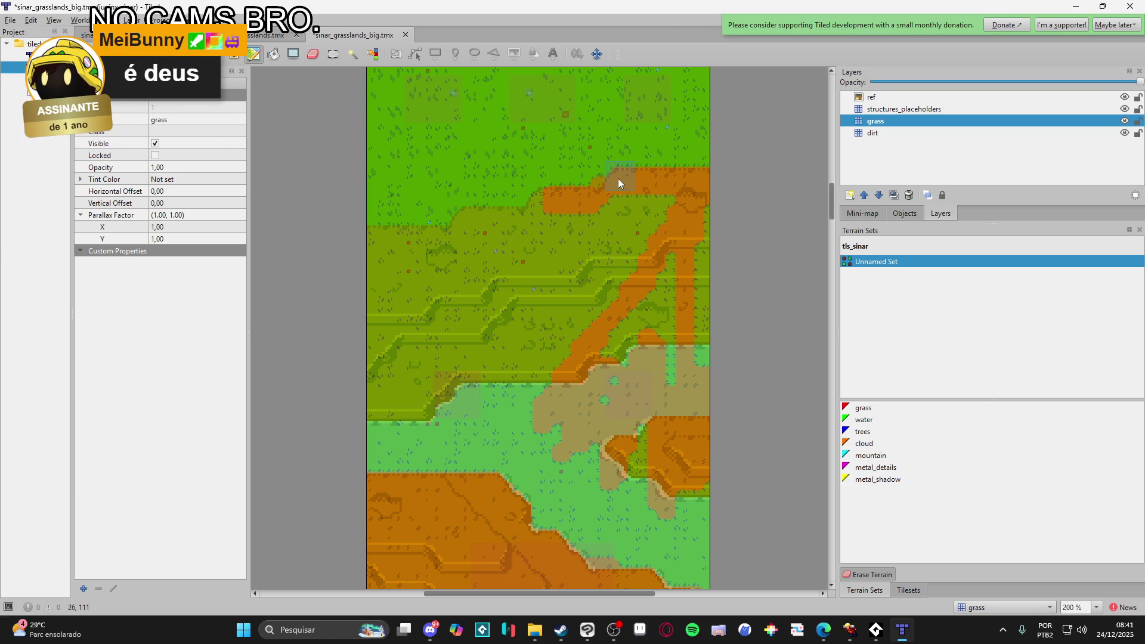
left_click(549, 201)
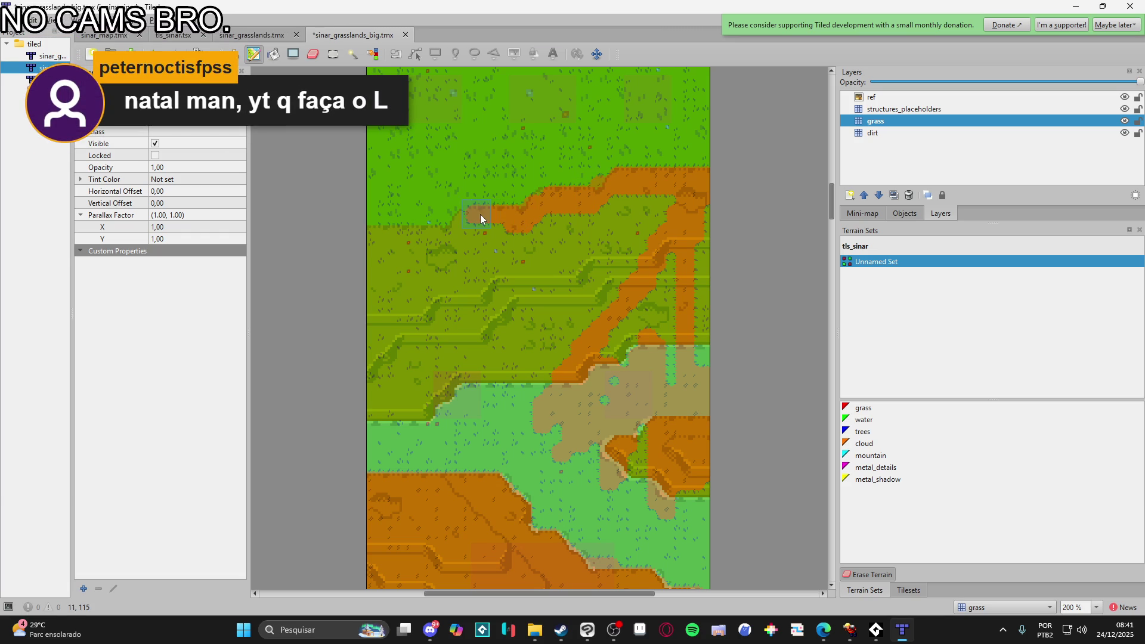
left_click_drag(355, 306, 590, 289)
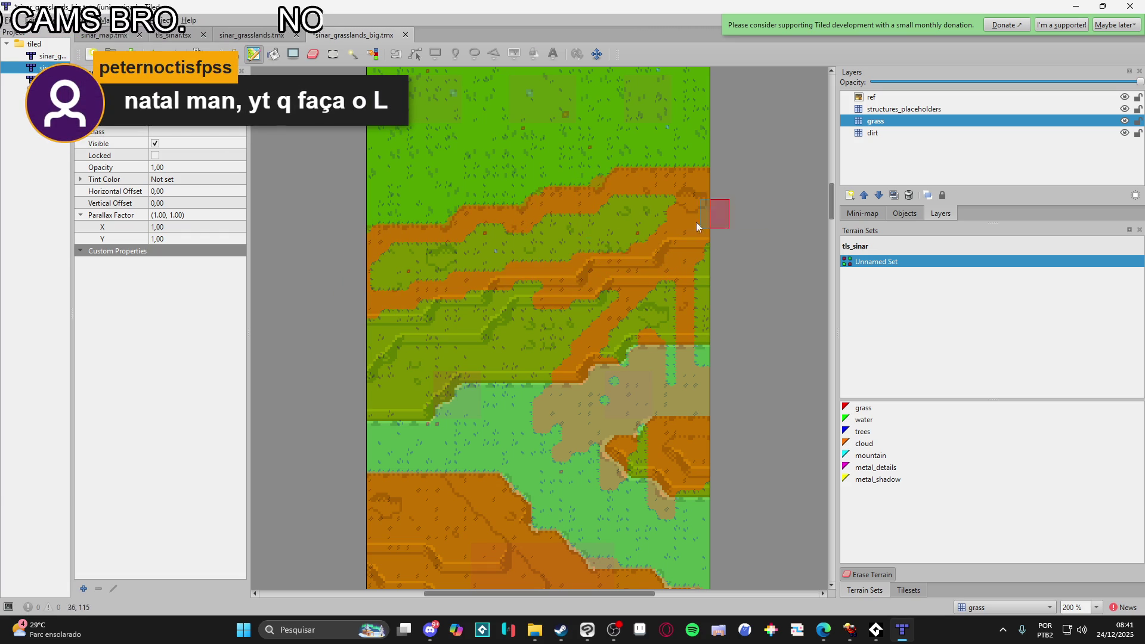
mouse_move(626, 205)
left_mouse_down()
mouse_move(533, 245)
mouse_move(391, 252)
mouse_move(621, 262)
mouse_move(514, 317)
mouse_move(367, 360)
mouse_move(384, 324)
mouse_move(548, 376)
mouse_move(477, 388)
mouse_move(709, 406)
left_mouse_up()
- Cover the light-green band and remaining grass patches with tan terrain
mouse_move(605, 409)
left_mouse_down()
mouse_move(638, 358)
mouse_move(618, 383)
left_mouse_up()
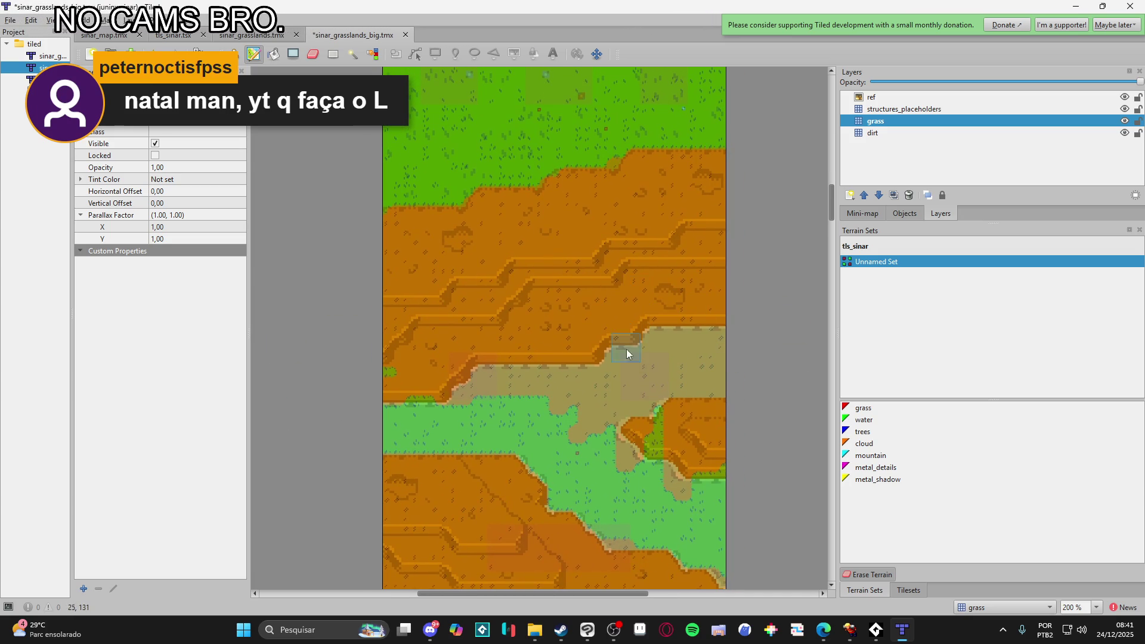
left_click_drag(770, 509, 695, 508)
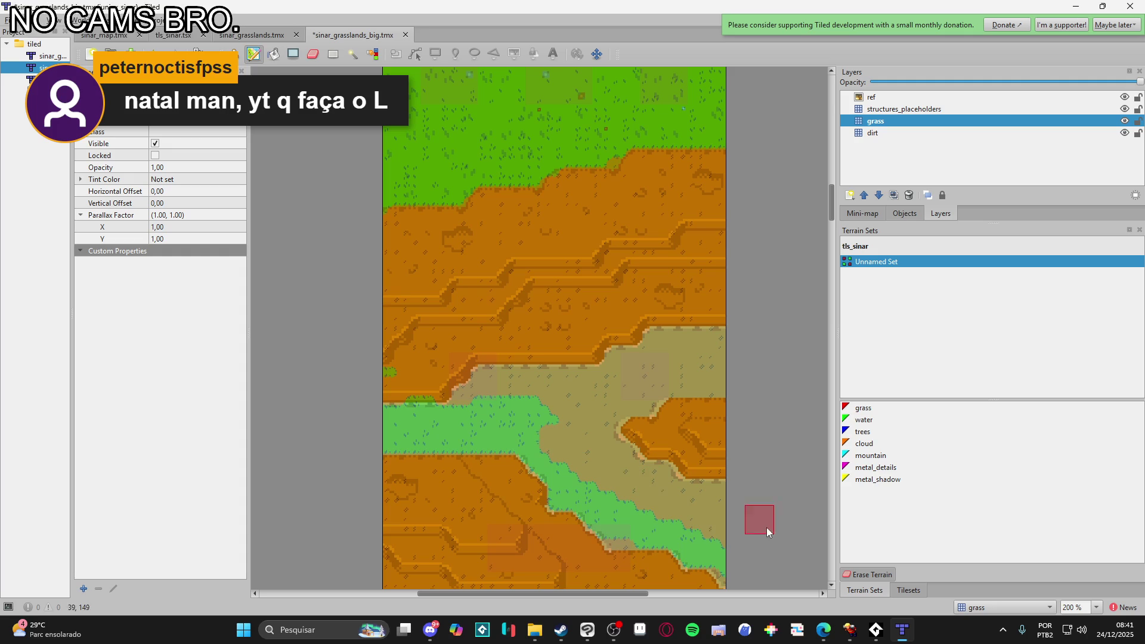
mouse_move(554, 466)
left_mouse_down()
mouse_move(682, 519)
mouse_move(606, 406)
left_mouse_up()
left_click_drag(352, 403, 483, 425)
left_click_drag(514, 462, 585, 479)
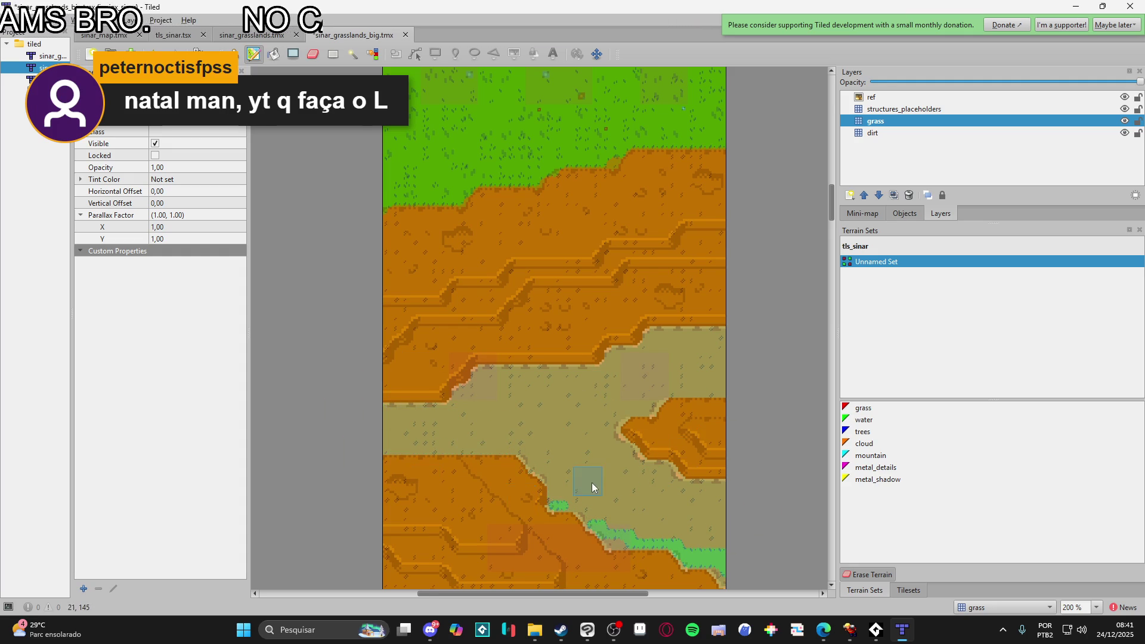
scroll(586, 478, "down", 5)
scroll(493, 435, "up", 10)
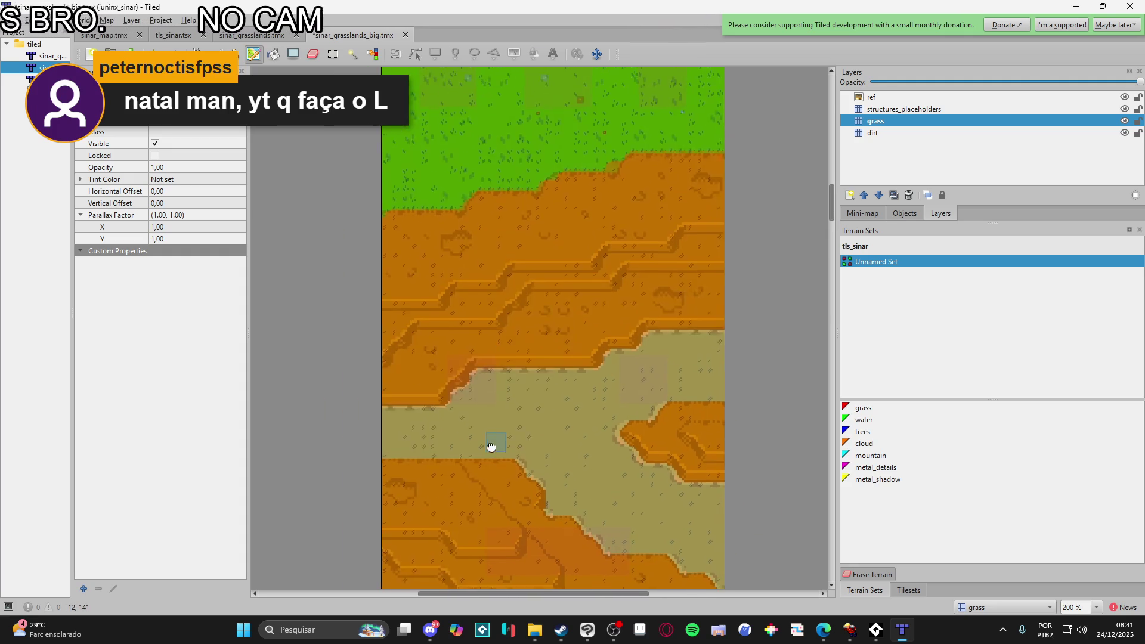
scroll(532, 498, "down", 1, "ctrl")
scroll(543, 458, "up", 3)
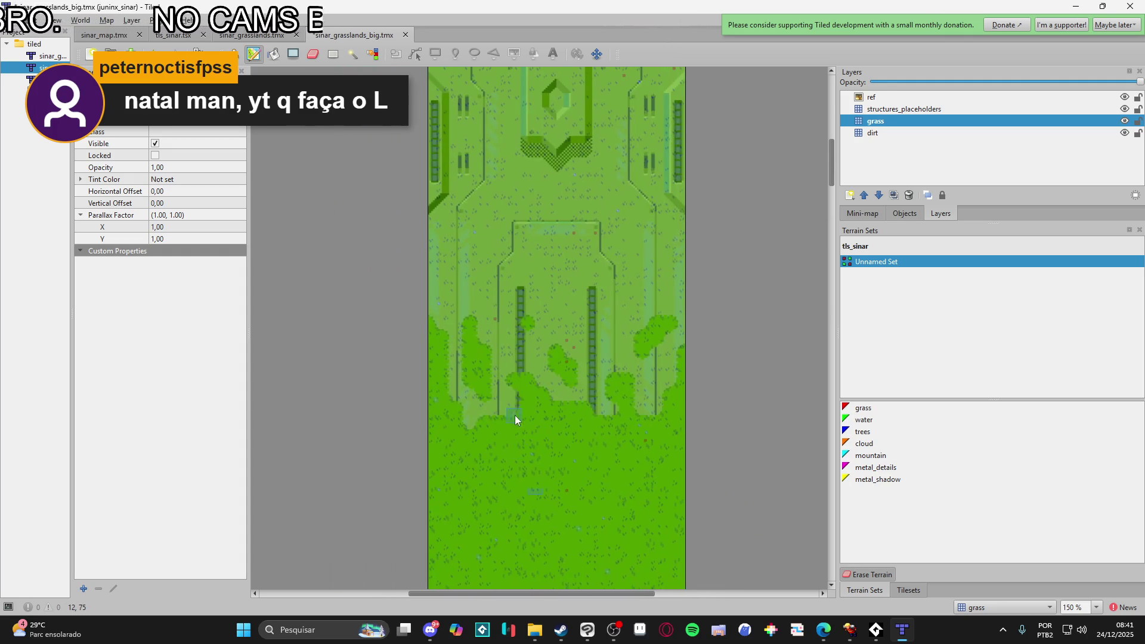
- Paint dirt around both ladders and over the grass on the map's right and middle band
scroll(545, 473, "up", 1)
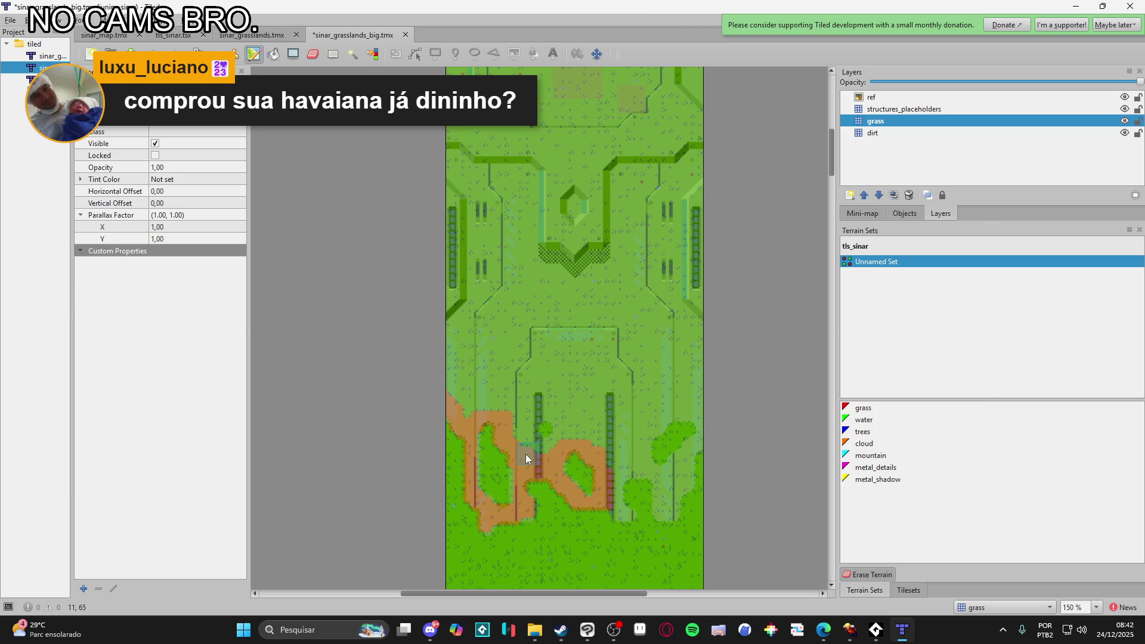
scroll(516, 449, "up", 3)
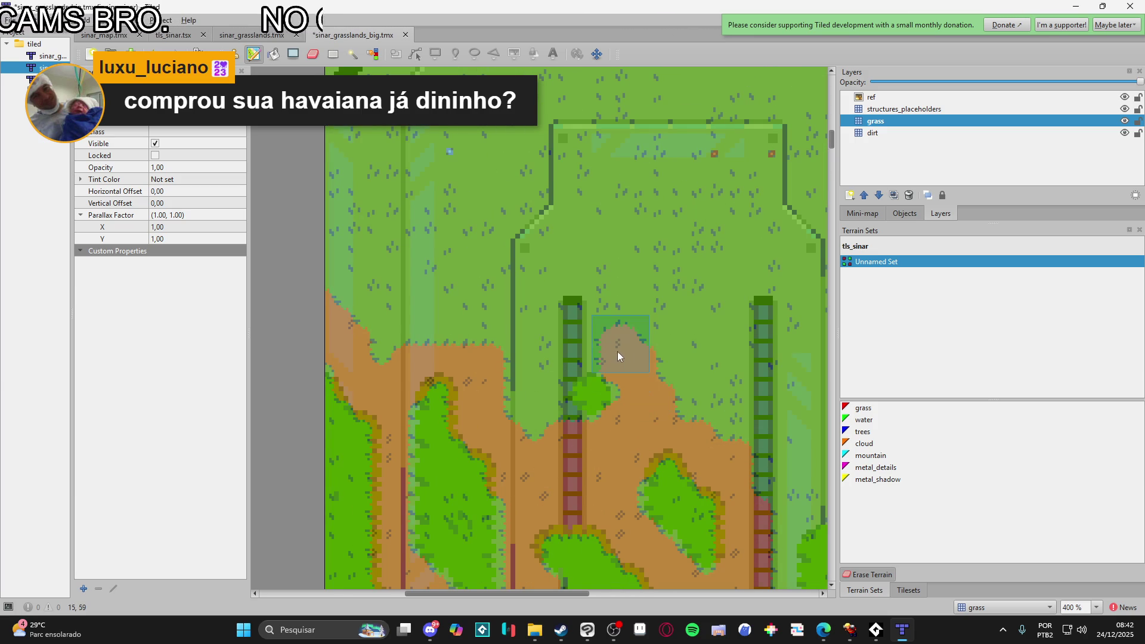
left_click(596, 345)
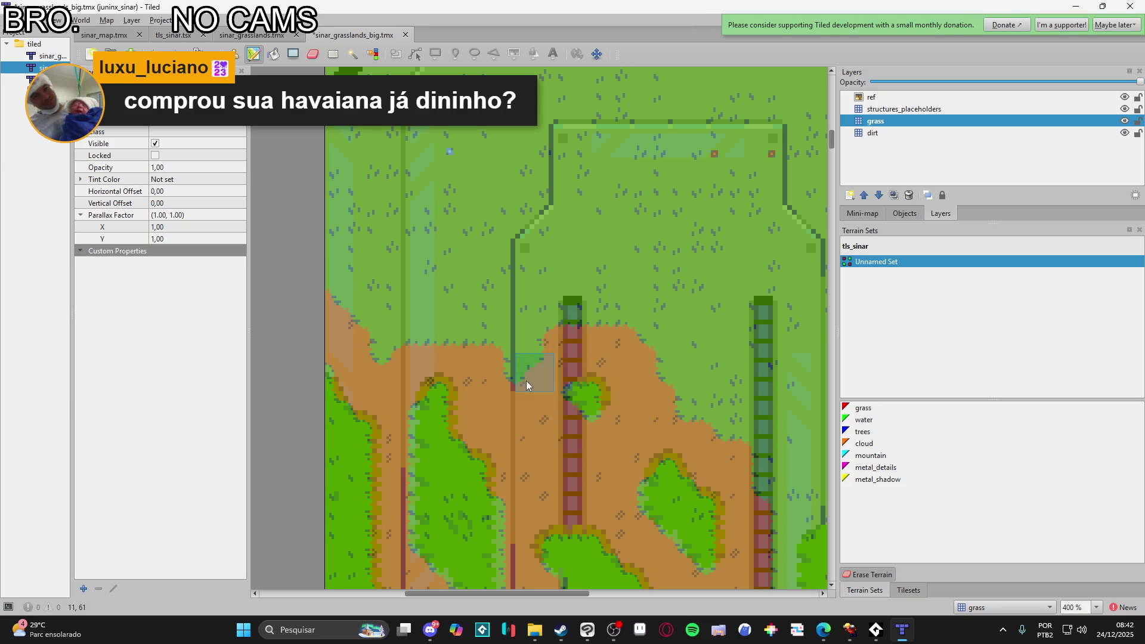
scroll(534, 413, "down", 2)
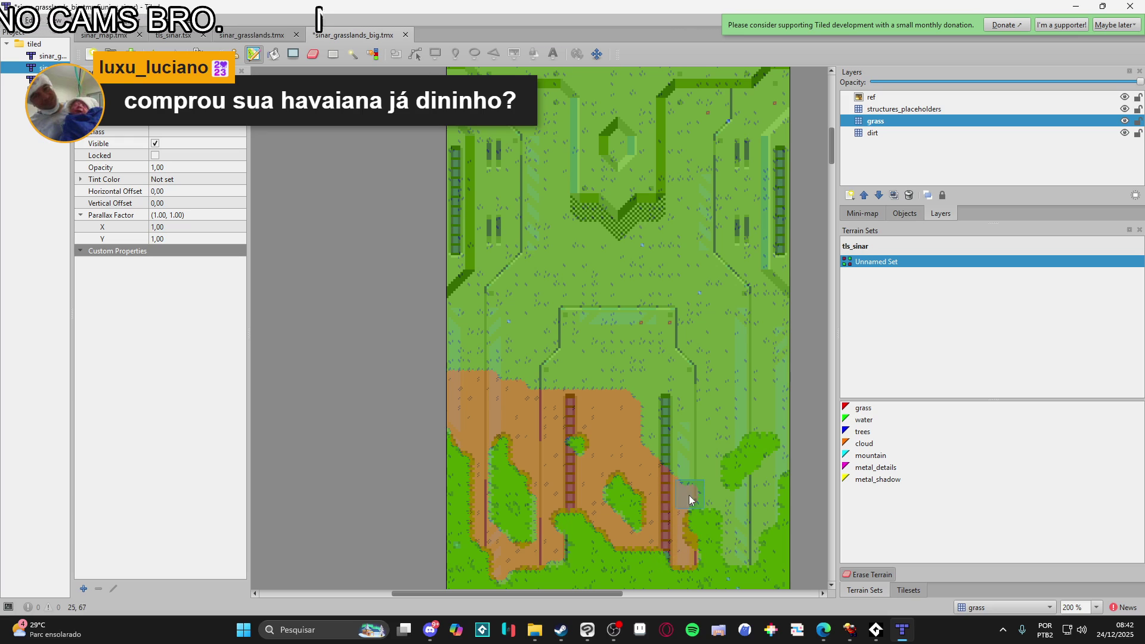
left_click_drag(740, 553, 757, 523)
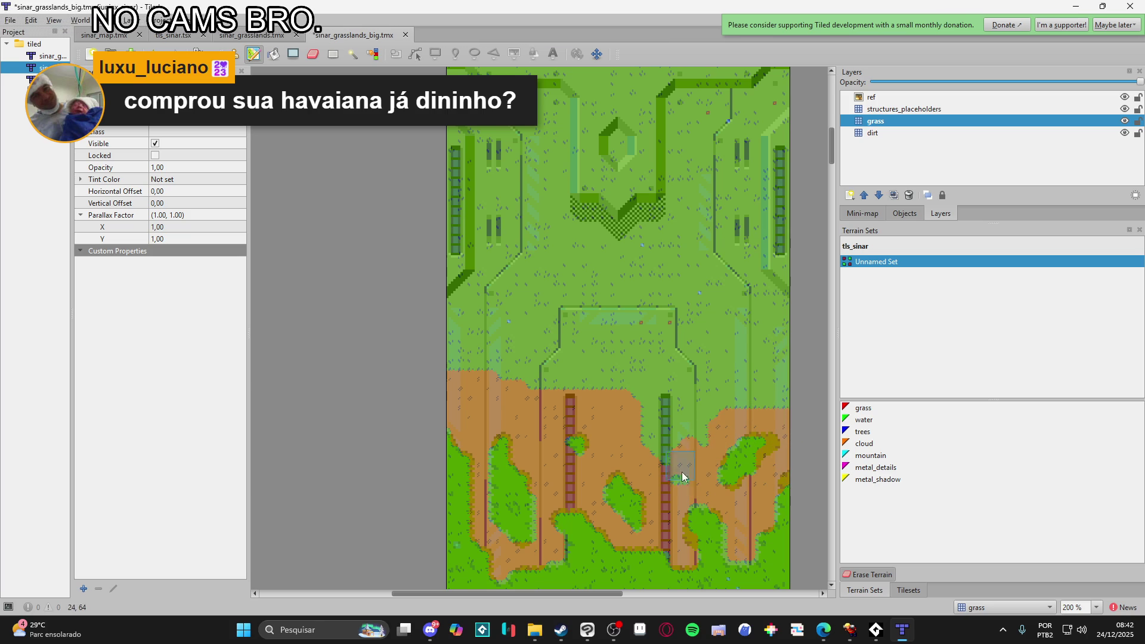
mouse_move(686, 438)
left_mouse_down()
mouse_move(787, 398)
mouse_move(781, 376)
mouse_move(757, 368)
left_mouse_up()
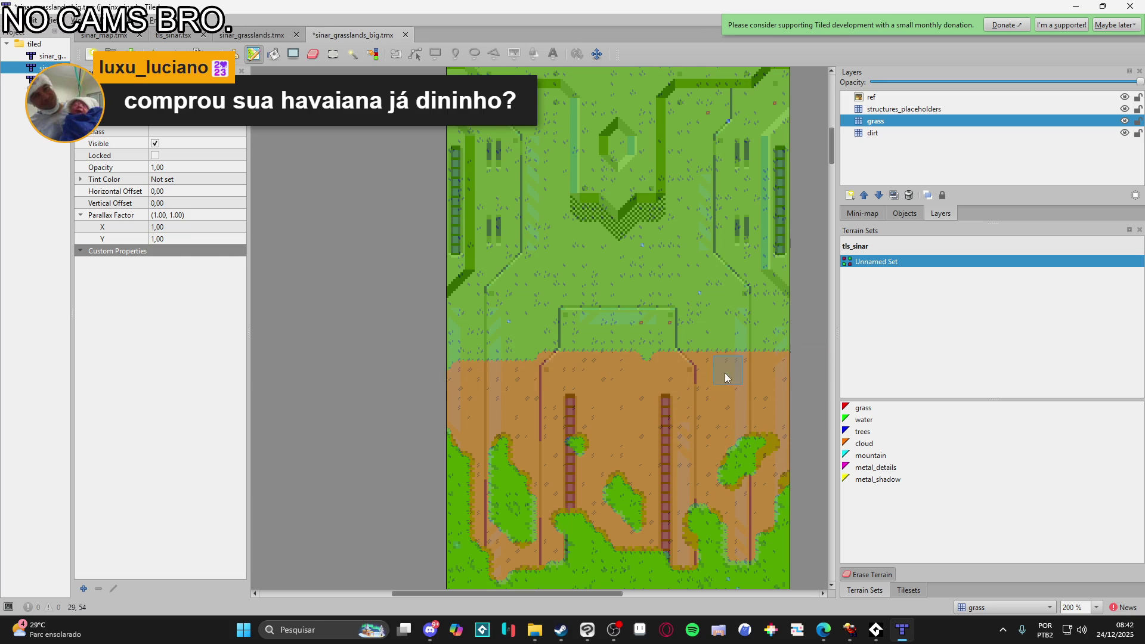
left_click(739, 356)
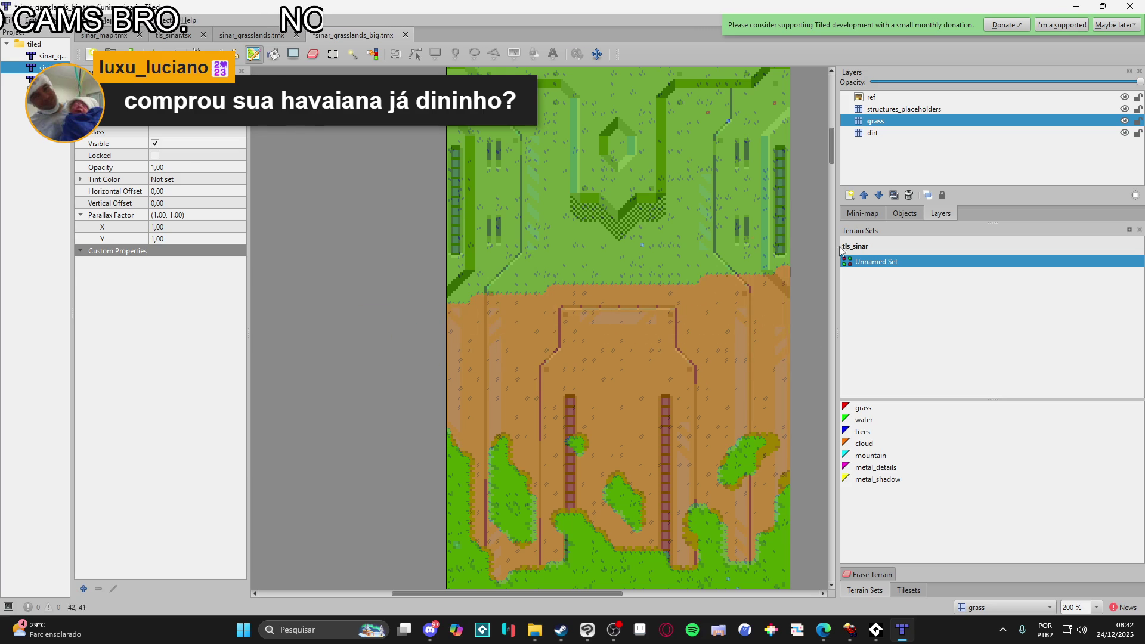
- Repaint the grass bands around and above the hexagon as dirt, up to the top edge
left_click(697, 227)
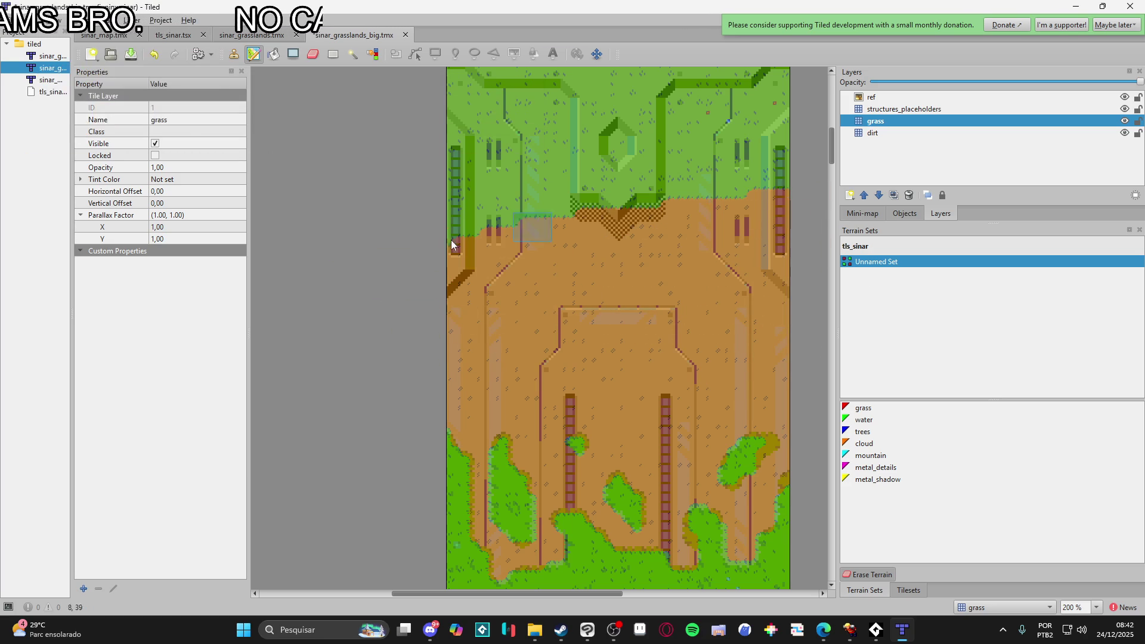
left_click(654, 182)
left_click_drag(467, 287, 439, 406)
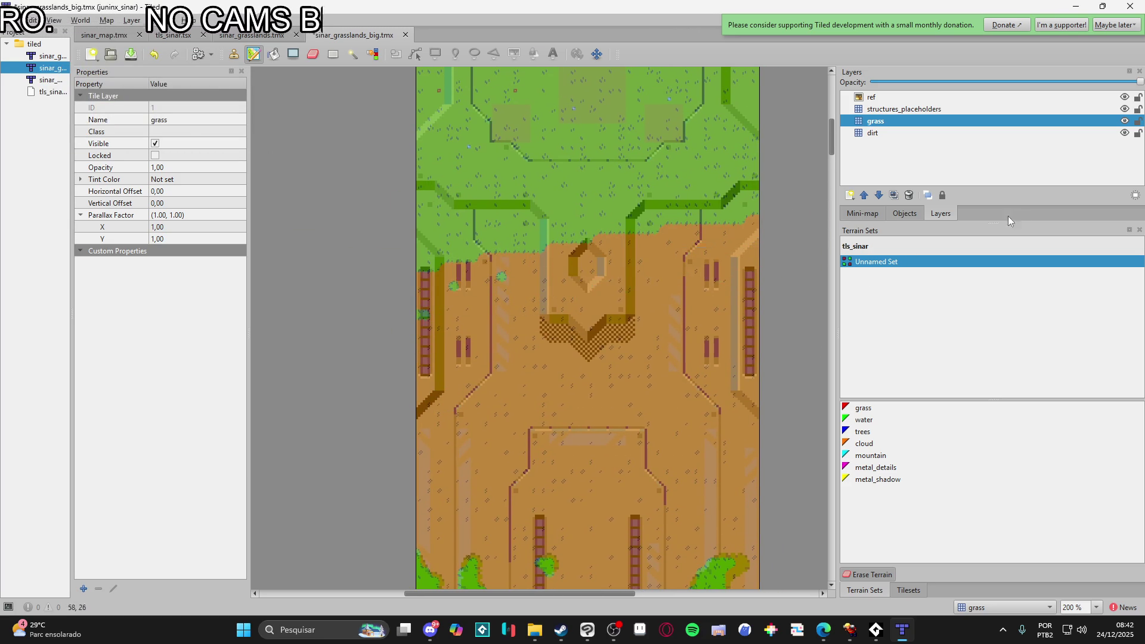
left_click(746, 153)
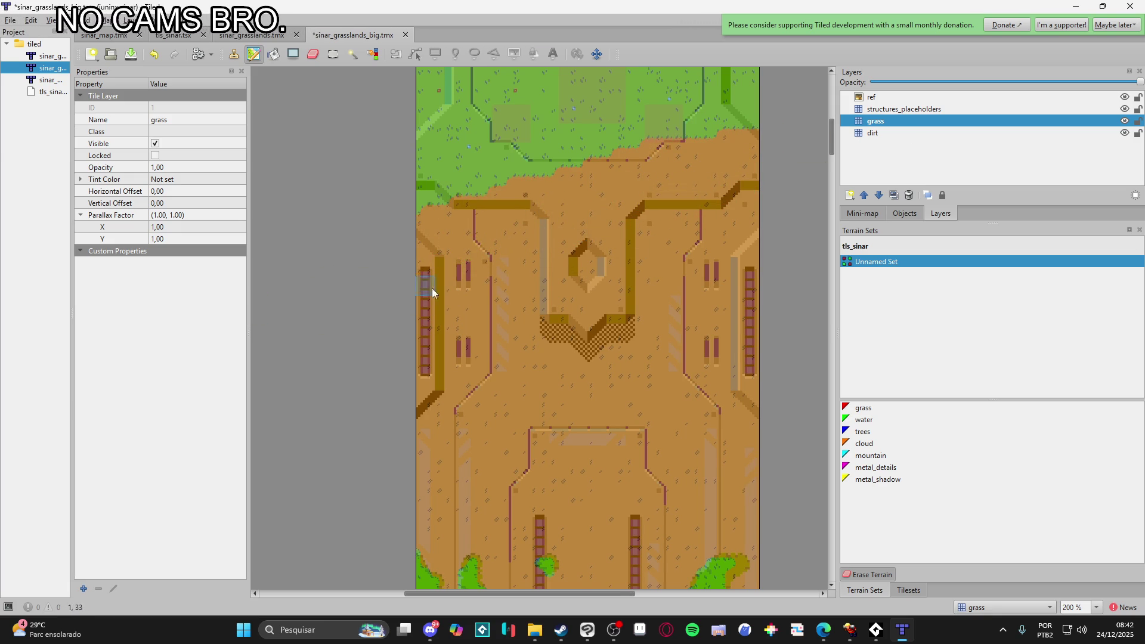
scroll(456, 341, "up", 5)
mouse_move(670, 320)
left_mouse_down()
mouse_move(409, 298)
mouse_move(541, 237)
mouse_move(787, 174)
left_mouse_up()
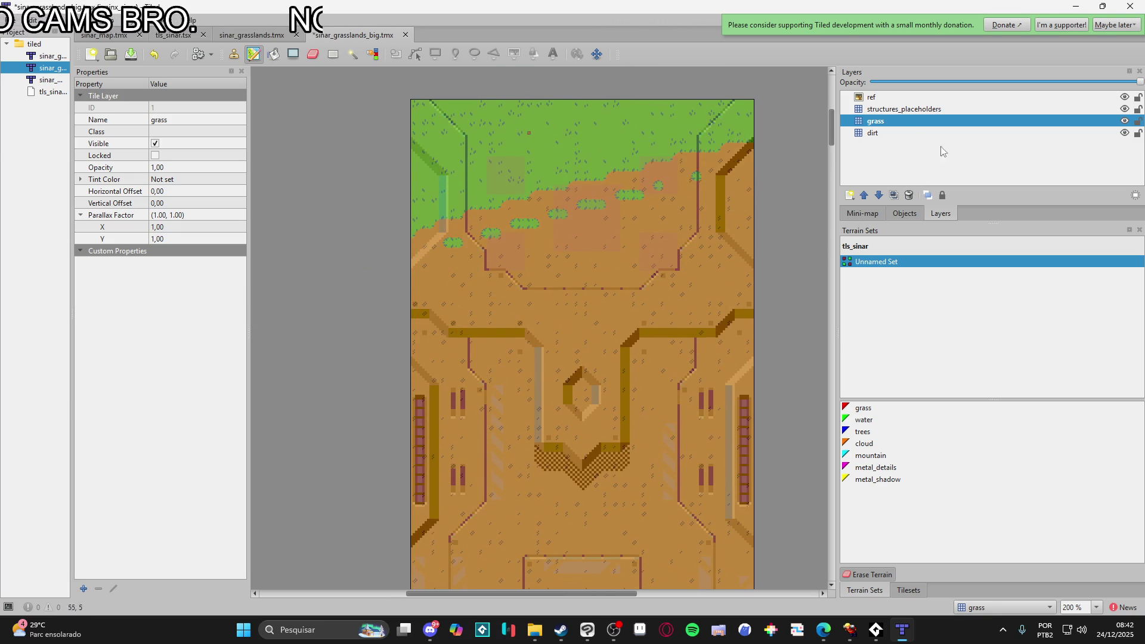
mouse_move(792, 103)
left_mouse_down()
mouse_move(679, 131)
mouse_move(778, 74)
mouse_move(616, 161)
left_mouse_up()
mouse_move(699, 53)
left_mouse_down()
mouse_move(613, 107)
mouse_move(637, 61)
left_mouse_up()
left_click_drag(484, 64, 497, 79)
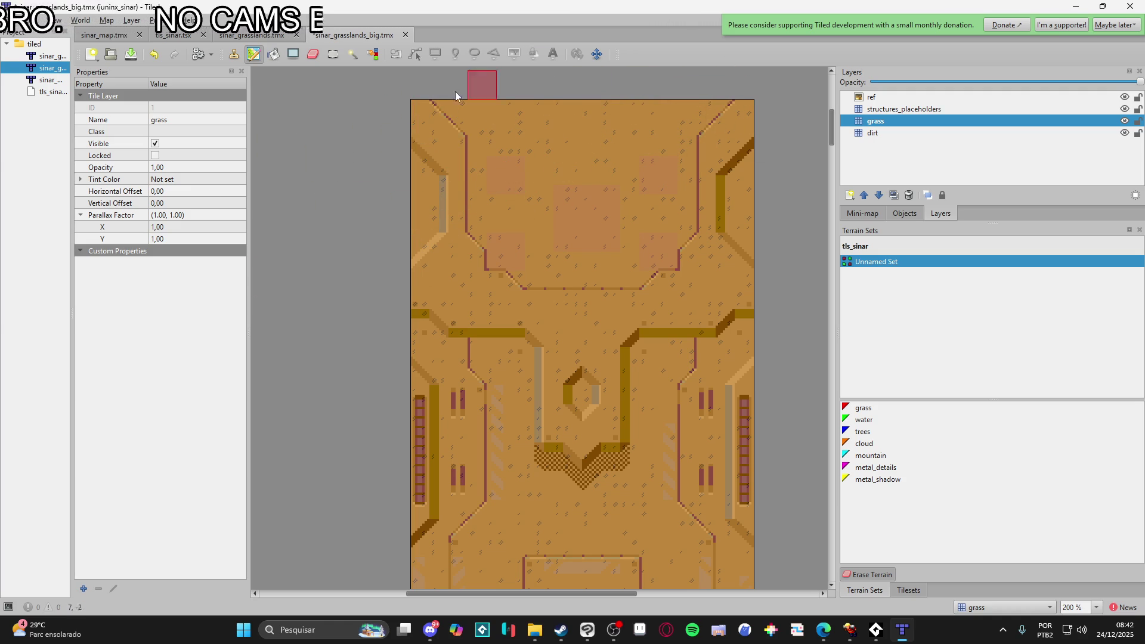
scroll(462, 169, "down", 10)
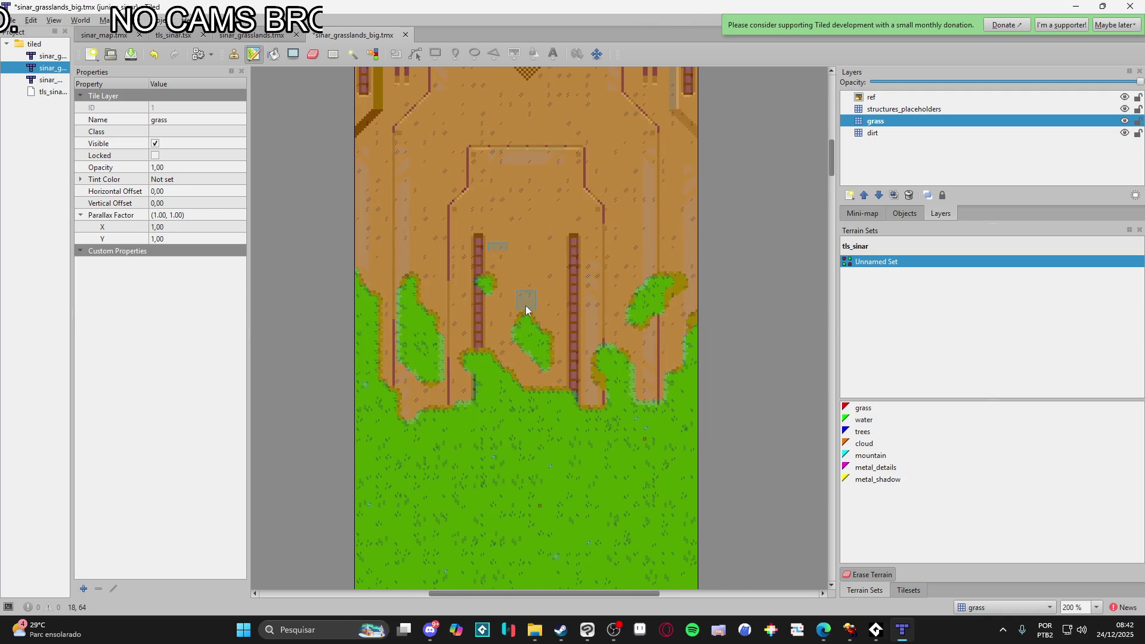
scroll(537, 413, "down", 2, "ctrl")
scroll(503, 473, "down", 10)
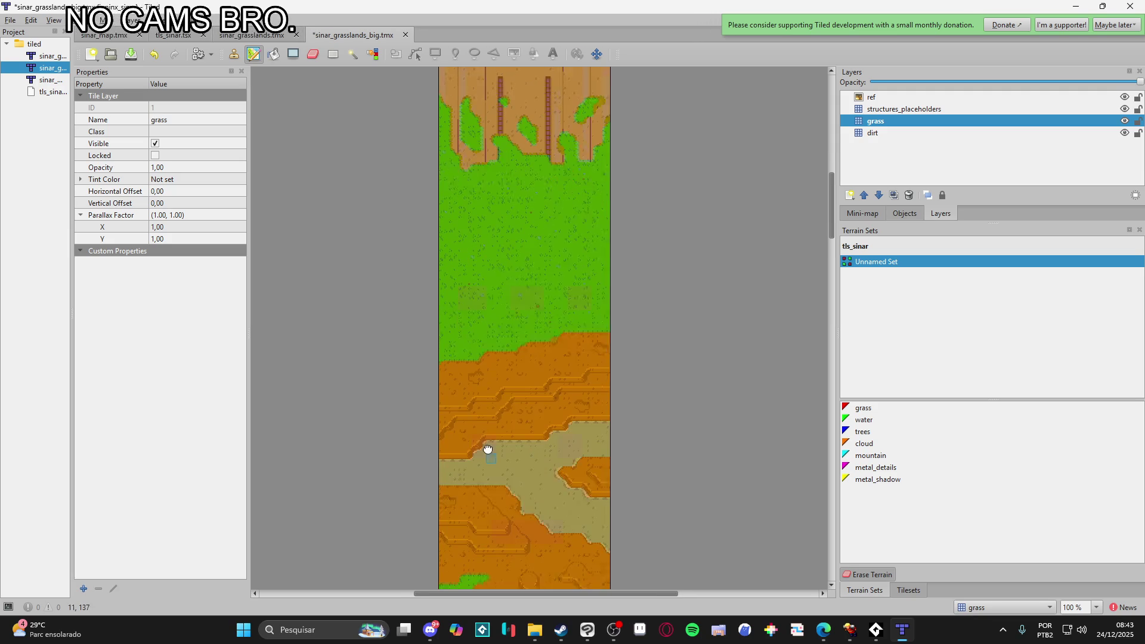
scroll(506, 483, "down", 15)
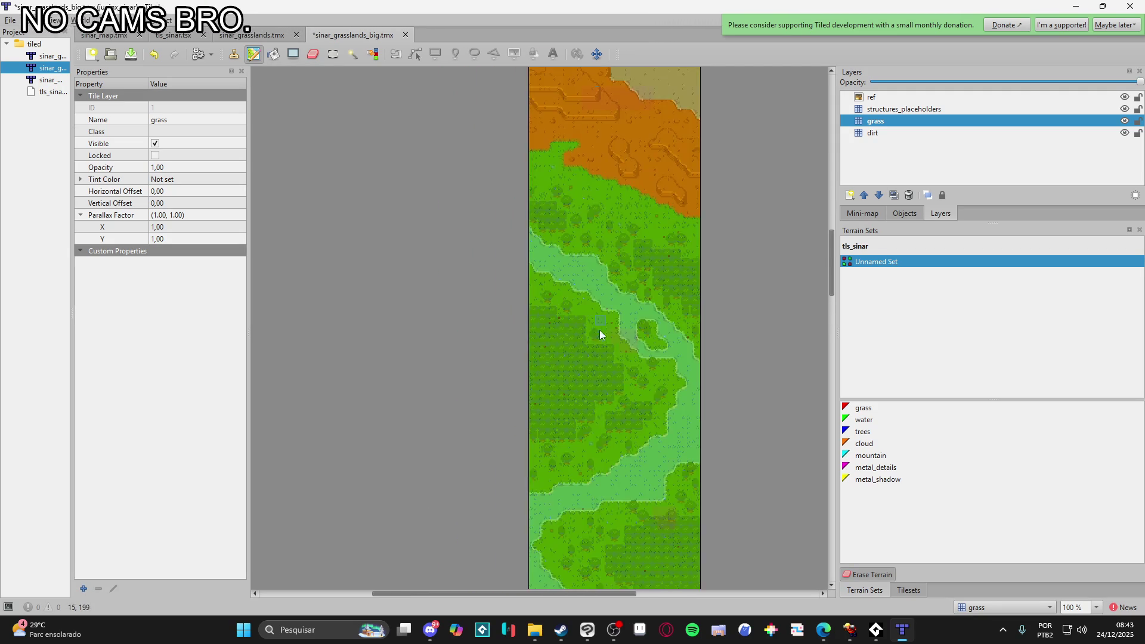
scroll(626, 239, "down", 15)
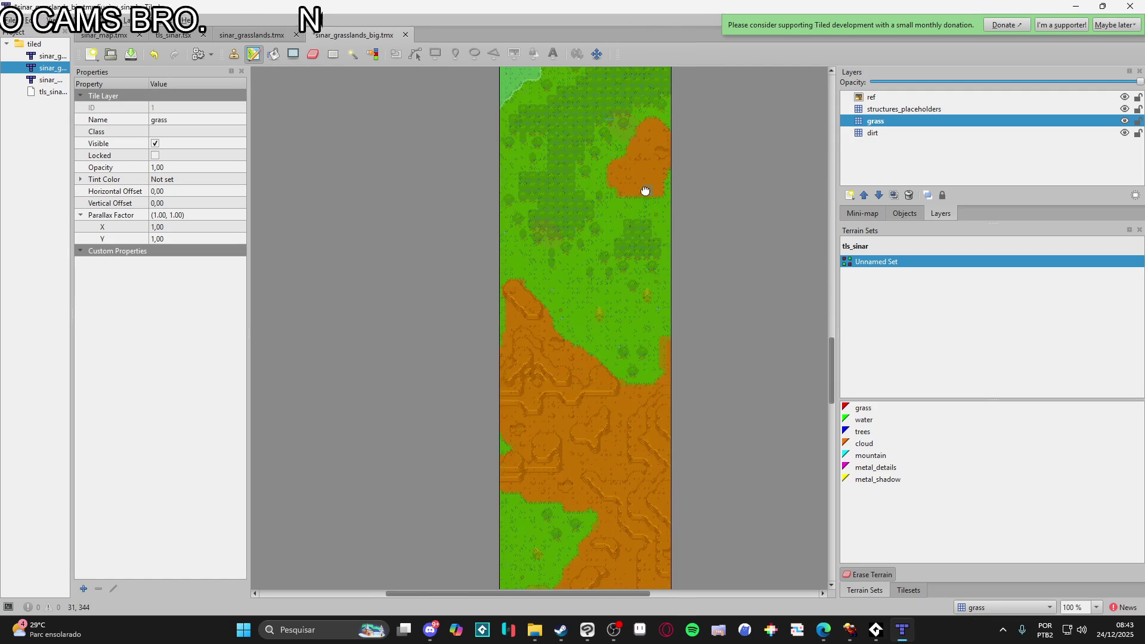
scroll(629, 354, "down", 15)
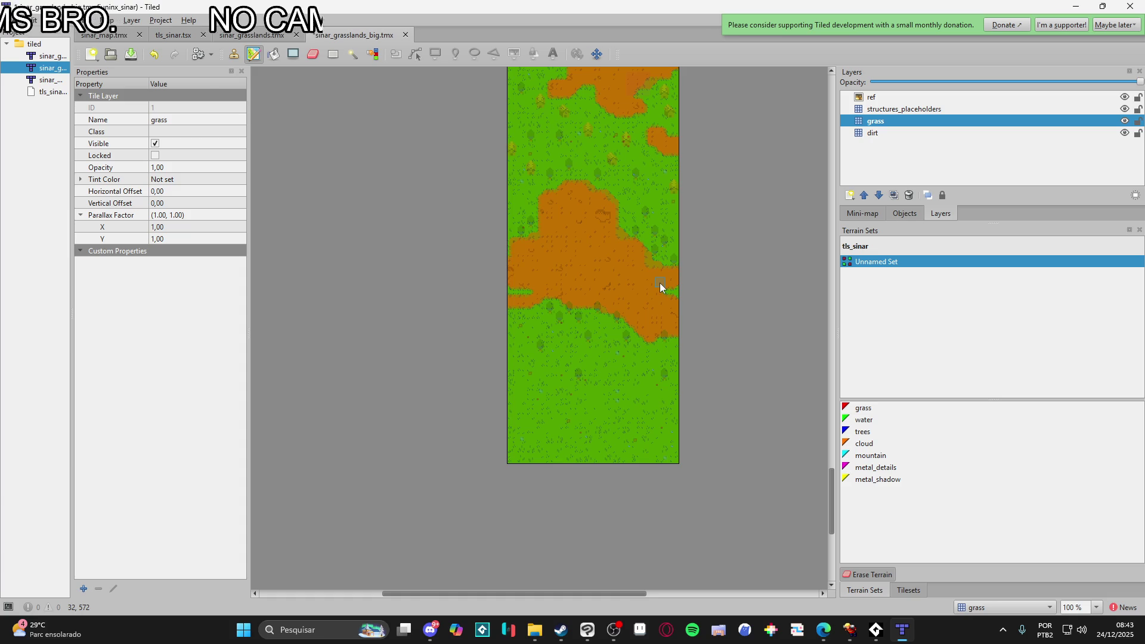
scroll(660, 287, "up", 3)
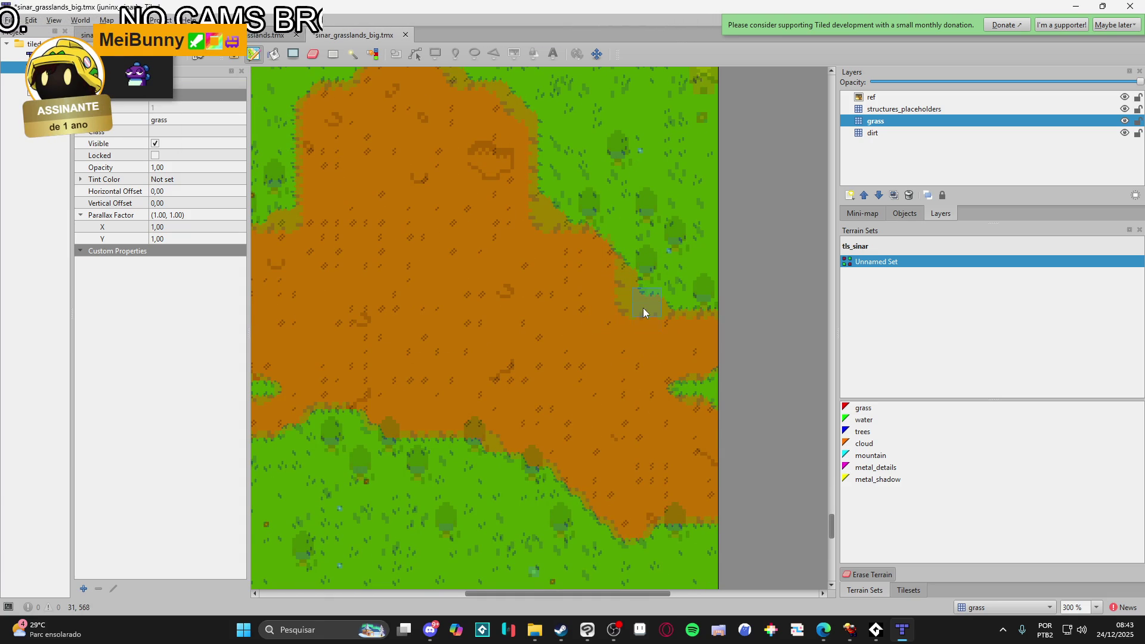
scroll(659, 365, "down", 2)
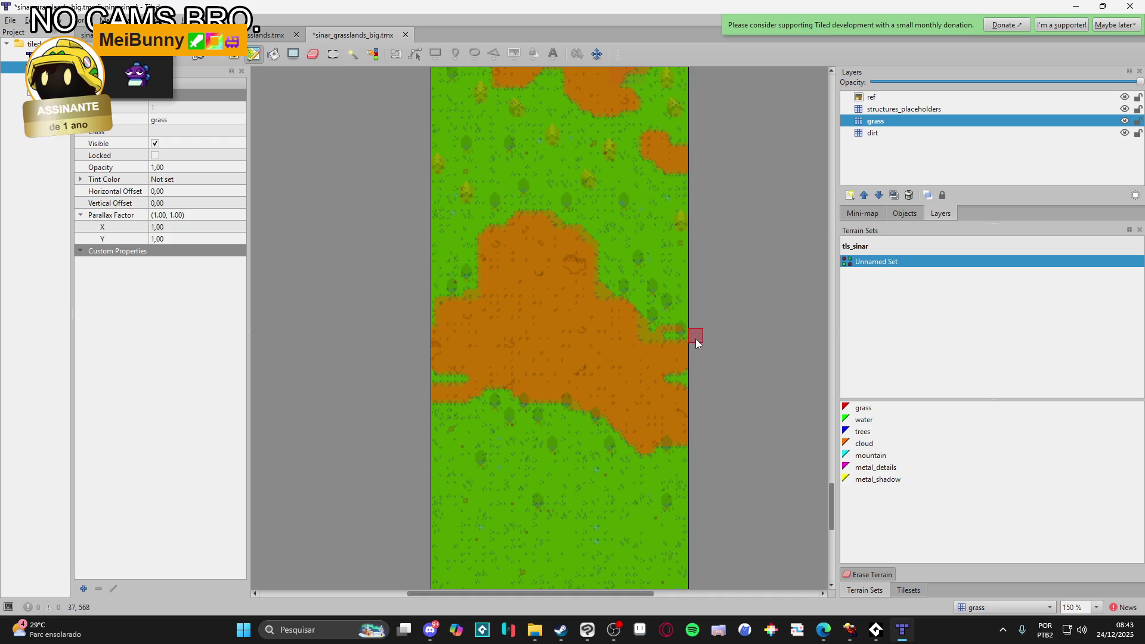
- Select 'grass' in the Terrain Sets list and look over the map
left_click(875, 421)
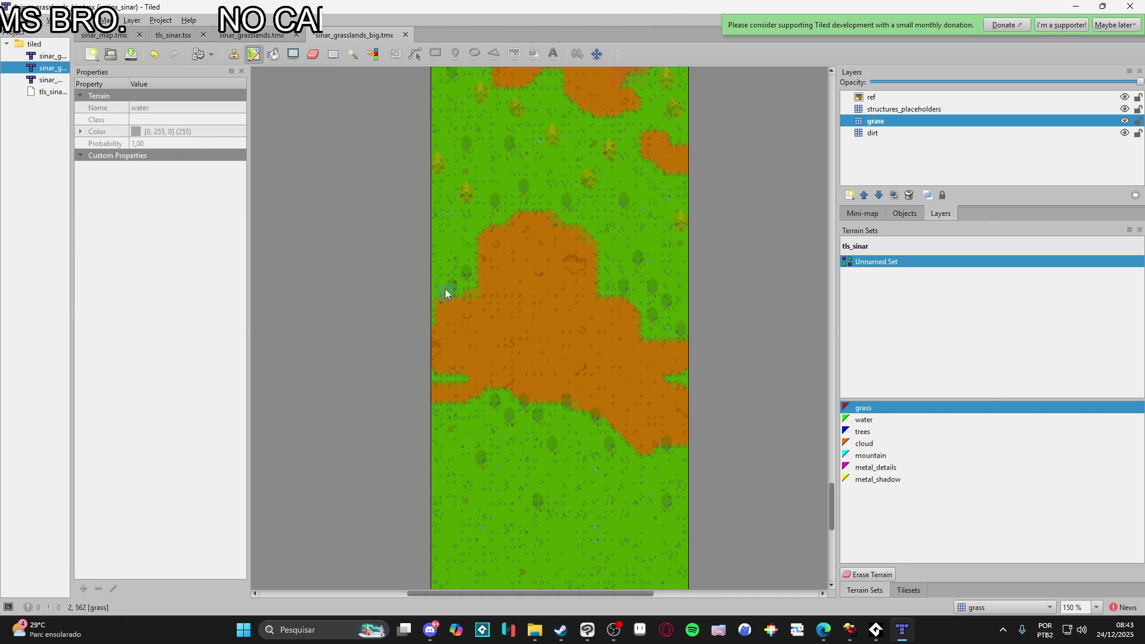
scroll(468, 293, "up", 2)
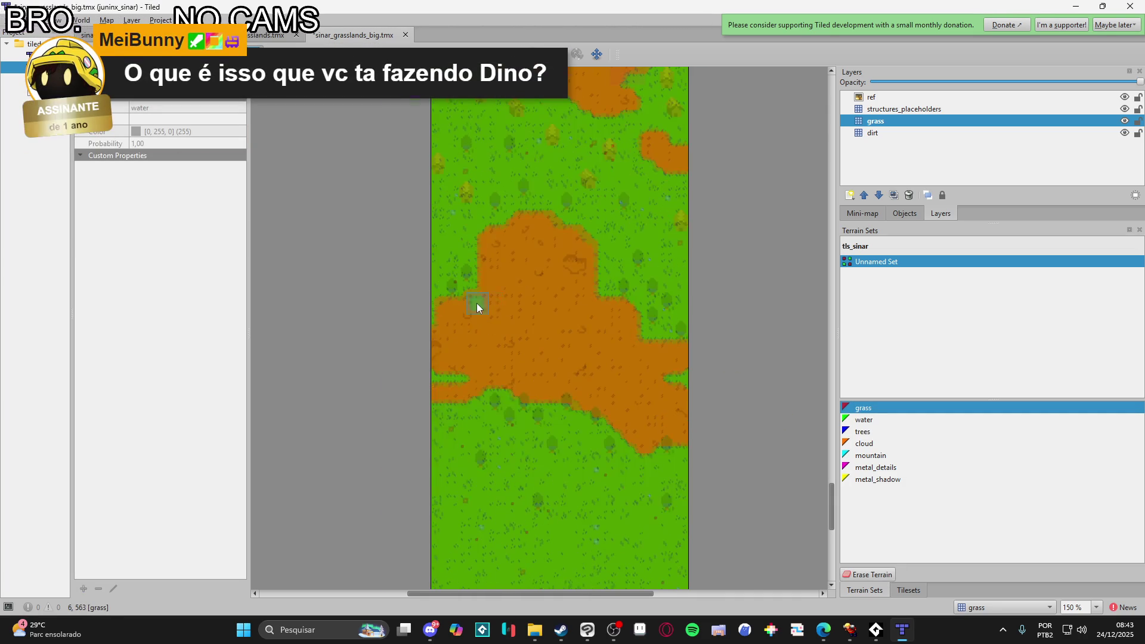
scroll(486, 303, "up", 3)
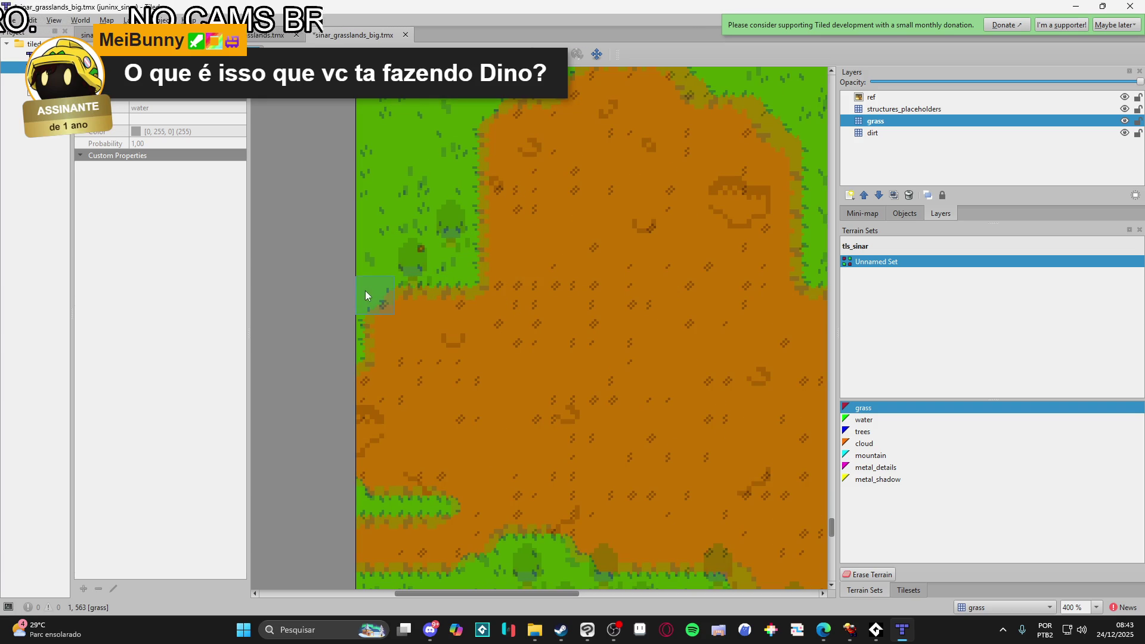
scroll(471, 376, "down", 2)
scroll(669, 428, "down", 1)
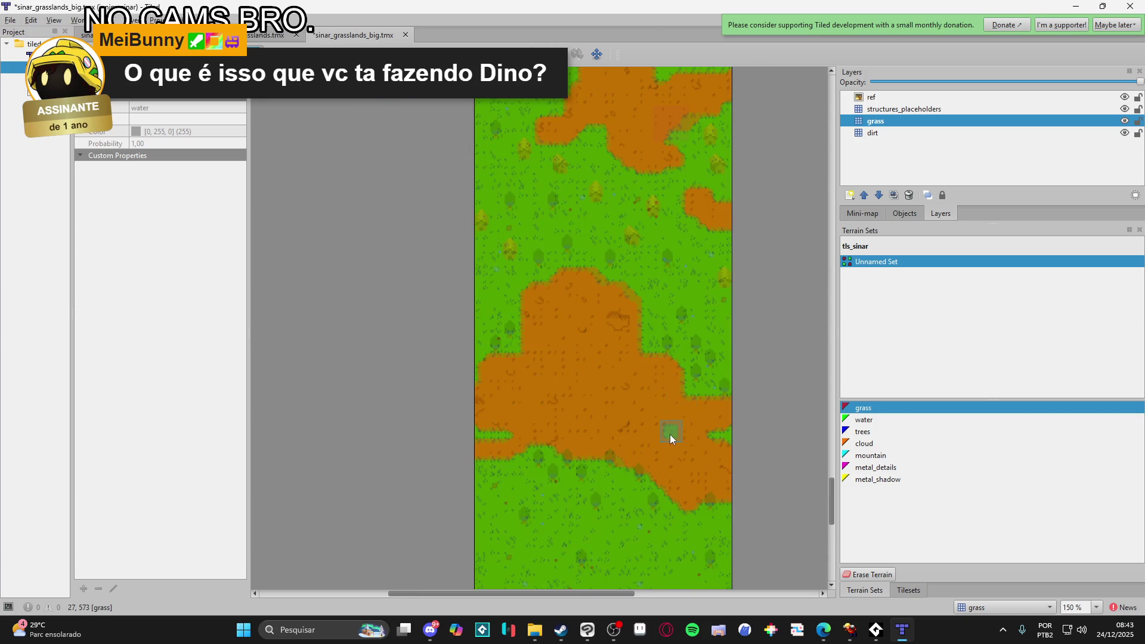
scroll(669, 447, "up", 3)
mouse_move(667, 455)
left_mouse_down()
mouse_move(635, 314)
mouse_move(649, 327)
mouse_move(624, 435)
mouse_move(618, 409)
left_mouse_up()
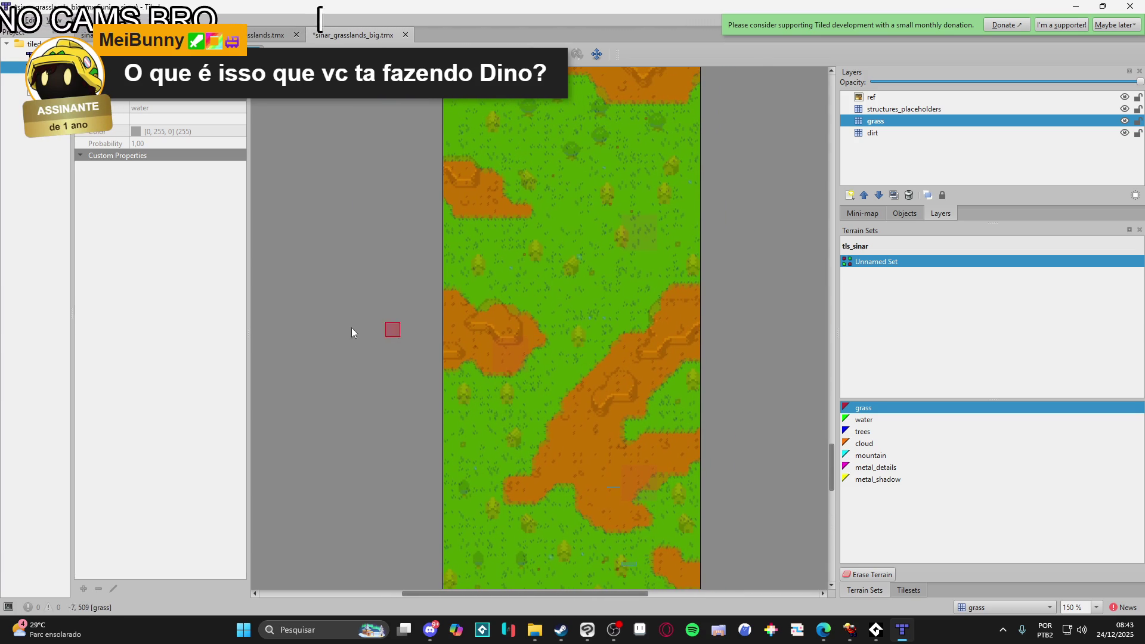
- Switch windows briefly, then zoom in and out over the map to check it
key("alt+Tab")
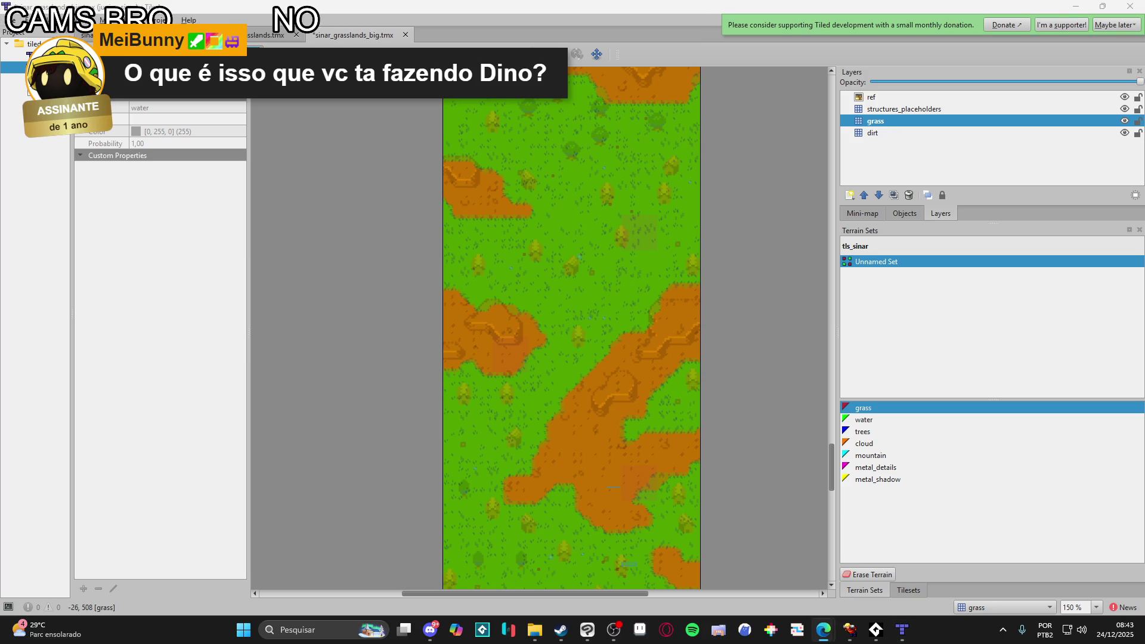
left_click(559, 409)
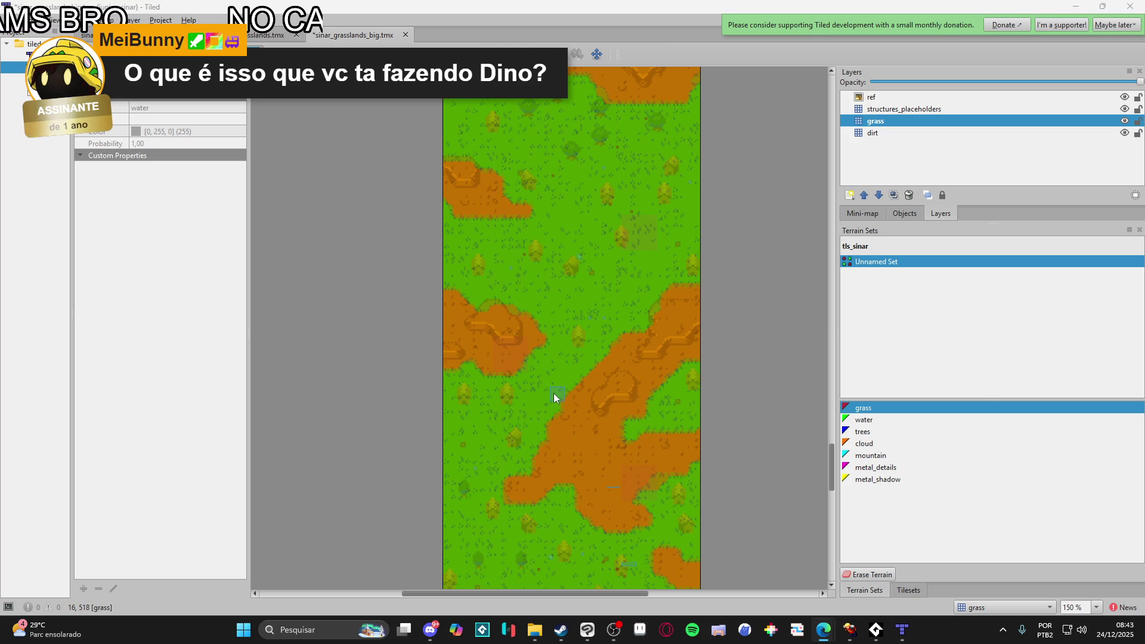
scroll(477, 382, "down", 10)
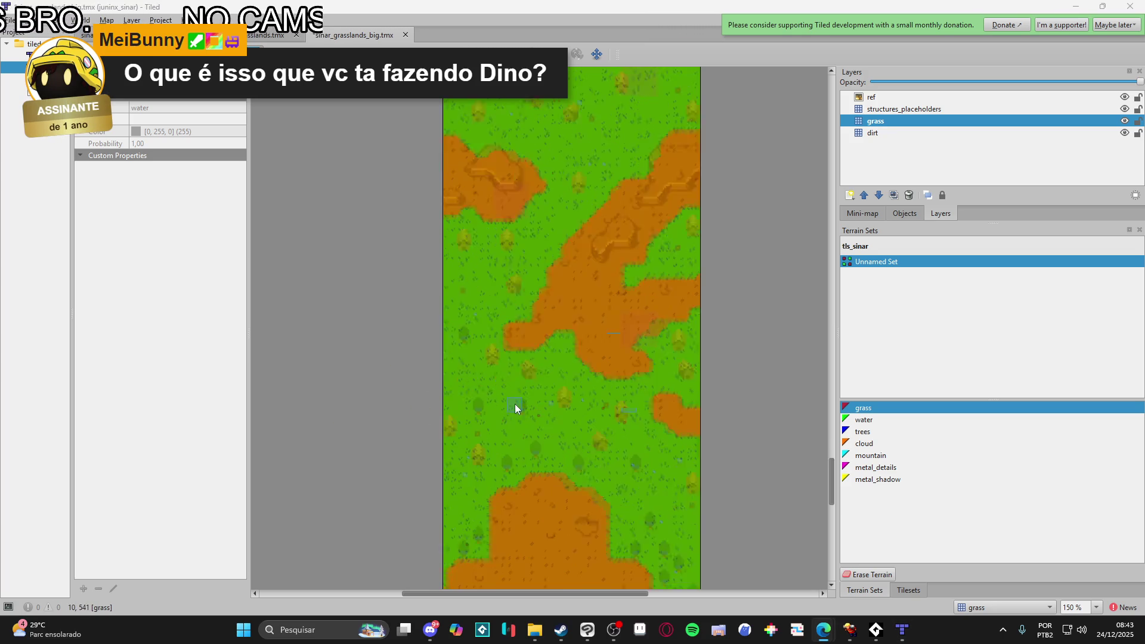
scroll(547, 400, "up", 10)
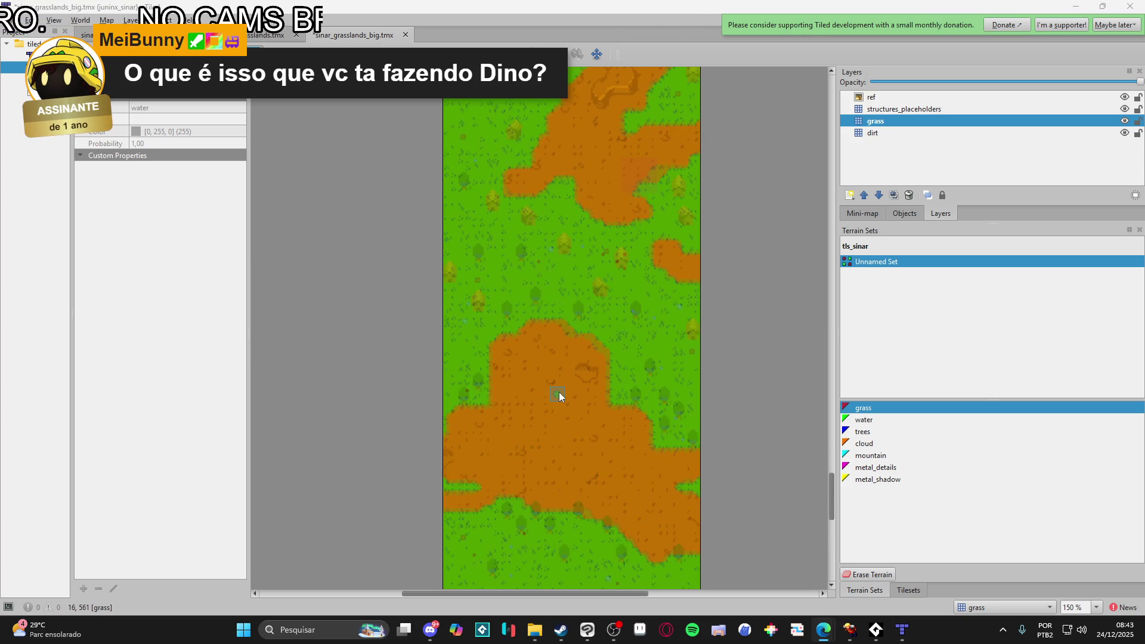
scroll(557, 393, "down", 11)
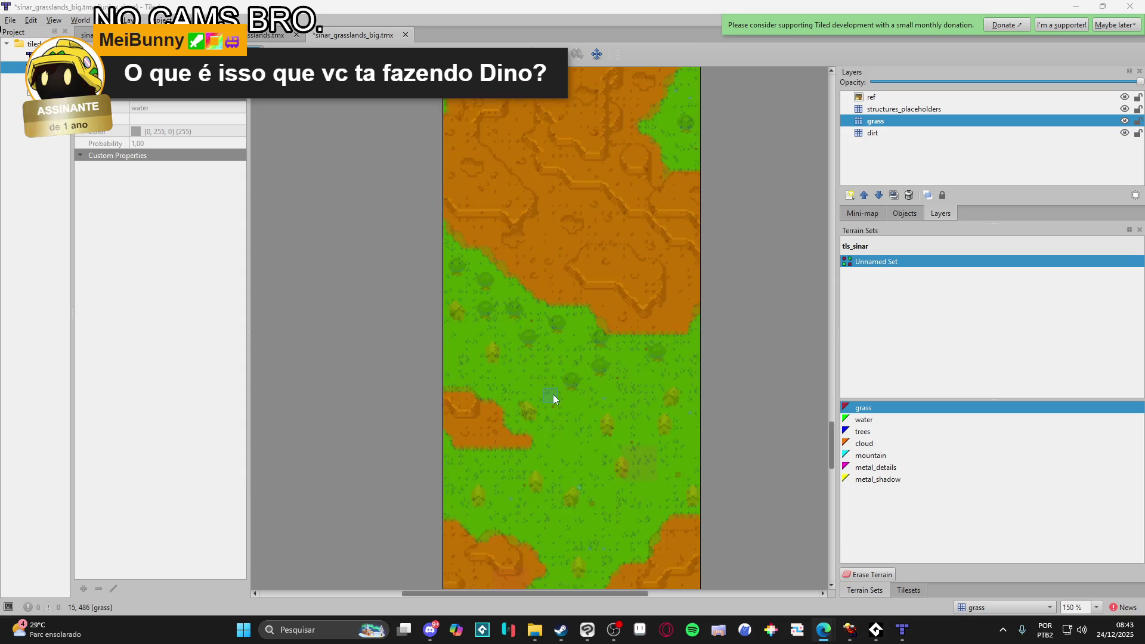
scroll(542, 402, "up", 3)
scroll(543, 403, "down", 5)
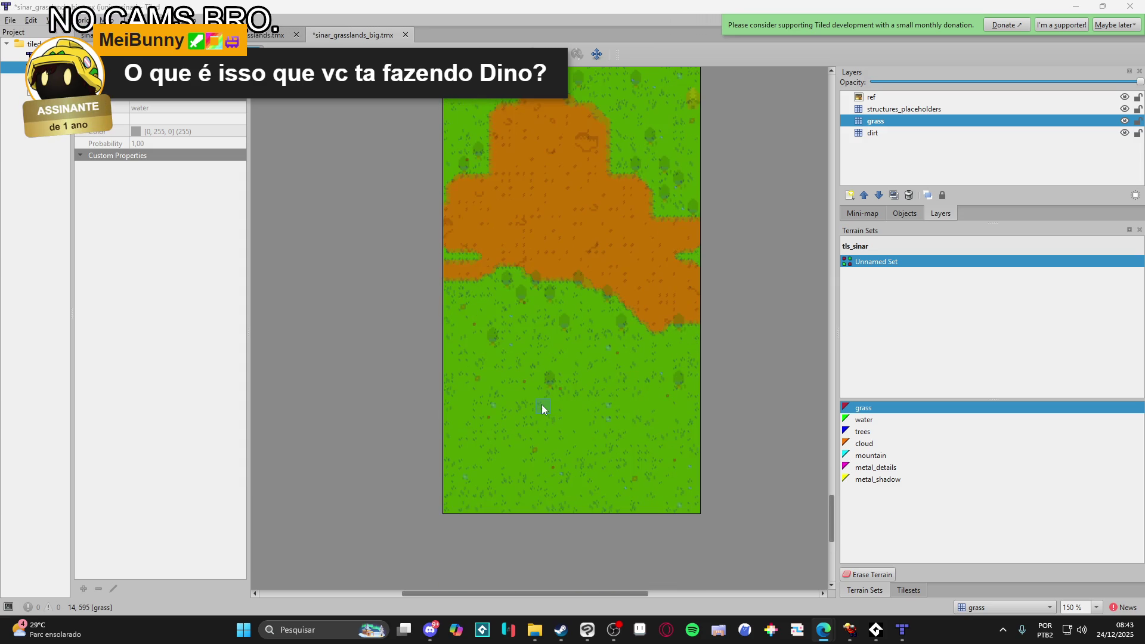
scroll(541, 405, "up", 3)
scroll(540, 406, "down", 3)
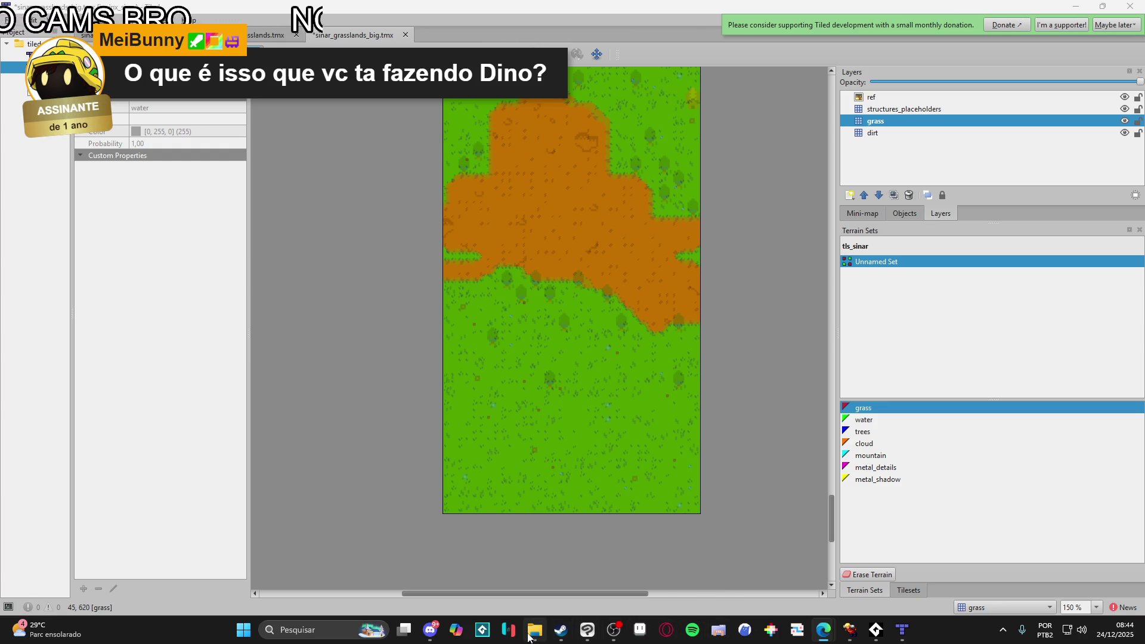
mouse_move(535, 630)
left_mouse_down()
mouse_move(590, 563)
mouse_move(640, 629)
mouse_move(110, 256)
left_mouse_up()
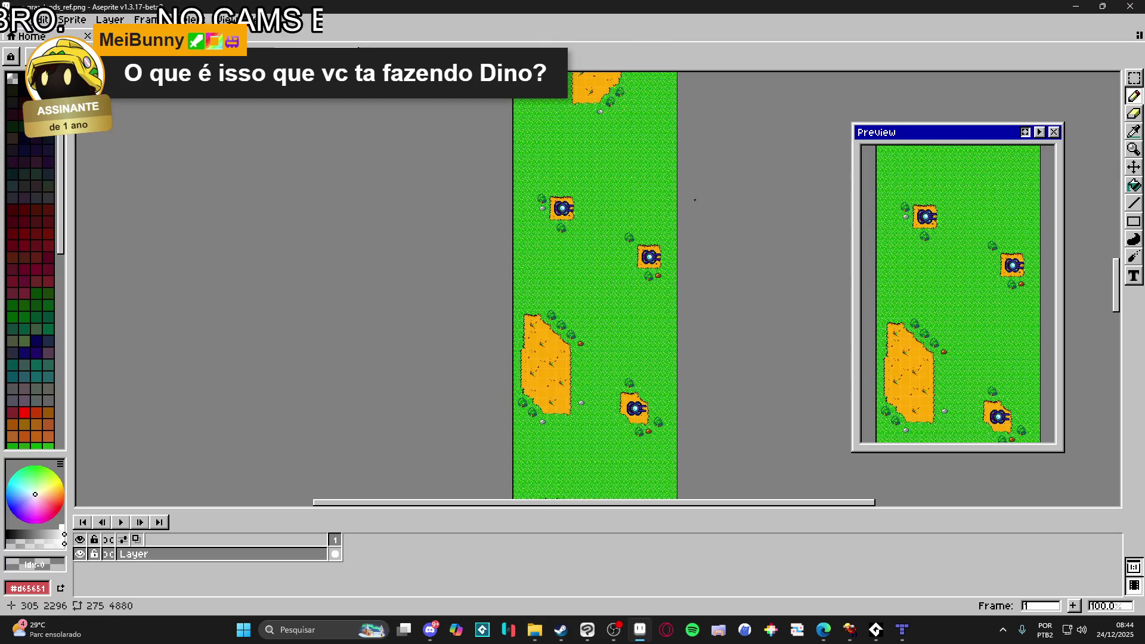
- Scroll through the spr_grasslands_ref sprite in Aseprite
scroll(570, 279, "down", 10)
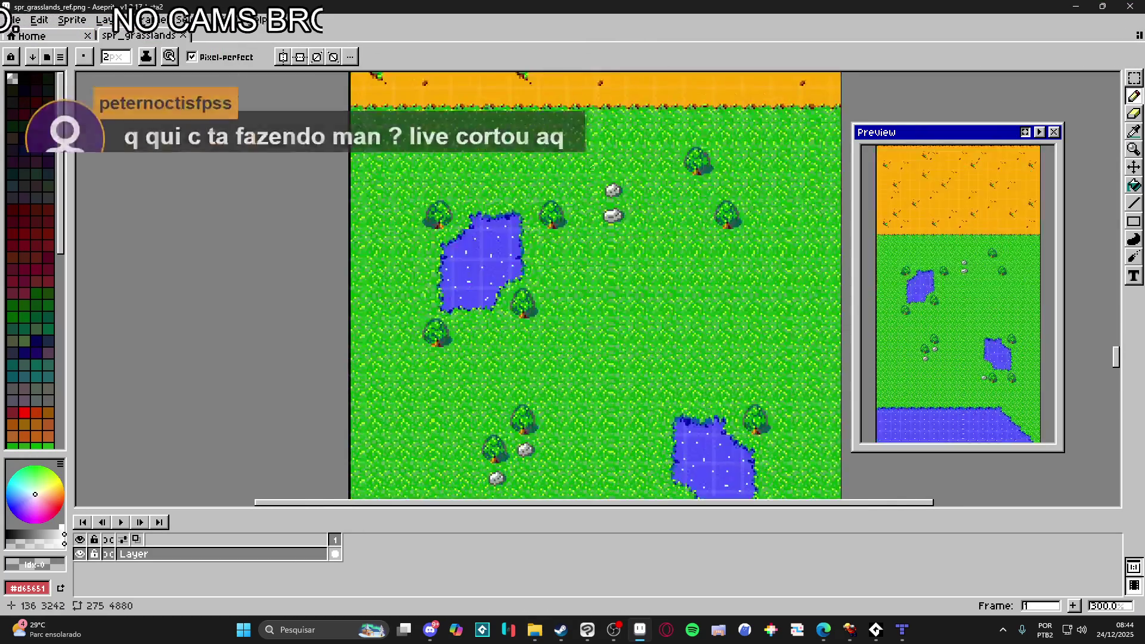
scroll(570, 279, "down", 10)
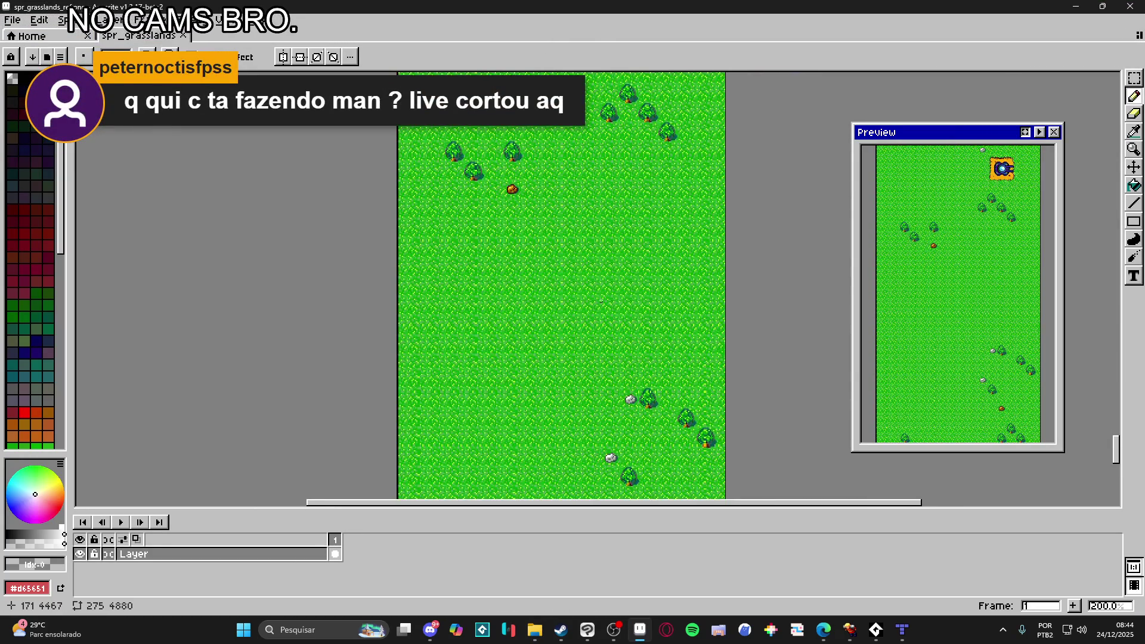
scroll(608, 320, "up", 10)
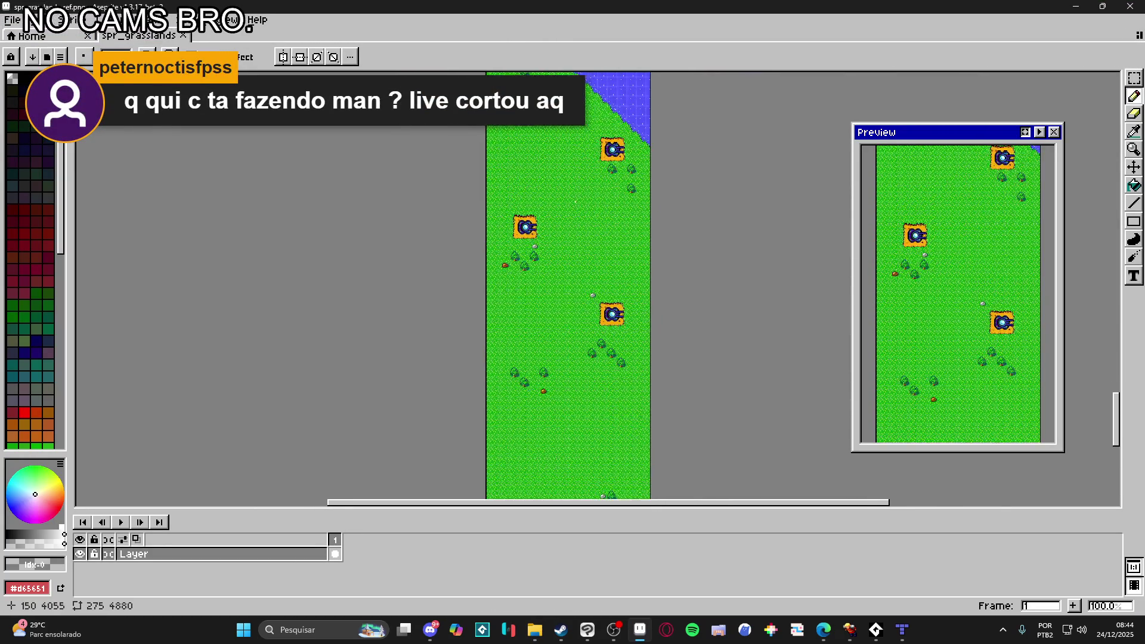
scroll(578, 285, "up", 5)
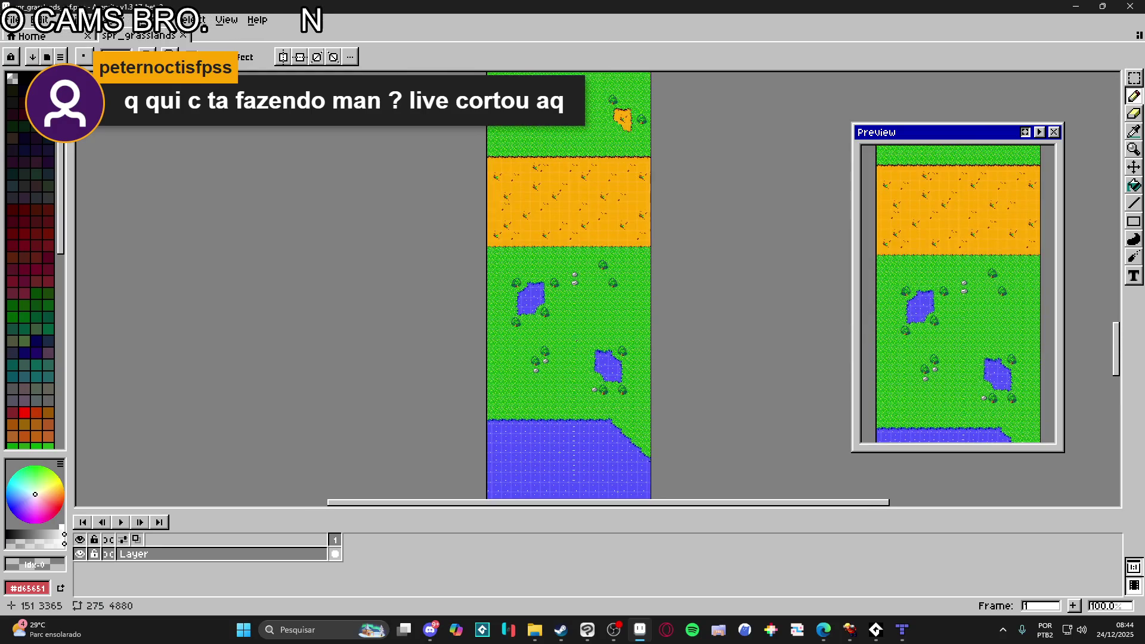
scroll(537, 350, "up", 15)
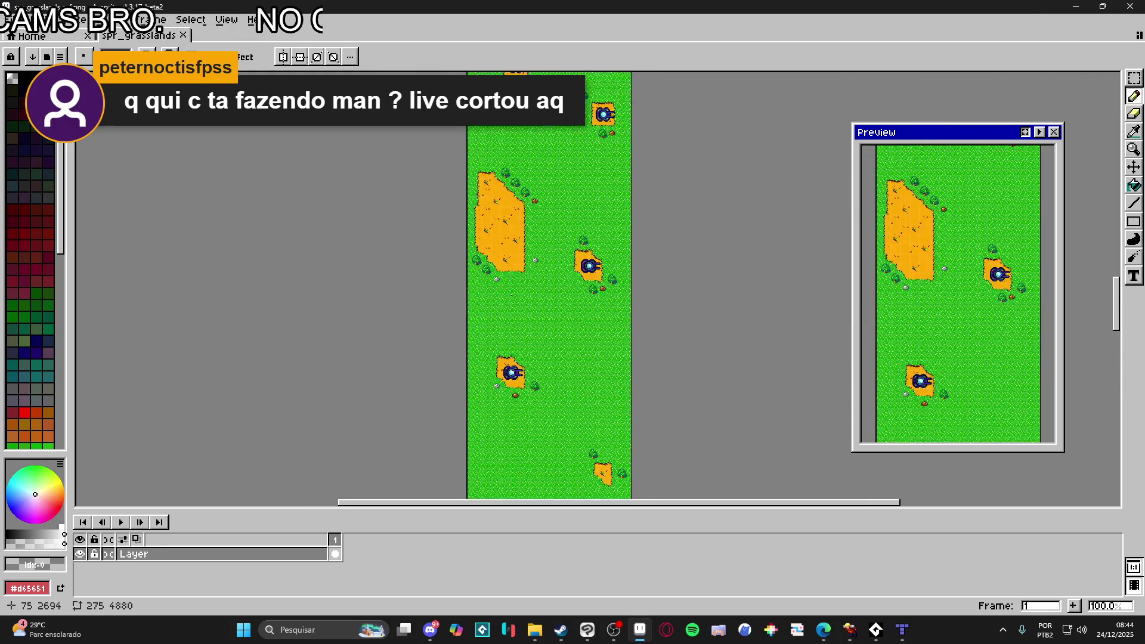
scroll(530, 388, "up", 15)
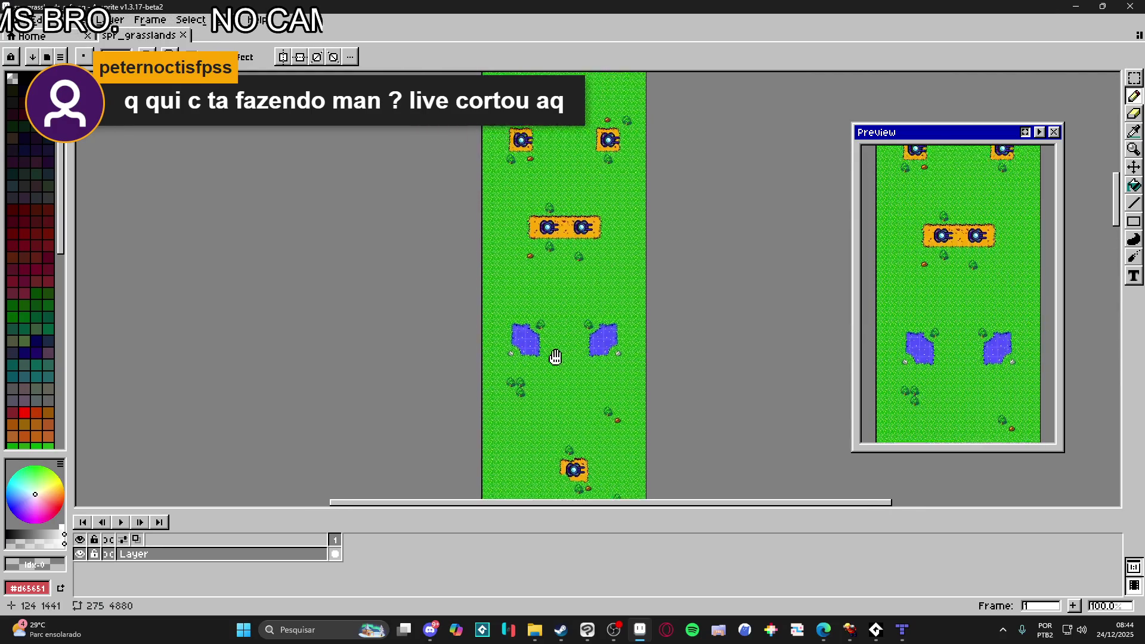
scroll(556, 255, "up", 20)
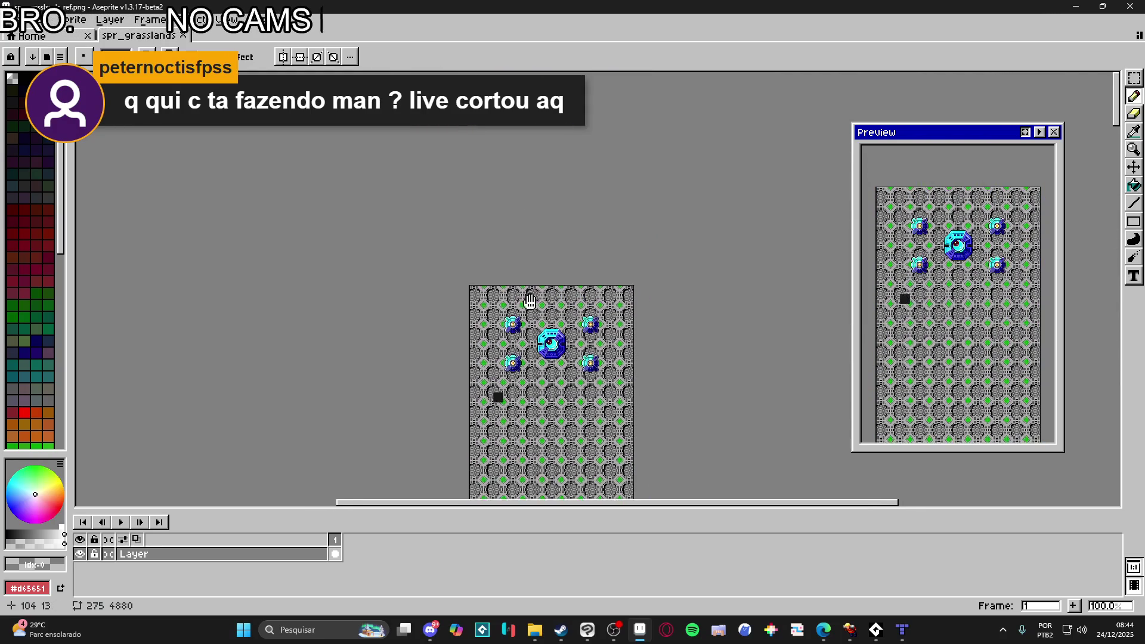
scroll(463, 246, "down", 20)
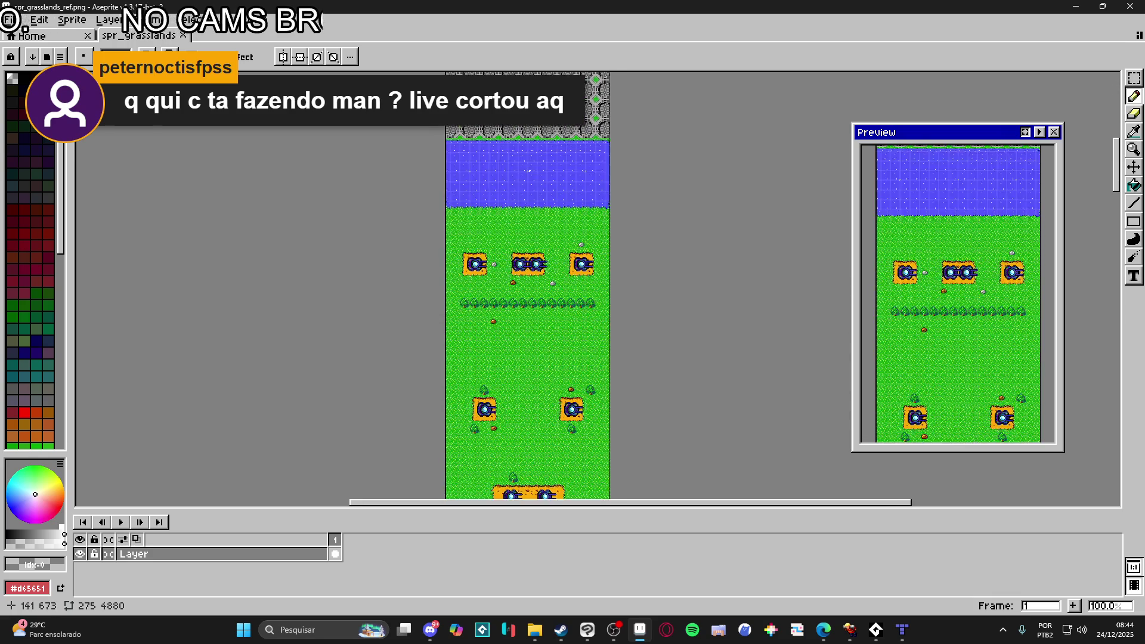
scroll(551, 251, "down", 20)
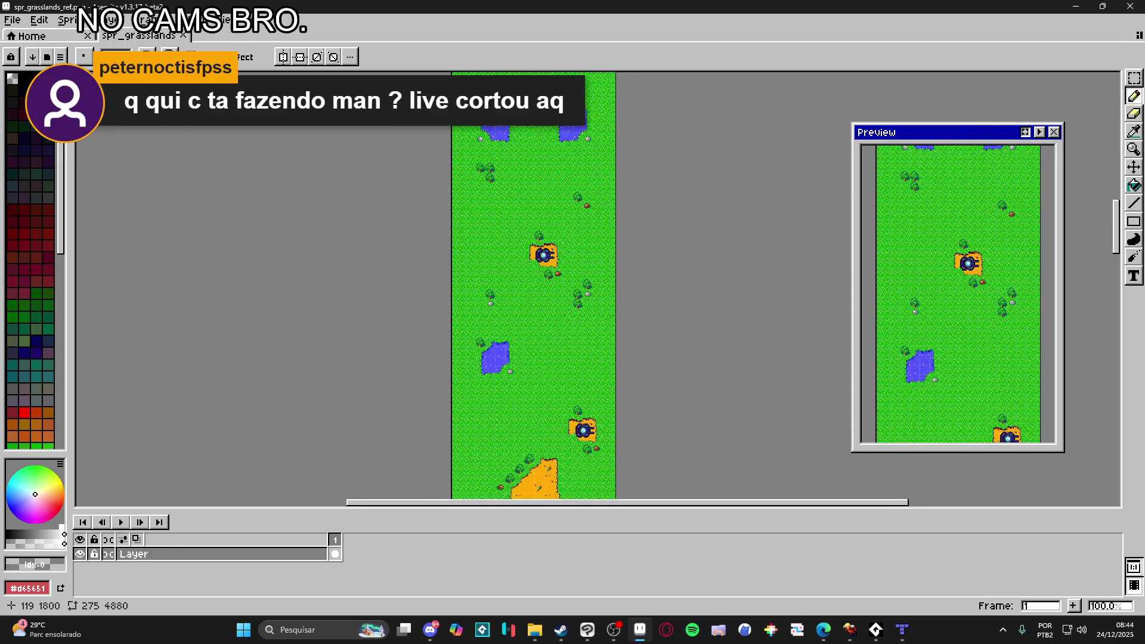
scroll(552, 250, "down", 1)
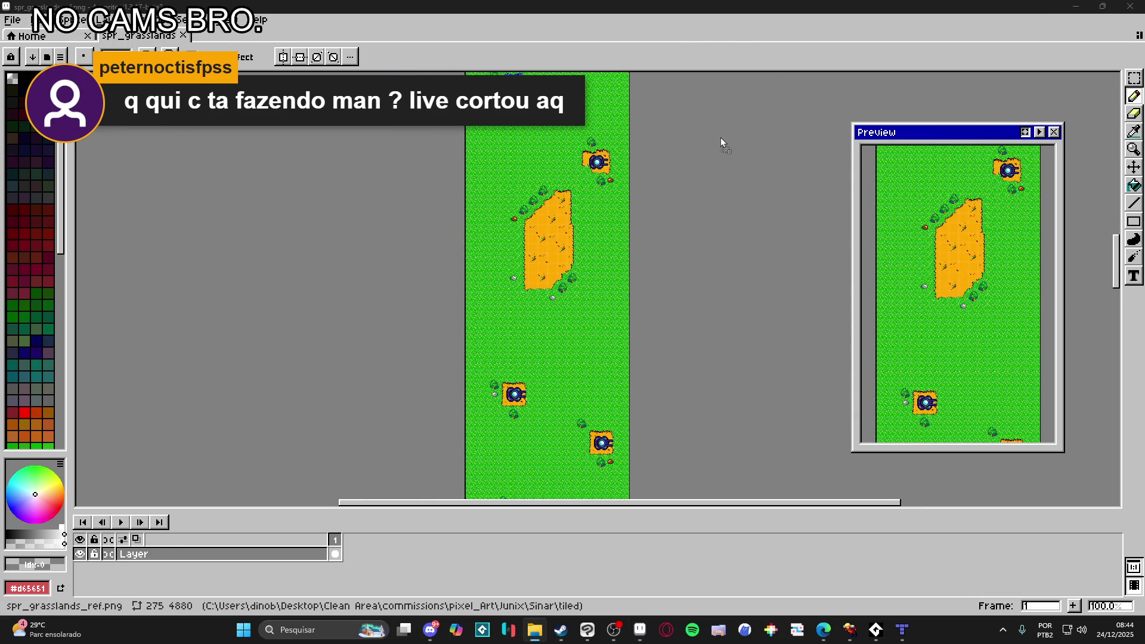
- Open sinar_grasslands.png in a new tab and pan around the river and forest image
left_click_drag(712, 29, 682, 44)
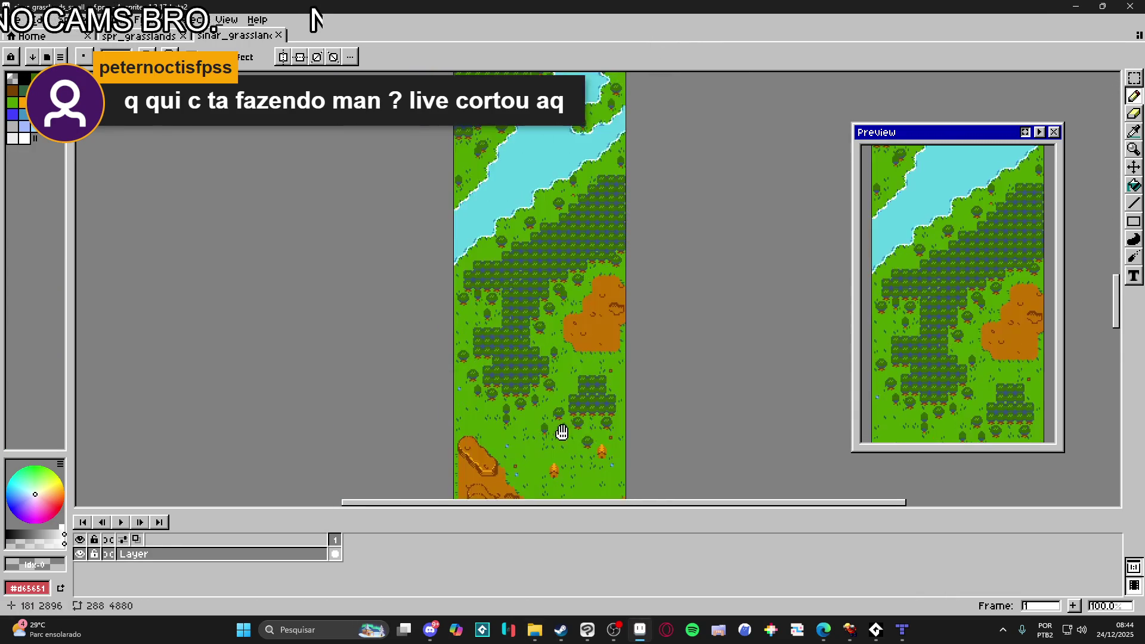
scroll(615, 230, "down", 15)
scroll(637, 403, "up", 15)
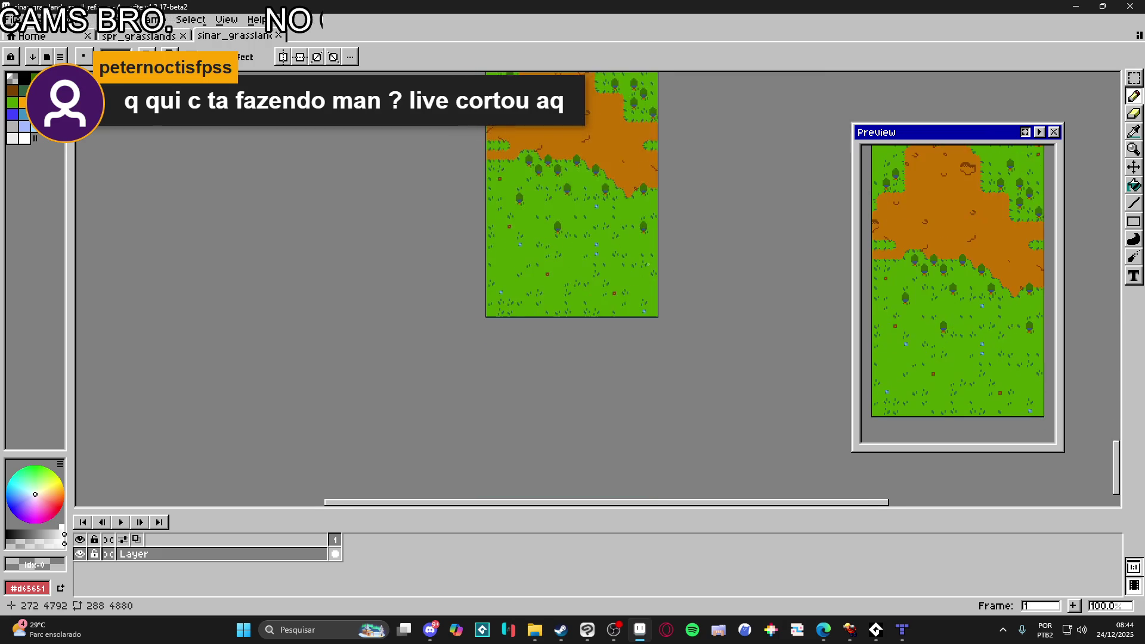
scroll(562, 298, "up", 15)
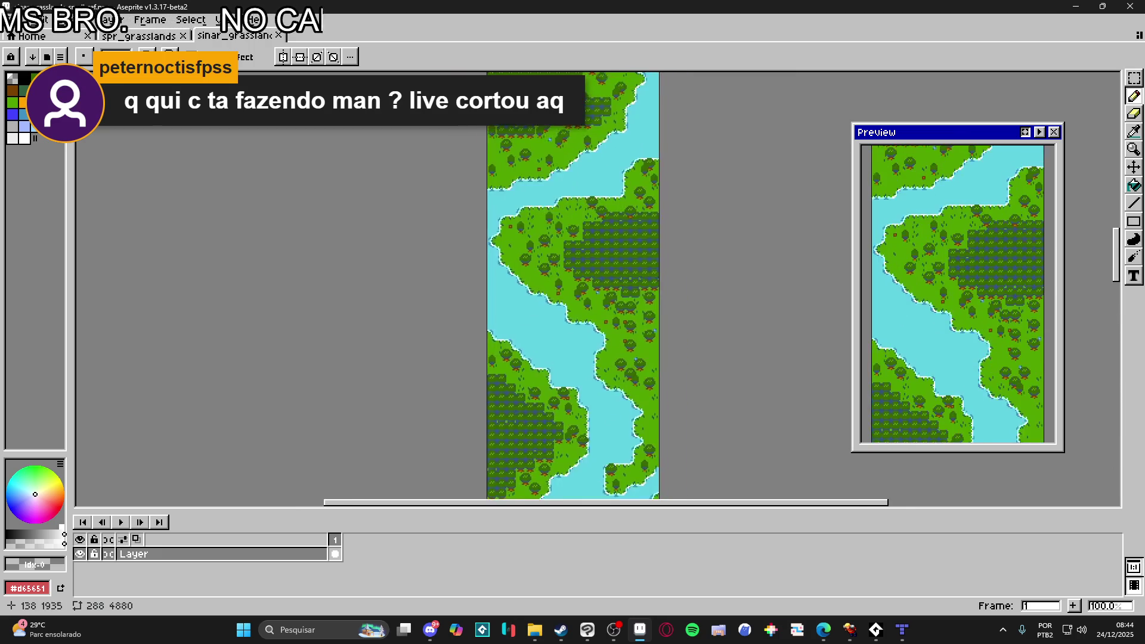
mouse_move(542, 218)
left_mouse_down()
mouse_move(549, 417)
mouse_move(568, 262)
left_mouse_up()
- Save the grasslands map in Tiled and paint a grass terrain tile at the dirt edge
left_click(1077, 6)
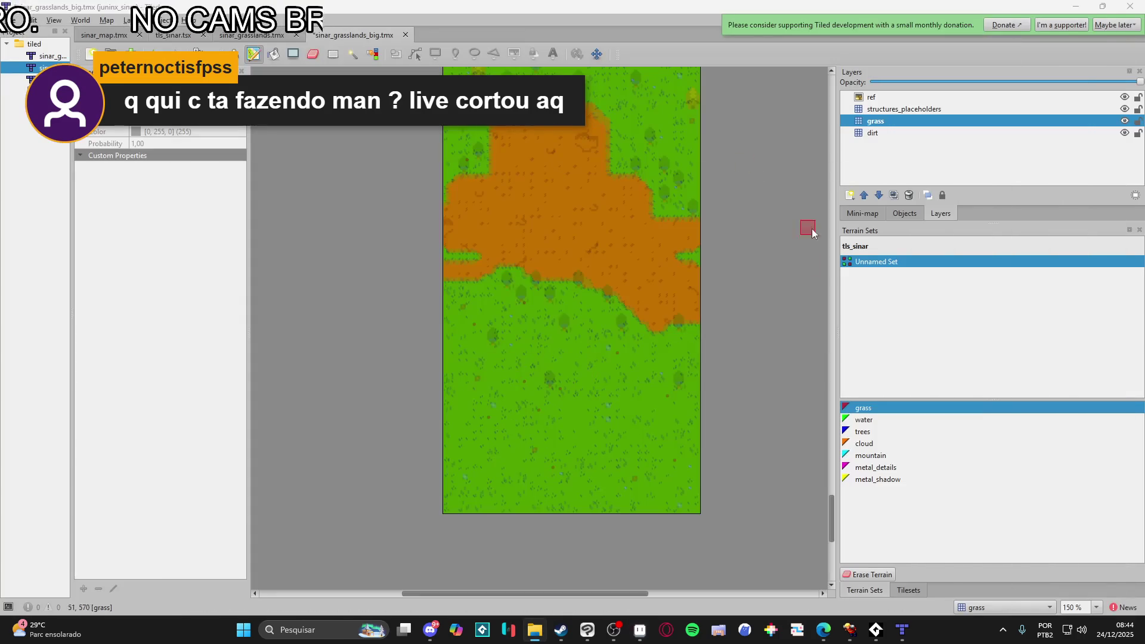
scroll(621, 262, "up", 5)
scroll(724, 351, "up", 10)
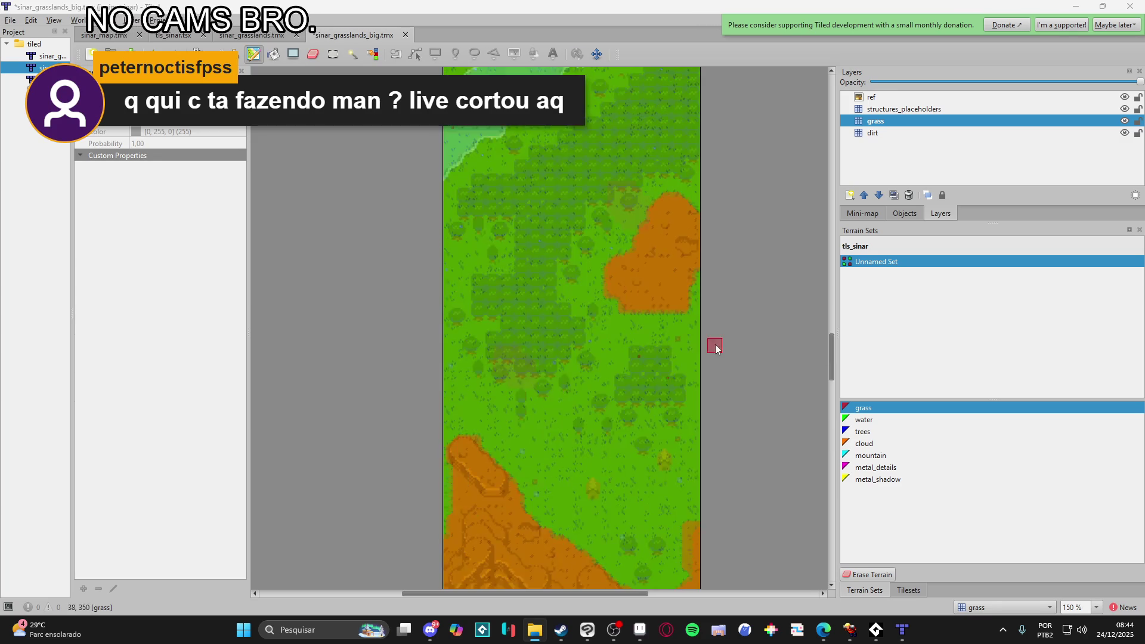
scroll(702, 274, "down", 10)
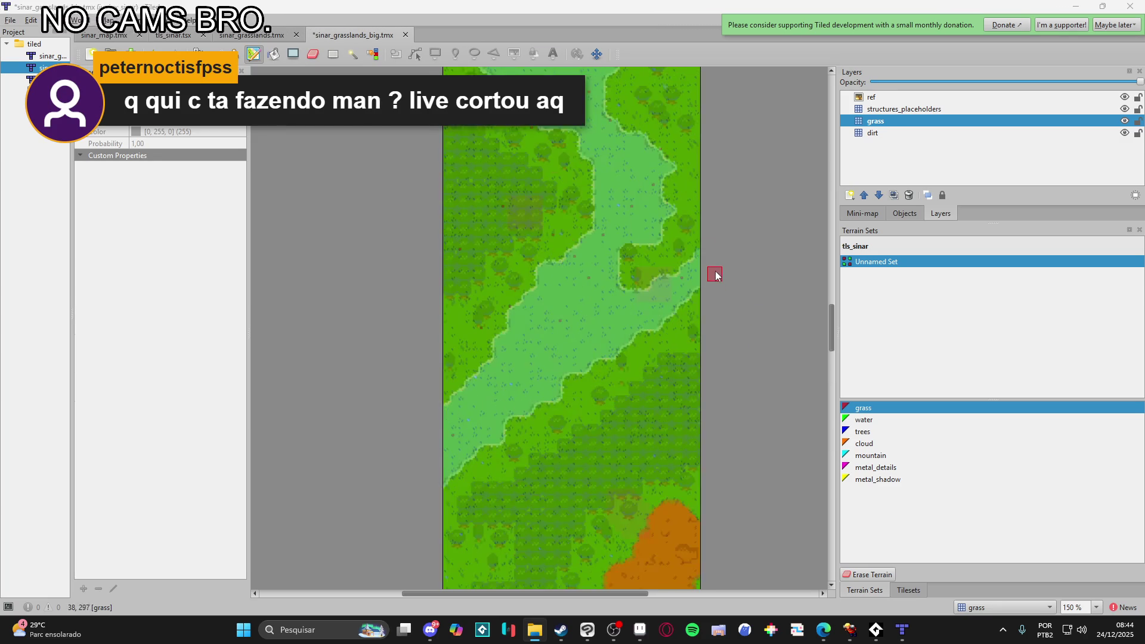
key("ctrl+s")
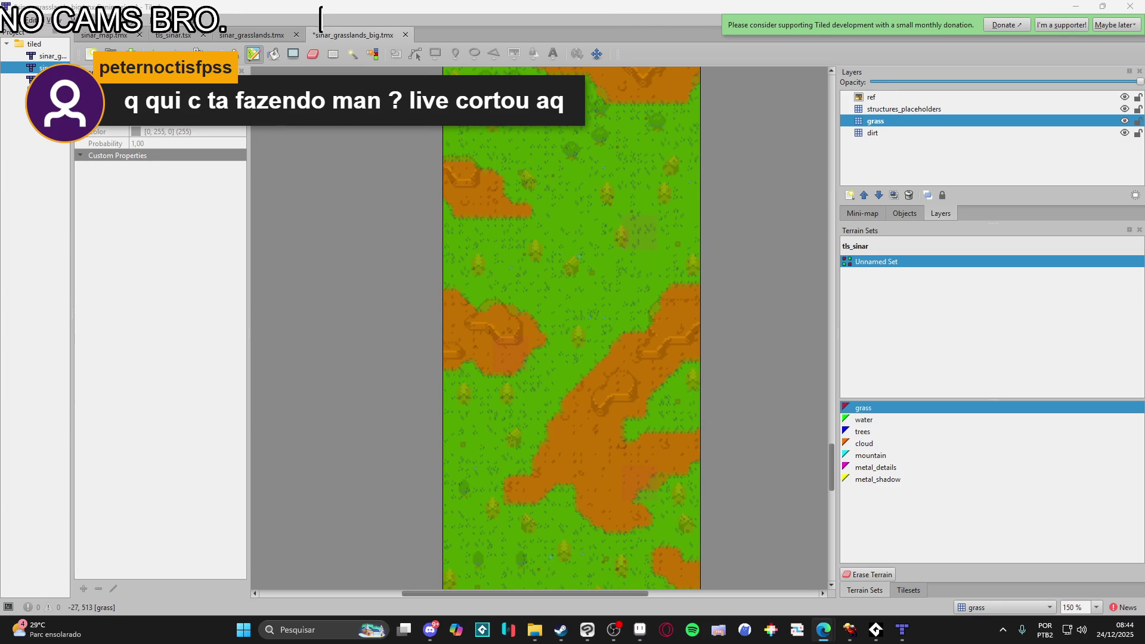
left_click(459, 363)
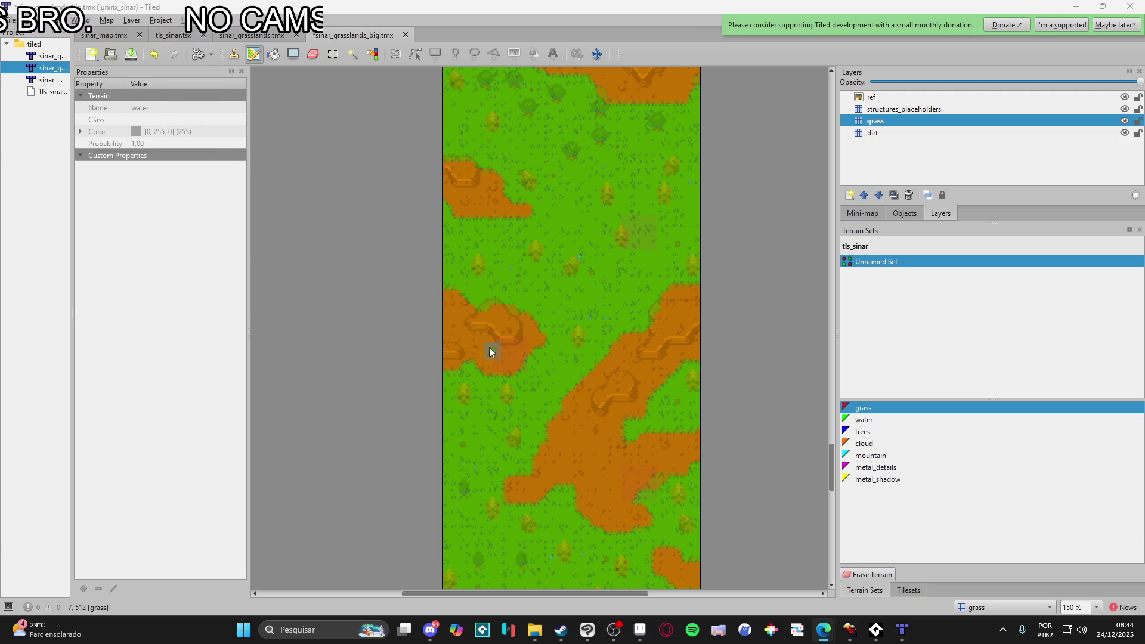
scroll(575, 396, "down", 15)
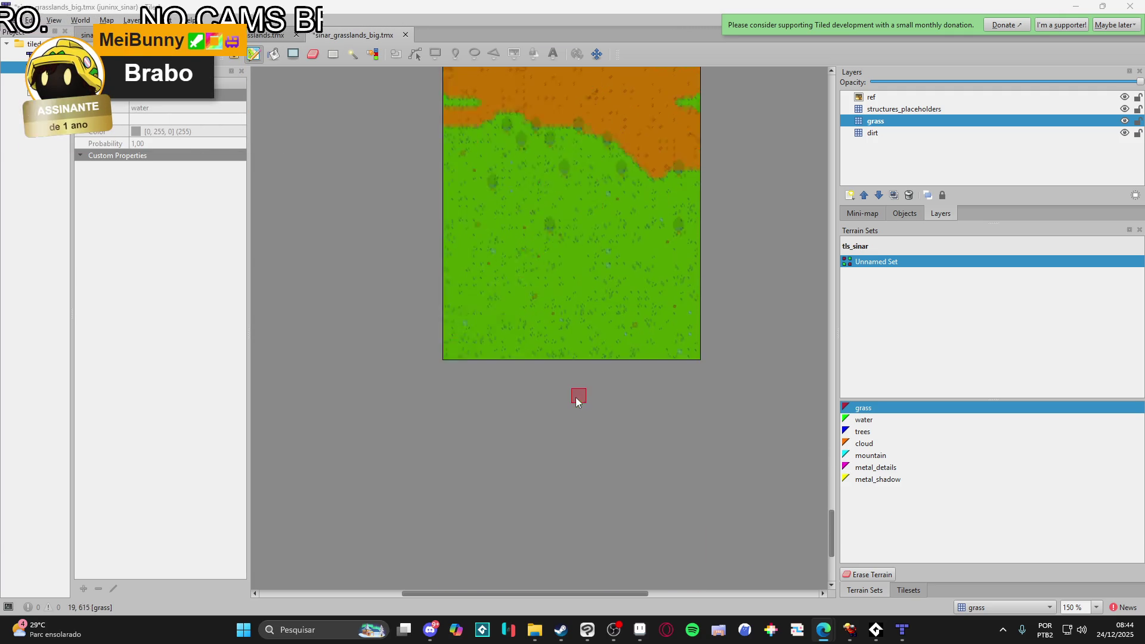
scroll(588, 404, "up", 15)
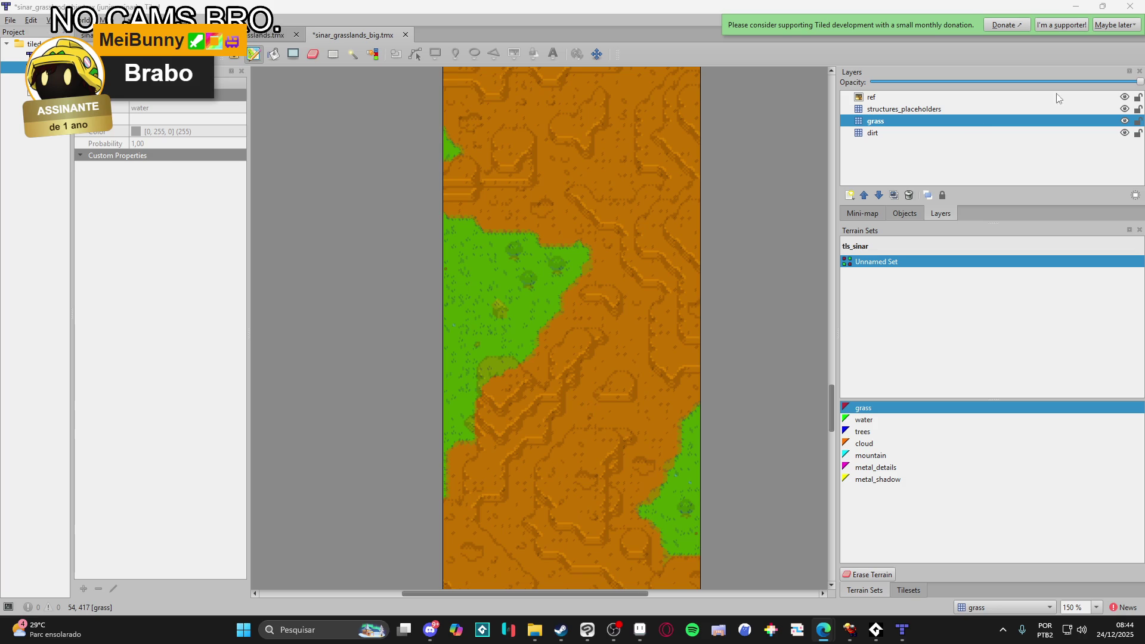
- Hide the ref layer to inspect the map, then show it again
left_click(1124, 98)
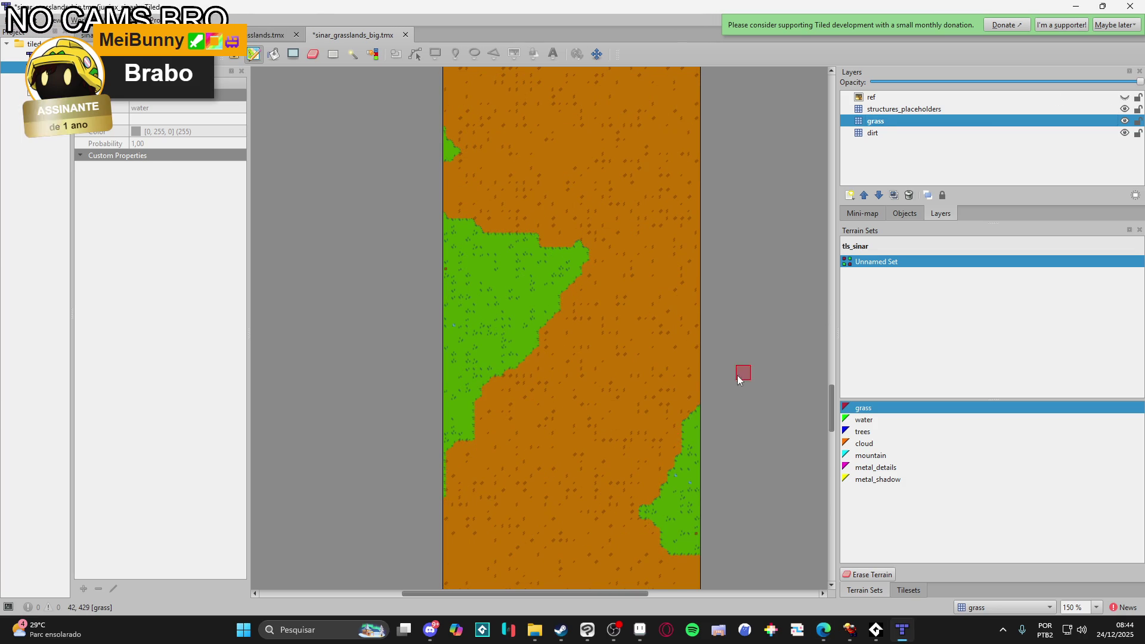
scroll(692, 399, "down", 15)
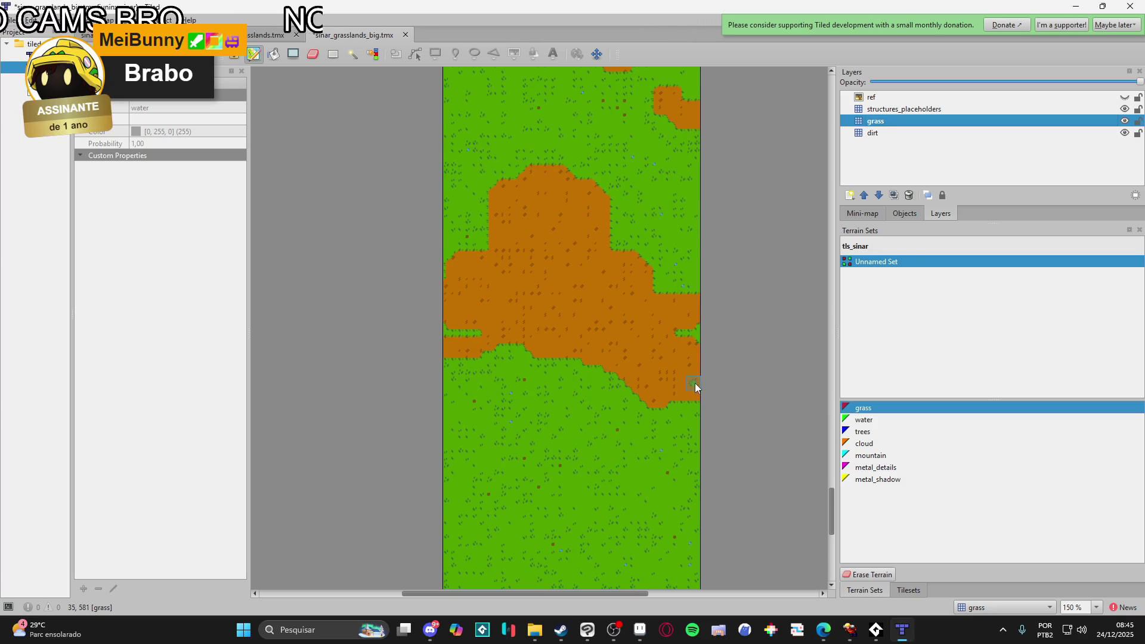
scroll(694, 390, "down", 5)
scroll(694, 384, "up", 10)
scroll(694, 383, "up", 10)
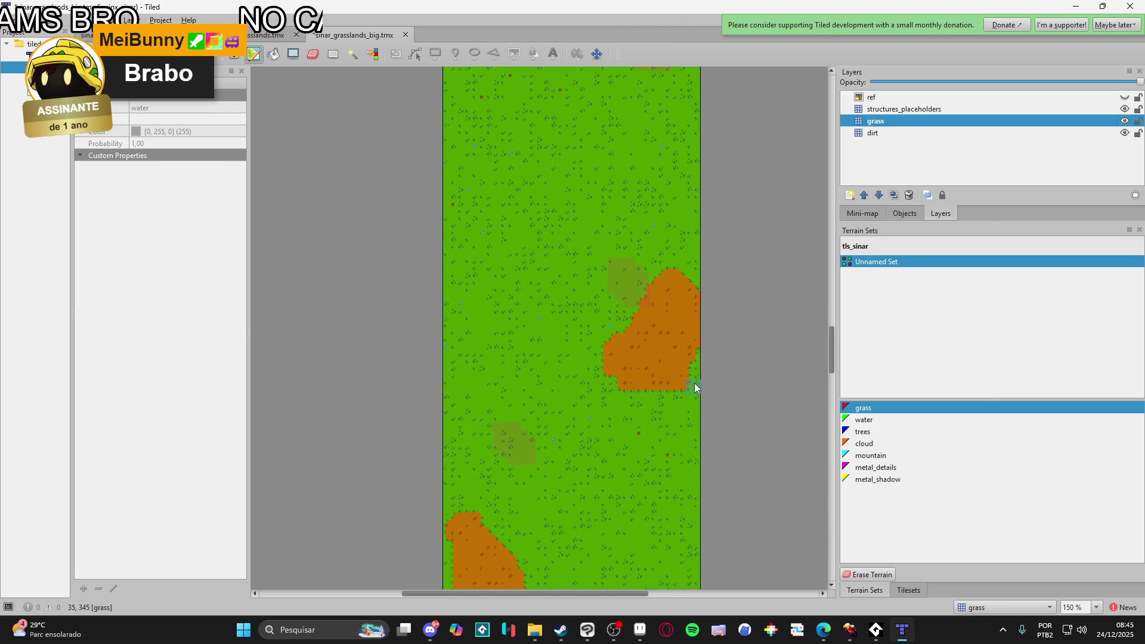
scroll(694, 383, "down", 3)
scroll(699, 389, "down", 5)
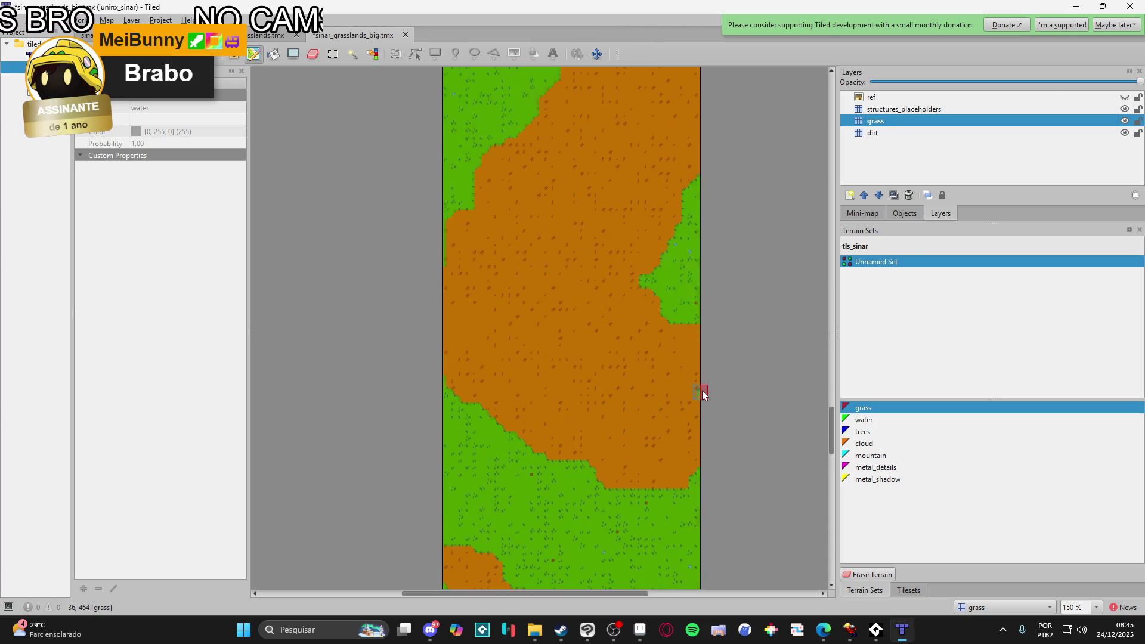
left_click(1124, 97)
- Select the structures_placeholders layer
left_click(1010, 109)
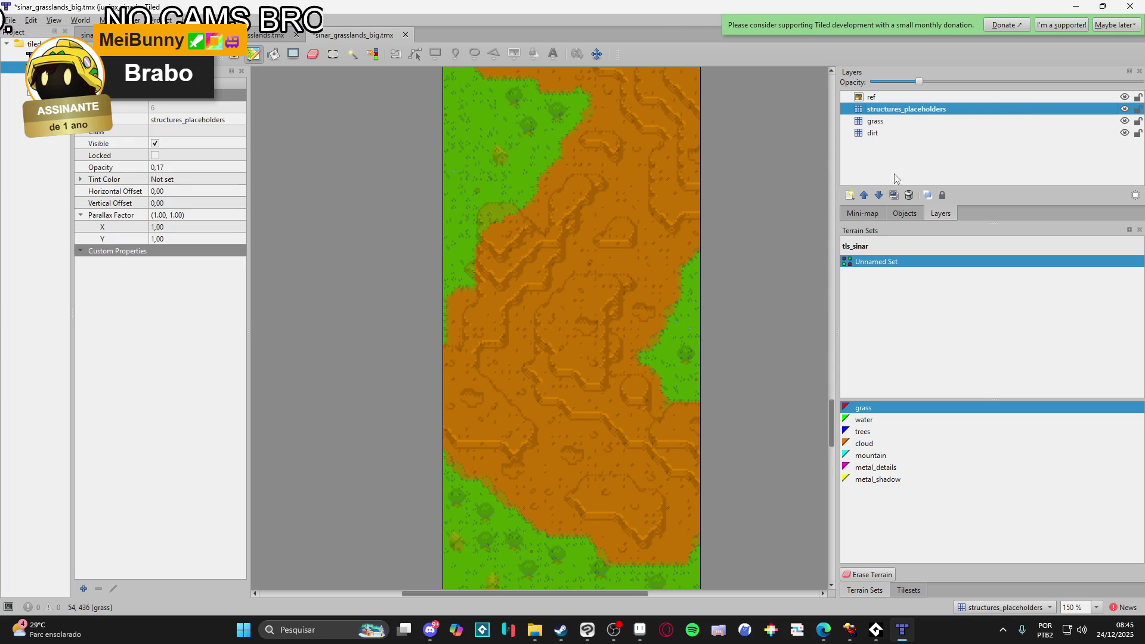
scroll(660, 359, "down", 5)
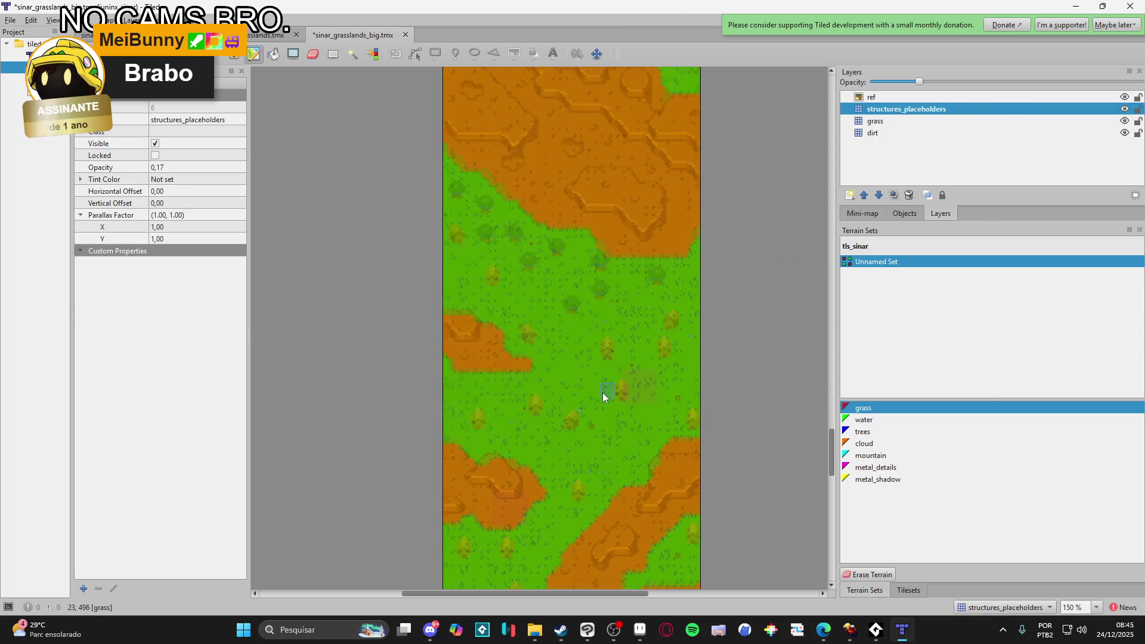
scroll(609, 381, "down", 3)
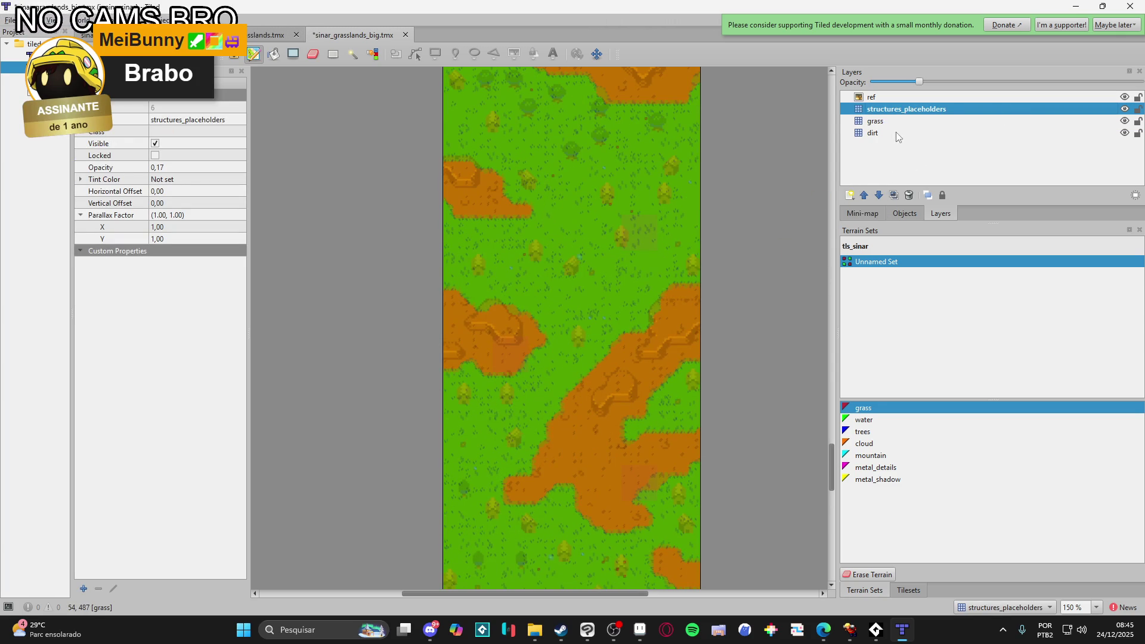
left_click(849, 201)
- Add a new tile layer named 'mountains_1' above structures_placeholders
left_click(871, 214)
type("mountains_1")
key("Return")
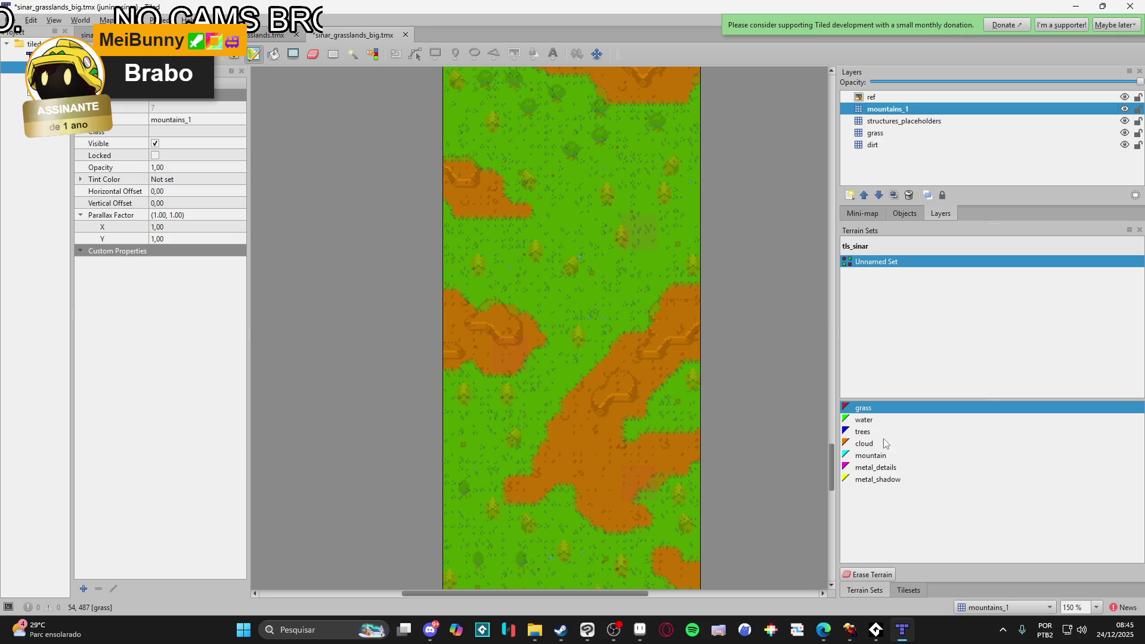
- Paint mountain terrain over the dirt patch as a ridge across the dirt area
left_click(880, 456)
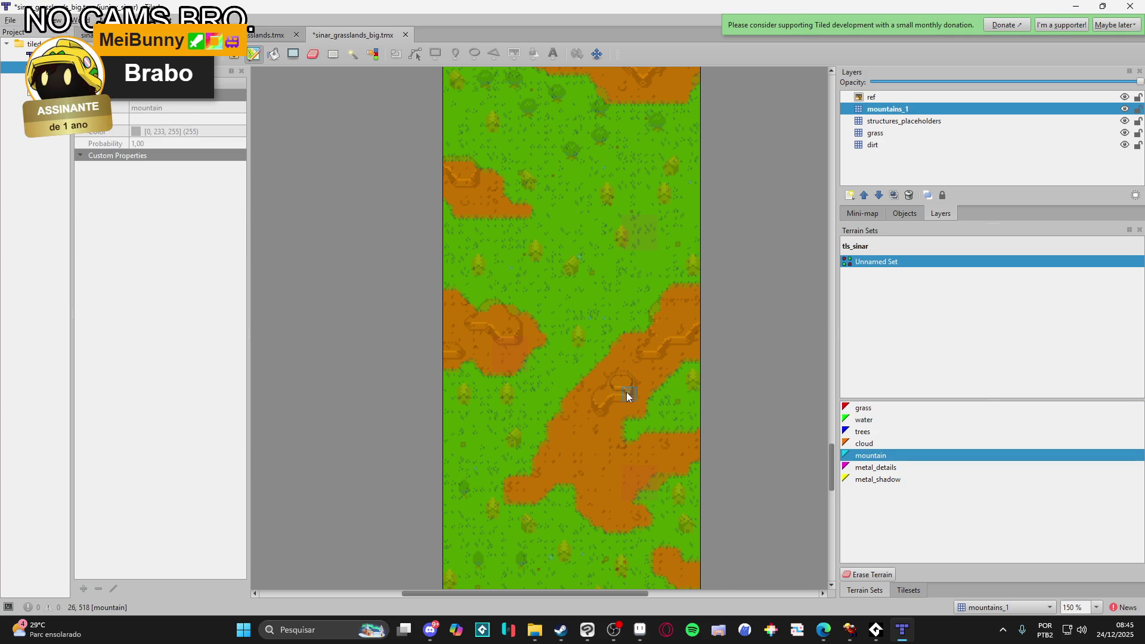
scroll(626, 391, "up", 3)
mouse_move(616, 341)
left_mouse_down()
mouse_move(641, 352)
mouse_move(639, 385)
mouse_move(612, 371)
left_mouse_up()
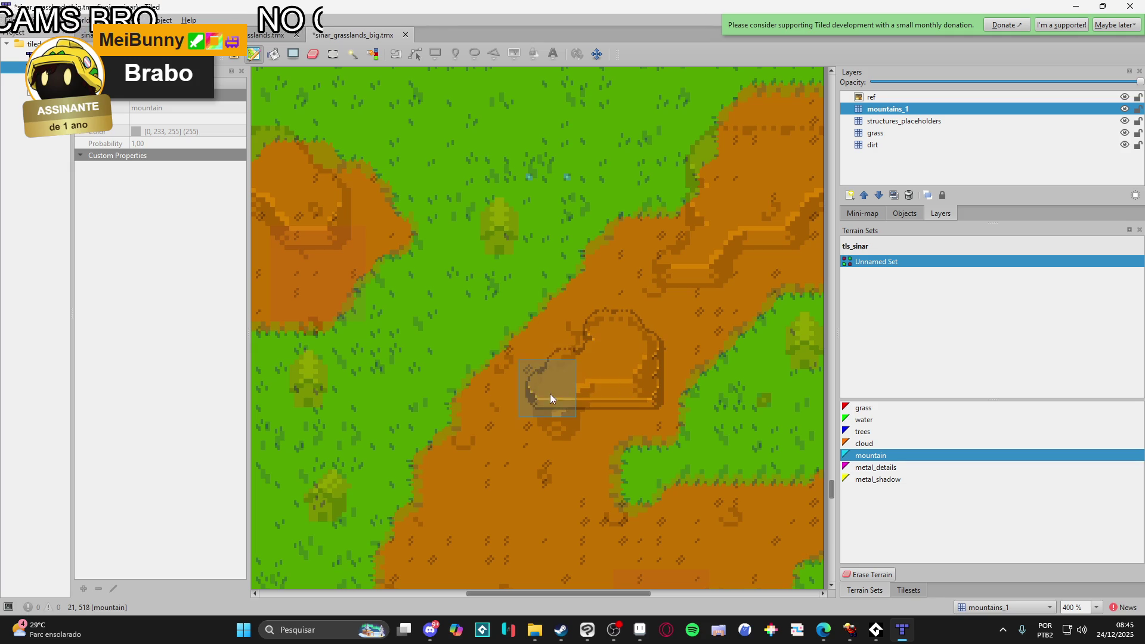
scroll(560, 417, "up", 3)
scroll(560, 416, "left", 3)
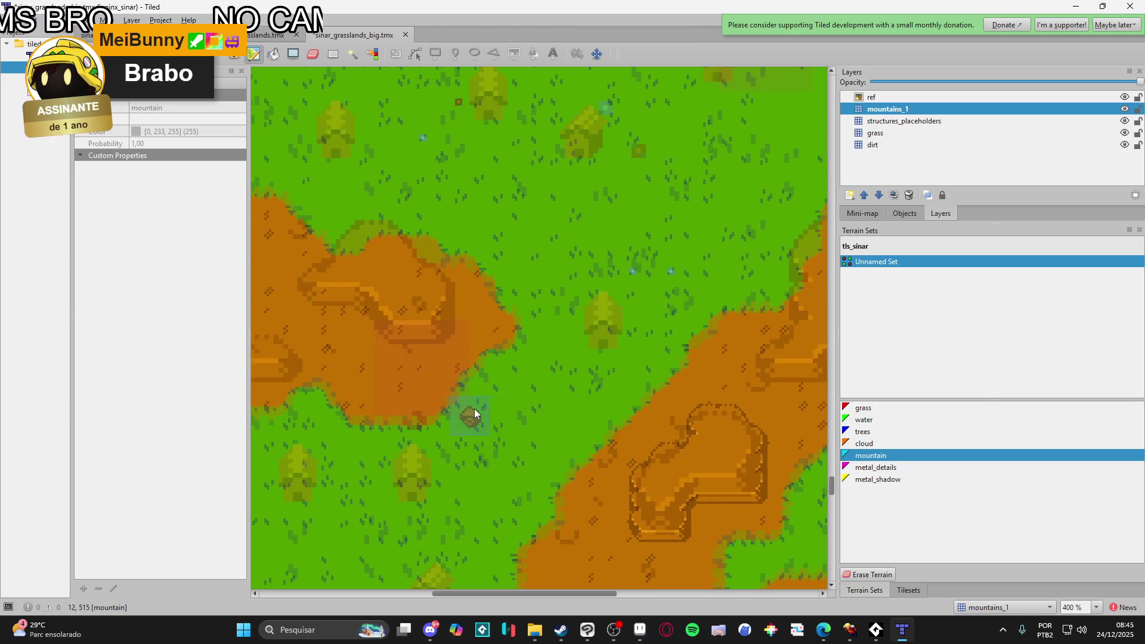
scroll(525, 429, "up", 2)
scroll(525, 430, "left", 3)
left_click_drag(582, 411, 467, 366)
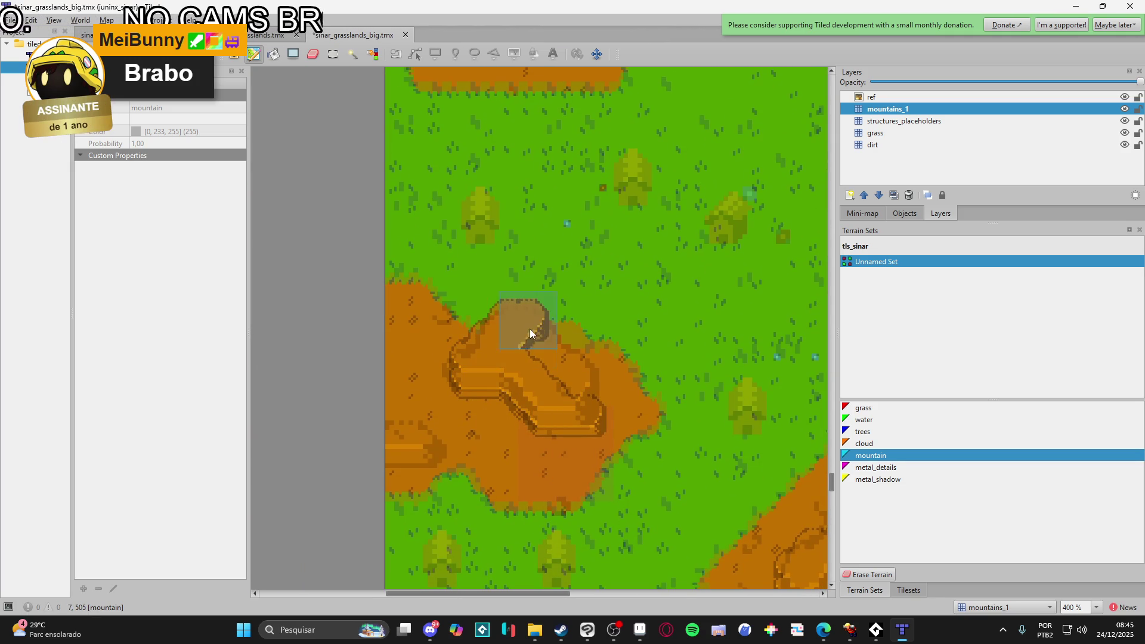
left_click(567, 375)
- Reshape the mountain cliff edge with the terrain brush
scroll(554, 412, "left", 2)
scroll(555, 411, "down", 1)
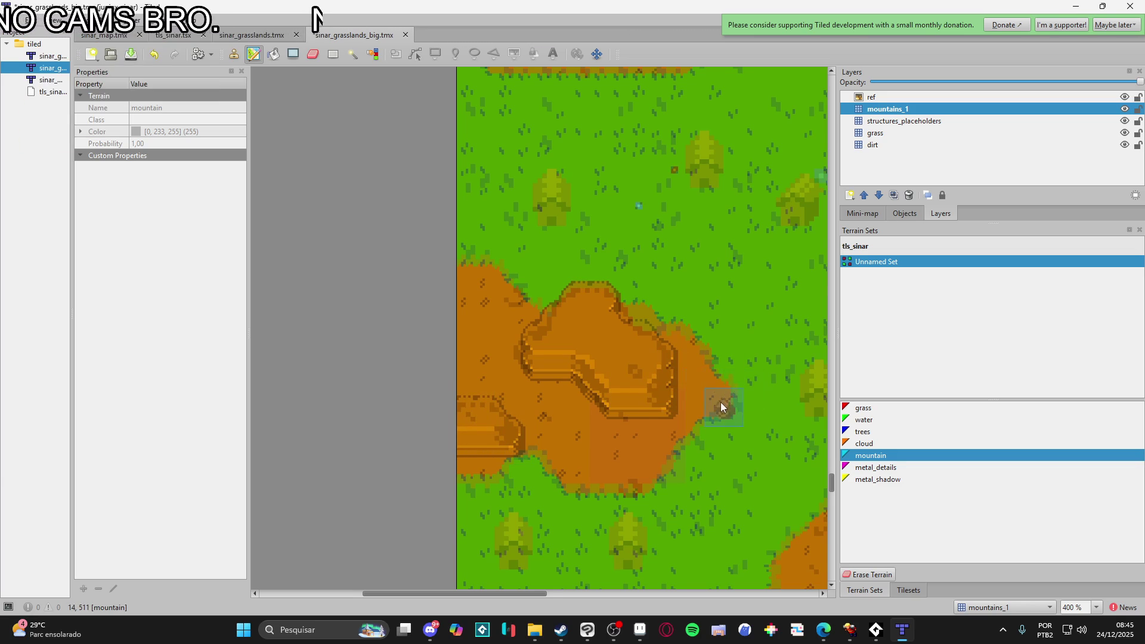
scroll(724, 412, "left", 2)
scroll(486, 454, "down", 1)
scroll(560, 459, "right", 2)
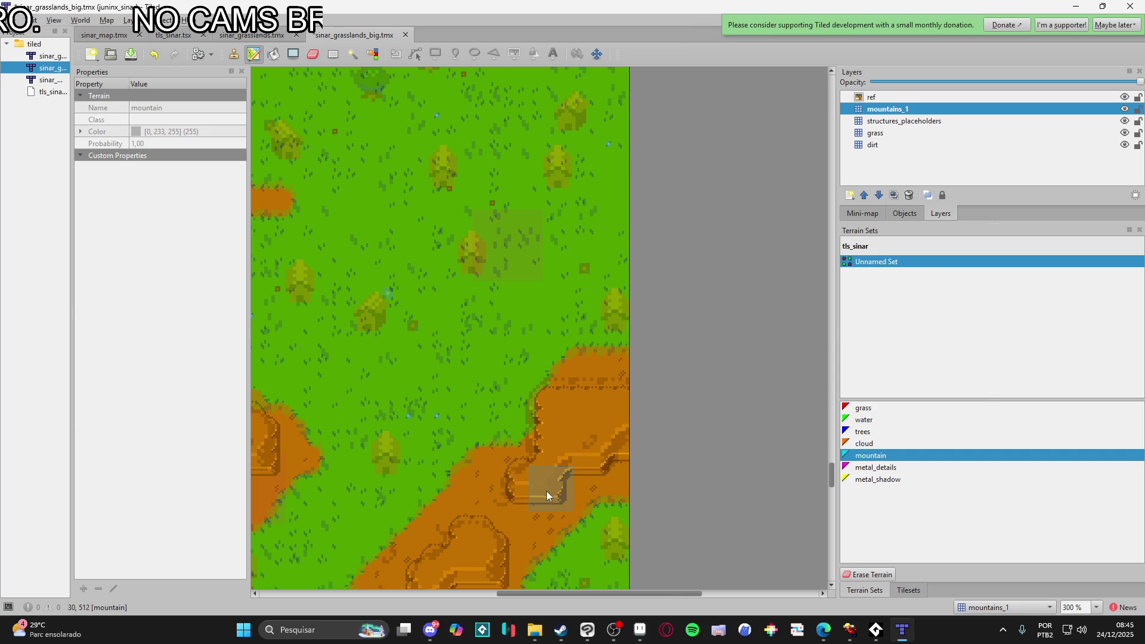
scroll(596, 465, "down", 3)
scroll(631, 440, "left", 3)
scroll(635, 398, "down", 1)
scroll(596, 405, "down", 2)
scroll(554, 365, "right", 1)
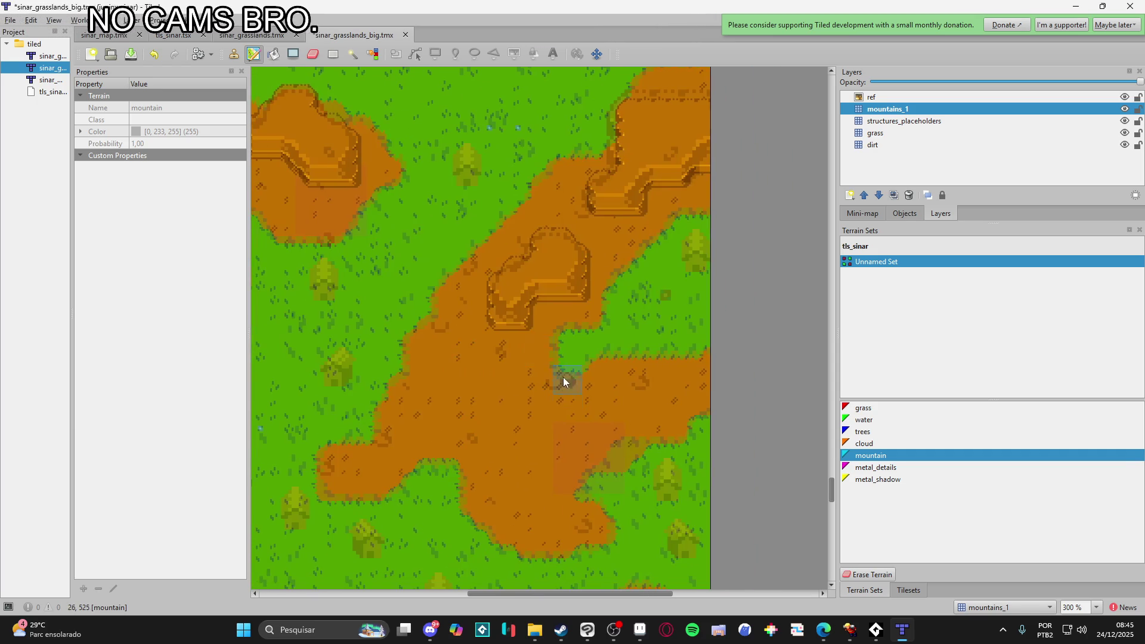
scroll(578, 401, "down", 2)
scroll(452, 368, "up", 3)
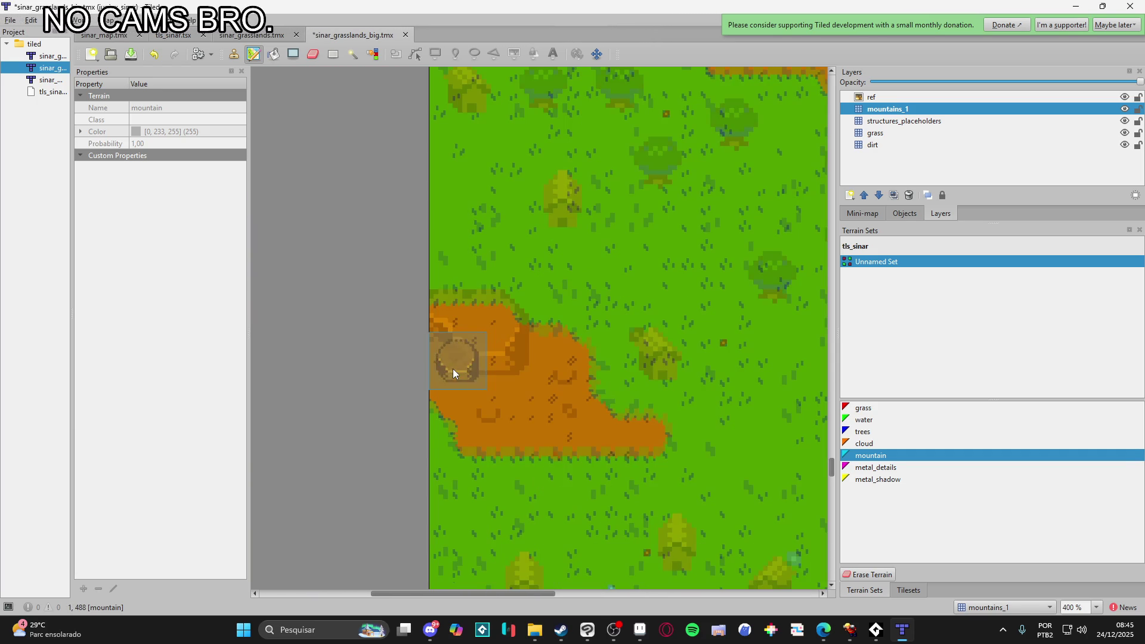
left_click_drag(511, 370, 520, 330)
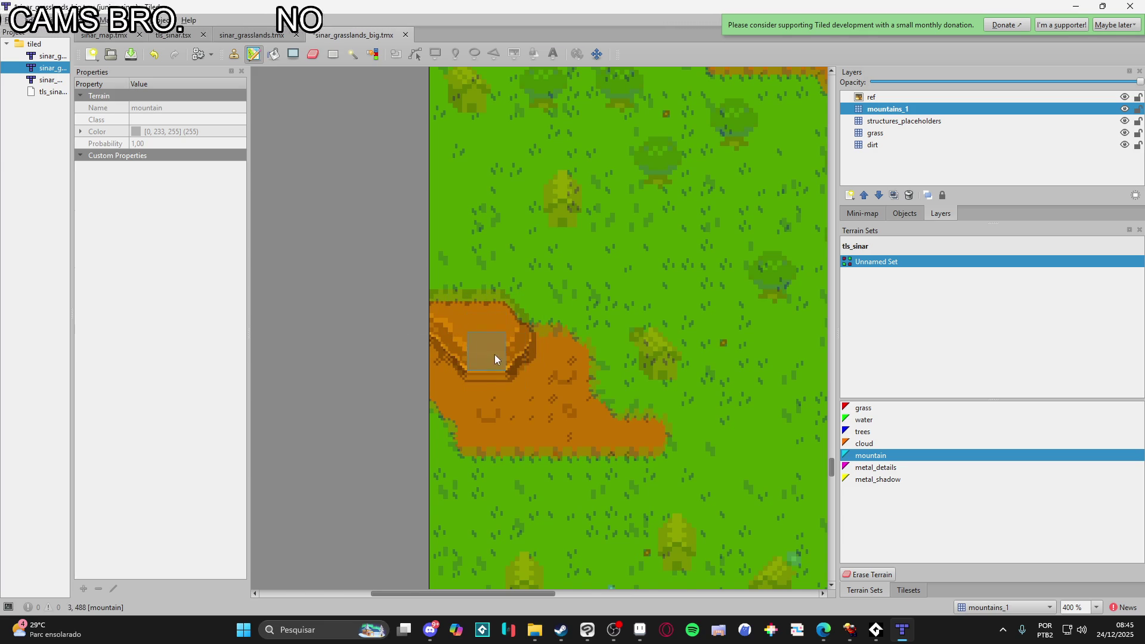
- Add a new tile layer named 'spaceship' above mountains_1
scroll(495, 354, "down", 3)
scroll(613, 363, "down", 2)
scroll(583, 441, "right", 4)
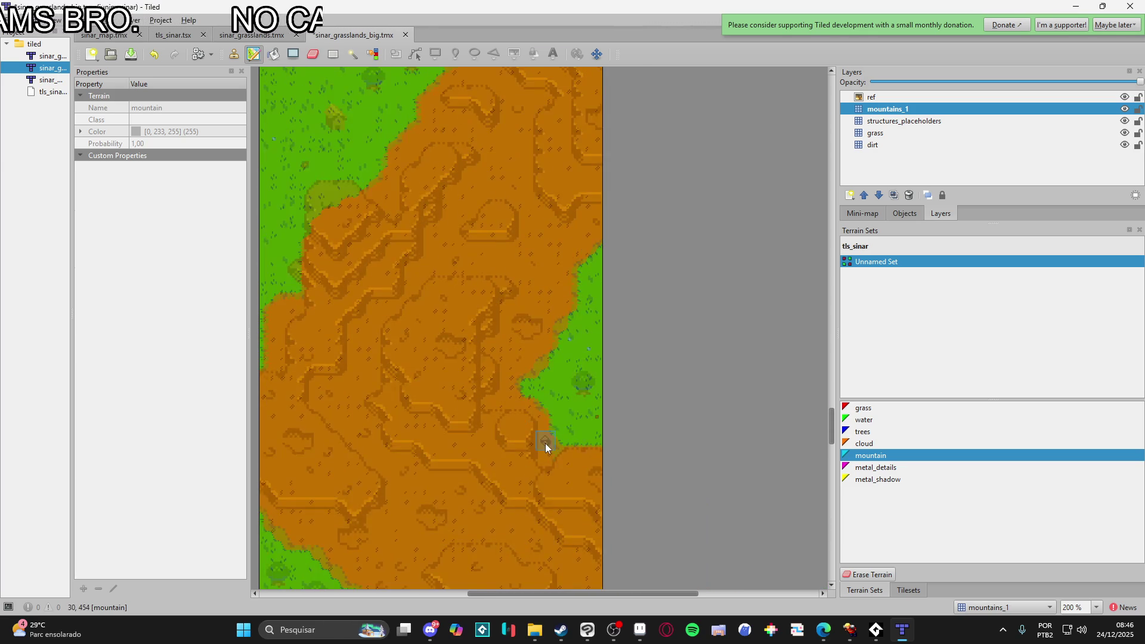
scroll(546, 442, "down", 15)
scroll(521, 482, "left", 1)
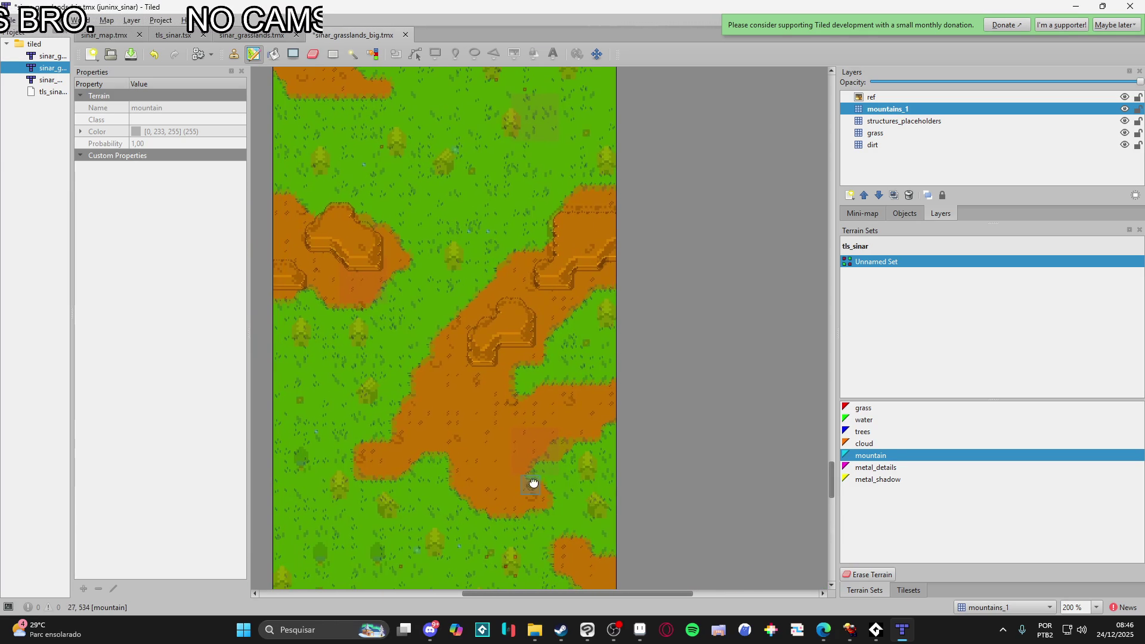
left_click(849, 195)
left_click(867, 217)
type("spaceship")
key("Return")
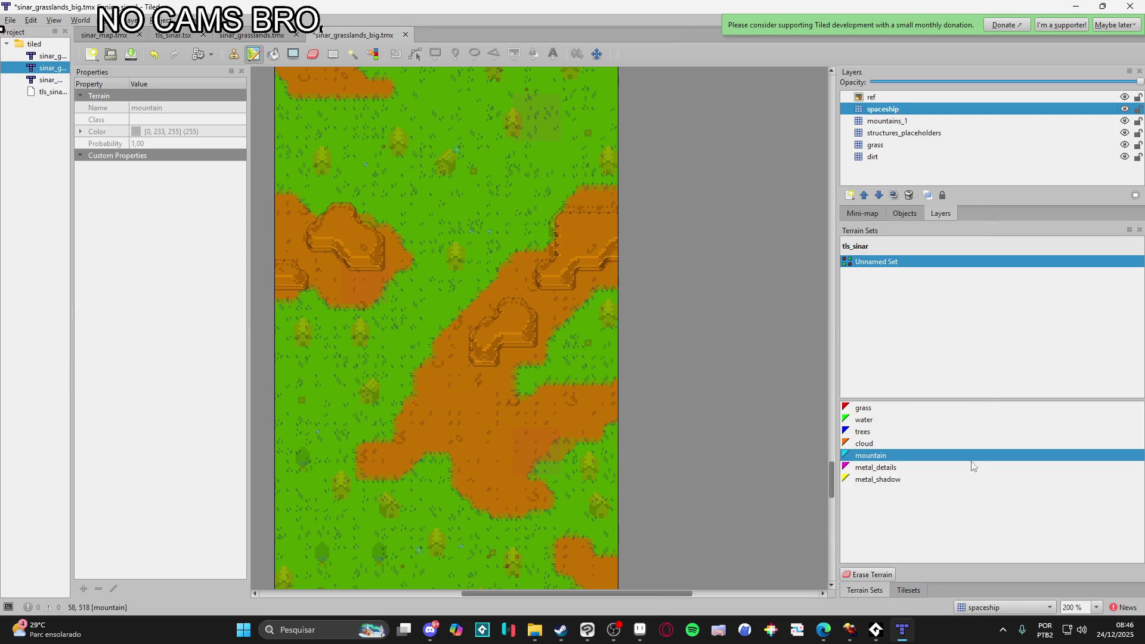
- Stamp the spaceship tiles from the tls_sinar tileset near the bottom of the map
left_click(906, 590)
scroll(501, 467, "down", 10)
scroll(501, 382, "left", 1)
left_click_drag(934, 321, 970, 356)
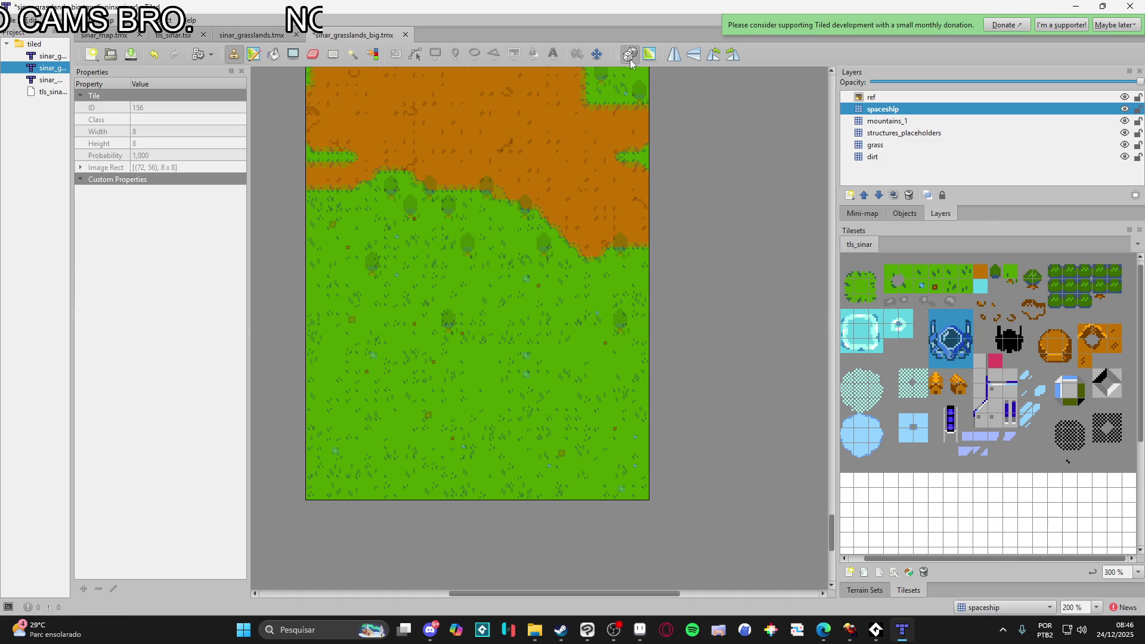
left_click(478, 474)
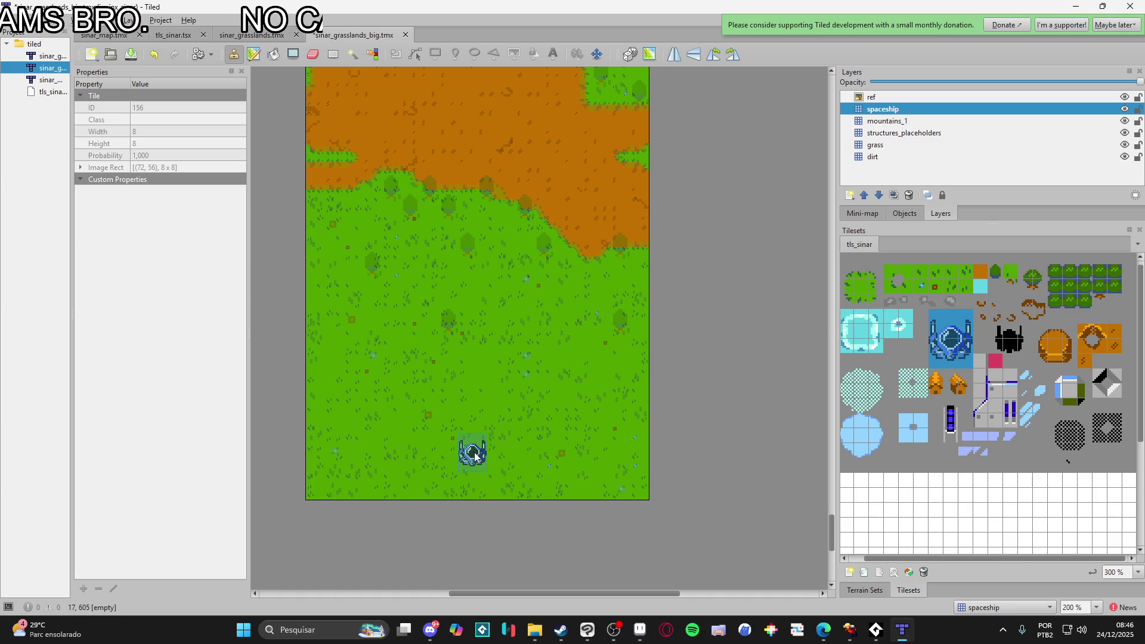
left_click(483, 446)
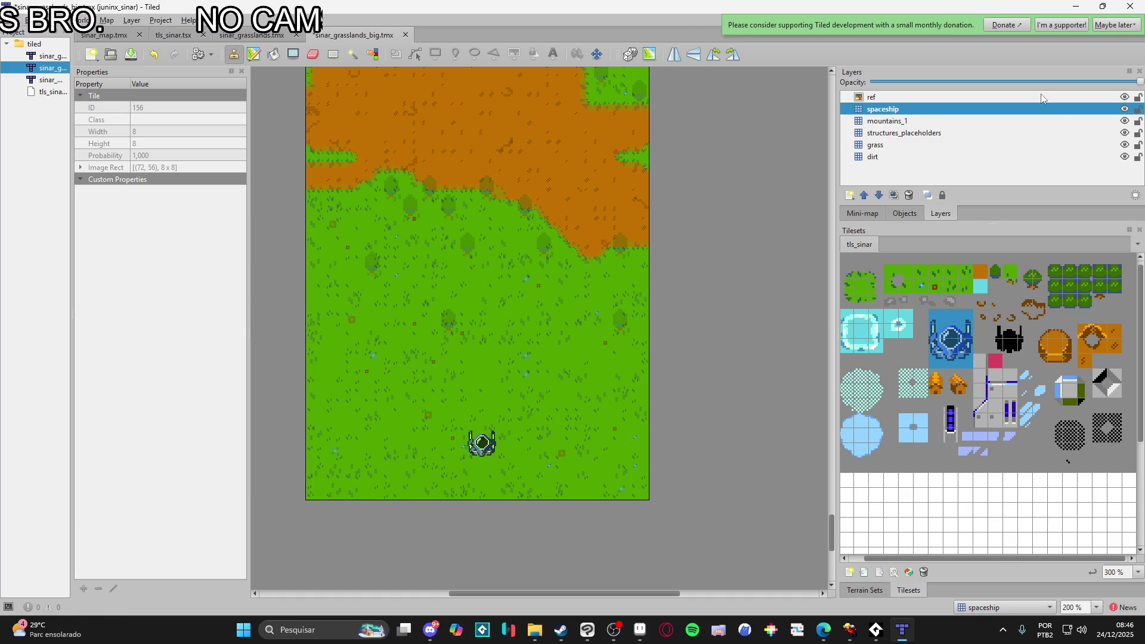
- Make mountains_1 the active layer and bring back the terrain sets
left_click(932, 121)
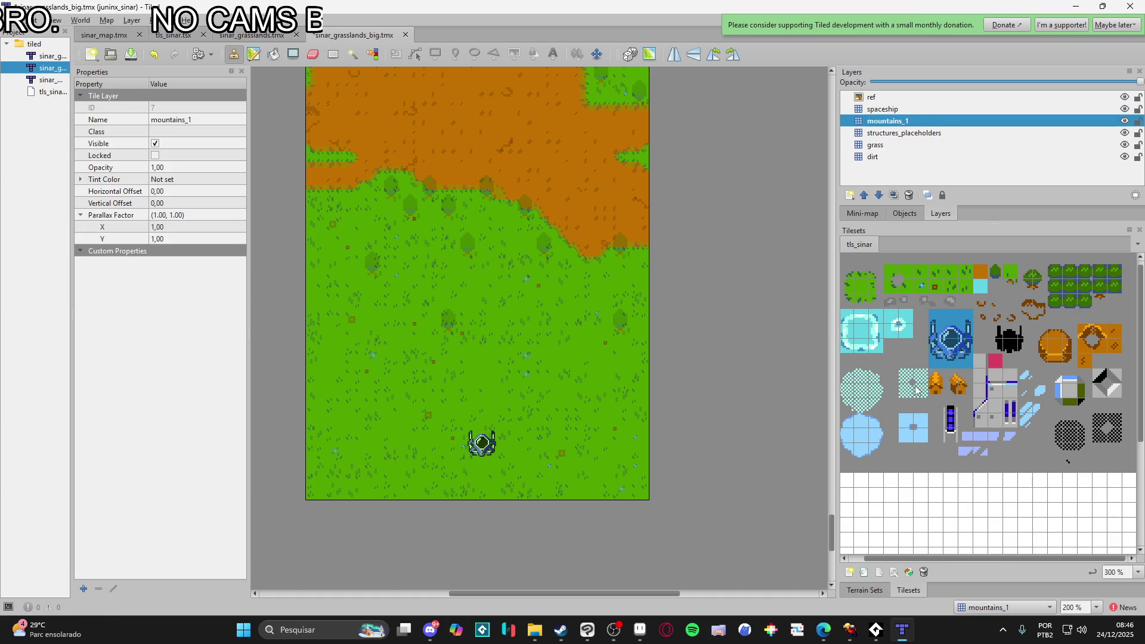
scroll(672, 243, "up", 10)
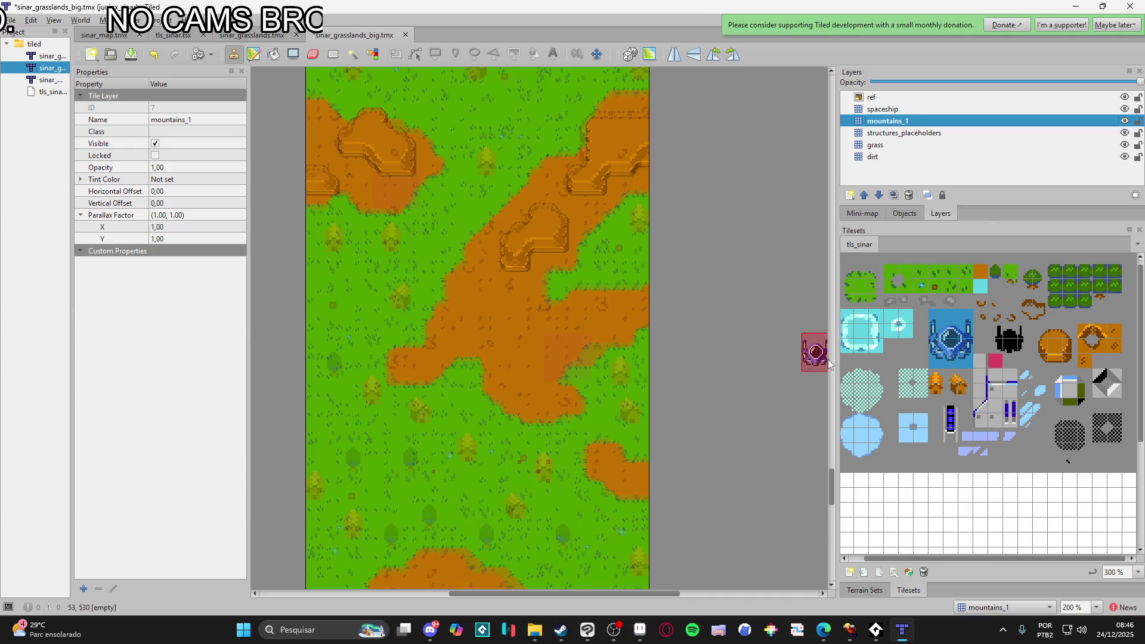
left_click(863, 591)
- Pick the mountain terrain and extend the existing mountain ridge to the right
left_click(911, 448)
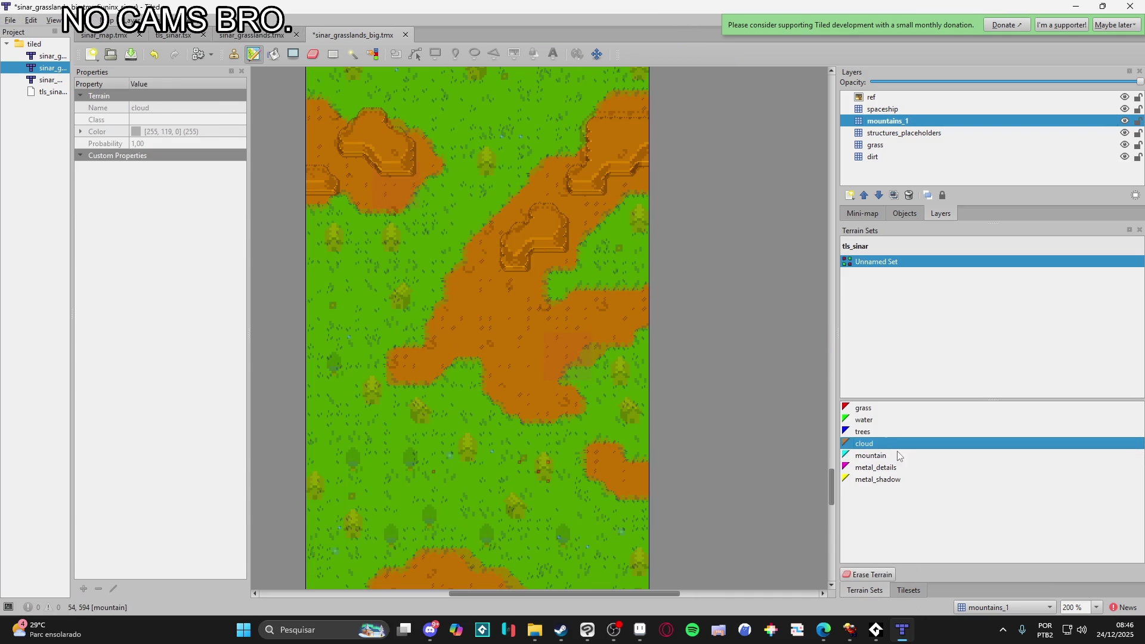
scroll(568, 420, "up", 5)
scroll(568, 416, "up", 10)
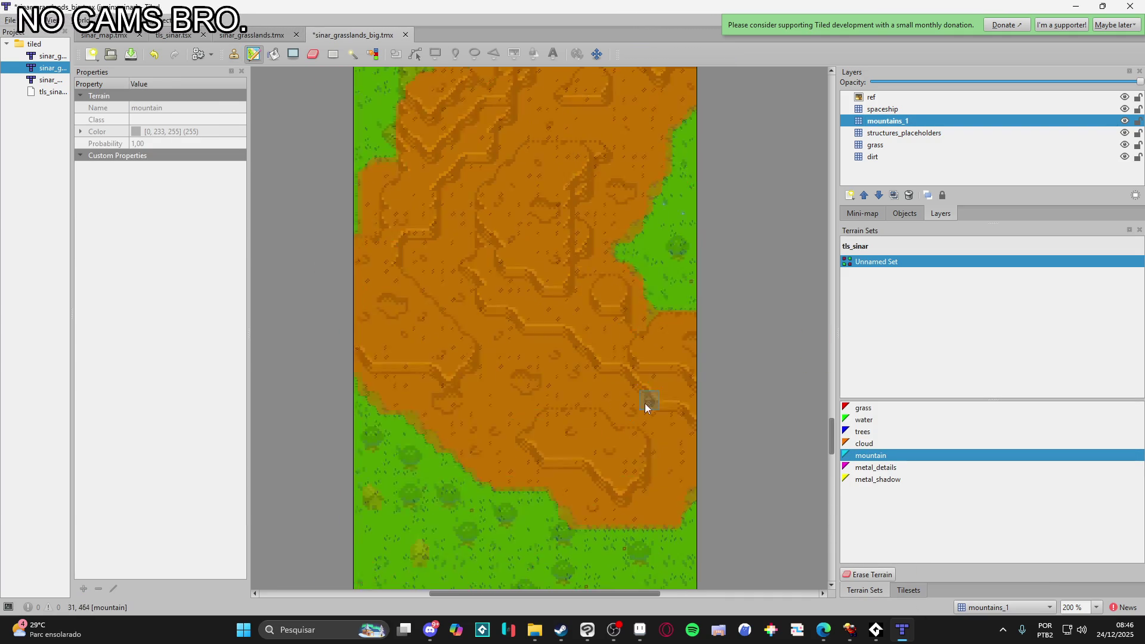
scroll(552, 451, "up", 2)
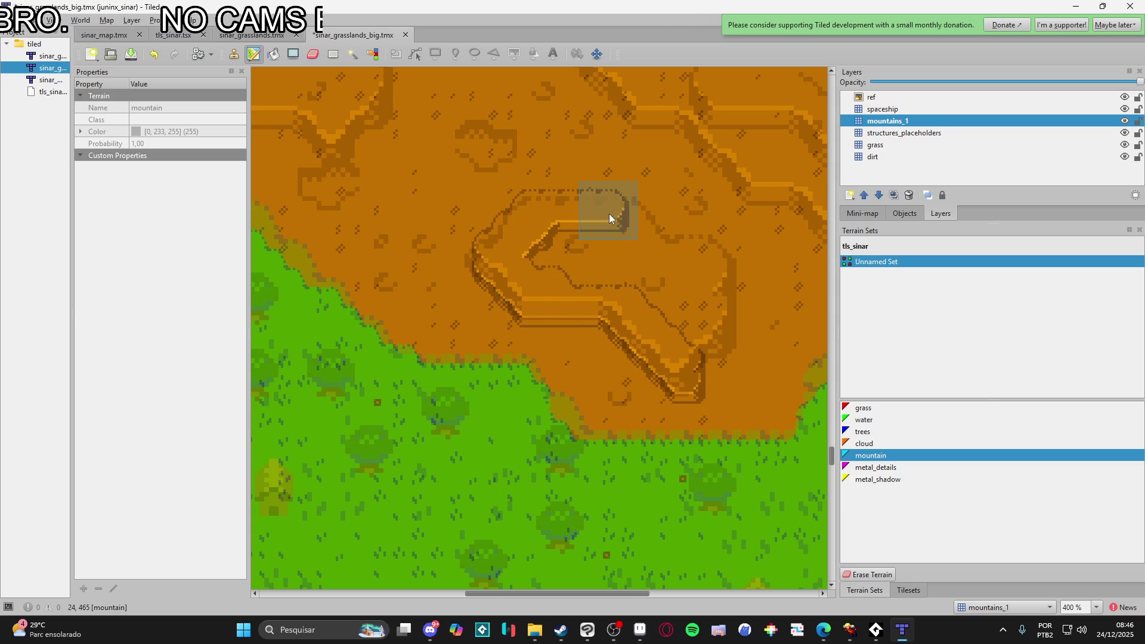
left_click_drag(659, 251, 695, 260)
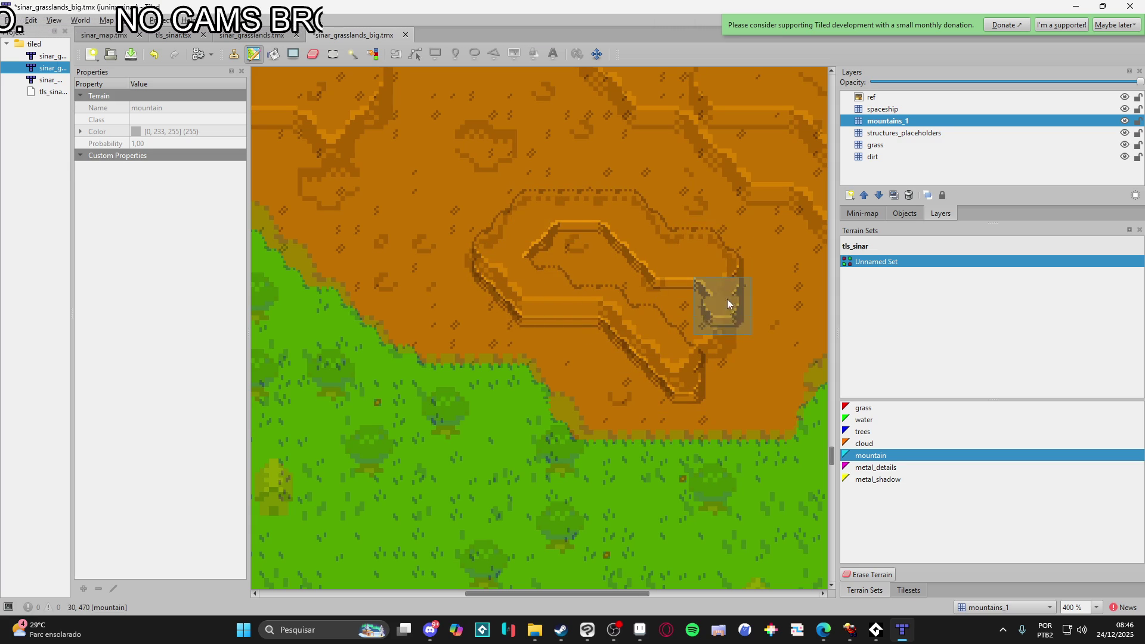
- Paint a diagonal mountain ridge upward, then extend and reshape it toward the lower left
mouse_move(607, 244)
left_mouse_down()
mouse_move(545, 498)
mouse_move(647, 506)
left_mouse_up()
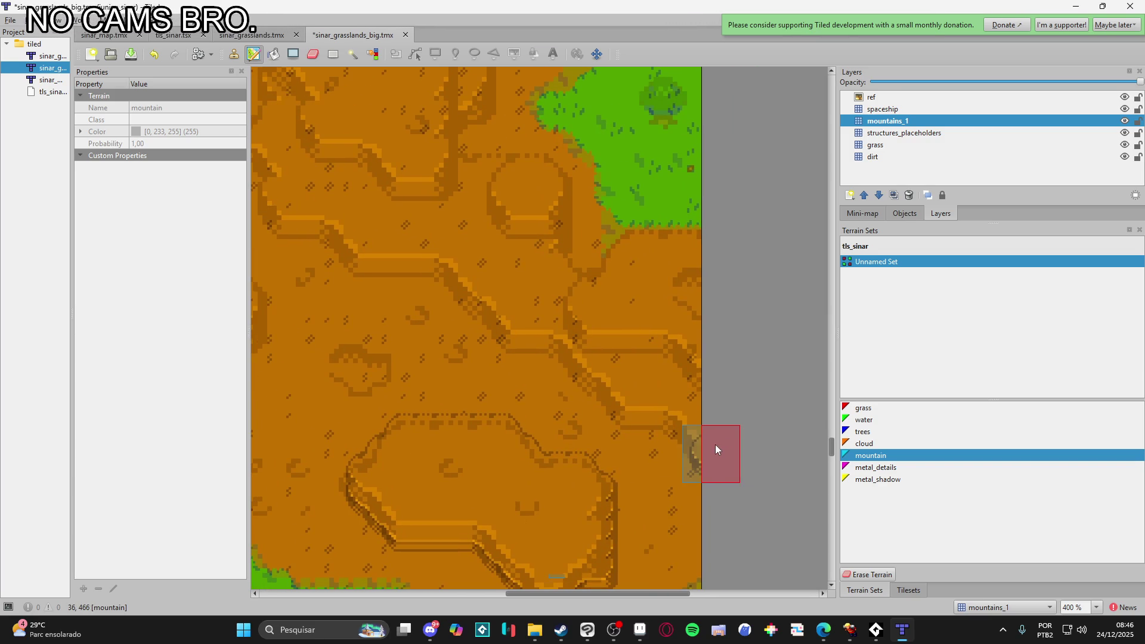
left_click_drag(631, 406, 703, 471)
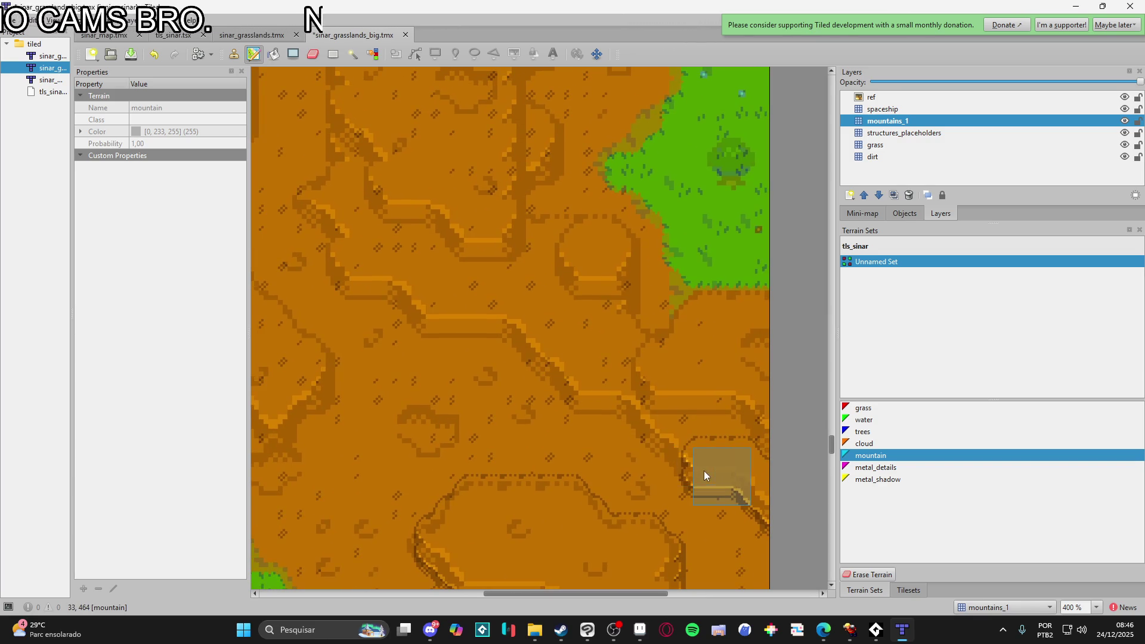
left_click_drag(613, 403, 709, 439)
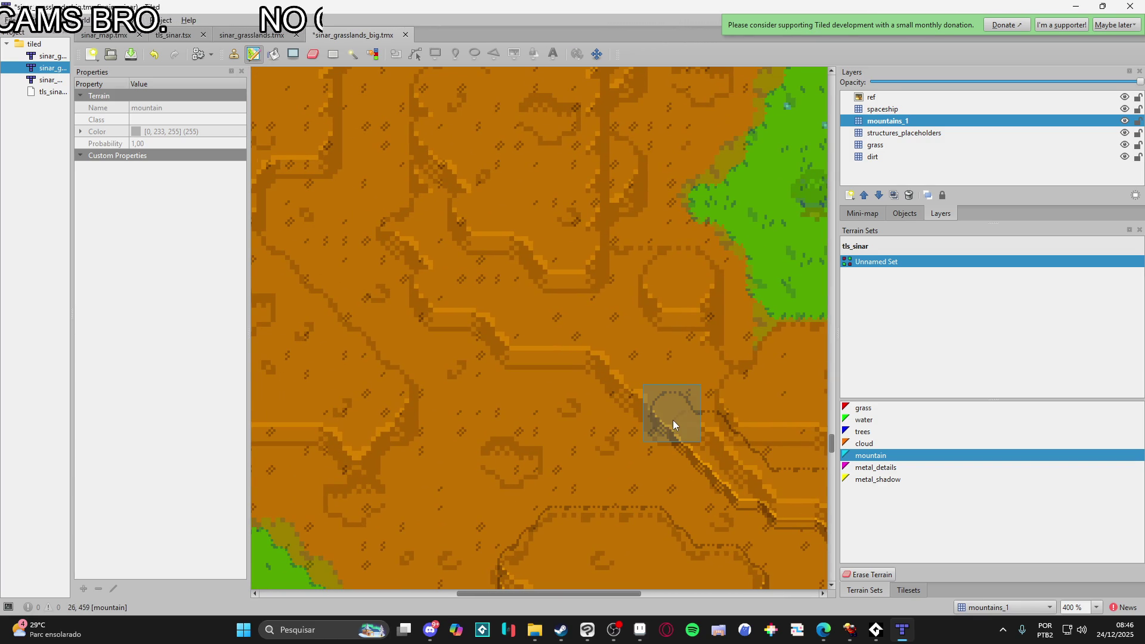
left_click_drag(614, 374, 717, 434)
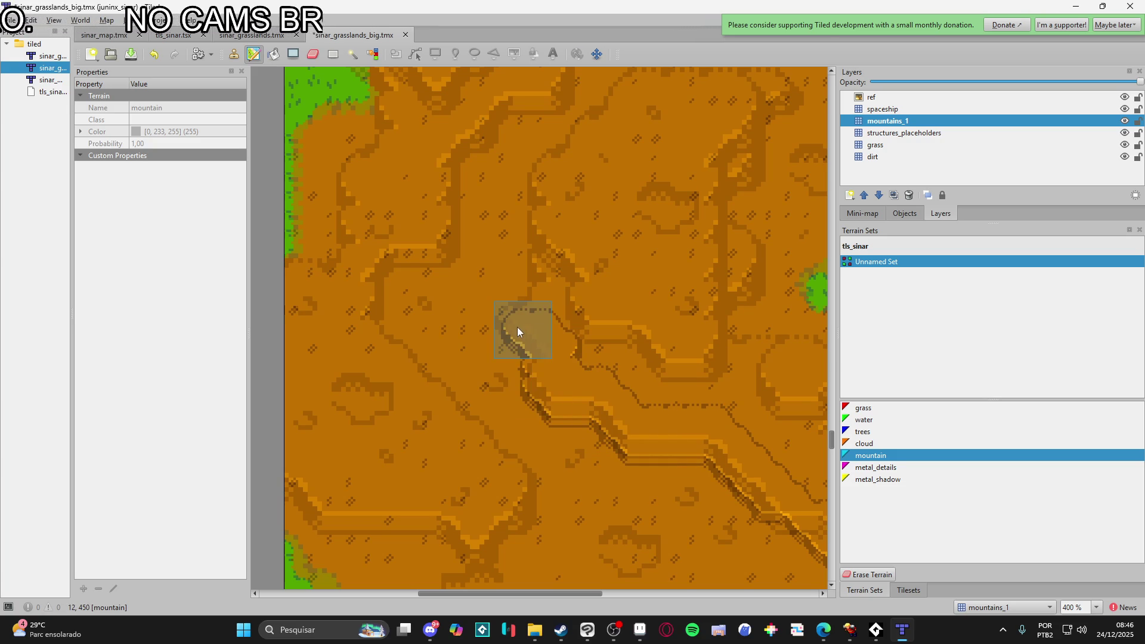
mouse_move(582, 273)
left_mouse_down()
mouse_move(587, 448)
mouse_move(444, 462)
mouse_move(448, 408)
left_mouse_up()
left_click_drag(439, 356, 549, 218)
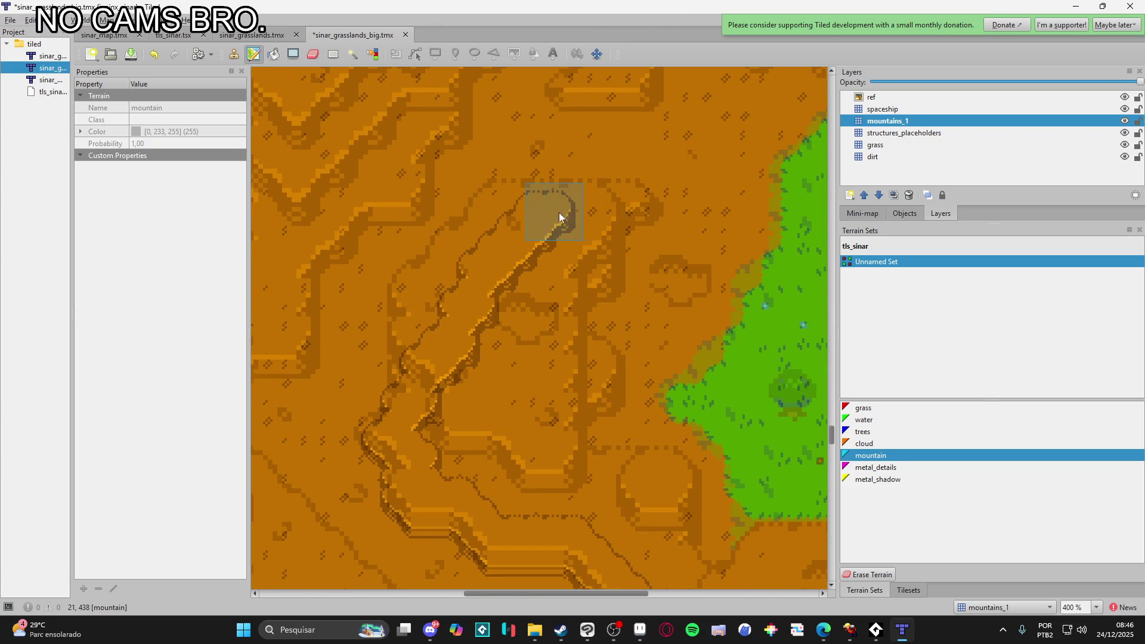
left_click_drag(606, 276, 562, 341)
left_click_drag(599, 387, 568, 466)
mouse_move(667, 487)
left_mouse_down()
mouse_move(546, 340)
mouse_move(552, 311)
left_mouse_up()
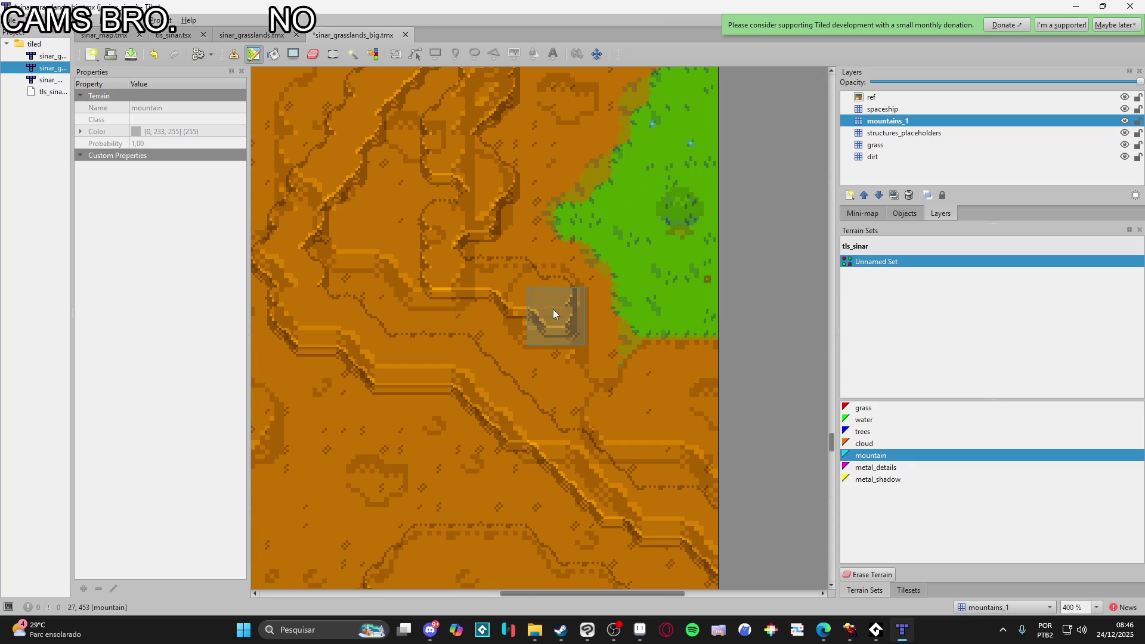
mouse_move(685, 407)
left_mouse_down()
mouse_move(639, 472)
mouse_move(717, 425)
mouse_move(585, 355)
mouse_move(614, 357)
mouse_move(639, 163)
left_mouse_up()
- Curve a mountain cliff edge down to the map's left edge and reshape the nearby cliffs
scroll(656, 473, "left", 5)
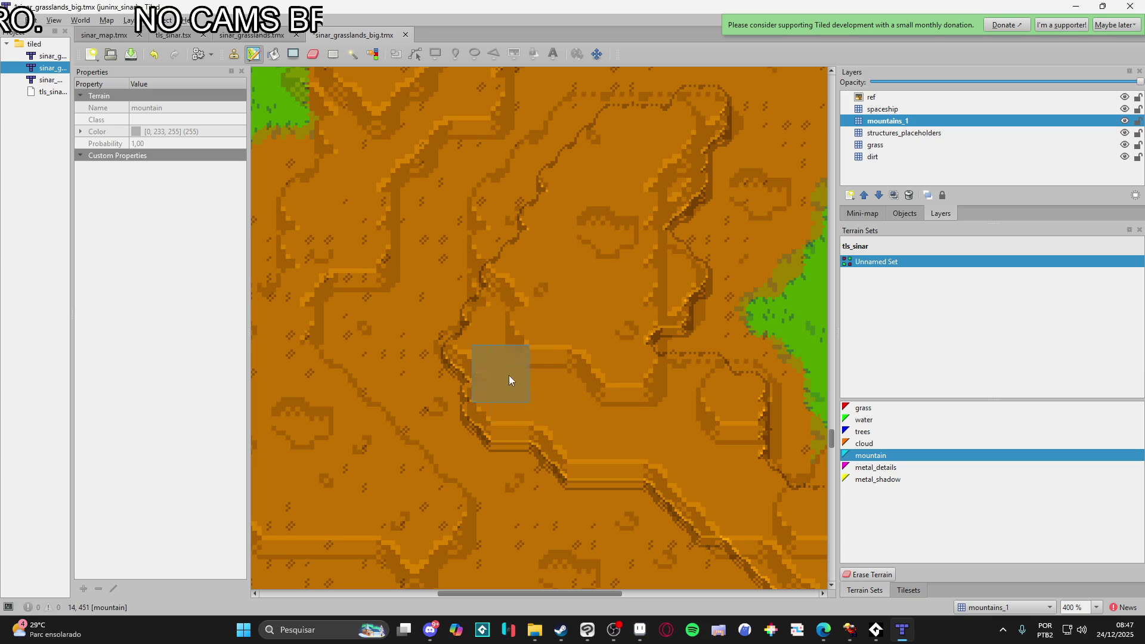
scroll(505, 418, "down", 1)
scroll(537, 442, "left", 3)
scroll(571, 477, "down", 1)
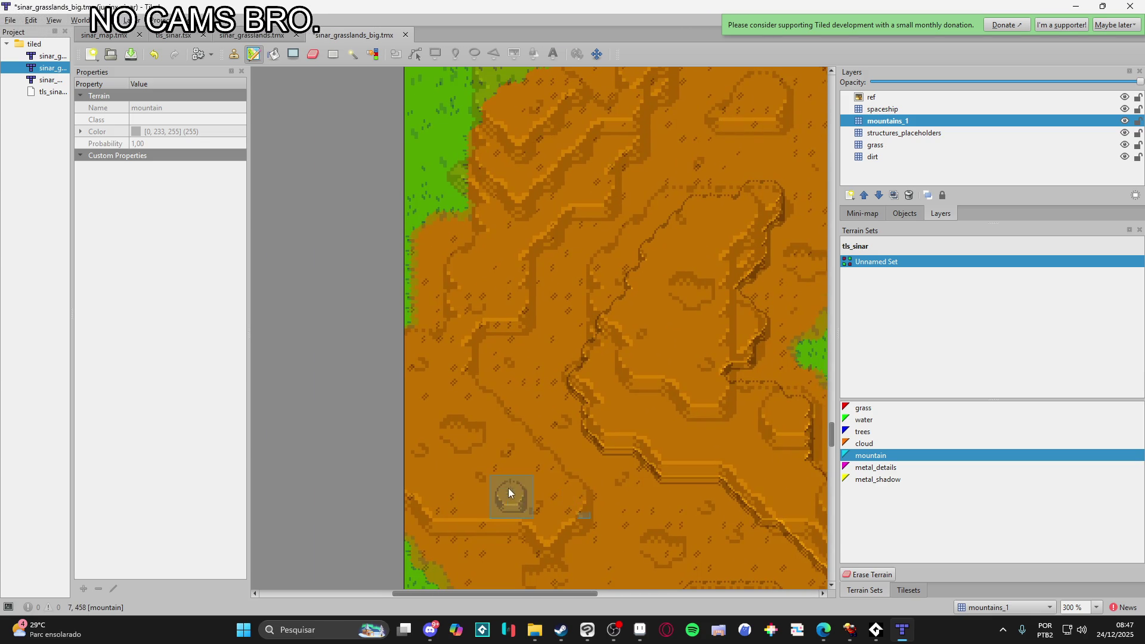
scroll(505, 429, "down", 2, "ctrl")
scroll(537, 429, "up", 1, "ctrl")
mouse_move(570, 485)
left_mouse_down()
mouse_move(473, 439)
mouse_move(509, 486)
left_mouse_up()
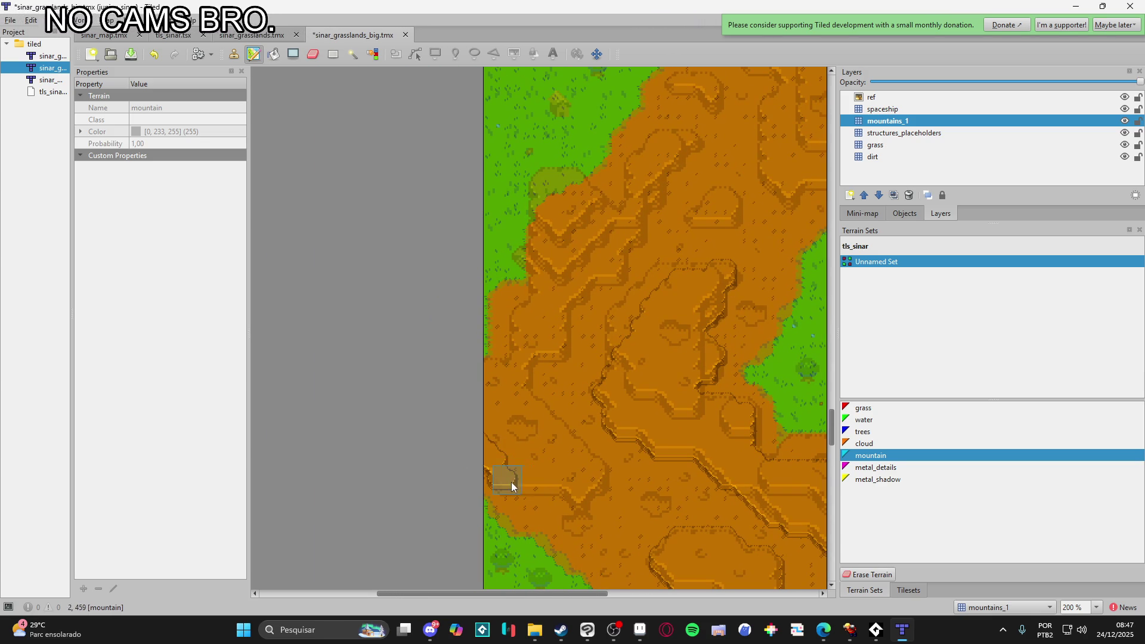
left_click(851, 630)
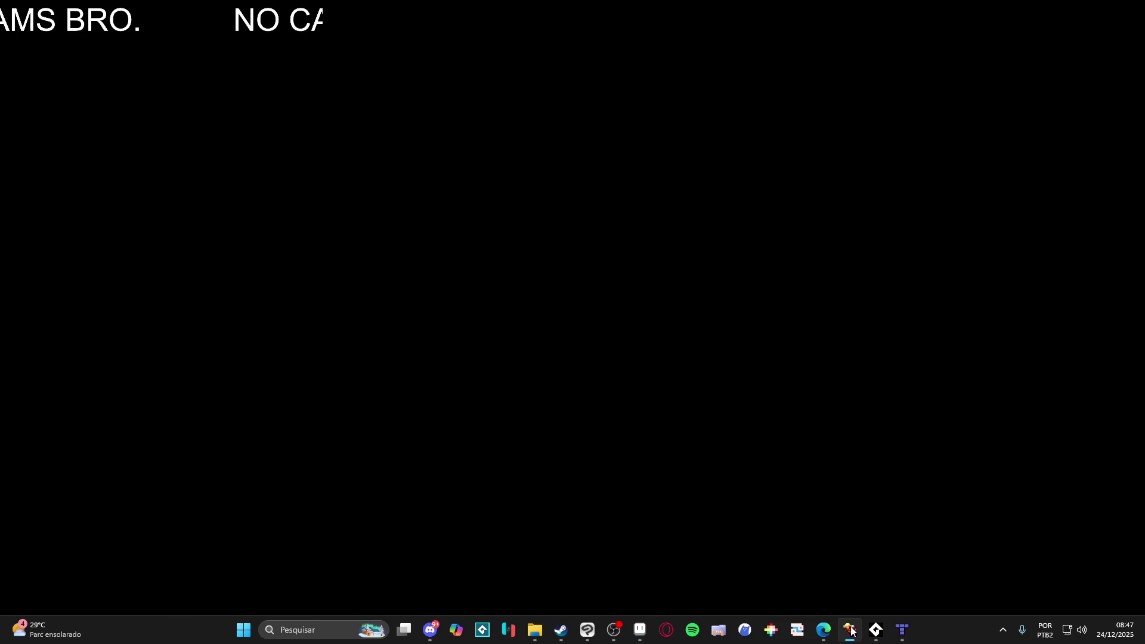
left_click(851, 629)
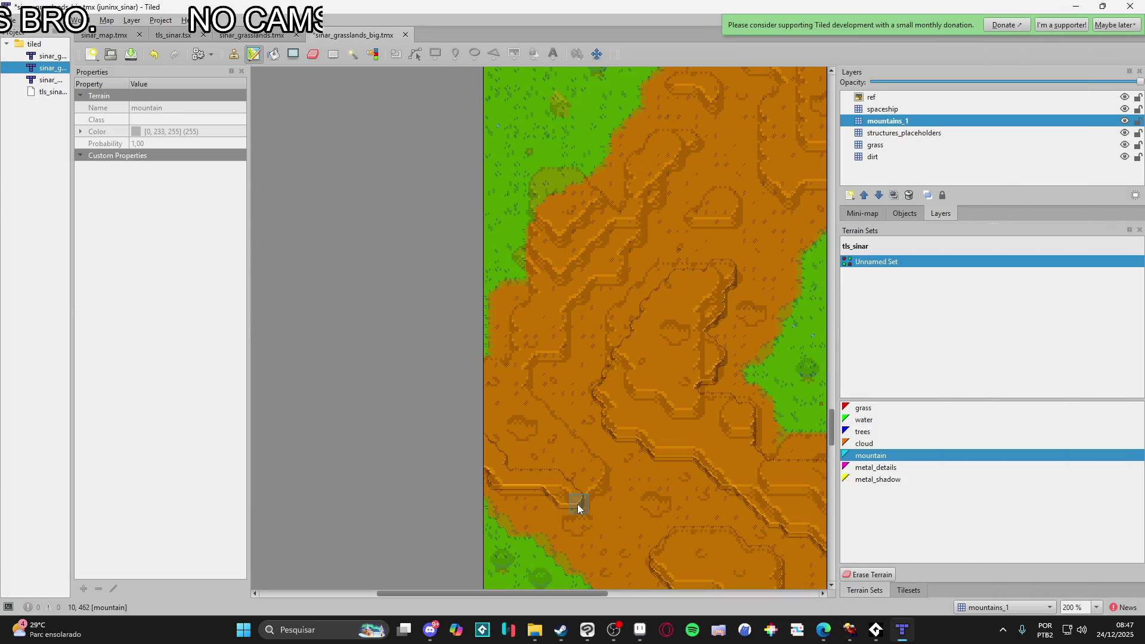
left_click_drag(601, 471, 574, 442)
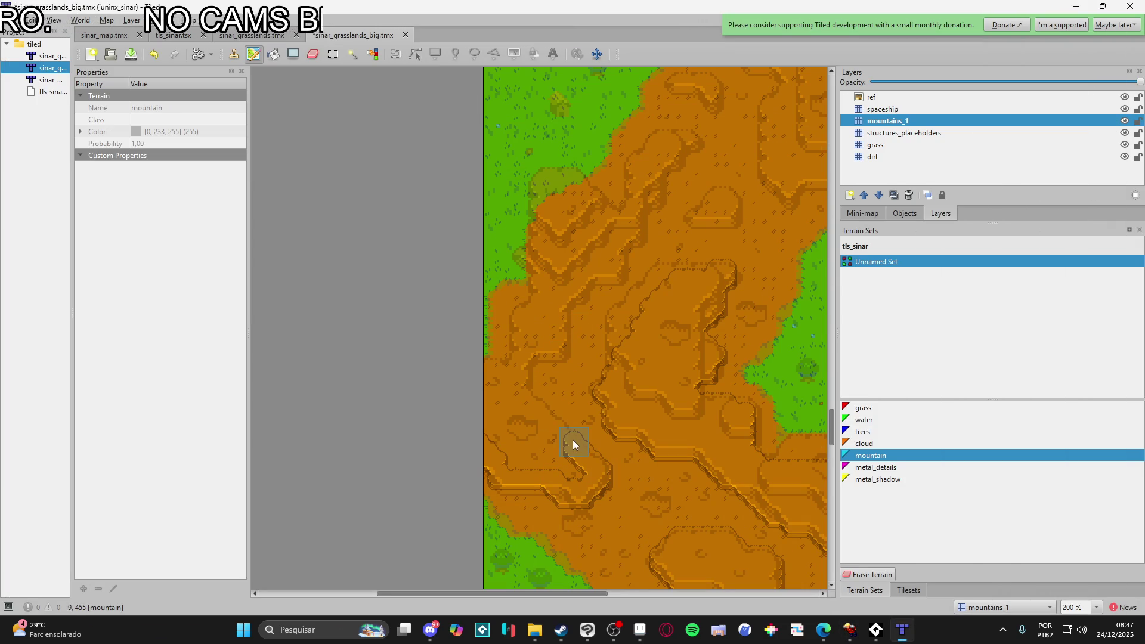
mouse_move(491, 374)
left_mouse_down()
mouse_move(483, 410)
mouse_move(541, 442)
mouse_move(520, 452)
left_mouse_up()
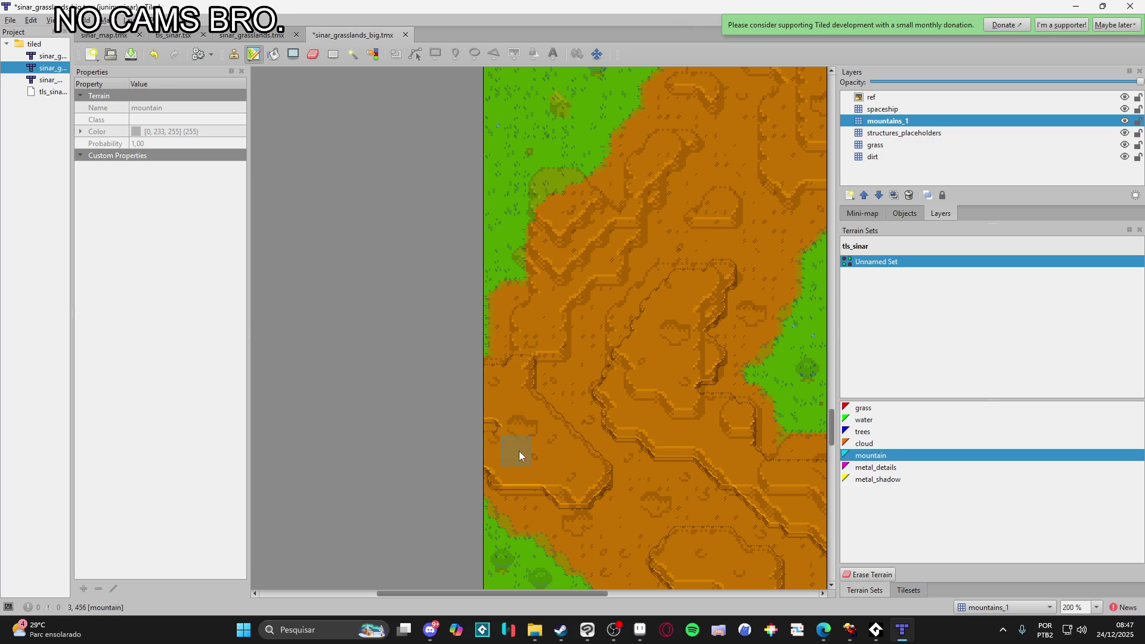
- Extend the cliff column downward and add diagonal and ridge-line cliff edges
scroll(534, 483, "up", 3)
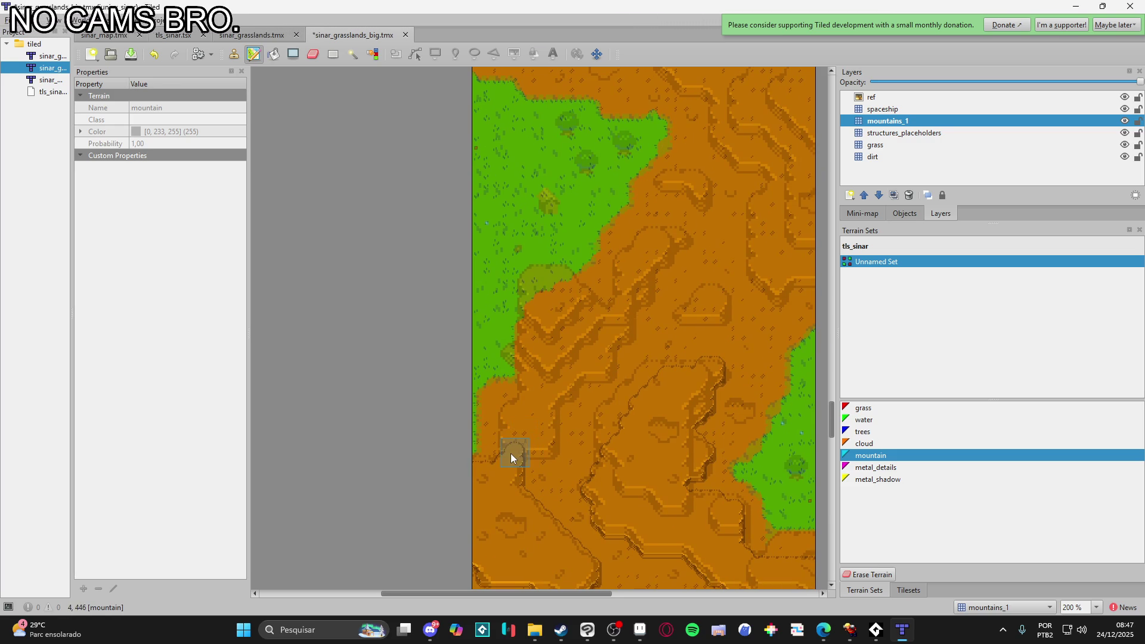
left_click_drag(531, 373, 516, 442)
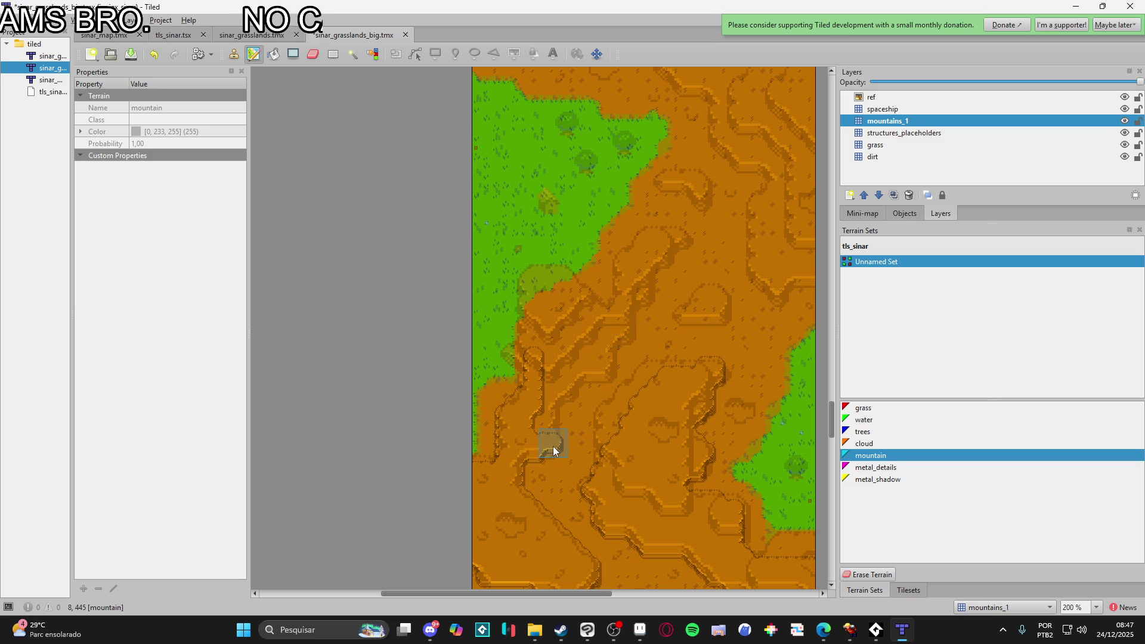
left_click_drag(566, 389, 600, 368)
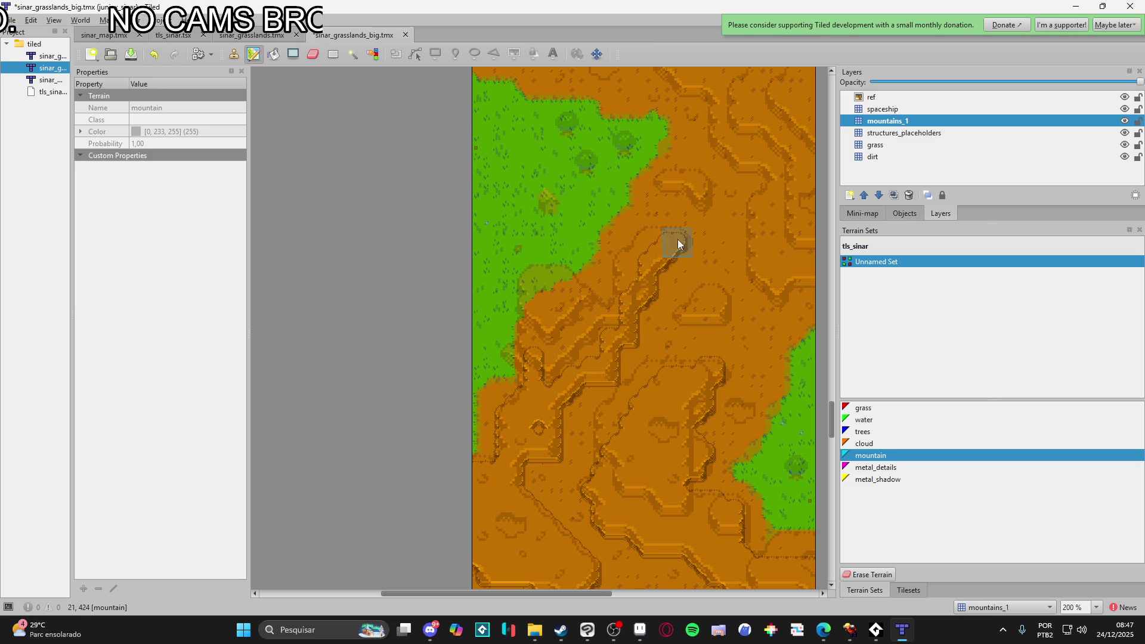
left_click_drag(595, 322, 545, 327)
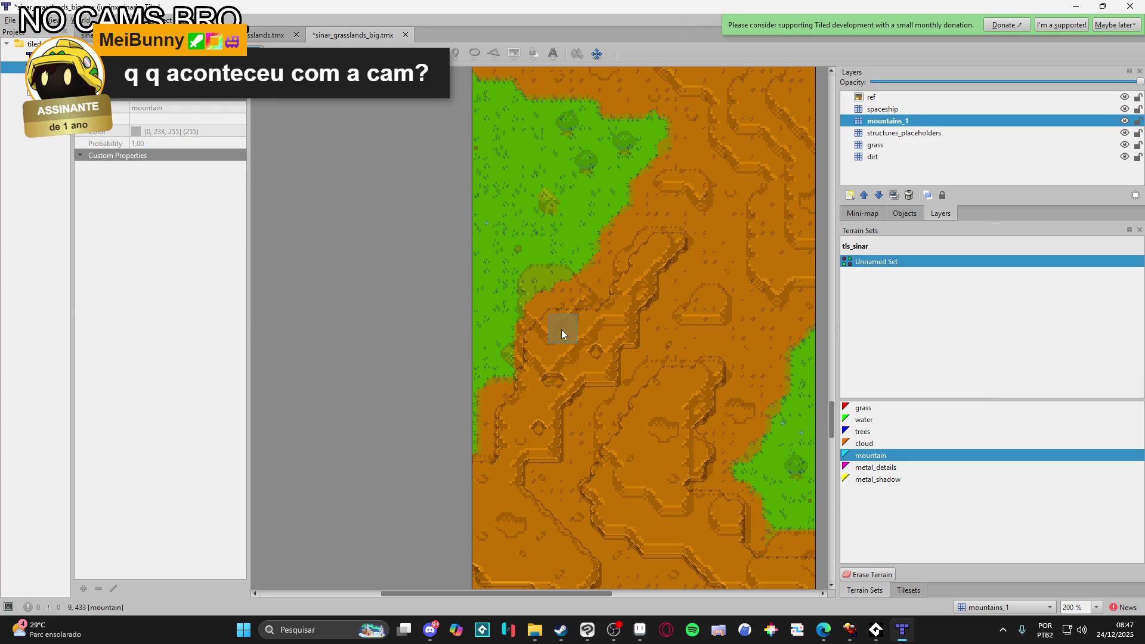
left_click(525, 380)
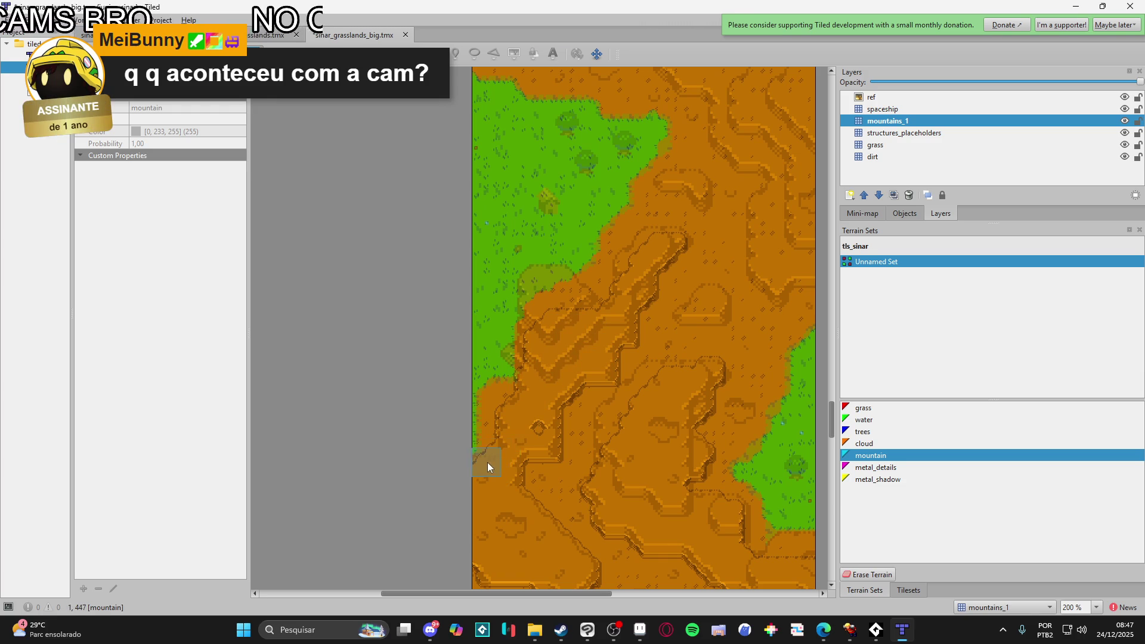
left_click_drag(488, 463, 481, 468)
- Lengthen the ridge edge and paint a ring of mountain terrain near the right edge
scroll(497, 455, "up", 2)
scroll(498, 455, "right", 2)
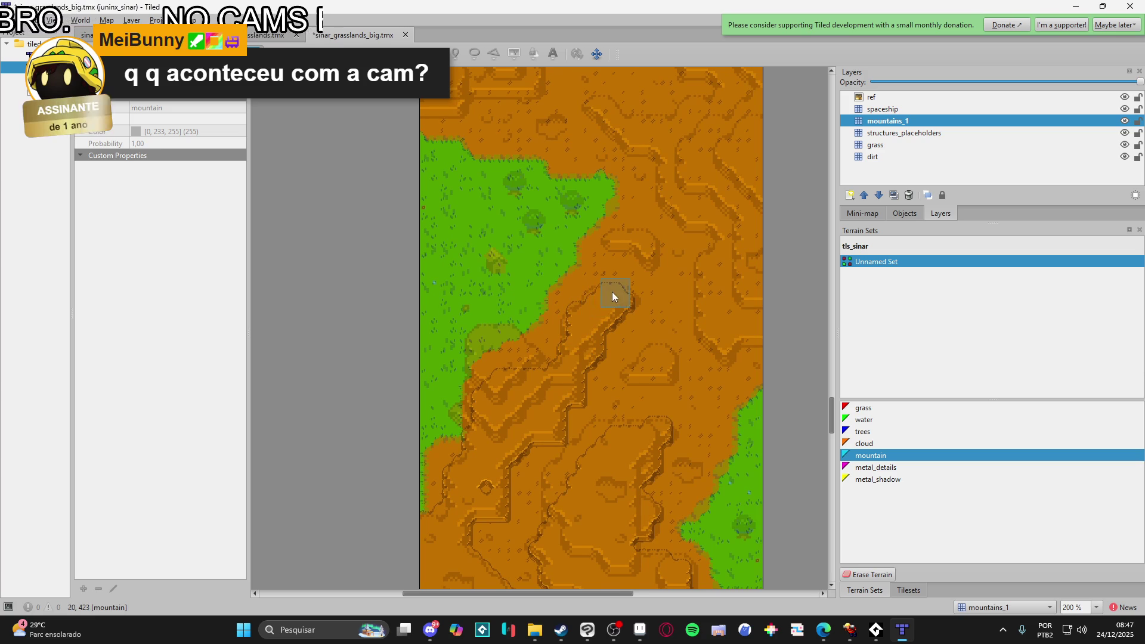
scroll(611, 291, "right", 1)
left_click_drag(605, 378, 635, 379)
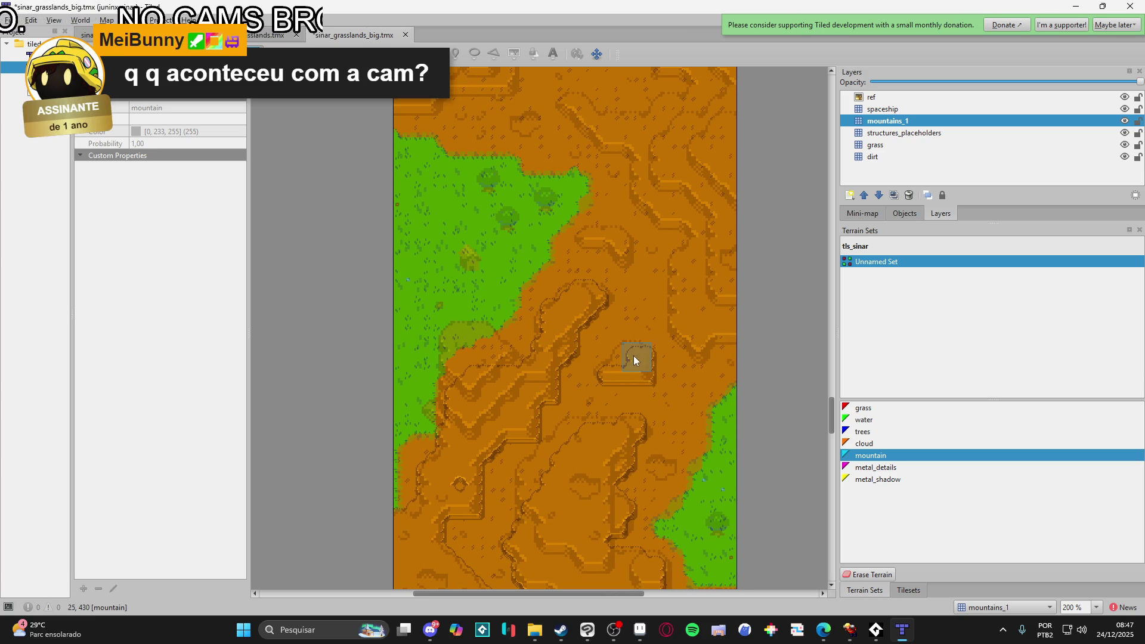
scroll(623, 365, "down", 3)
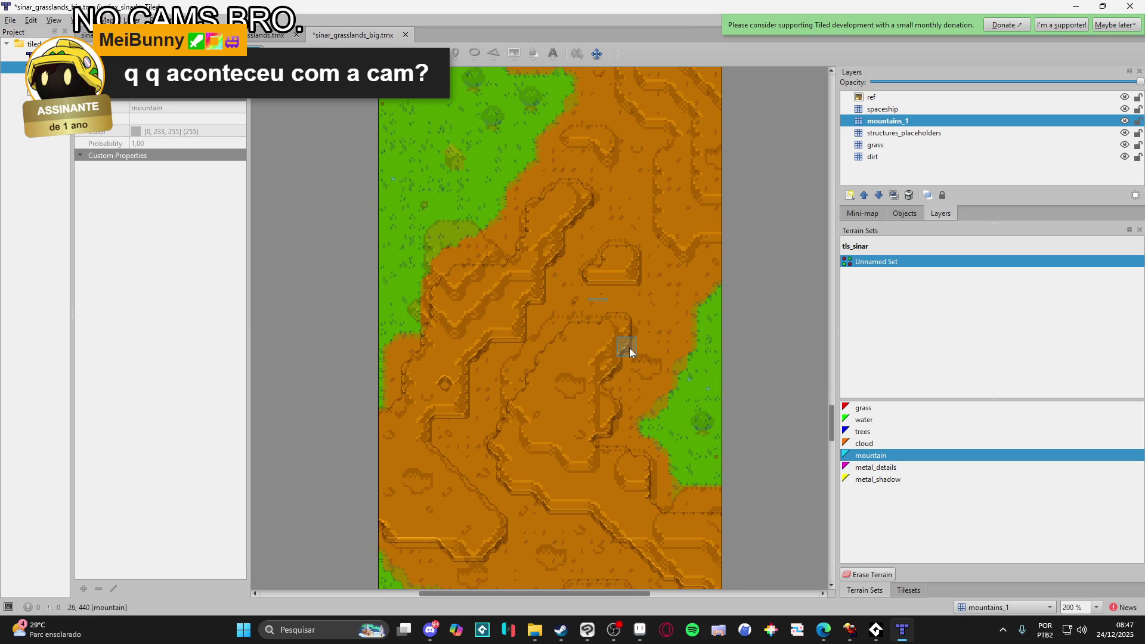
scroll(619, 372, "up", 8)
scroll(604, 426, "right", 3)
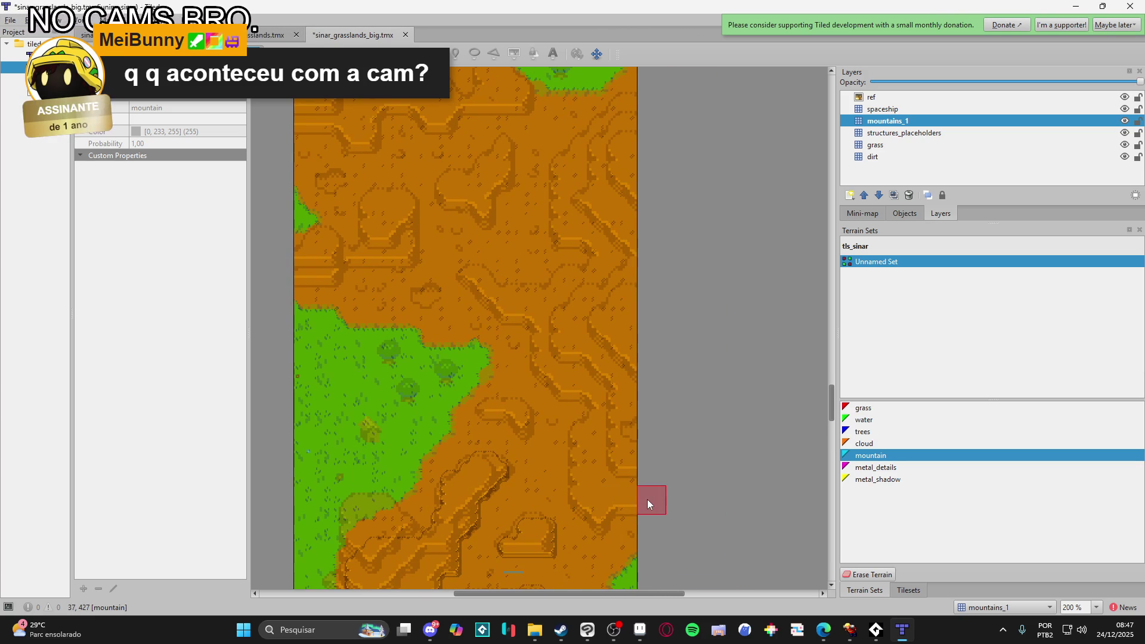
mouse_move(602, 525)
left_mouse_down()
mouse_move(587, 506)
mouse_move(592, 430)
mouse_move(587, 484)
left_mouse_up()
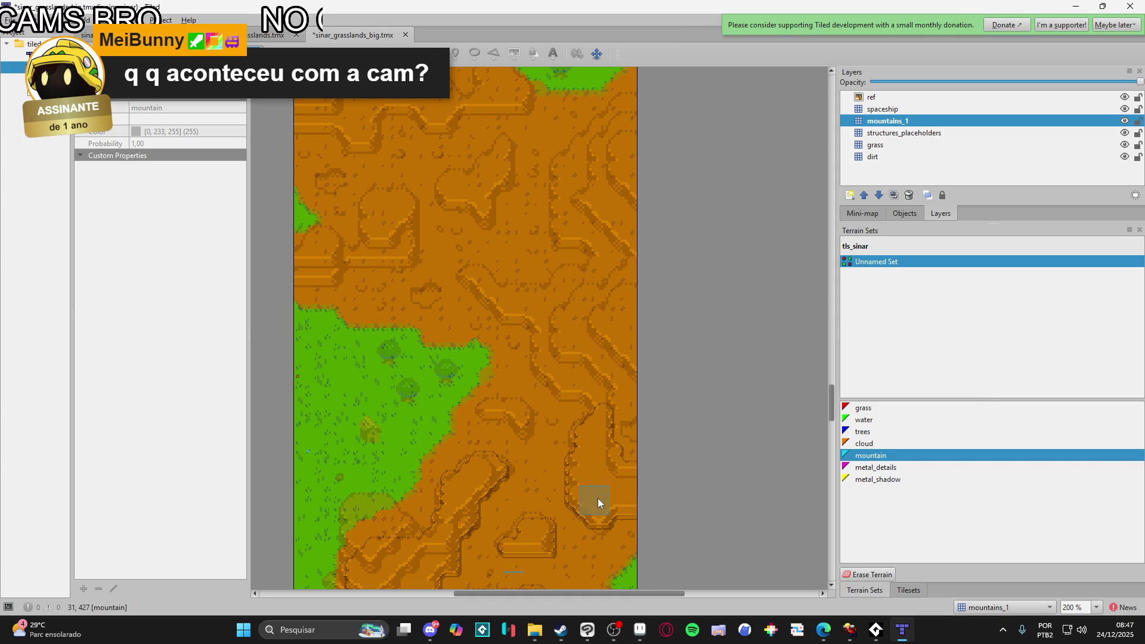
- Paint new diagonal and upward-running mountain ridges through the central dirt area
mouse_move(606, 398)
left_mouse_down()
mouse_move(556, 383)
mouse_move(540, 339)
left_mouse_up()
mouse_move(475, 280)
left_mouse_down()
mouse_move(584, 300)
mouse_move(541, 327)
mouse_move(636, 450)
mouse_move(602, 352)
mouse_move(547, 309)
mouse_move(565, 281)
mouse_move(575, 312)
mouse_move(627, 371)
left_mouse_up()
mouse_move(617, 300)
left_mouse_down()
mouse_move(598, 460)
mouse_move(614, 453)
mouse_move(606, 439)
left_mouse_up()
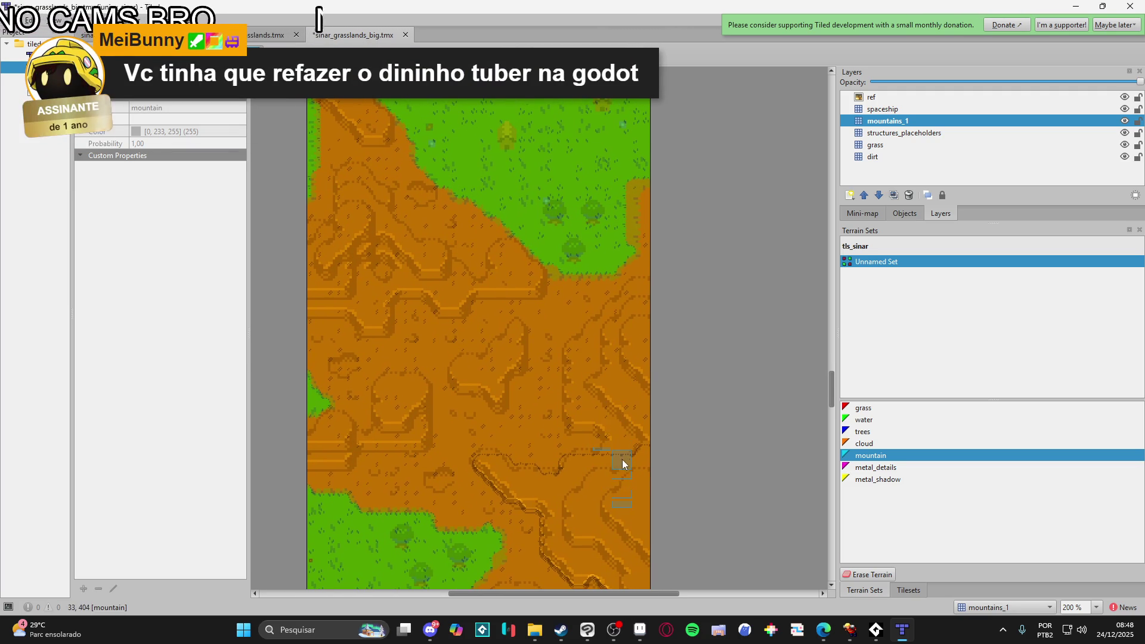
mouse_move(602, 420)
left_mouse_down()
mouse_move(572, 398)
mouse_move(583, 341)
mouse_move(601, 388)
mouse_move(602, 356)
mouse_move(599, 396)
mouse_move(634, 327)
mouse_move(621, 372)
mouse_move(582, 365)
mouse_move(626, 328)
left_mouse_up()
scroll(646, 358, "left", 2)
scroll(681, 374, "left", 2)
- Widen the ridge into a plateau, smooth its edges, and run a diagonal edge toward the grass
mouse_move(623, 416)
left_mouse_down()
mouse_move(506, 439)
mouse_move(616, 380)
left_mouse_up()
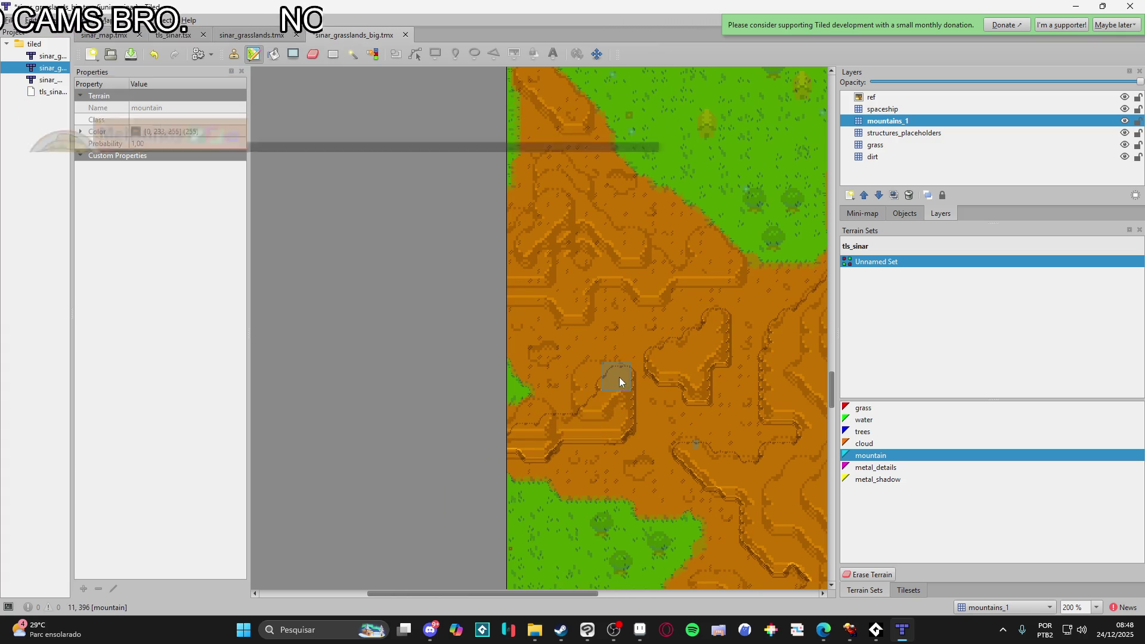
scroll(573, 406, "left", 1)
scroll(572, 406, "up", 1)
scroll(560, 413, "up", 3)
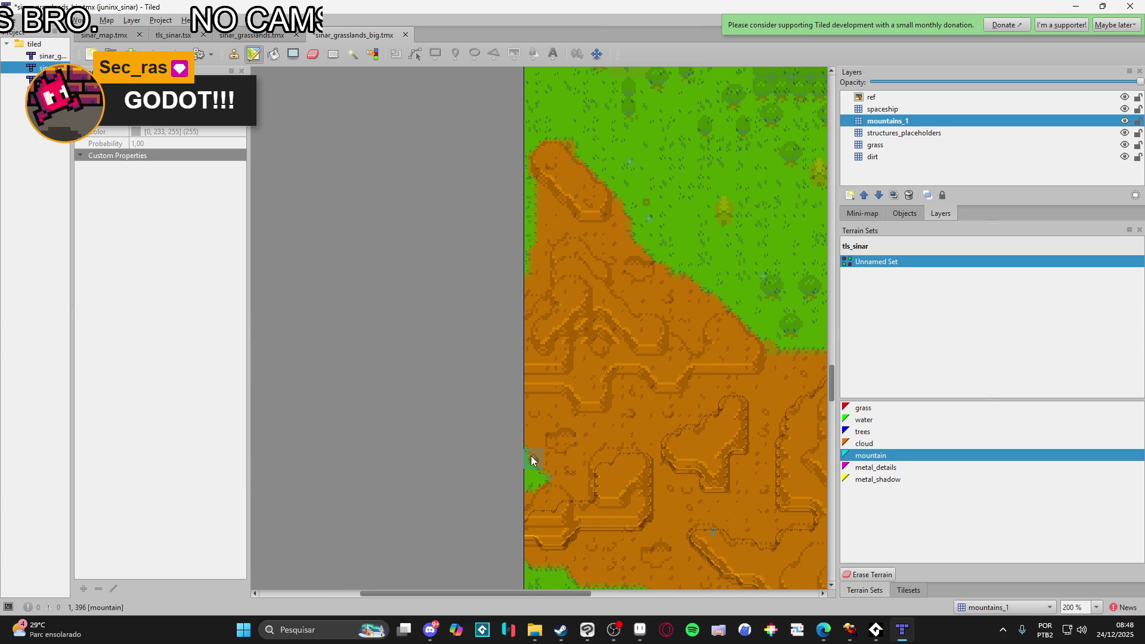
scroll(534, 442, "right", 3)
scroll(534, 442, "up", 1)
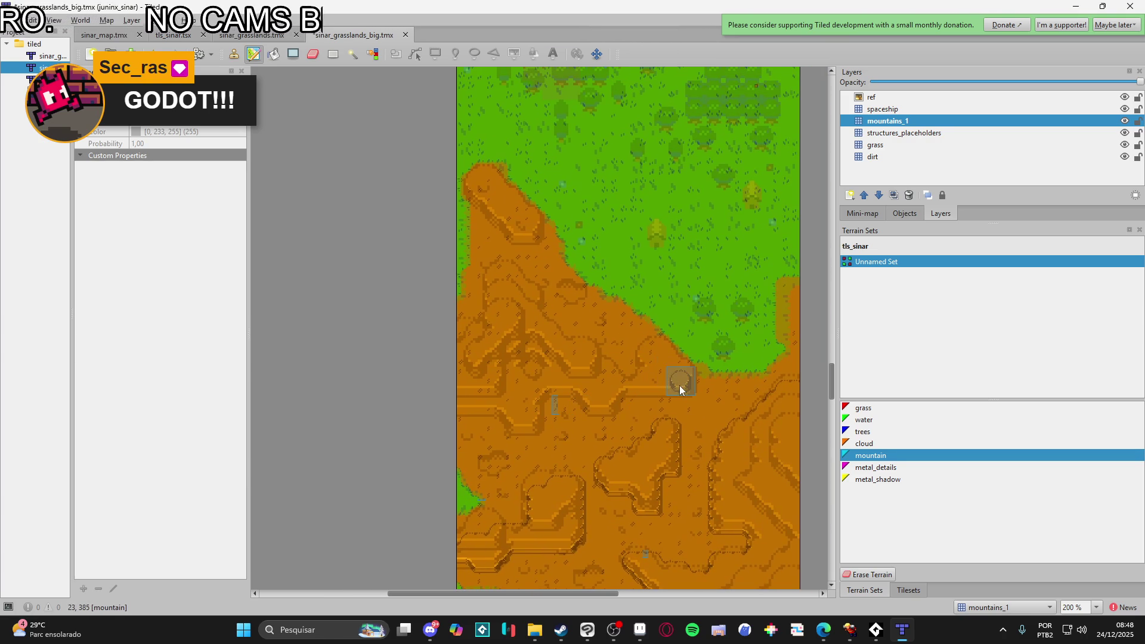
left_click_drag(617, 402, 667, 389)
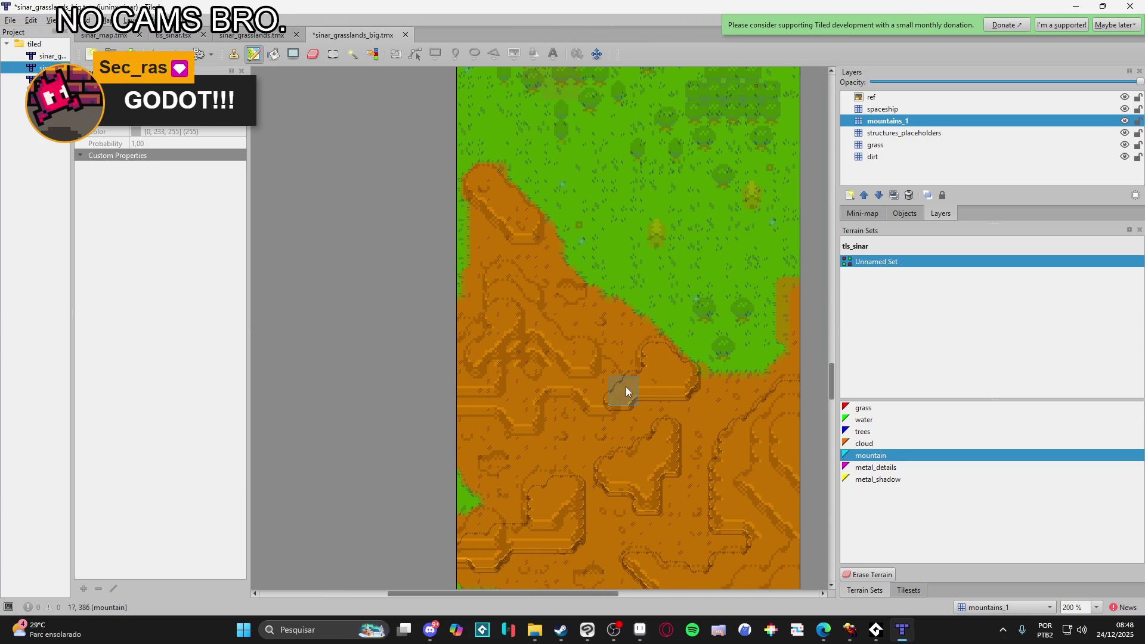
left_click_drag(588, 406, 542, 389)
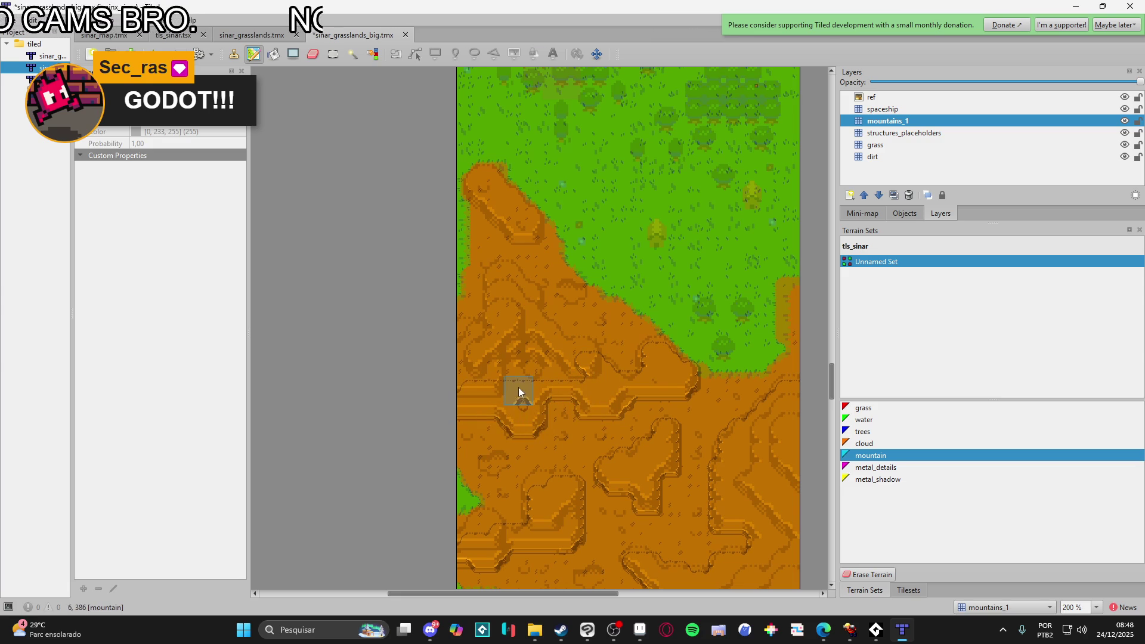
mouse_move(556, 337)
left_mouse_down()
mouse_move(532, 284)
mouse_move(449, 367)
mouse_move(544, 352)
mouse_move(504, 293)
mouse_move(488, 367)
left_mouse_up()
- Paint a raised plateau at the top of the dirt peninsula and review the result
scroll(545, 371, "up", 1)
mouse_move(534, 303)
left_mouse_down()
mouse_move(500, 249)
mouse_move(534, 274)
left_mouse_up()
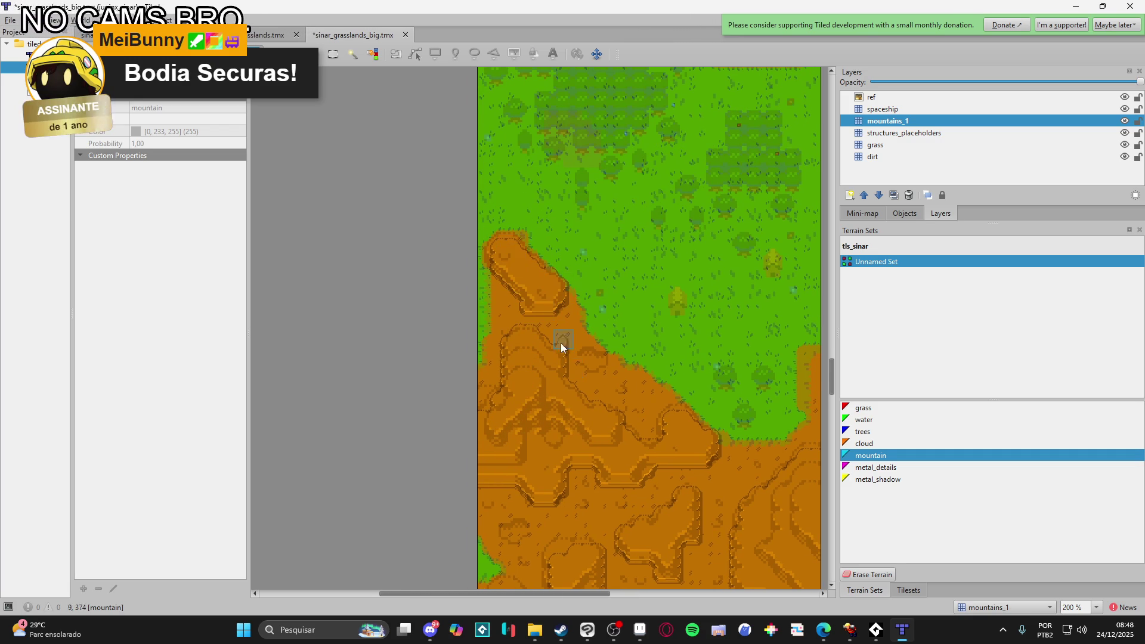
scroll(600, 421, "down", 6)
scroll(685, 424, "down", 8)
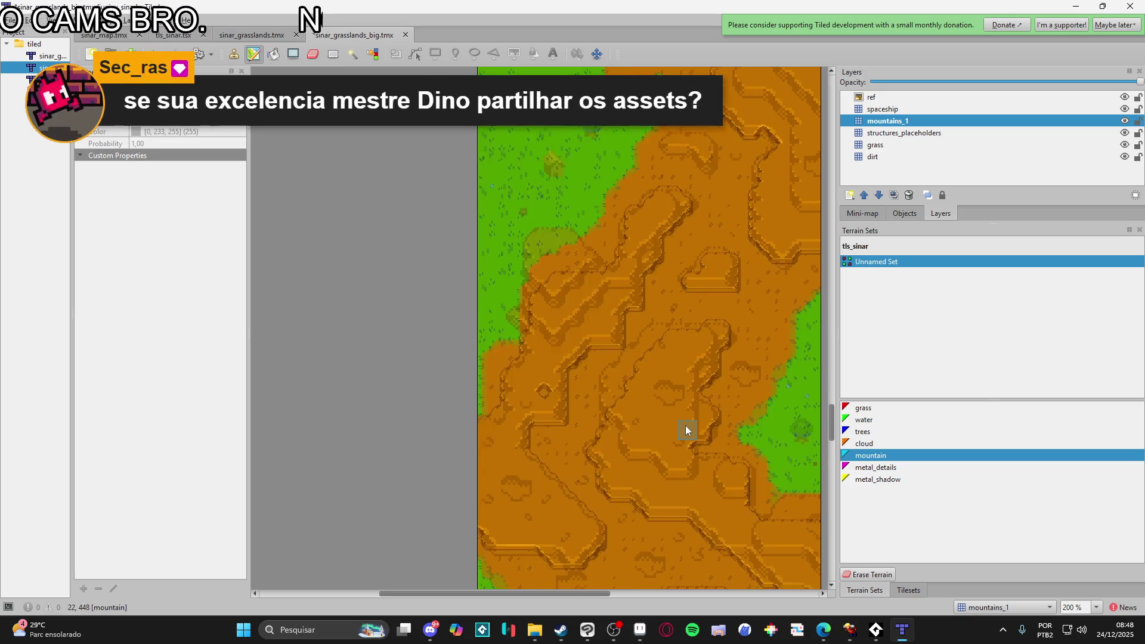
scroll(697, 424, "down", 3)
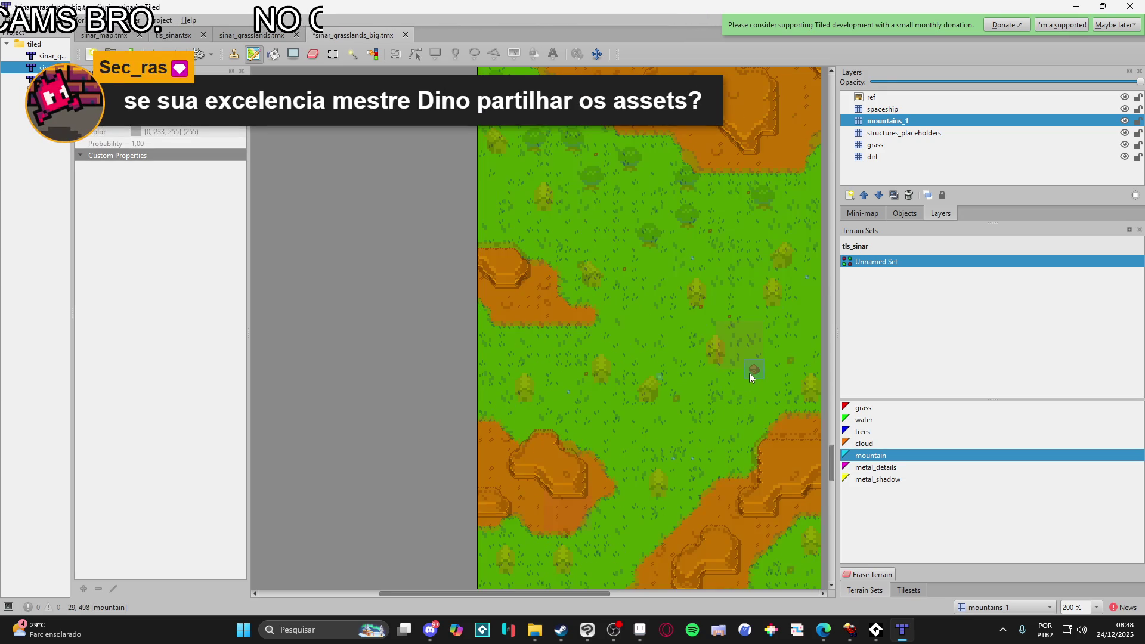
scroll(750, 378, "up", 4)
scroll(746, 381, "up", 1)
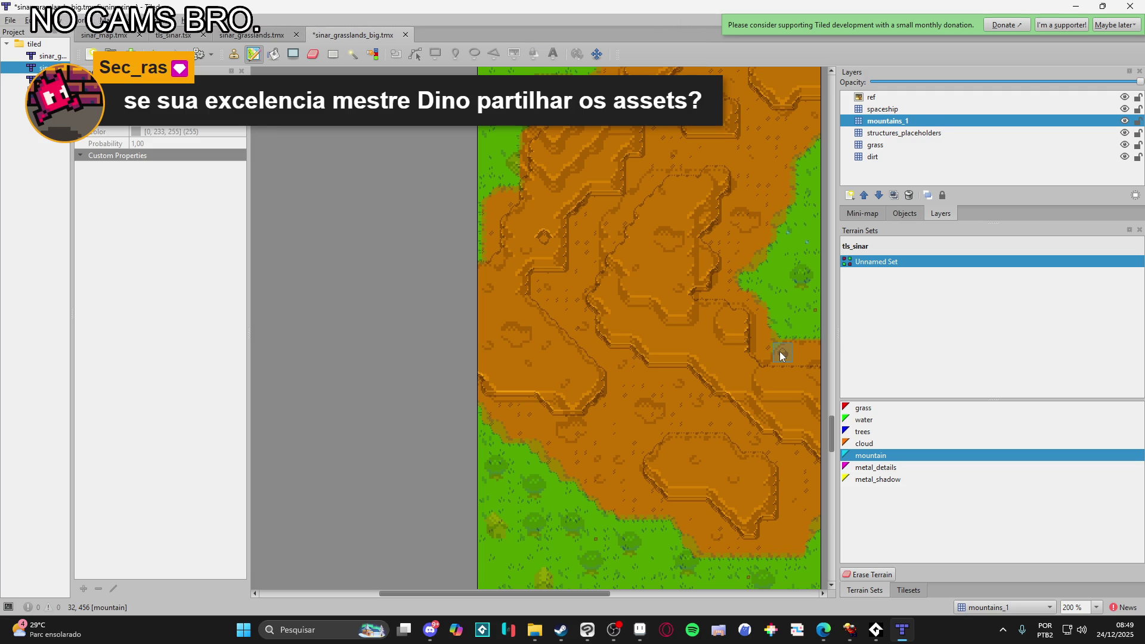
scroll(667, 383, "right", 1)
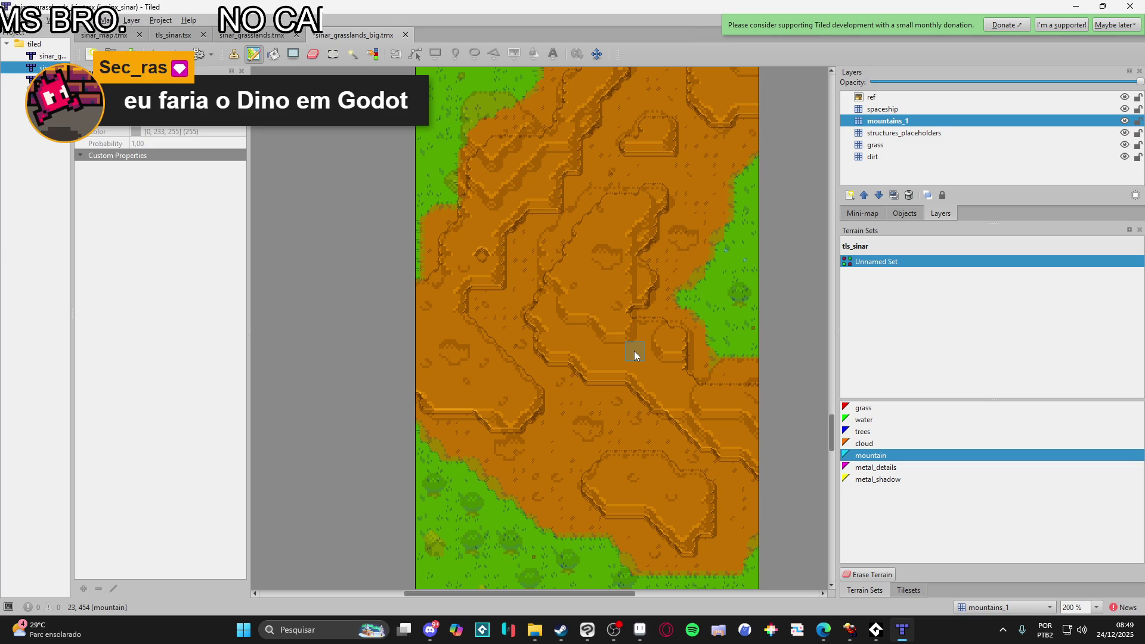
scroll(599, 350, "up", 2)
scroll(661, 303, "right", 1)
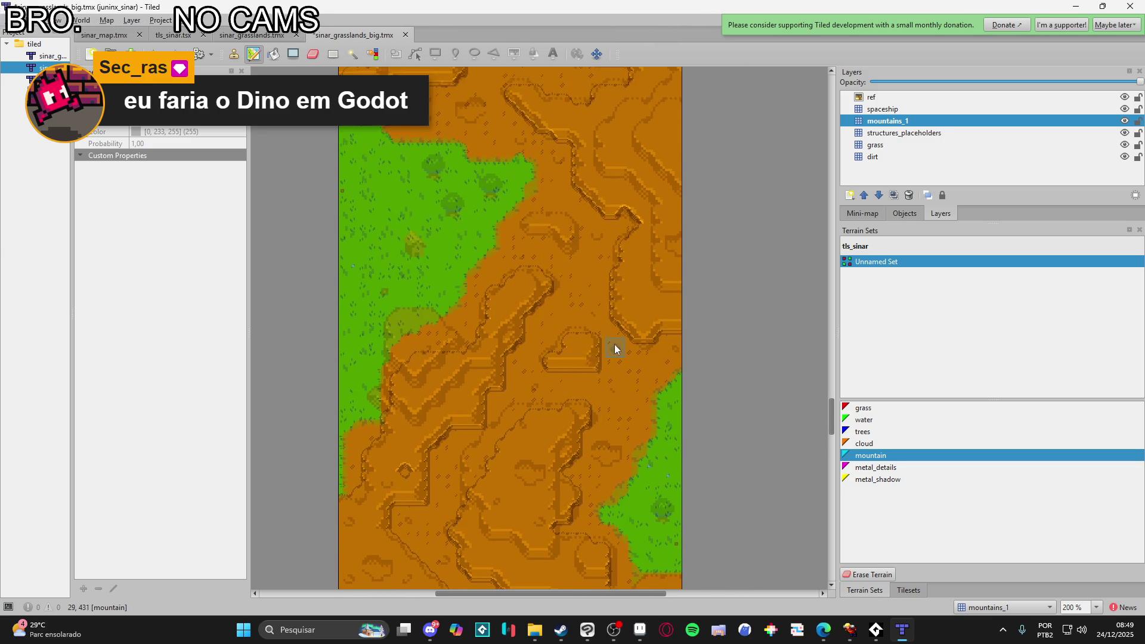
scroll(618, 339, "up", 2)
scroll(617, 338, "down", 4)
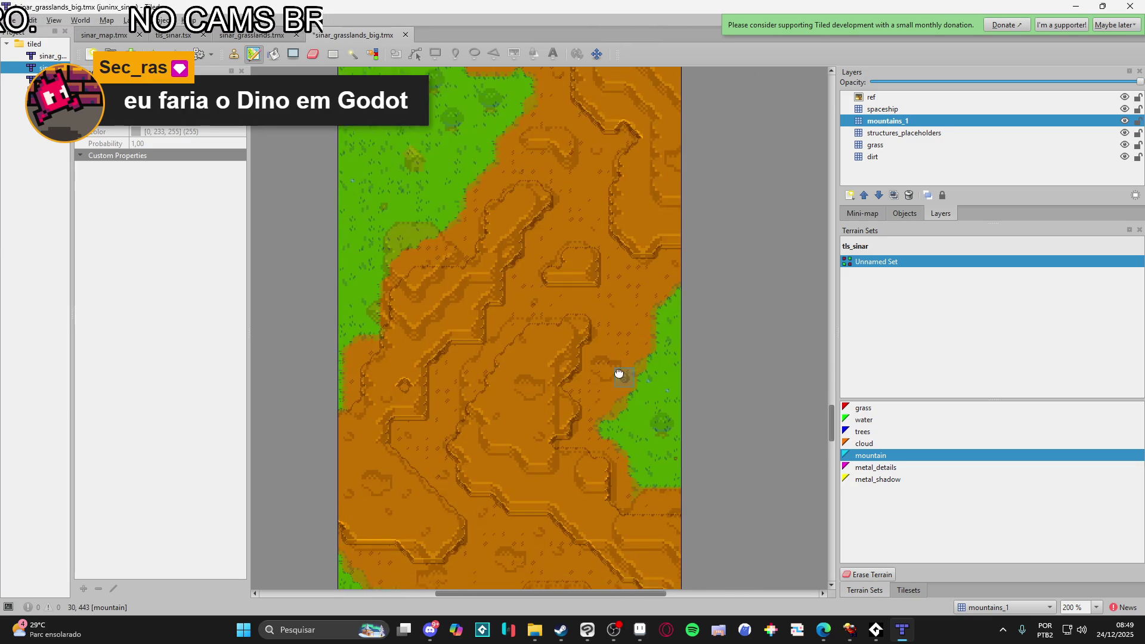
- Add a new tile layer named mountains_2 above mountains_1
left_click(849, 195)
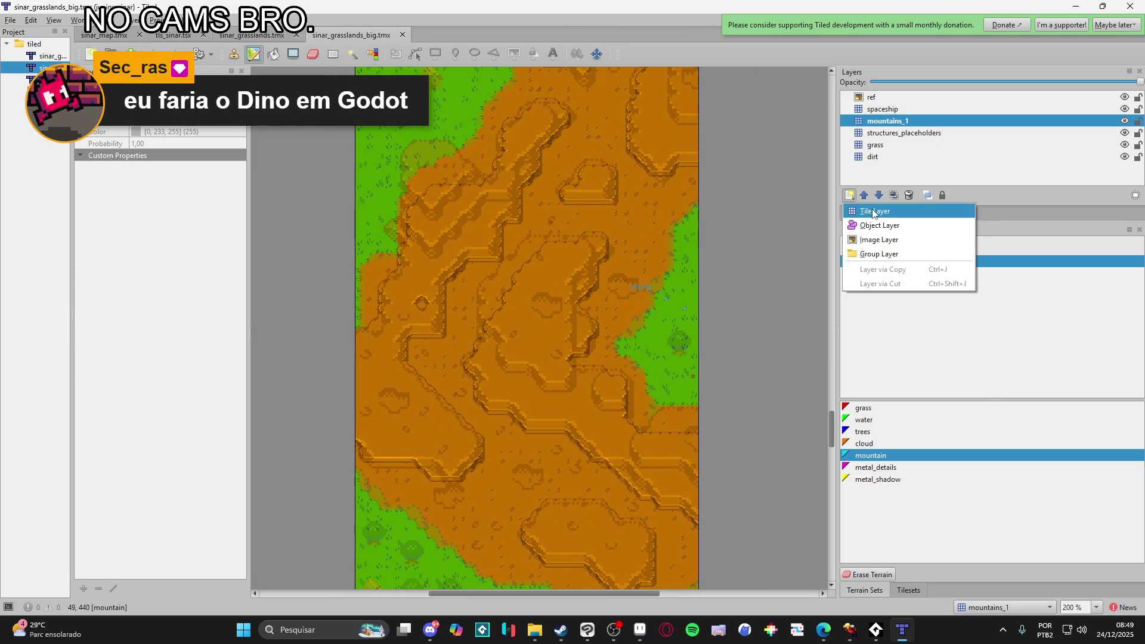
left_click(867, 206)
type("moun")
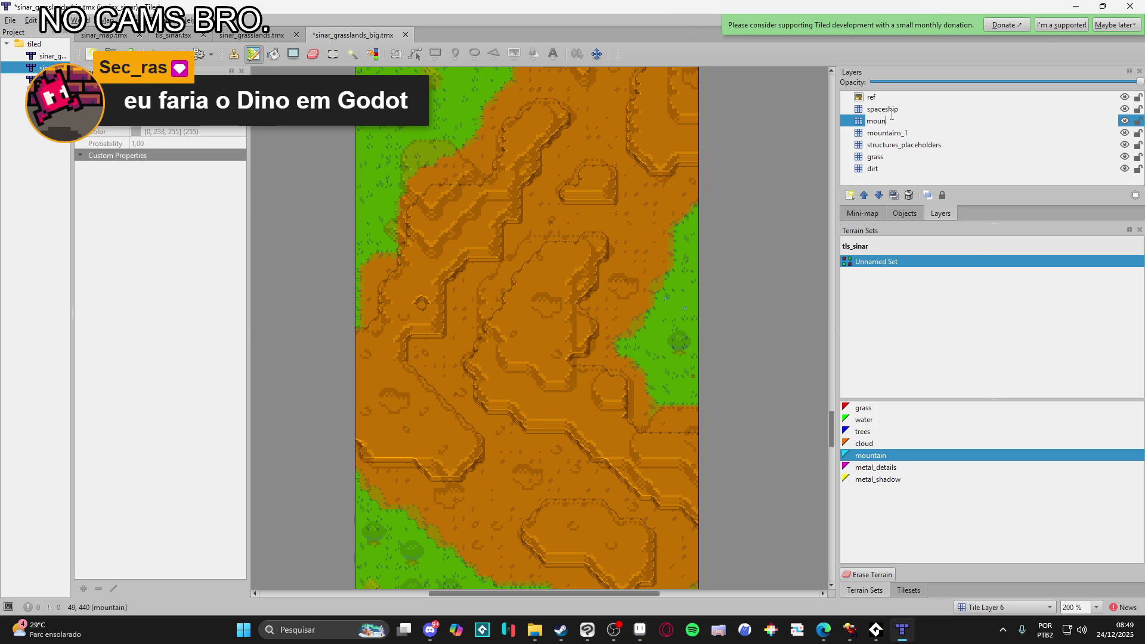
type("tains_1")
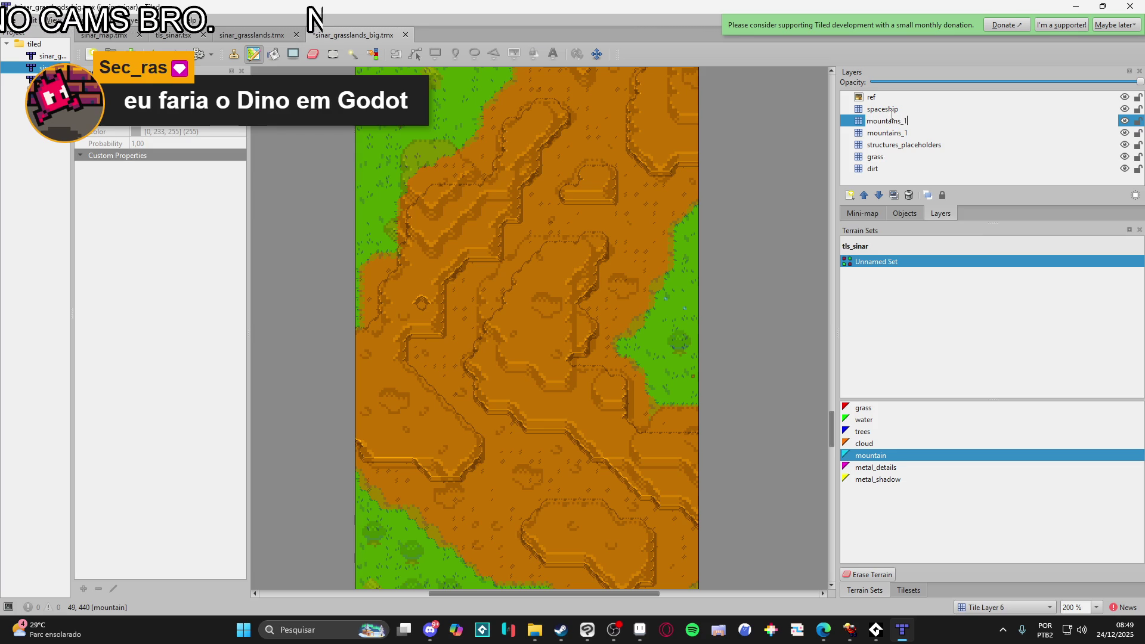
key("BackSpace")
type("2")
key("Return")
- On mountains_2, paint mountain terrain over the inner cliffs and repaint edges along the right side
scroll(571, 339, "up", 3)
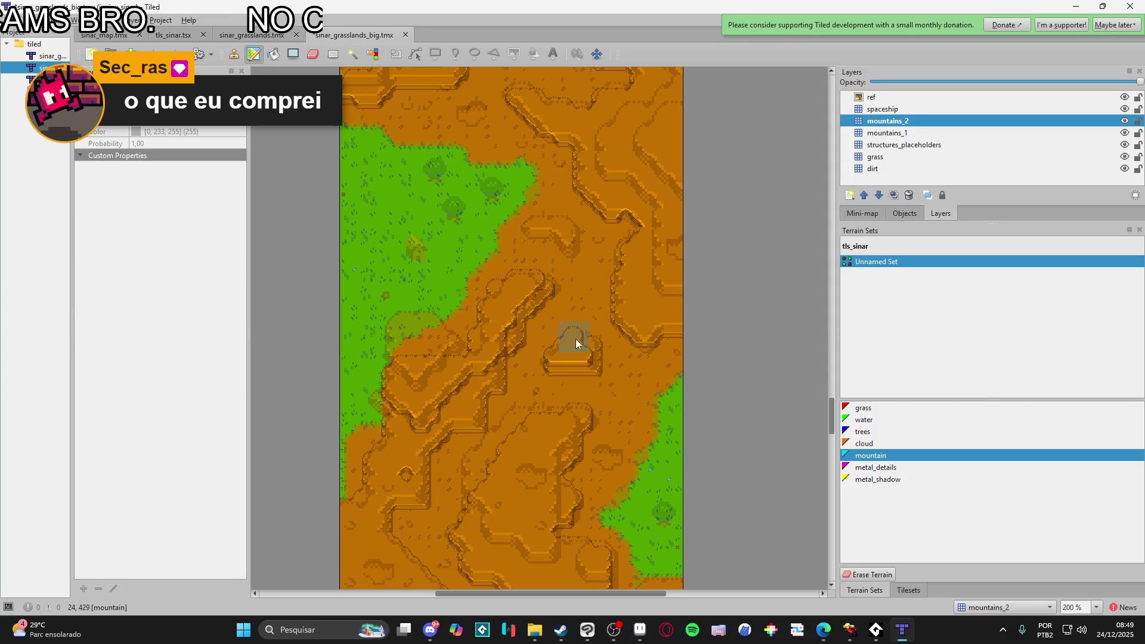
scroll(573, 354, "down", 3)
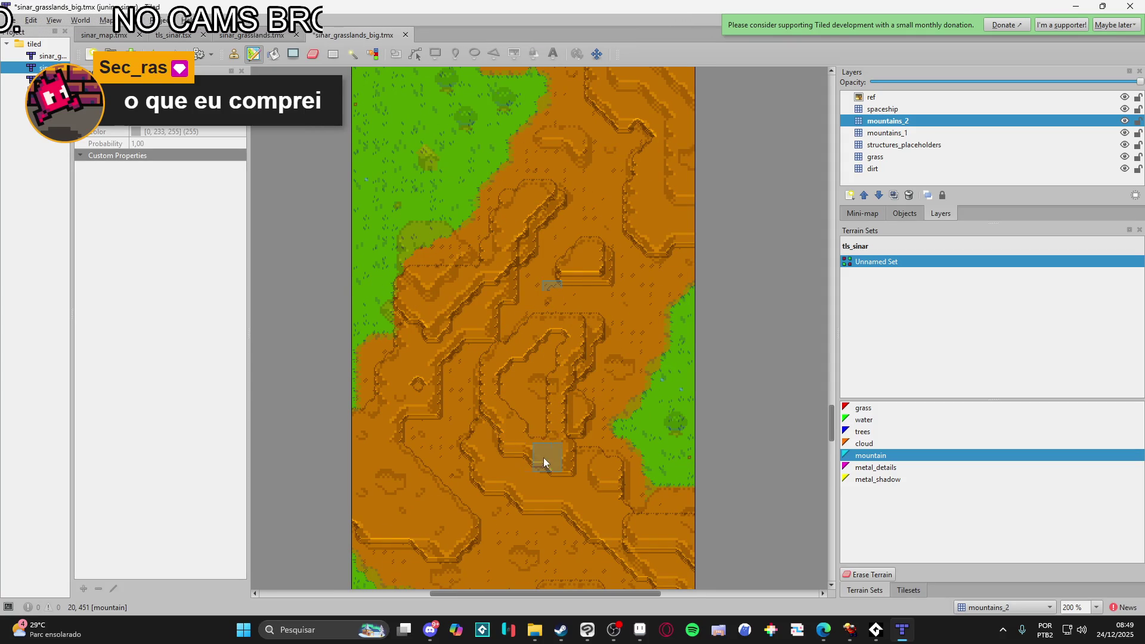
left_click_drag(560, 349, 510, 410)
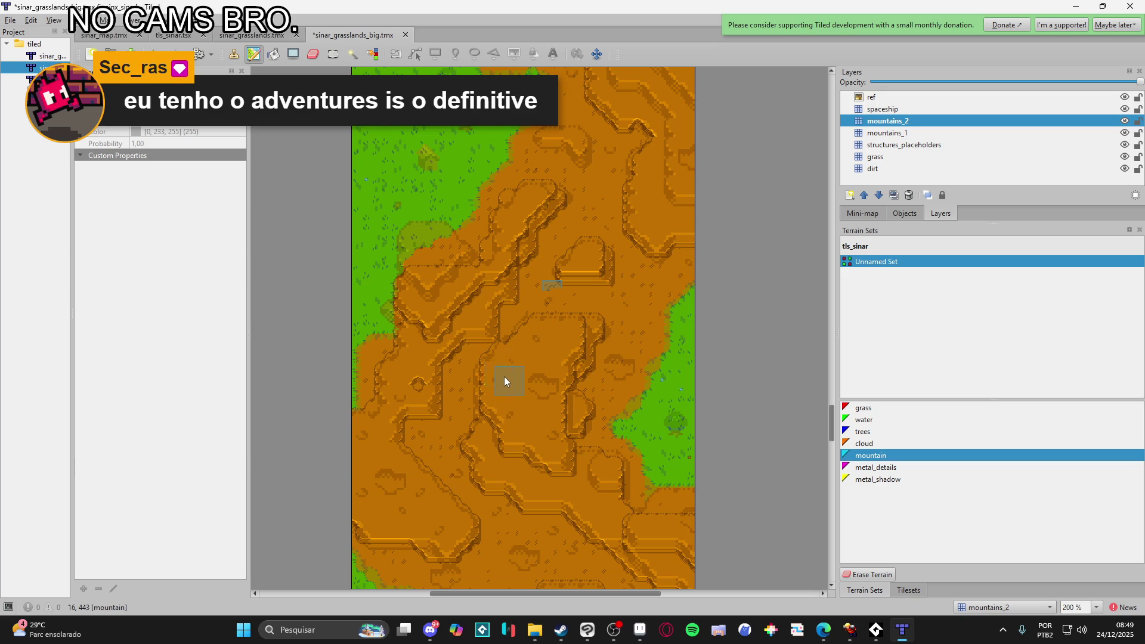
scroll(502, 374, "up", 5)
scroll(502, 375, "right", 3)
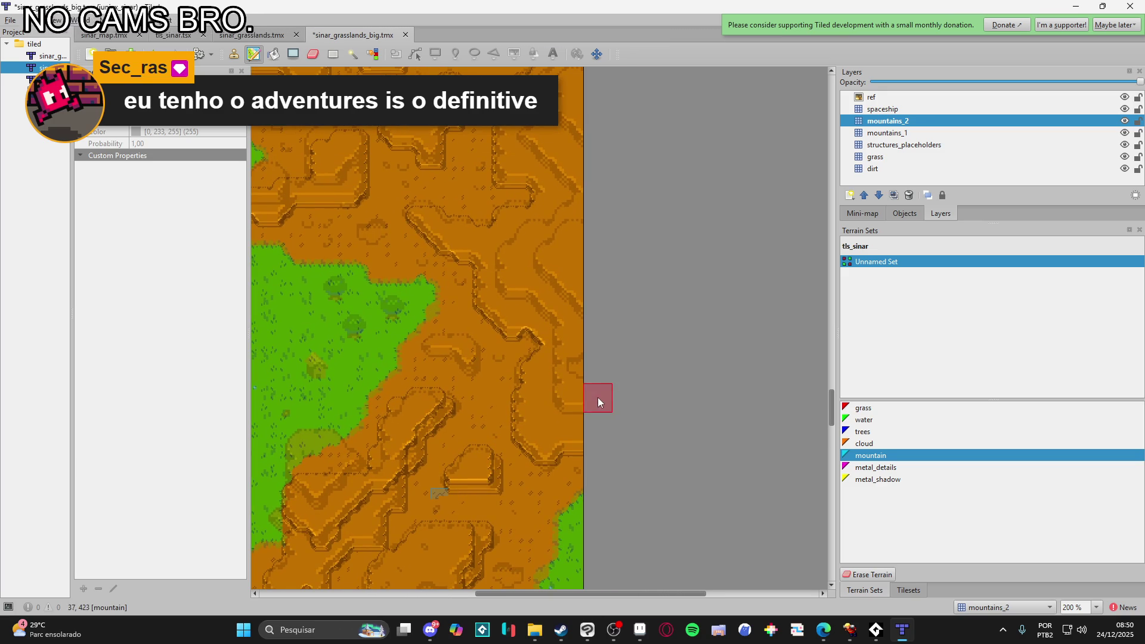
left_click_drag(513, 264, 592, 212)
mouse_move(549, 315)
left_mouse_down()
mouse_move(582, 276)
mouse_move(588, 388)
left_mouse_up()
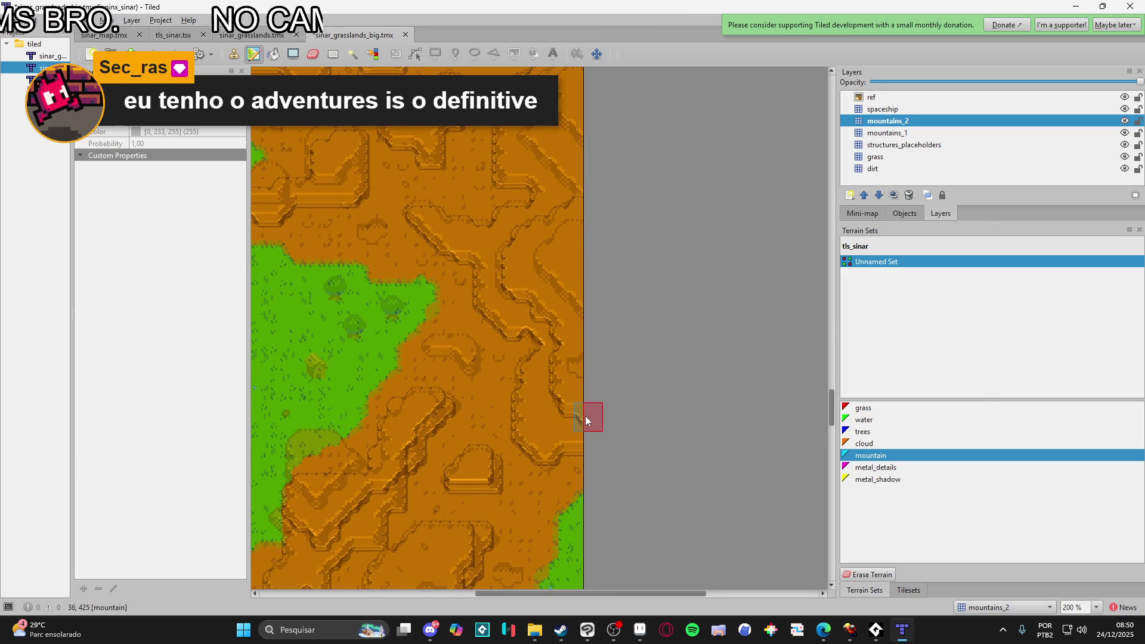
scroll(585, 420, "up", 5)
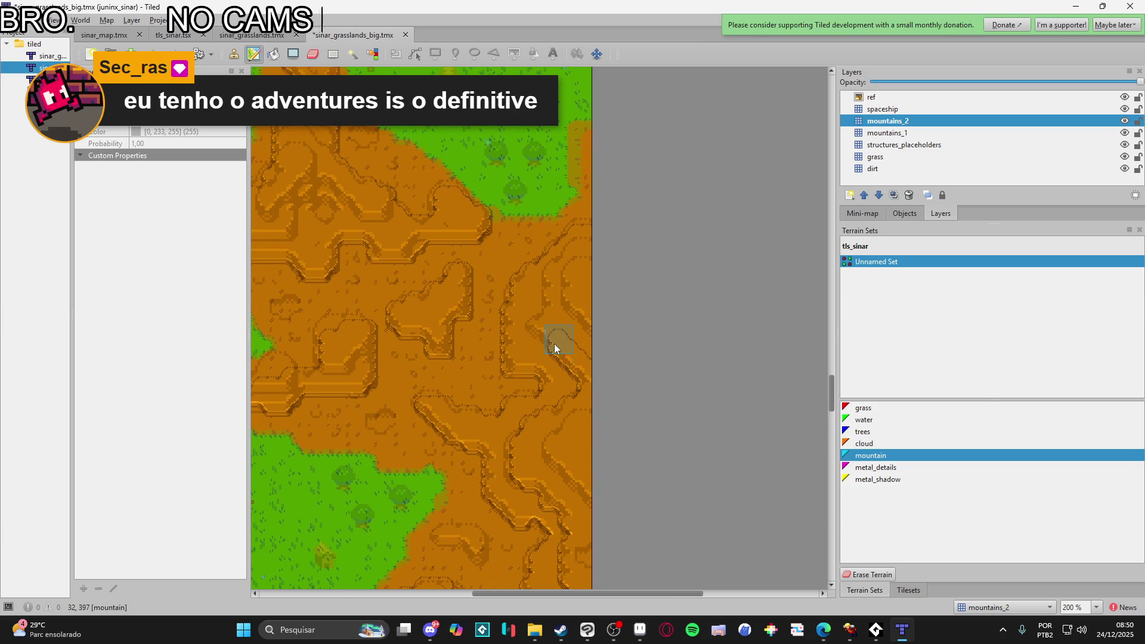
left_click_drag(570, 254, 576, 293)
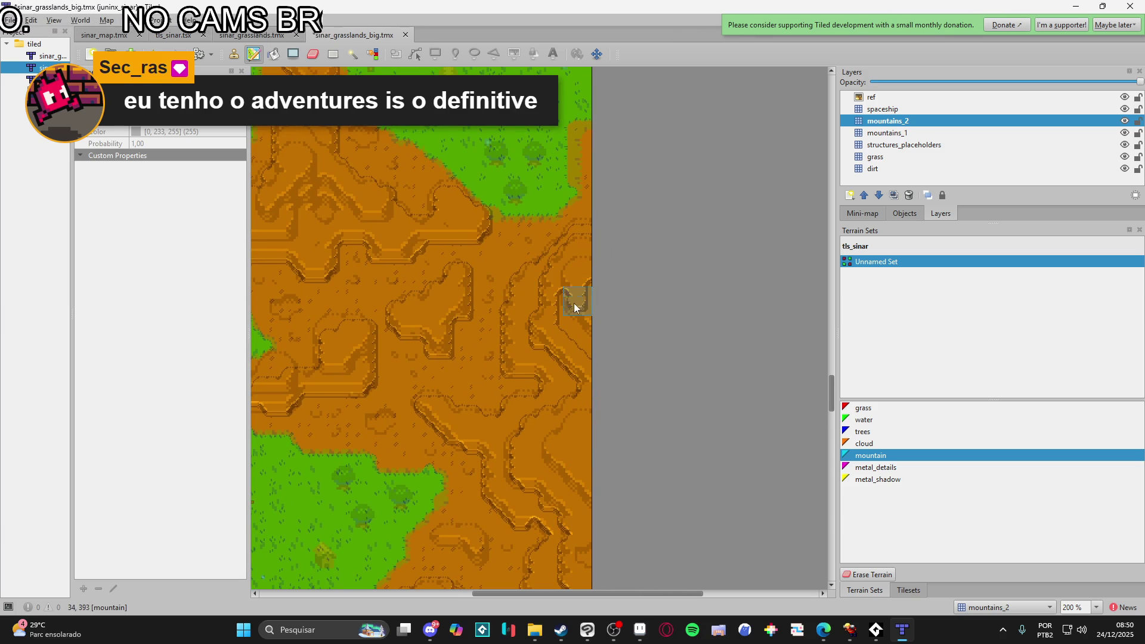
- Paint a new cliff outline with a diagonal ridge edge extending to the left
scroll(518, 379, "left", 3)
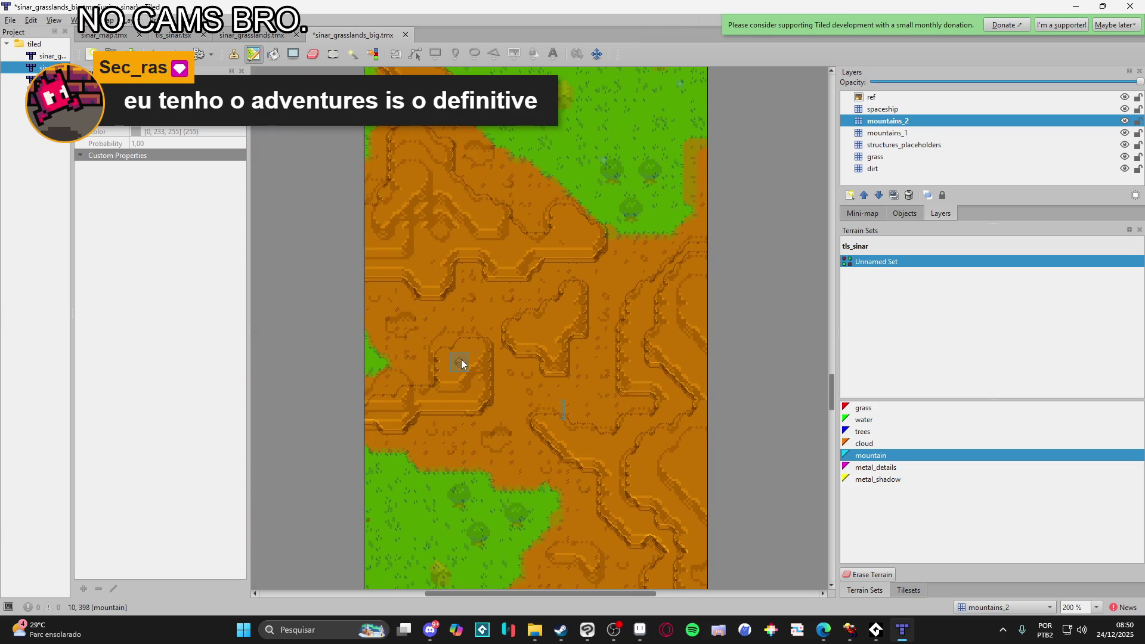
mouse_move(453, 381)
left_mouse_down()
mouse_move(437, 368)
mouse_move(459, 379)
mouse_move(406, 408)
left_mouse_up()
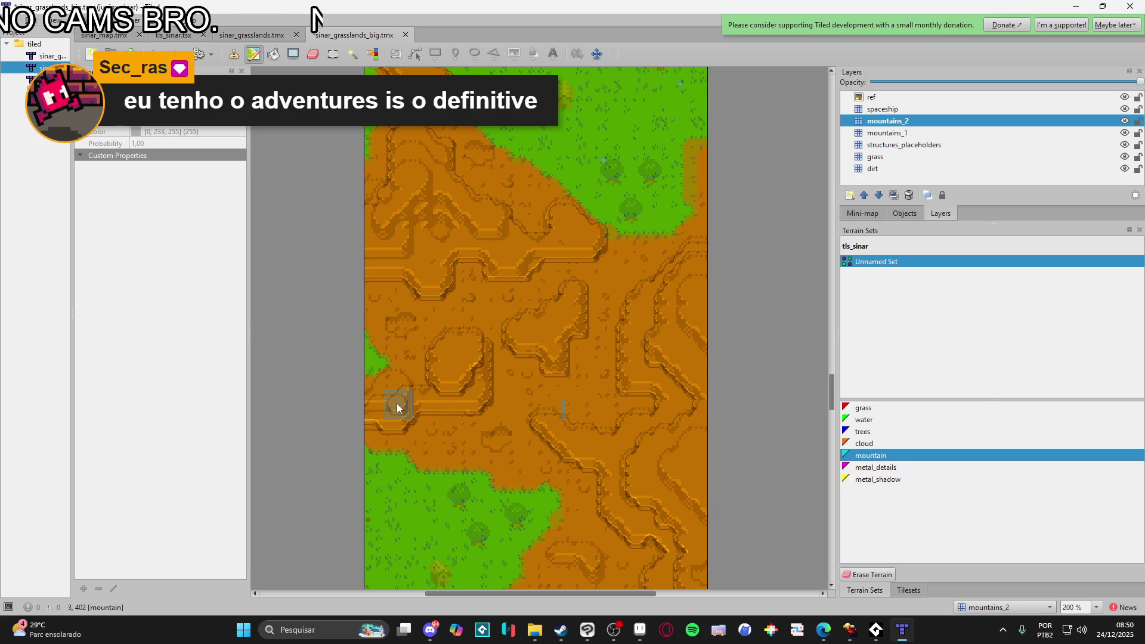
scroll(525, 382, "up", 1)
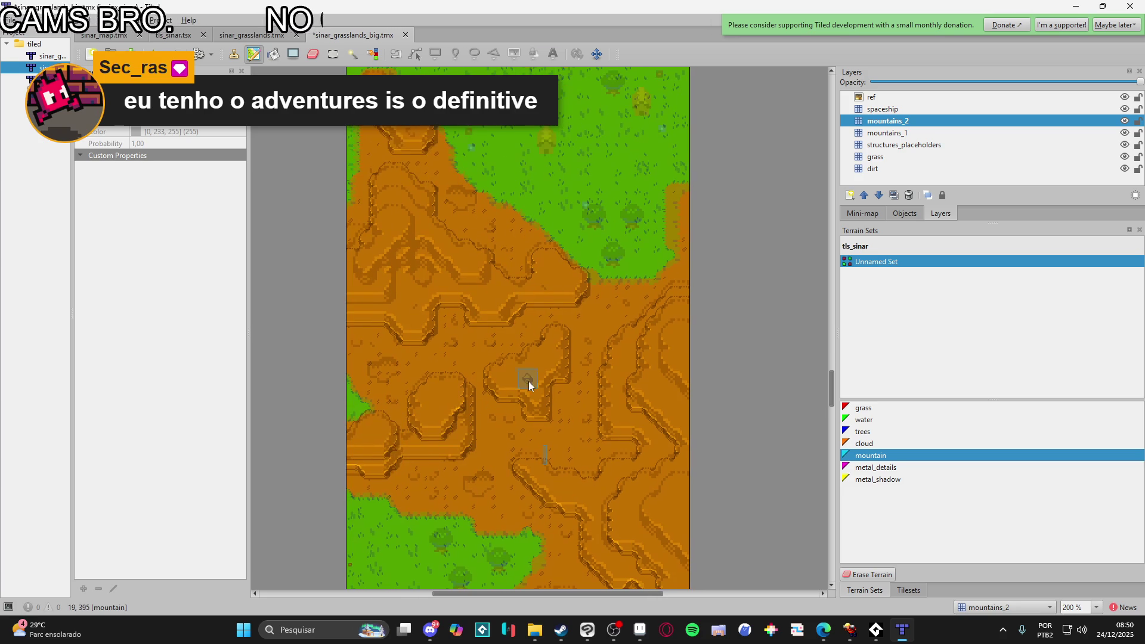
scroll(489, 326, "up", 2)
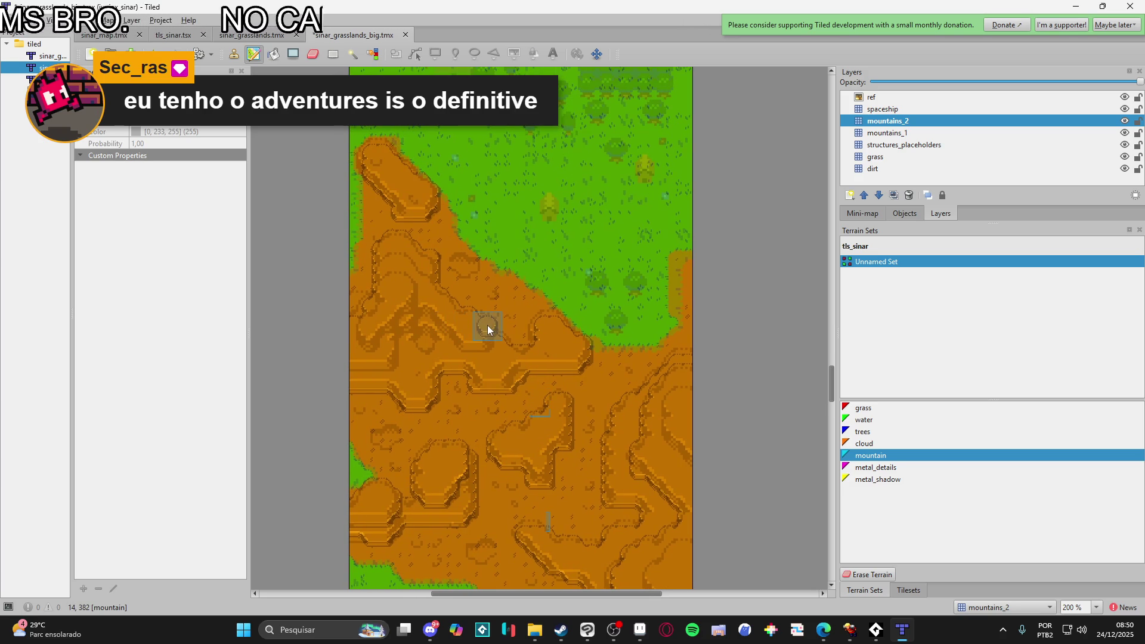
mouse_move(457, 299)
left_mouse_down()
mouse_move(432, 277)
mouse_move(474, 342)
left_mouse_up()
left_click_drag(444, 296, 400, 292)
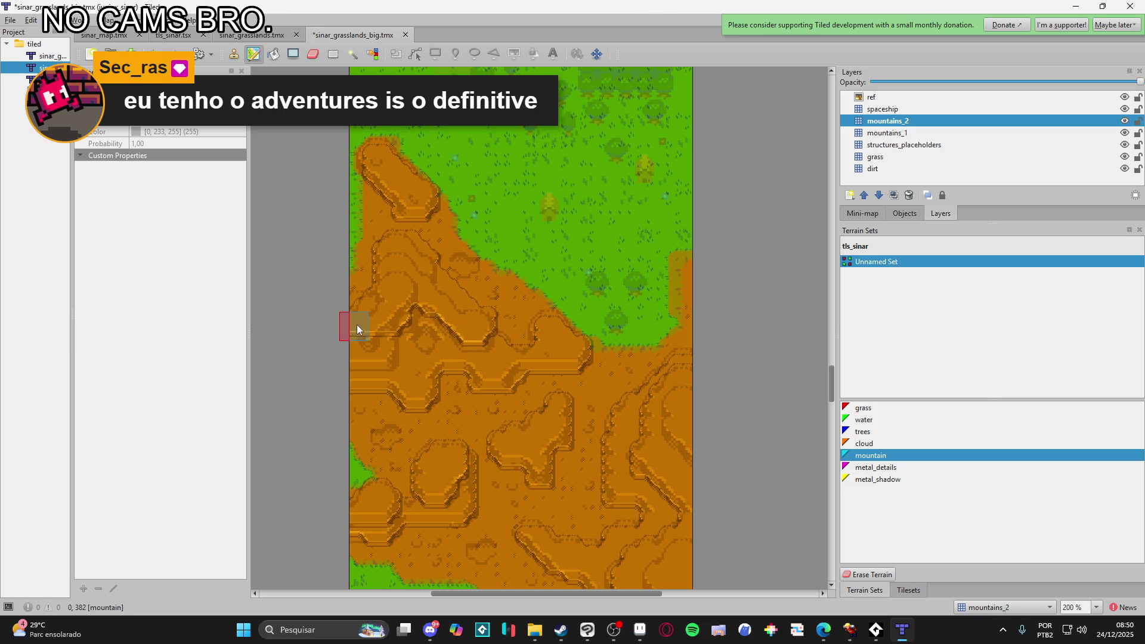
scroll(388, 343, "right", 1)
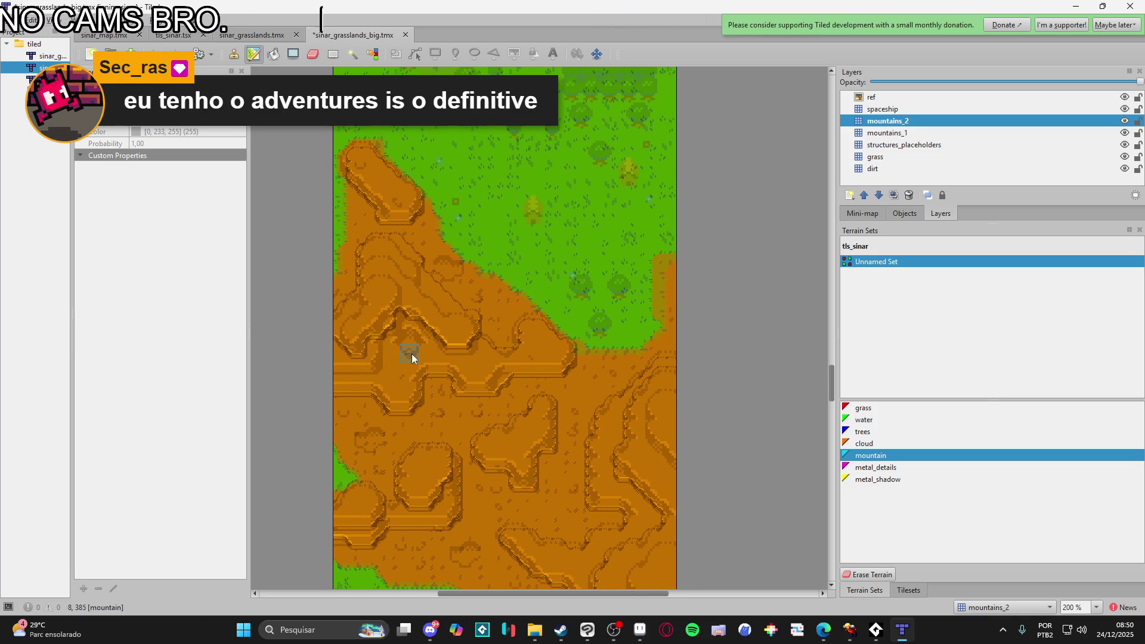
scroll(417, 358, "right", 2)
scroll(458, 412, "down", 5)
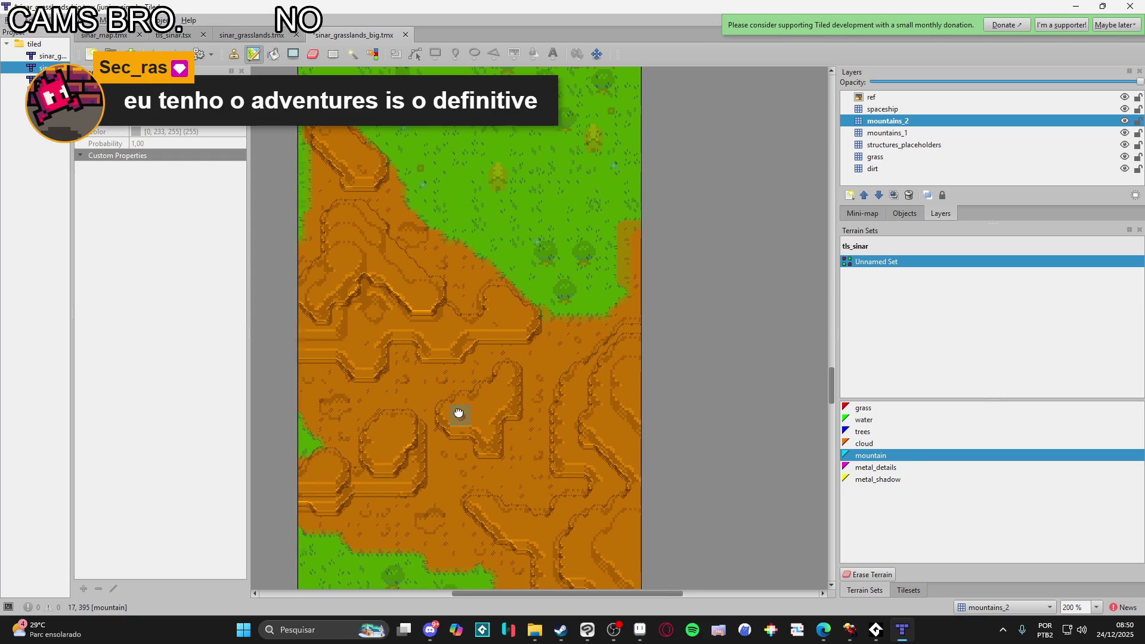
scroll(430, 340, "right", 1)
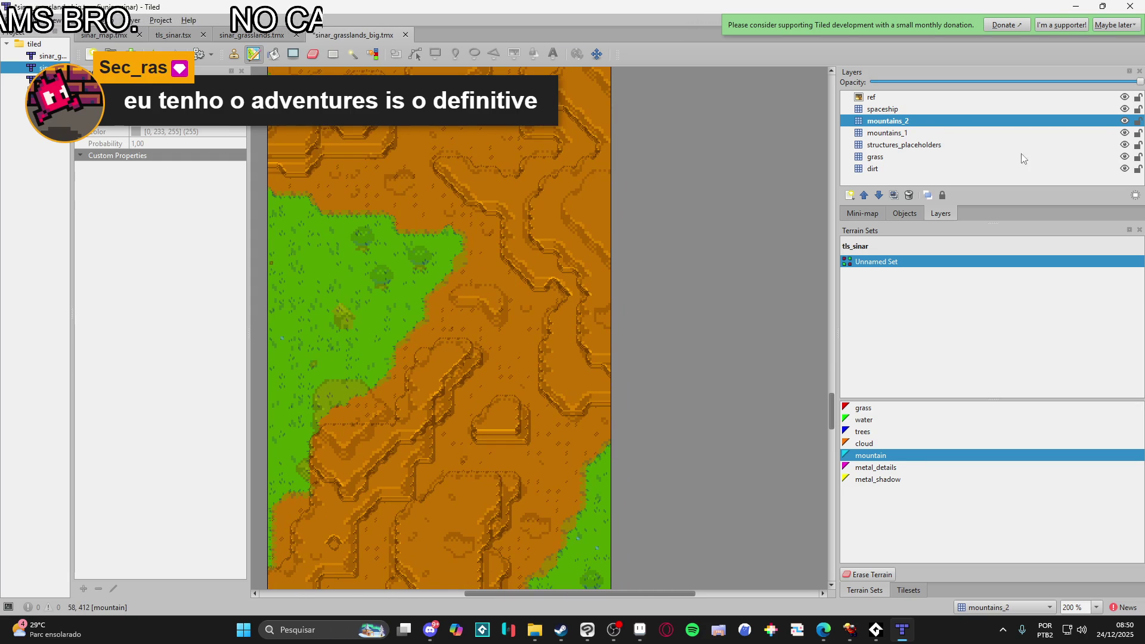
left_click(919, 134)
- Open drive.loc, load the platformer.p64 cartridge, and run it with Ctrl+R
mouse_move(493, 325)
left_mouse_down()
mouse_move(542, 370)
mouse_move(601, 364)
left_mouse_up()
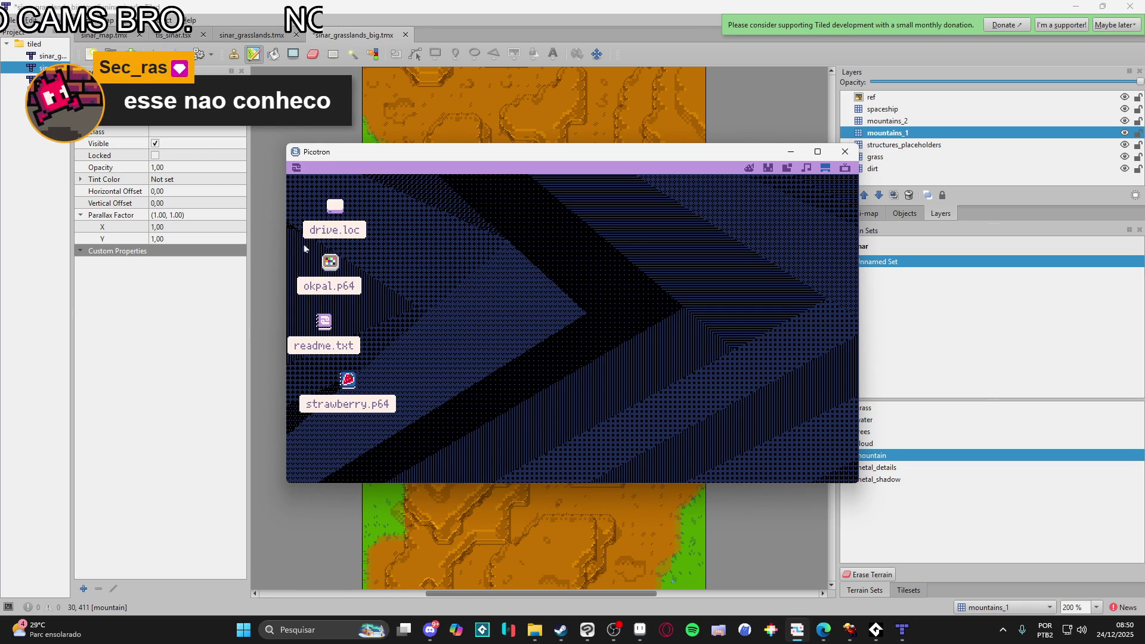
left_click(332, 214)
double_click(343, 216)
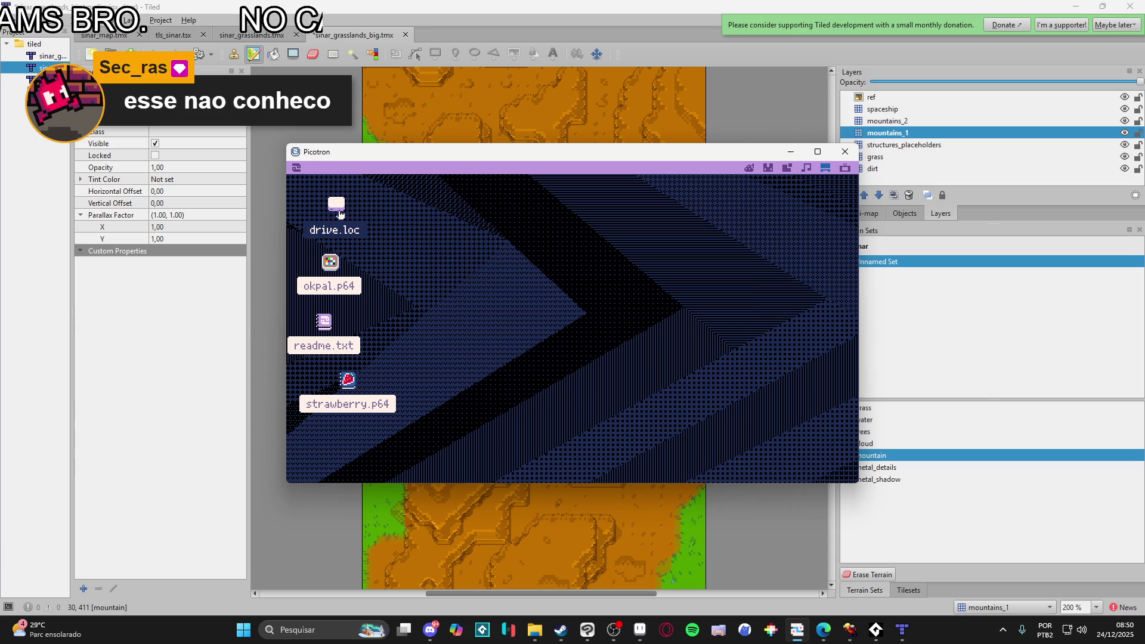
right_click(461, 313)
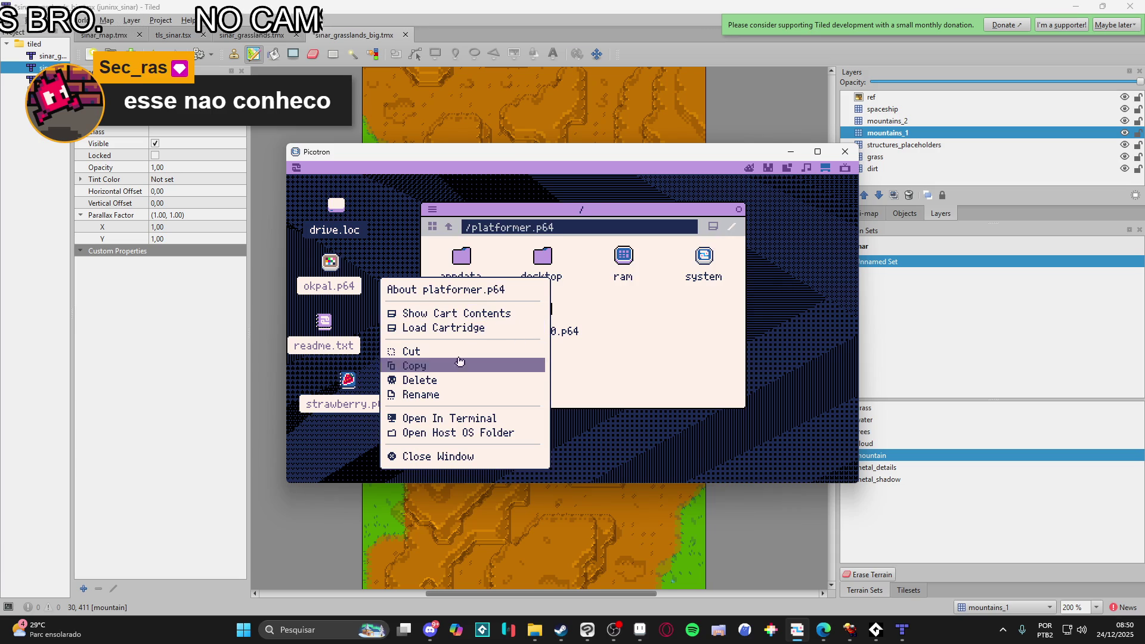
left_click(472, 329)
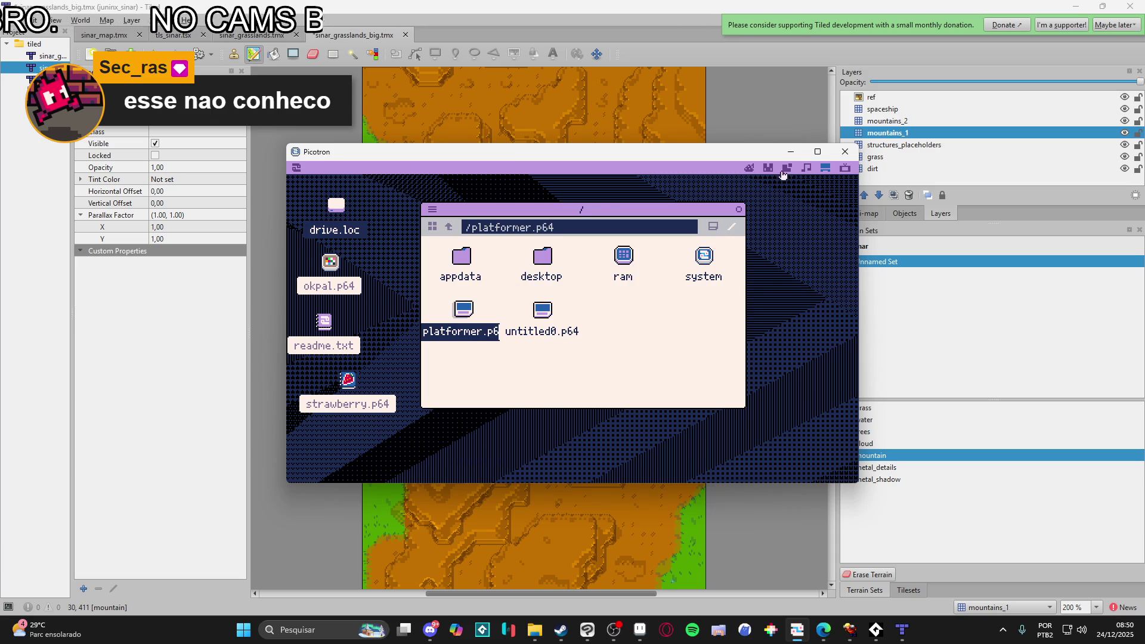
left_click(749, 168)
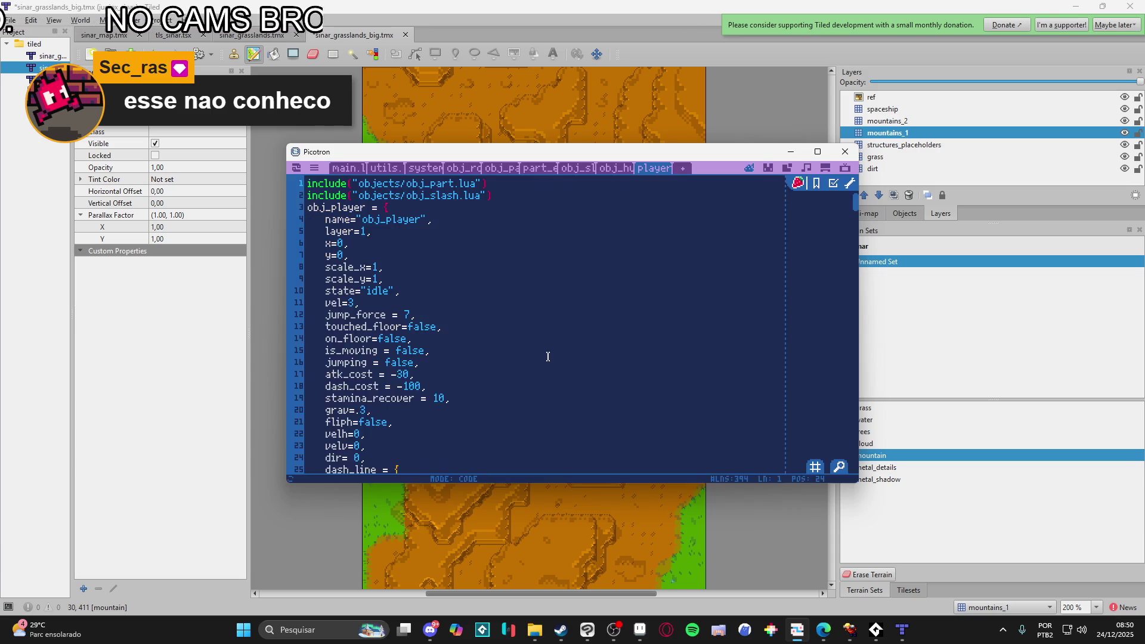
key("ctrl+r")
key("Right")
- Playtest the platformer by jumping, climbing the lattice and slashing twice, then close the game window
key("z")
key("Right")
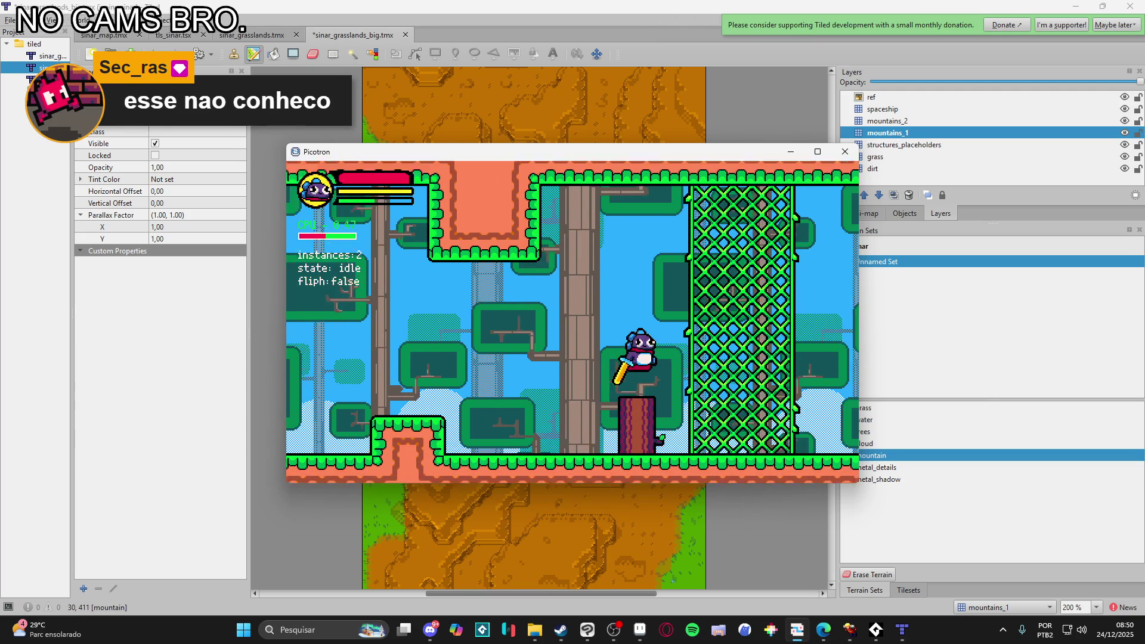
key("Right")
key("Up")
key("Left")
key("Right")
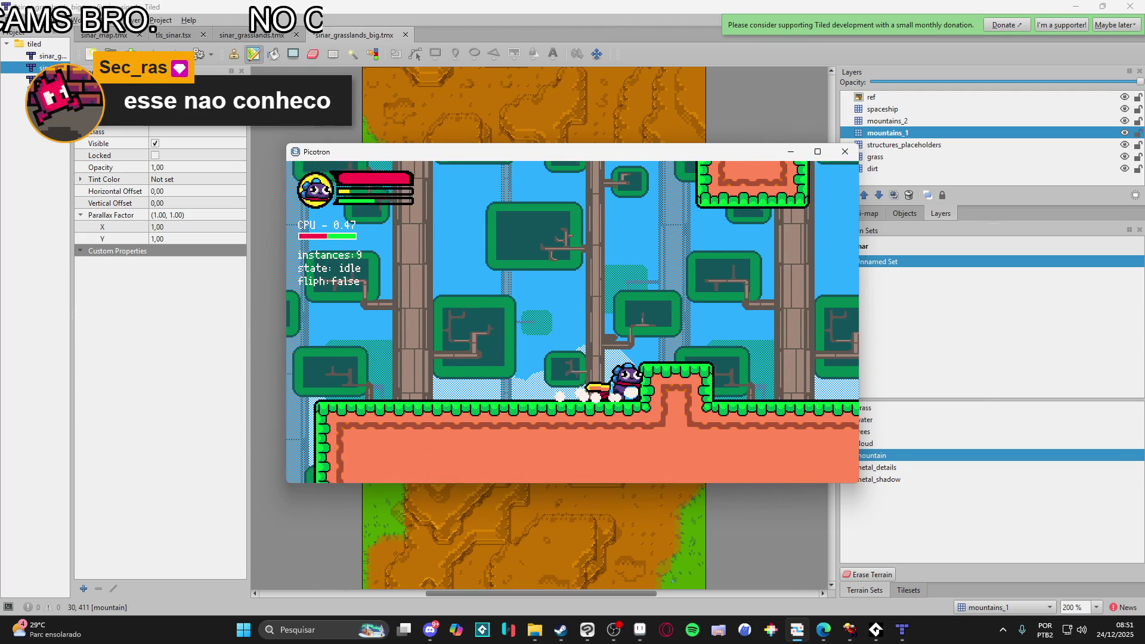
key("Right")
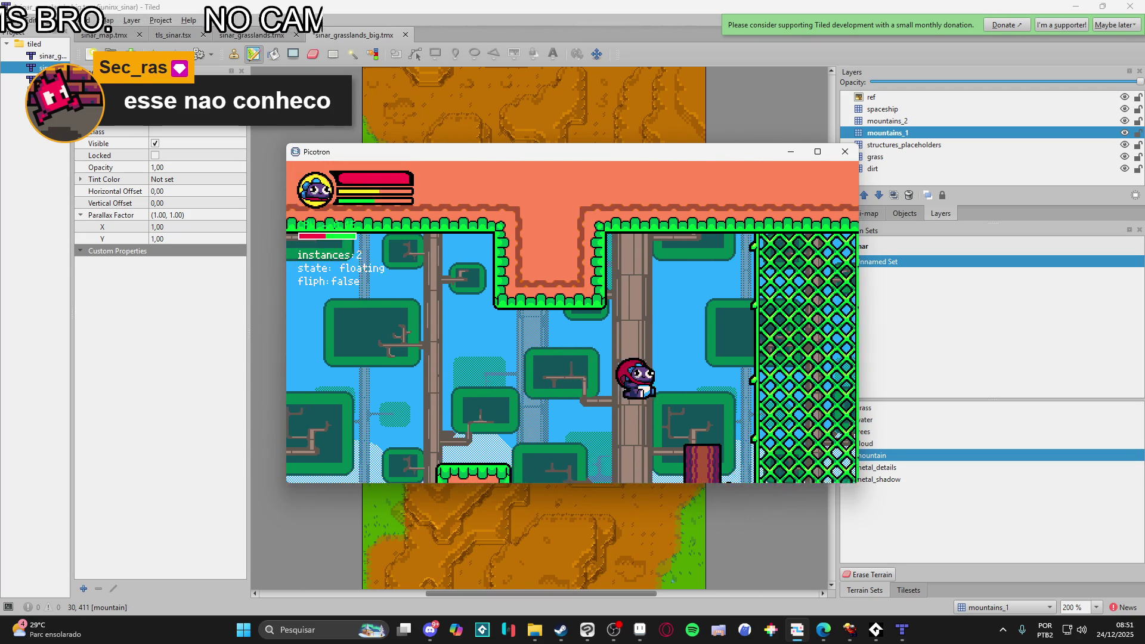
key("Up")
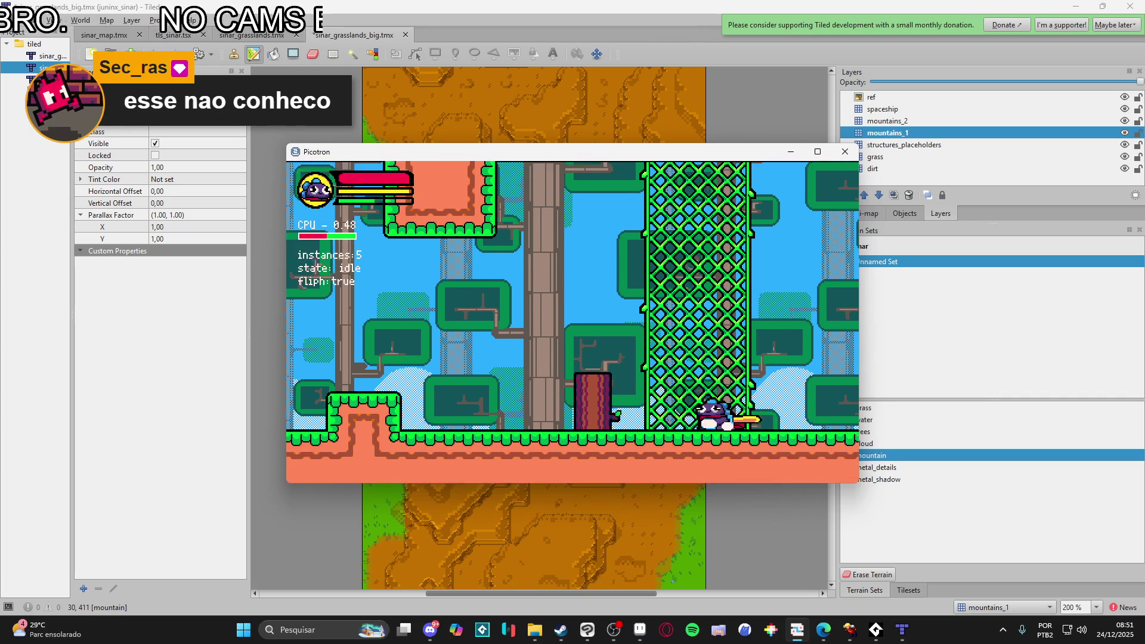
key("Left")
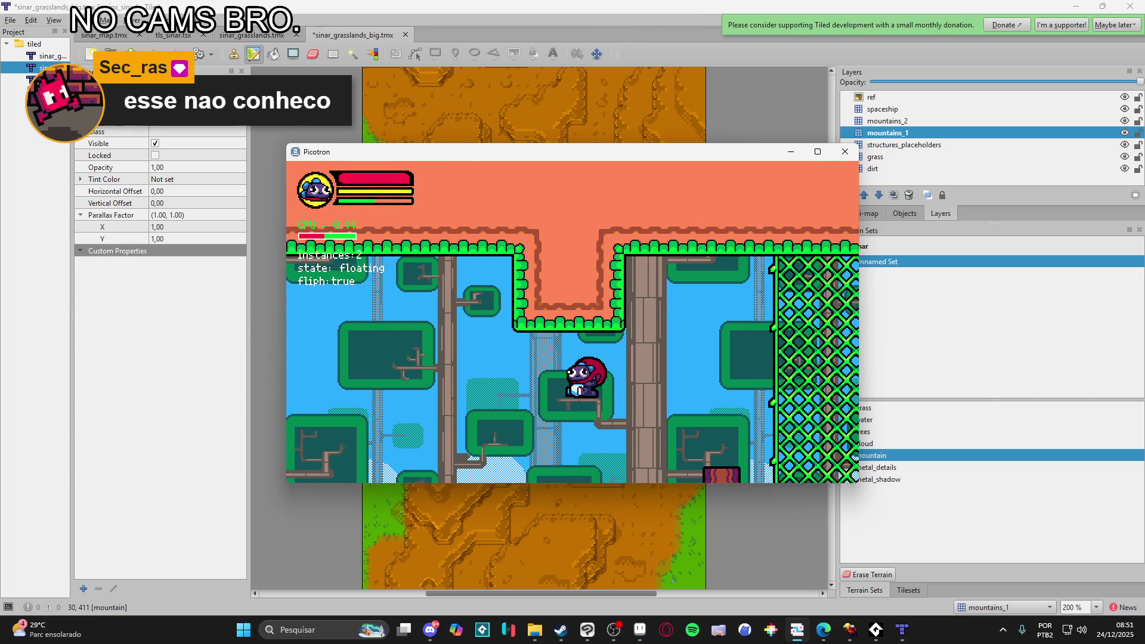
key("x")
key("Left")
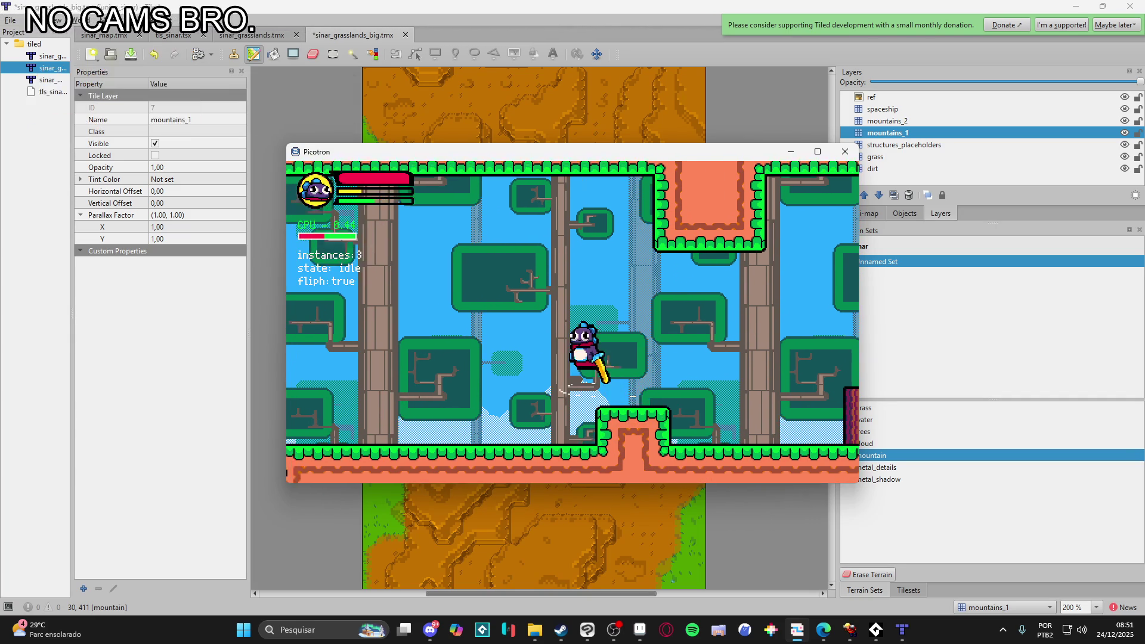
key("x")
key("x")
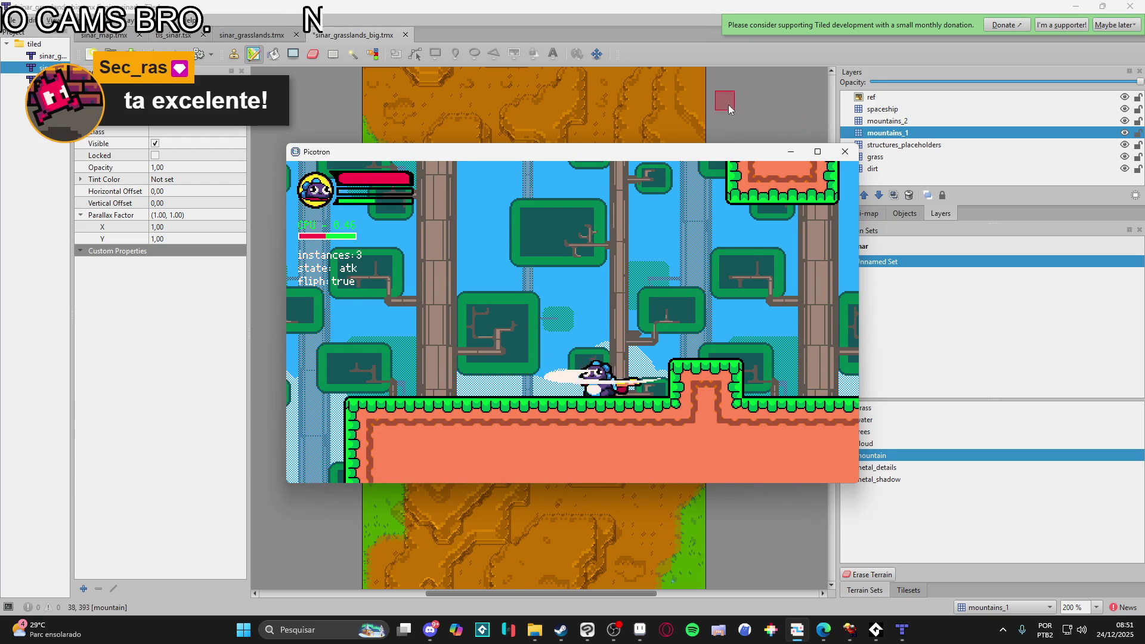
left_click(845, 152)
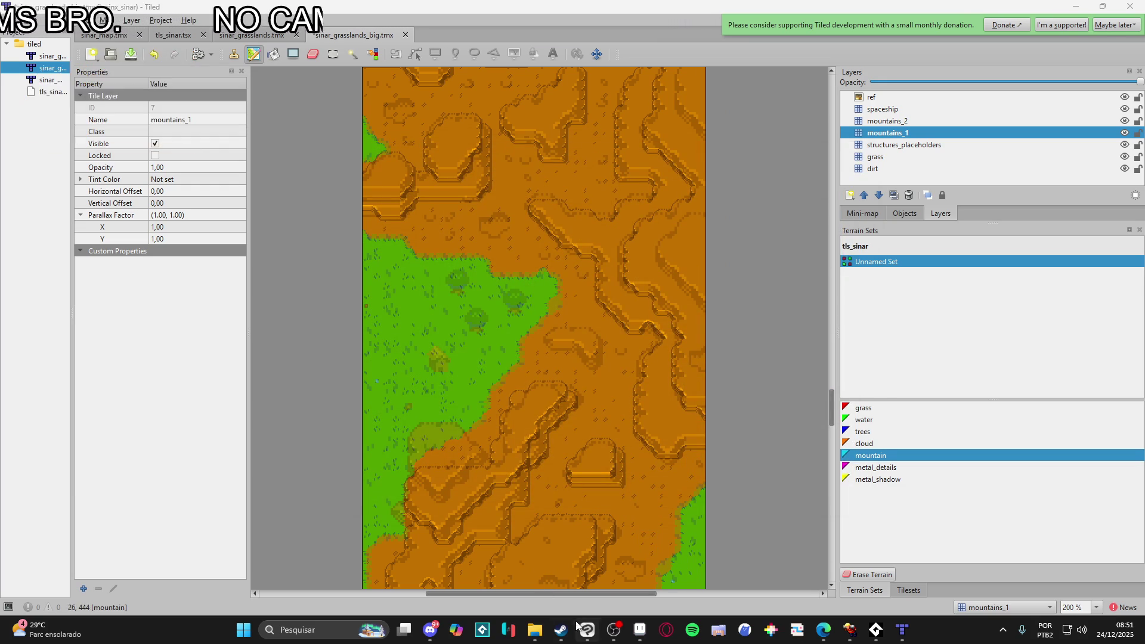
- Go from the tiled folder to Área de Trabalho and into the Clean Area folder
key("alt+Tab")
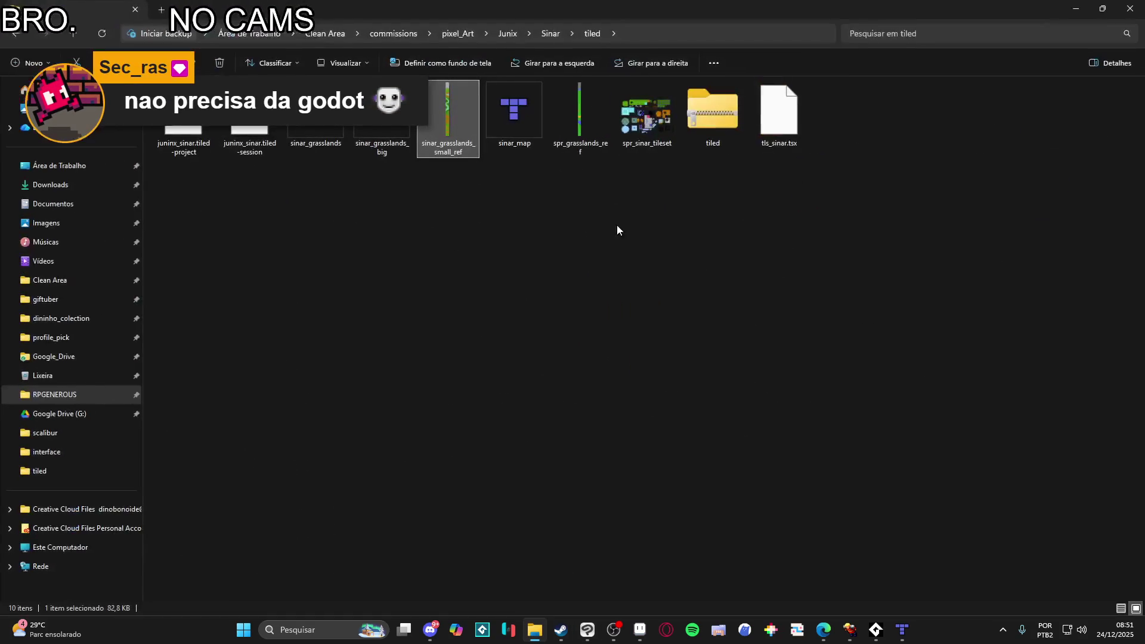
left_click(62, 169)
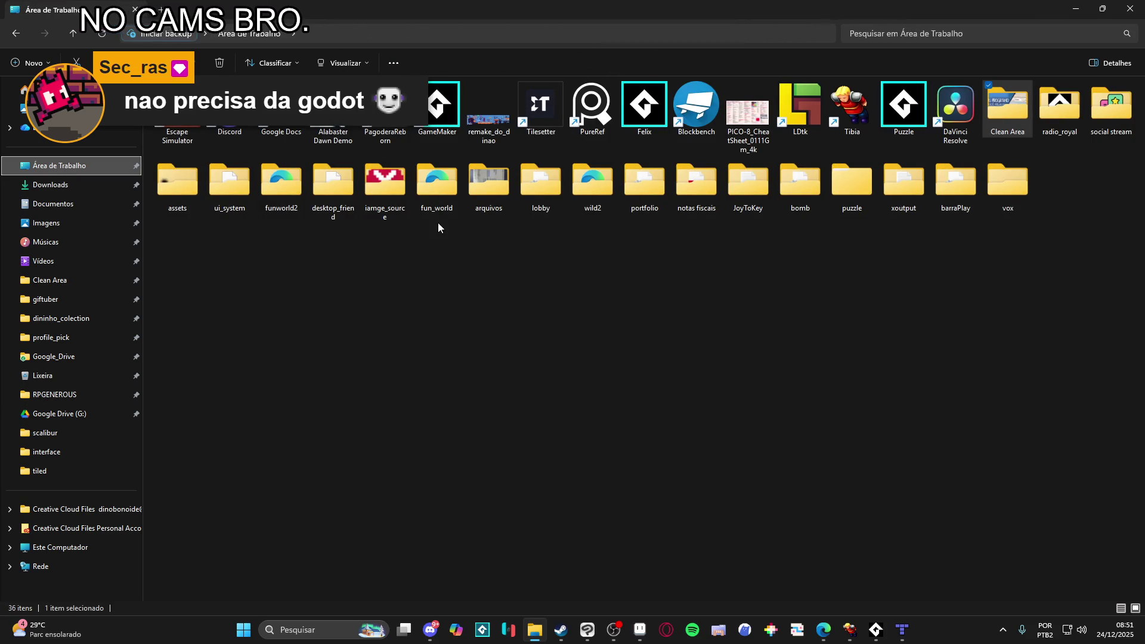
mouse_move(438, 217)
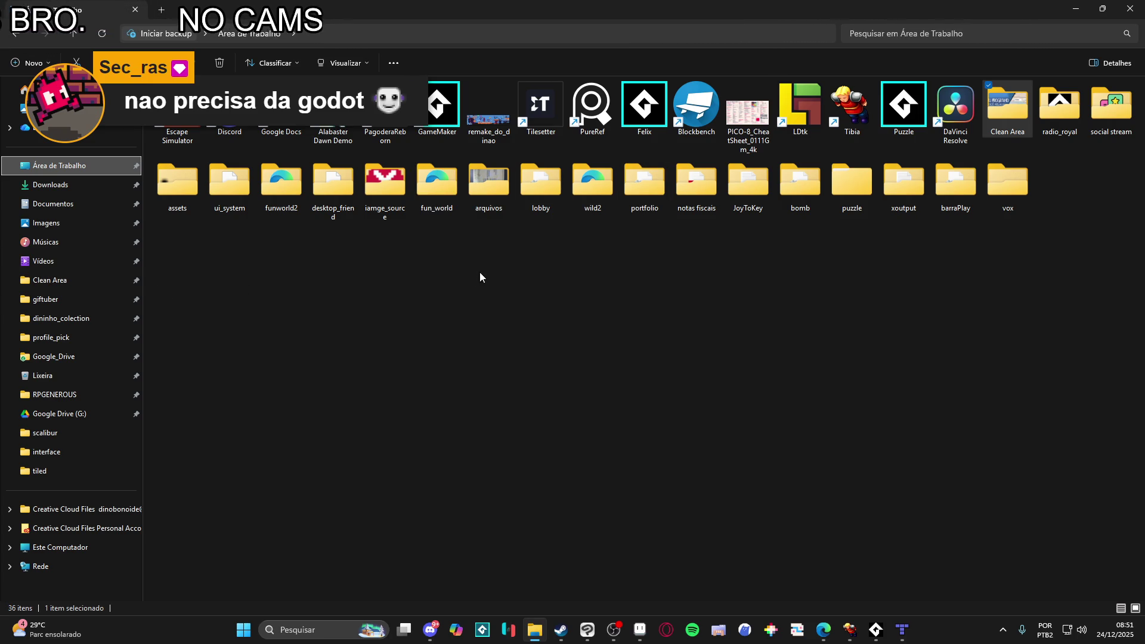
left_click(80, 287)
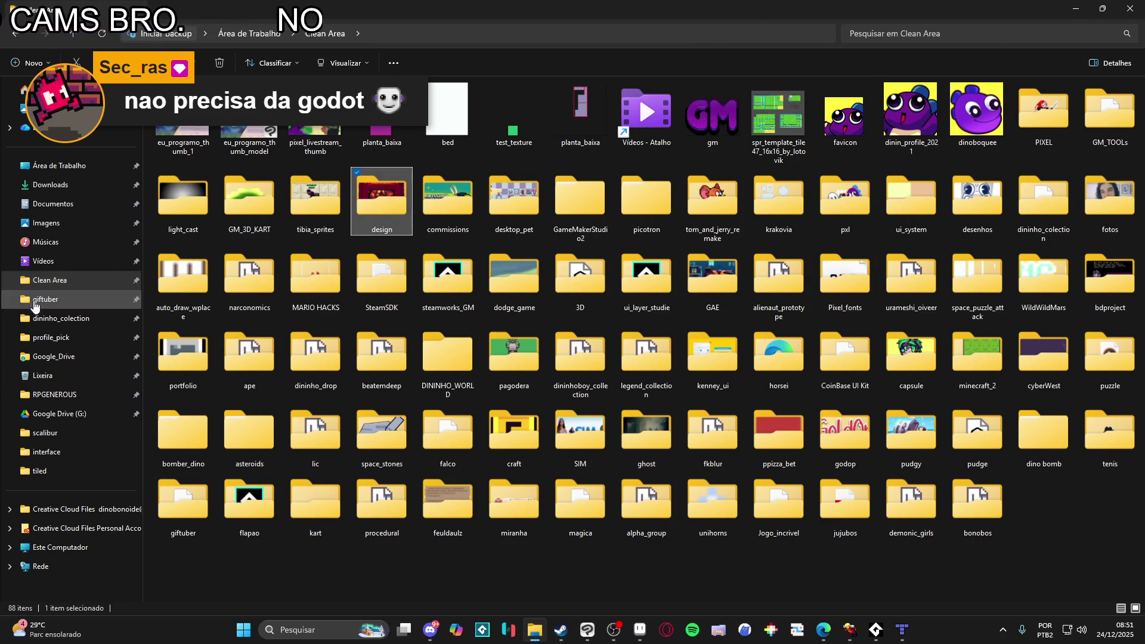
- Open DININHO_WORLD and the Dininja folder by typing their names, then climb back up to Clean Area
type("dese")
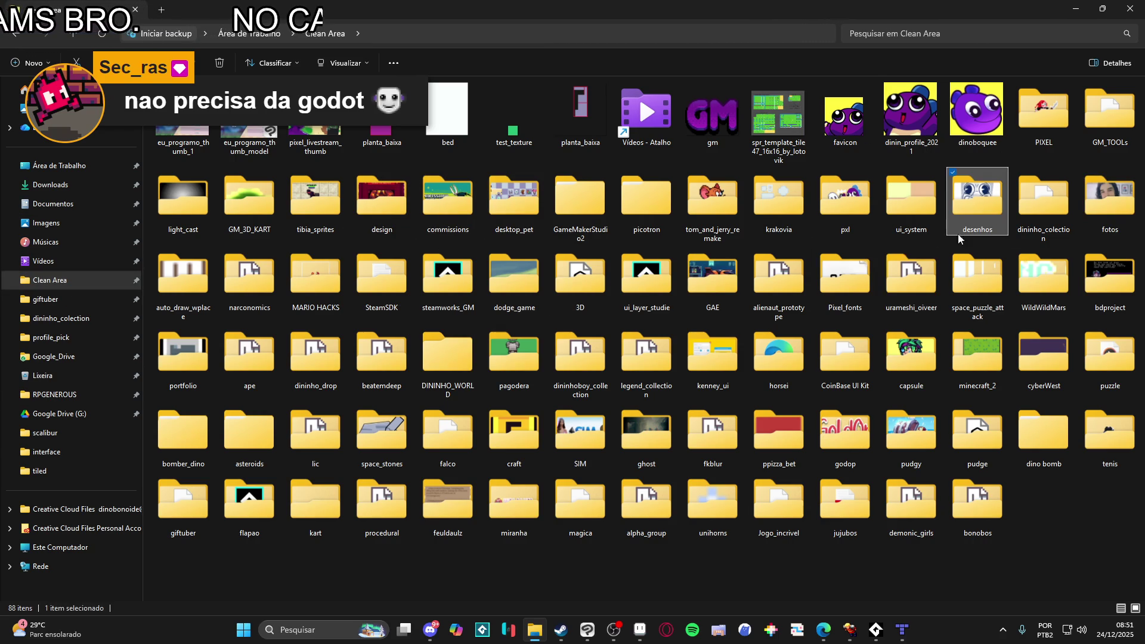
type("dodininho_w")
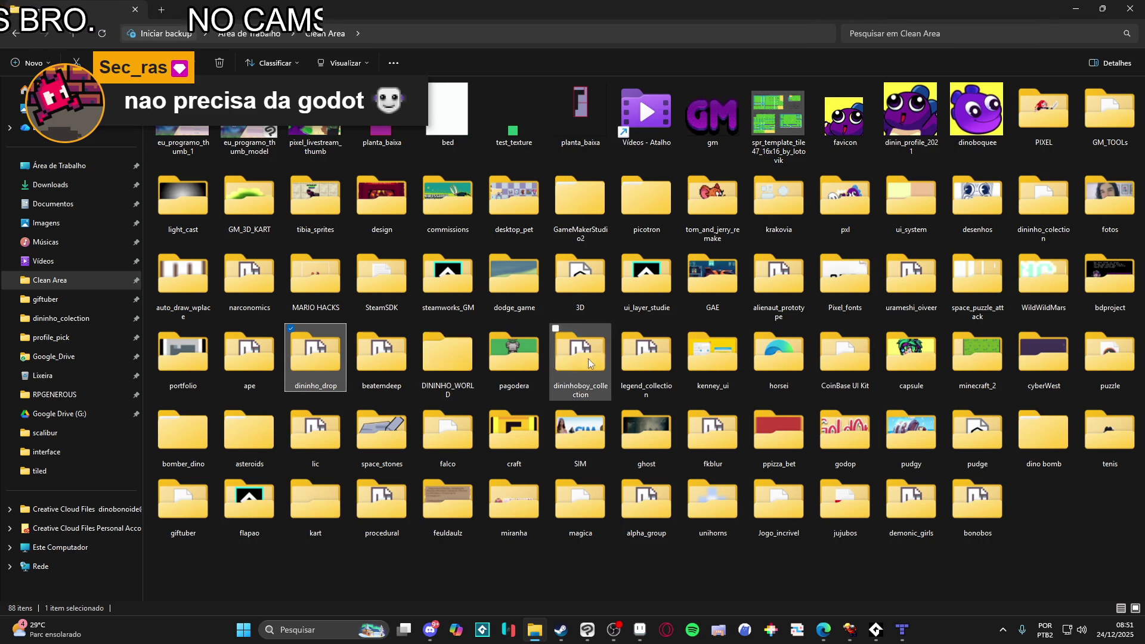
key("Return")
type("dddd")
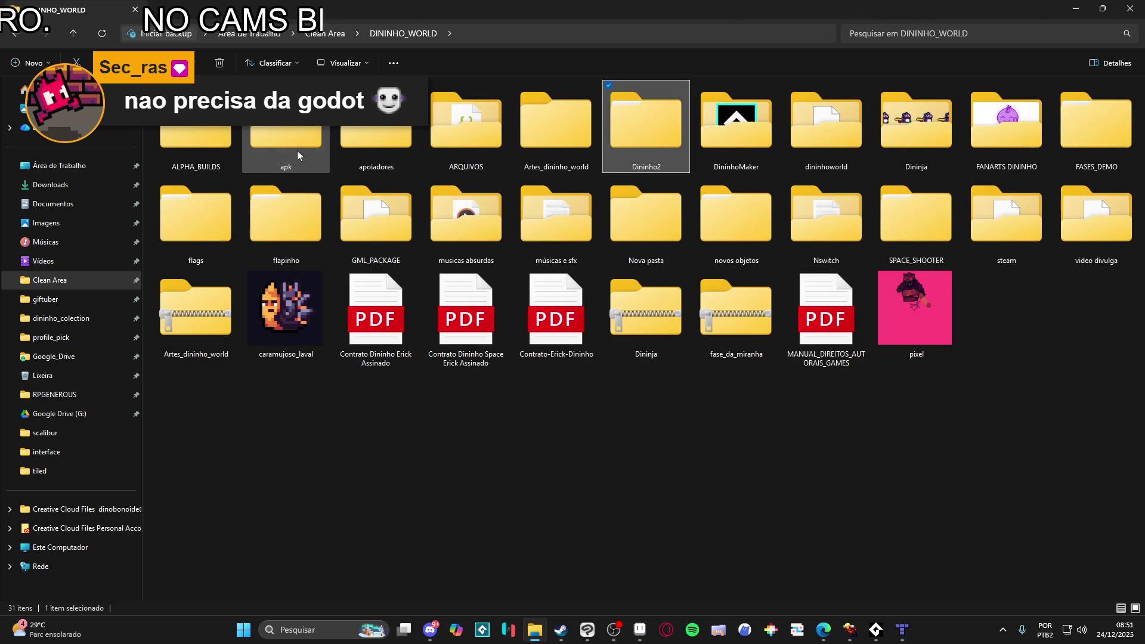
key("Return")
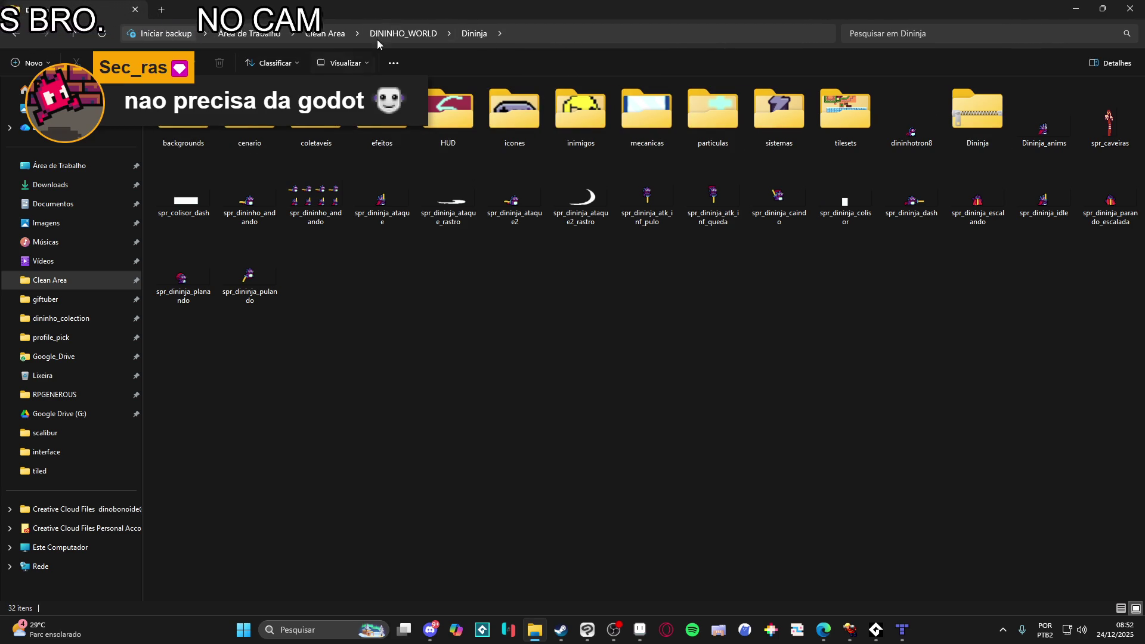
left_click(403, 33)
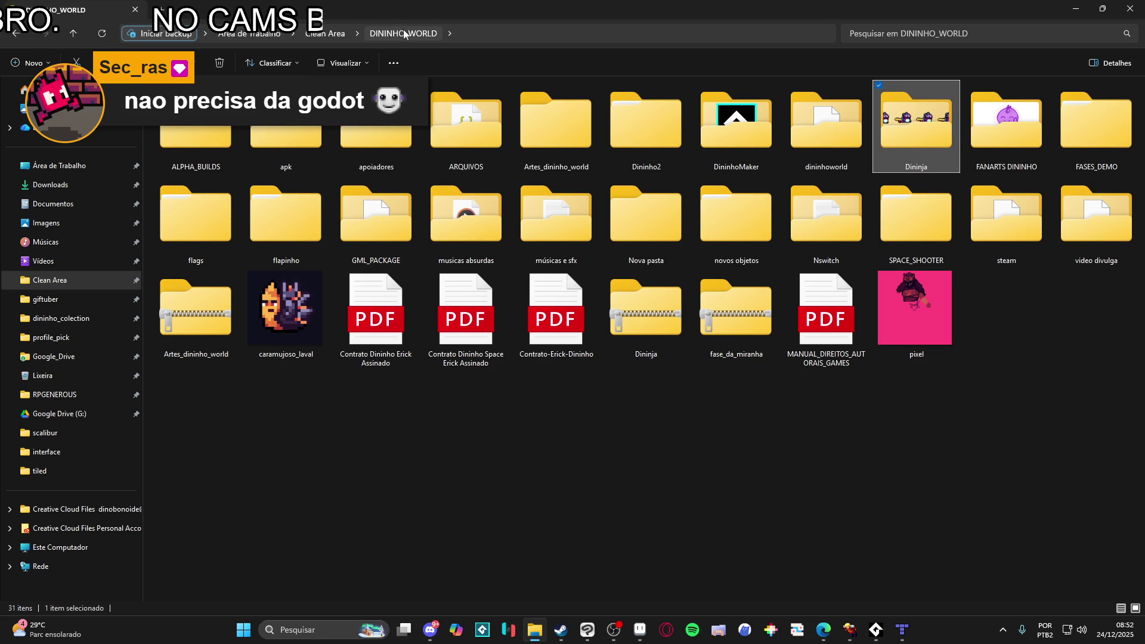
key("alt+Up")
left_click(898, 34)
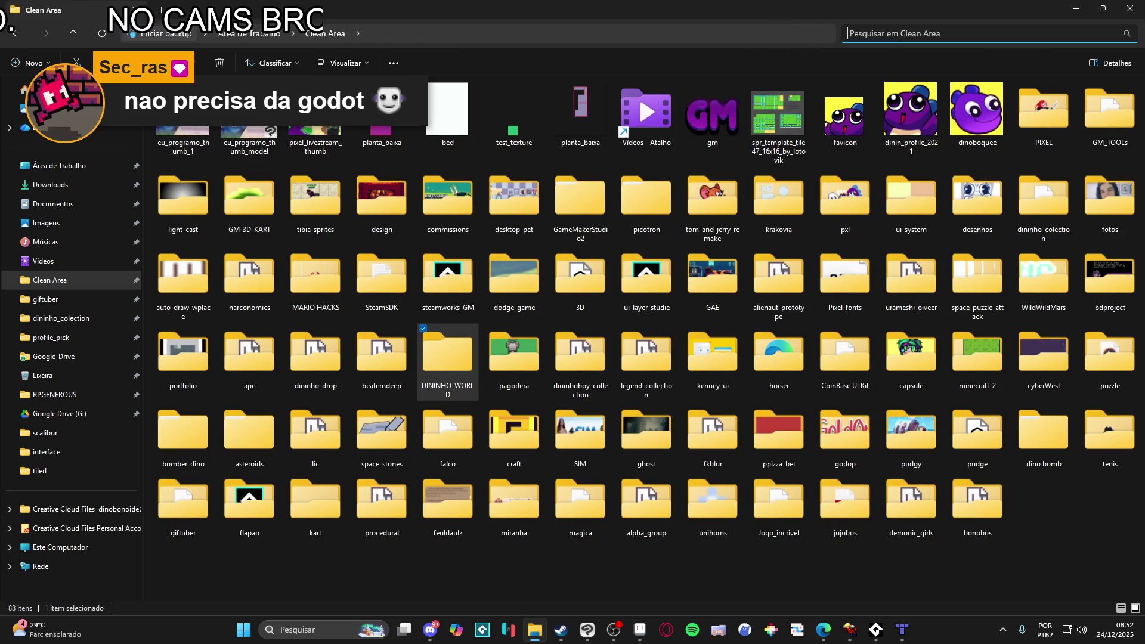
- Search Clean Area for 'dininja' and select the Dininja project file in the results
type("dininja")
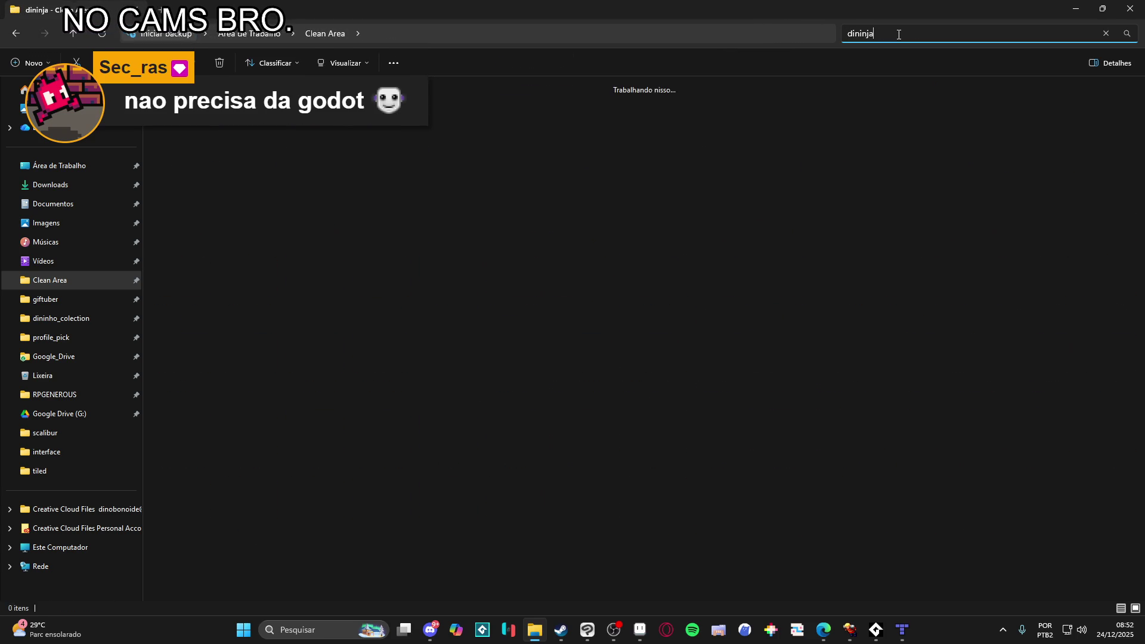
scroll(370, 149, "down", 3)
scroll(372, 152, "down", 3)
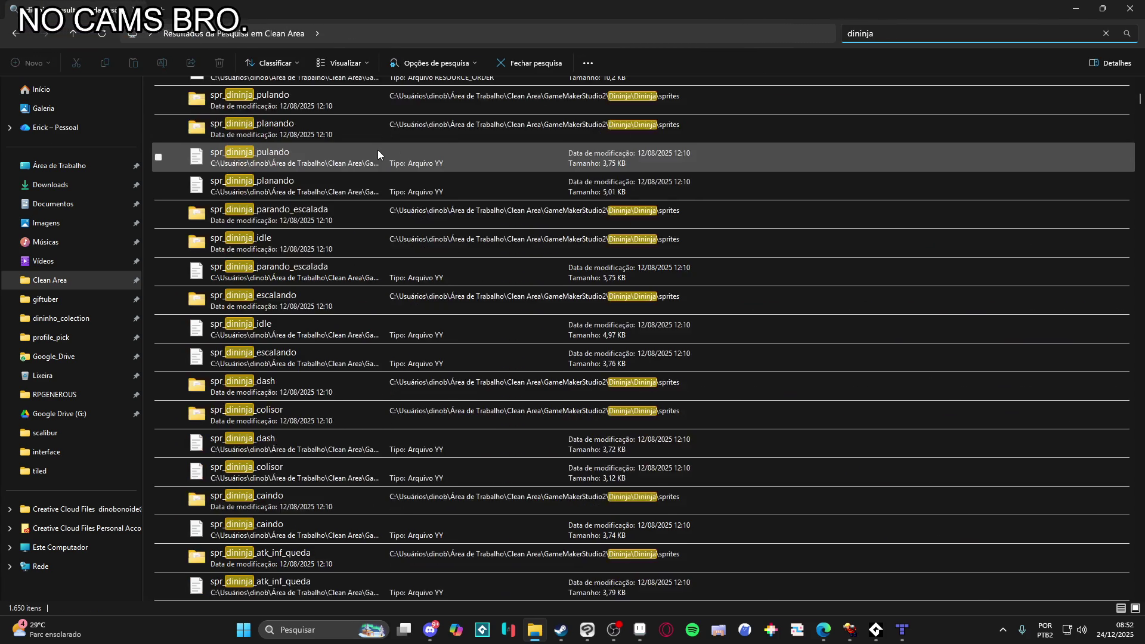
left_click(357, 197)
- Open the Dininja project's containing folder and launch the project in GameMaker
right_click(334, 204)
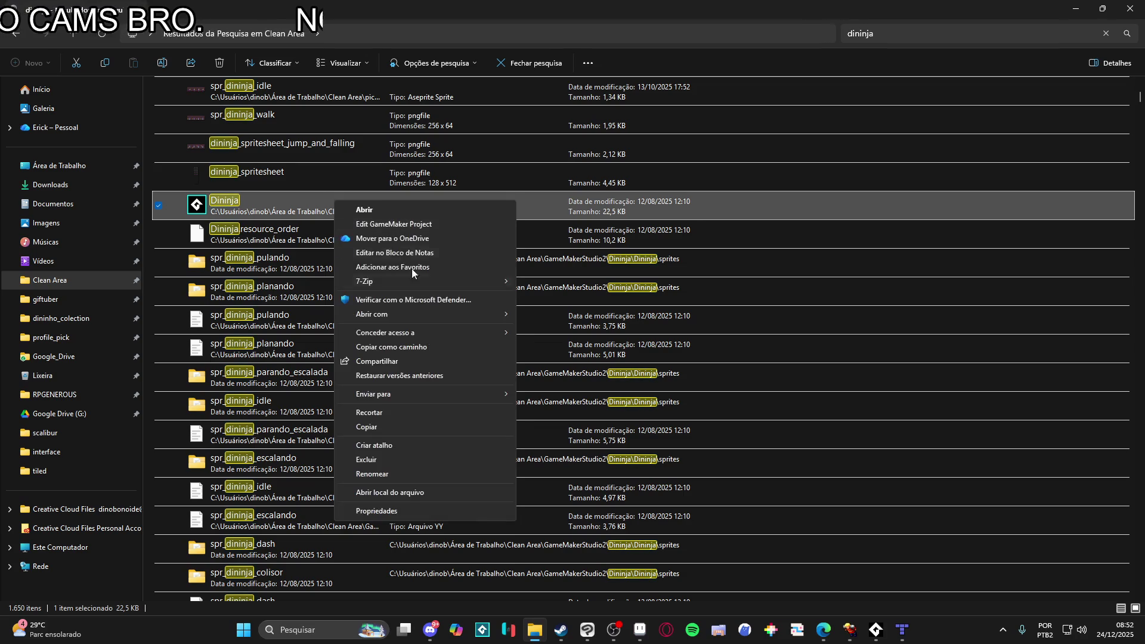
left_click(415, 489)
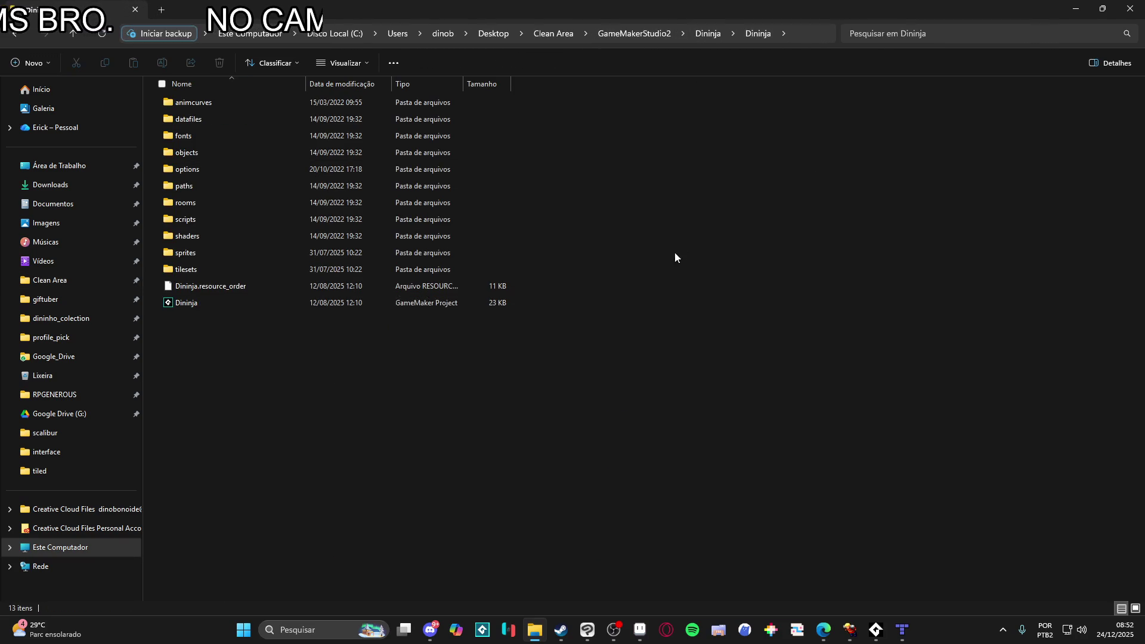
double_click(261, 303)
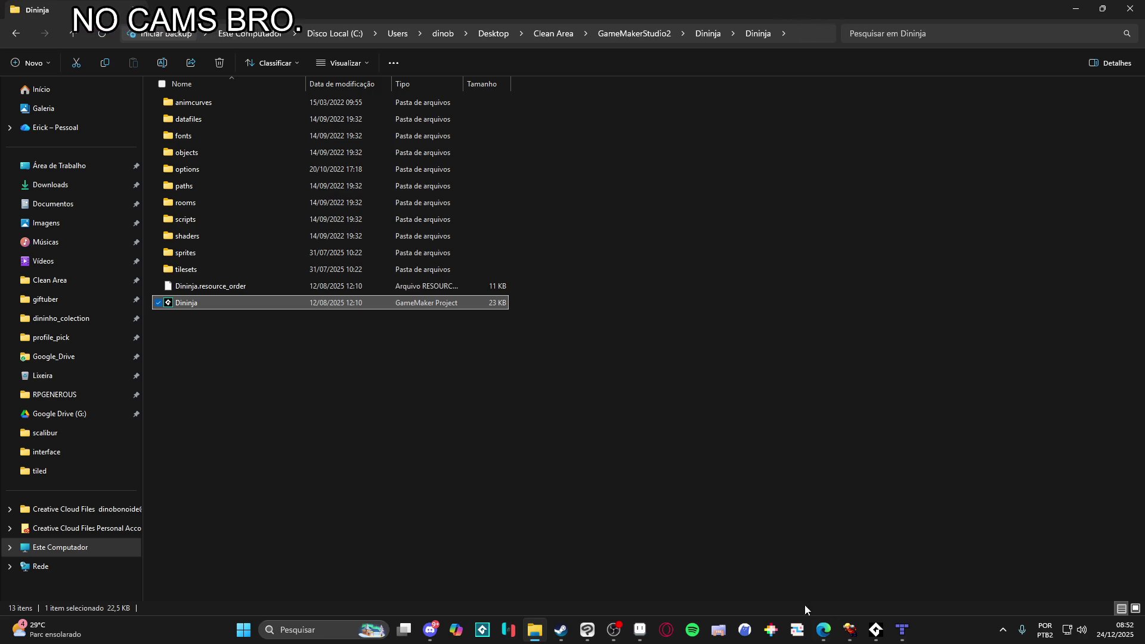
left_click(850, 632)
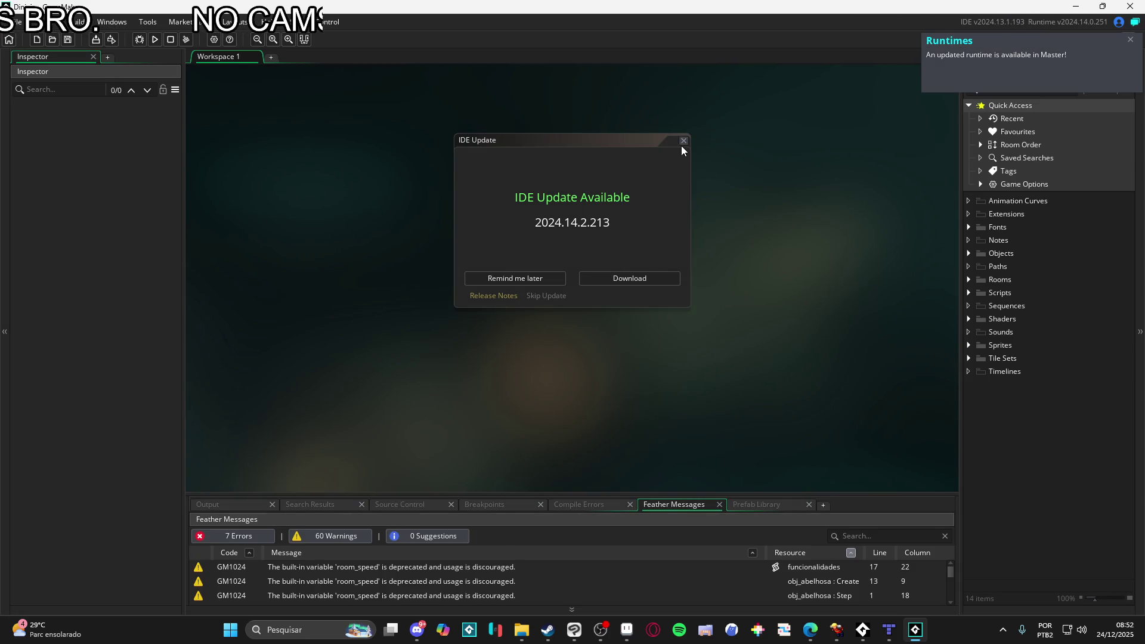
- Postpone the IDE update, build and run Dininja with F5, then quit GameMaker
left_click(683, 141)
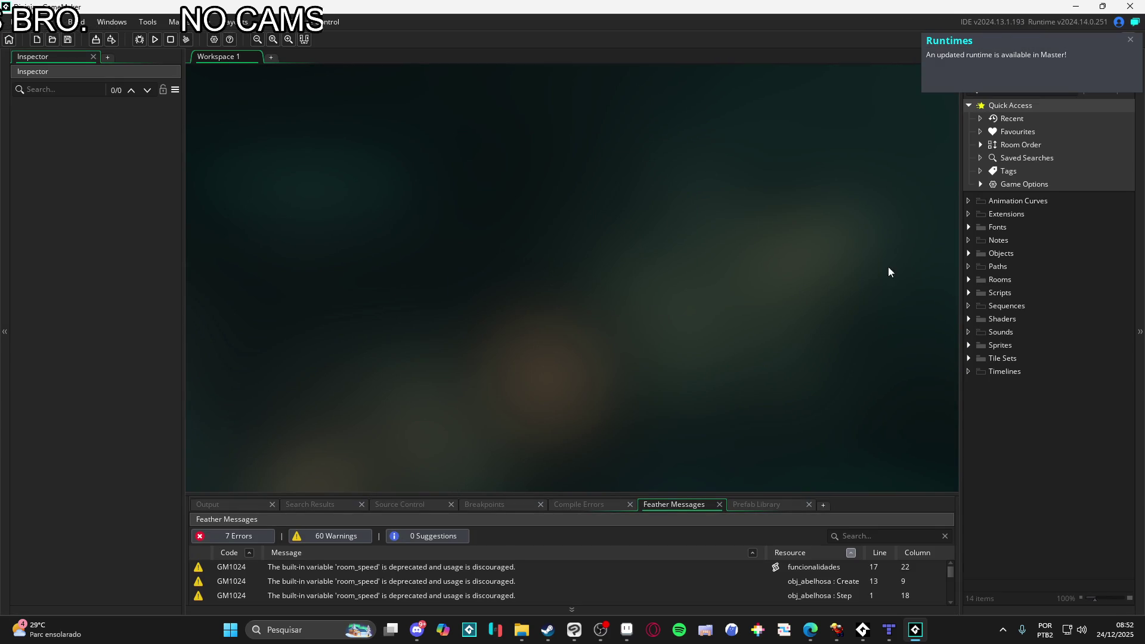
key("F5")
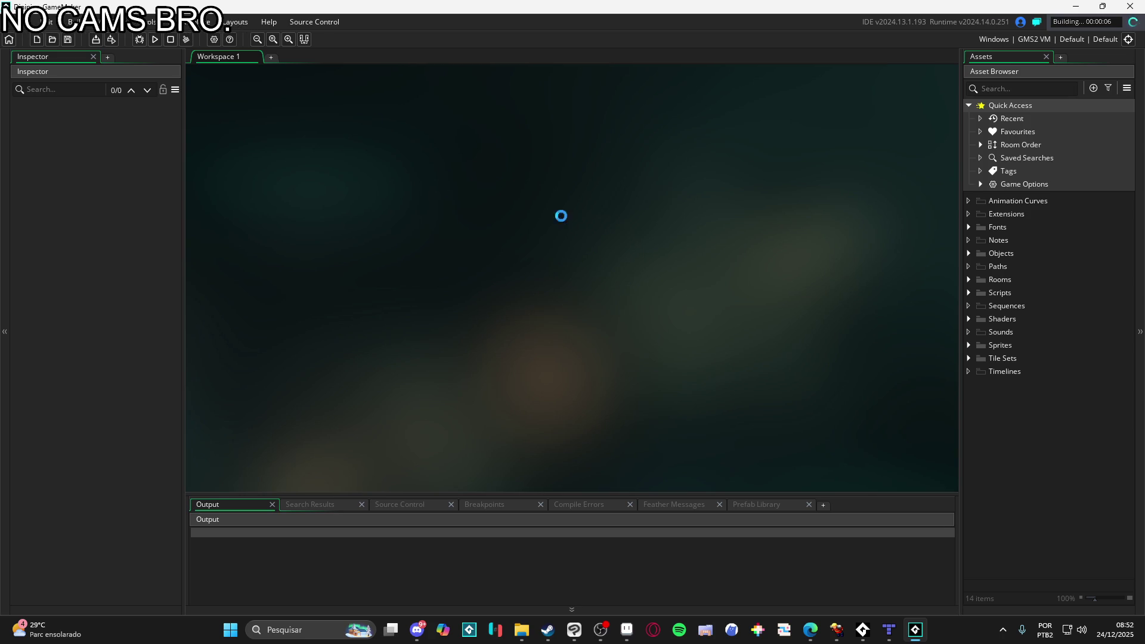
key("alt+F4")
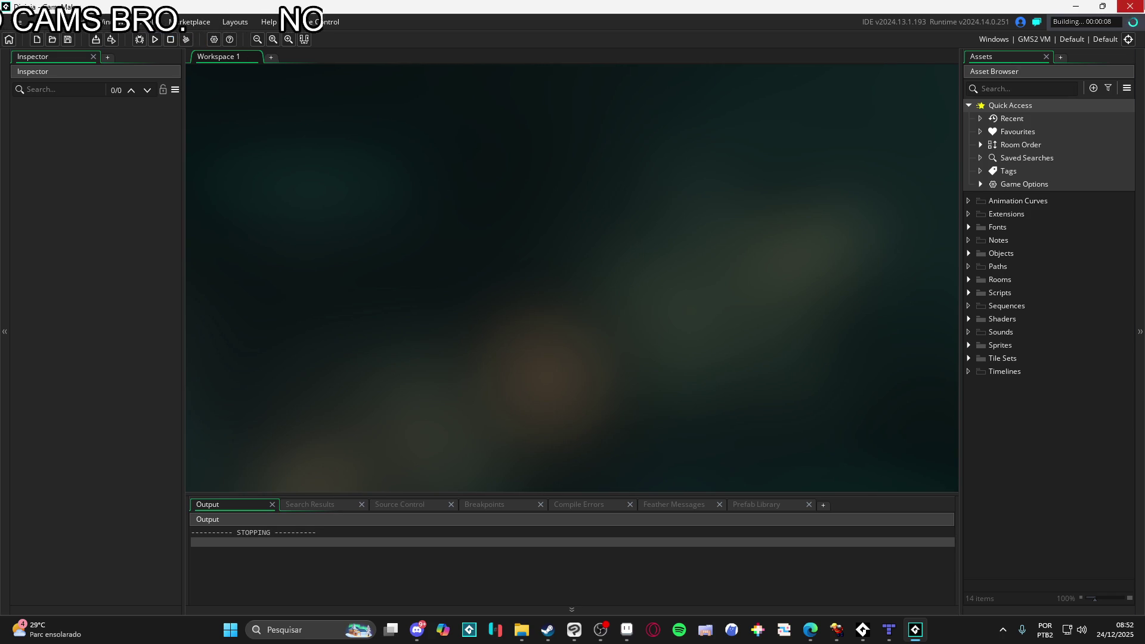
left_click(601, 335)
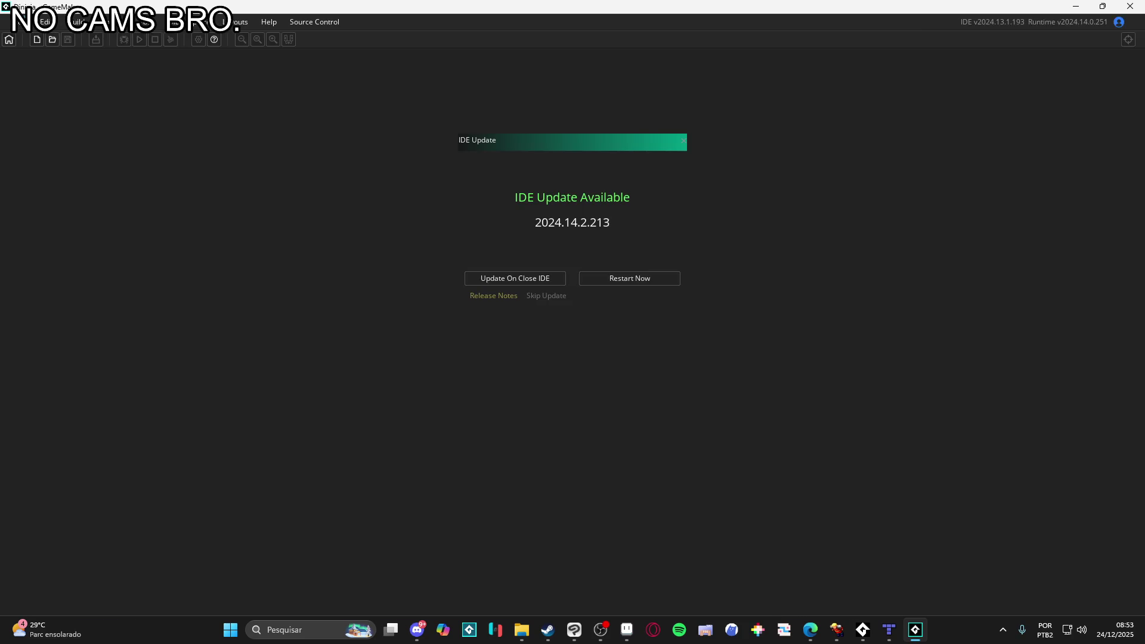
- Switch GameMaker's runtime to Master feed version 2024.13.1.242 and restart
left_click(514, 277)
left_click(14, 21)
left_click(25, 140)
scroll(373, 452, "down", 1)
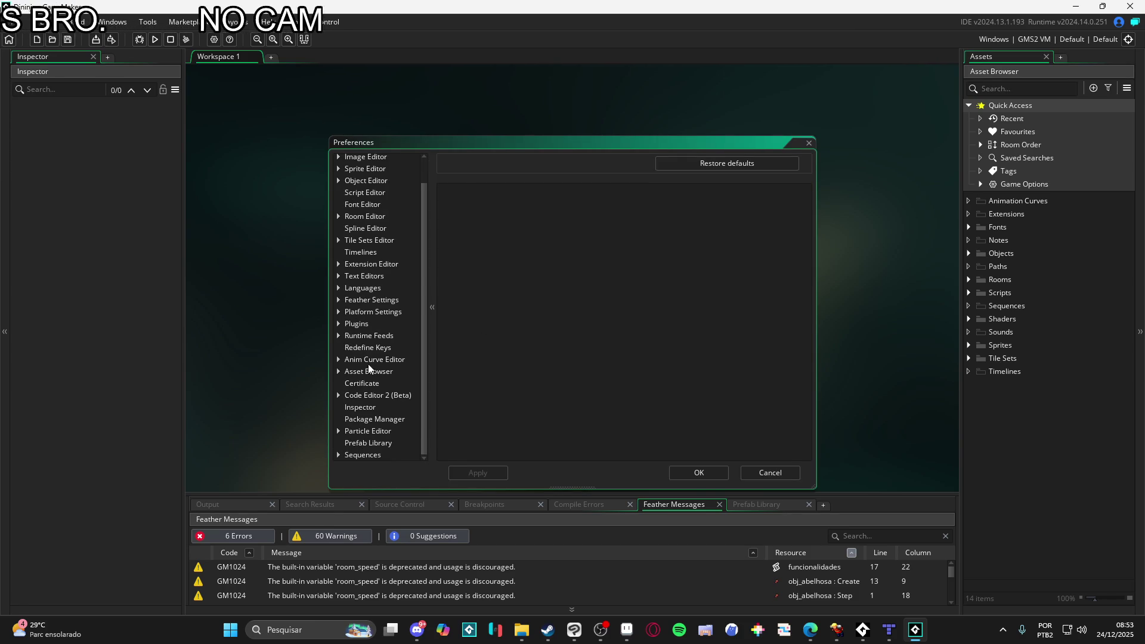
left_click(373, 336)
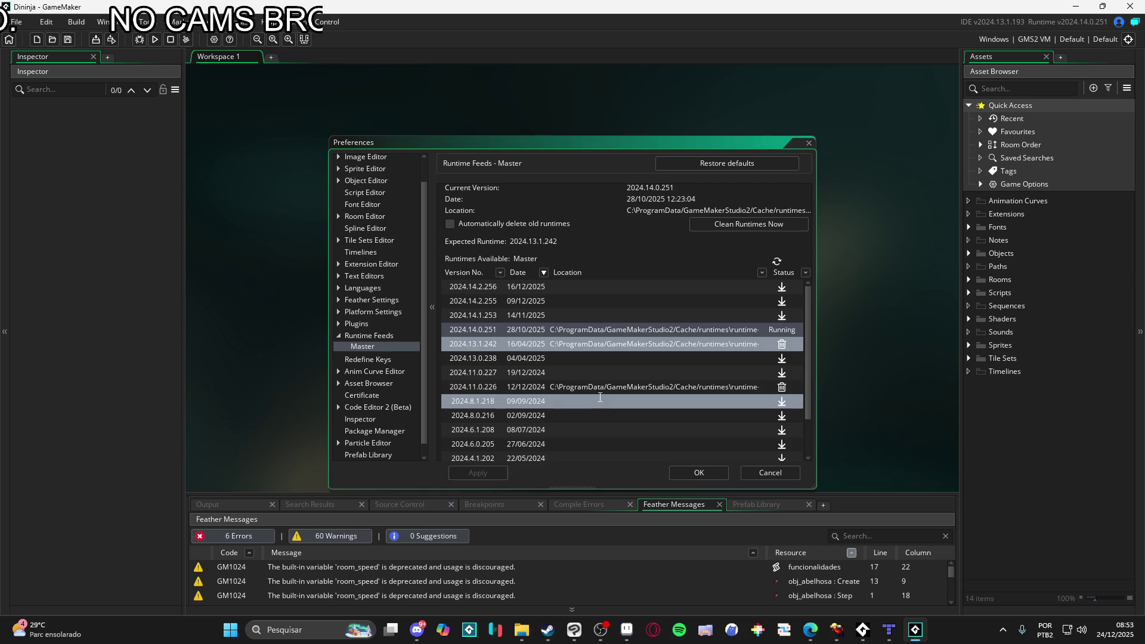
double_click(594, 345)
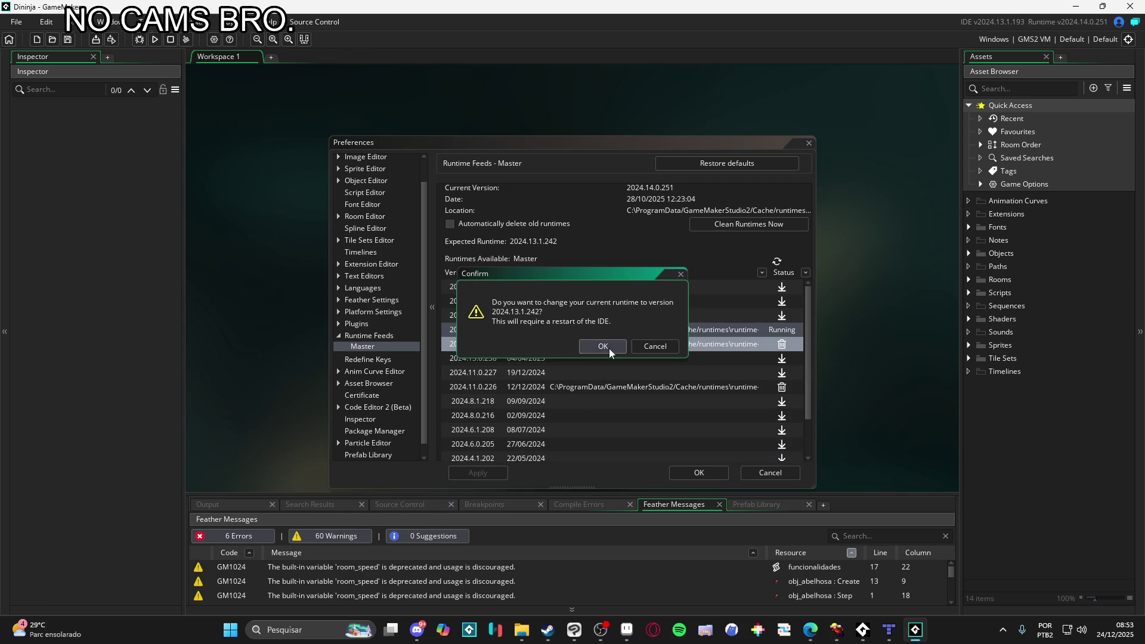
left_click(609, 348)
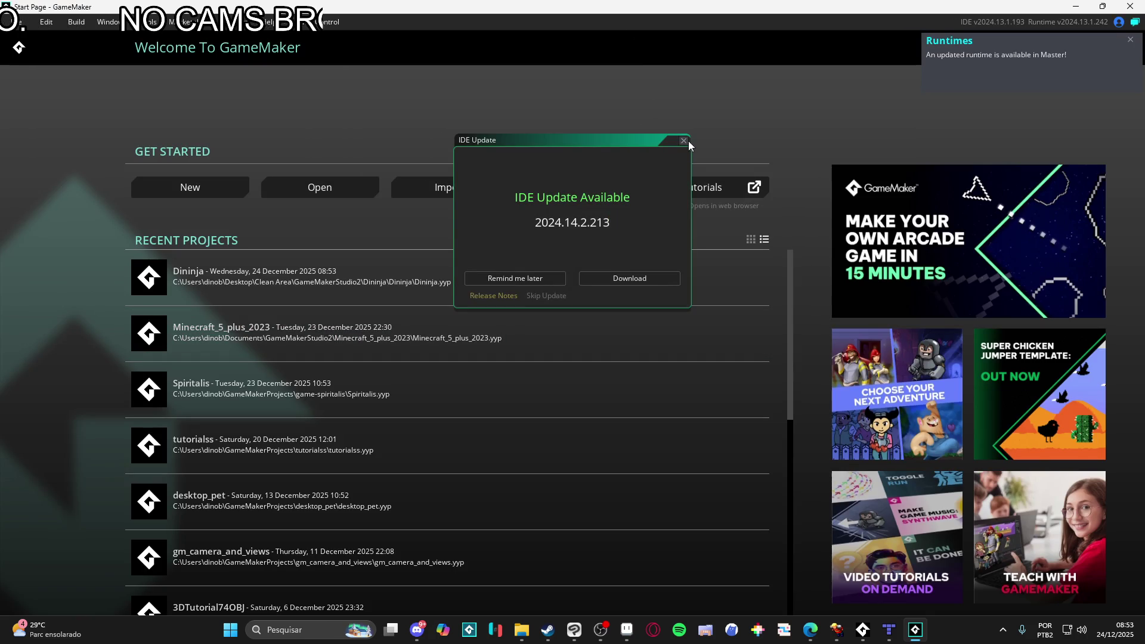
- Reopen the Dininja project from the start page and run it with F5
left_click(686, 143)
left_click(367, 269)
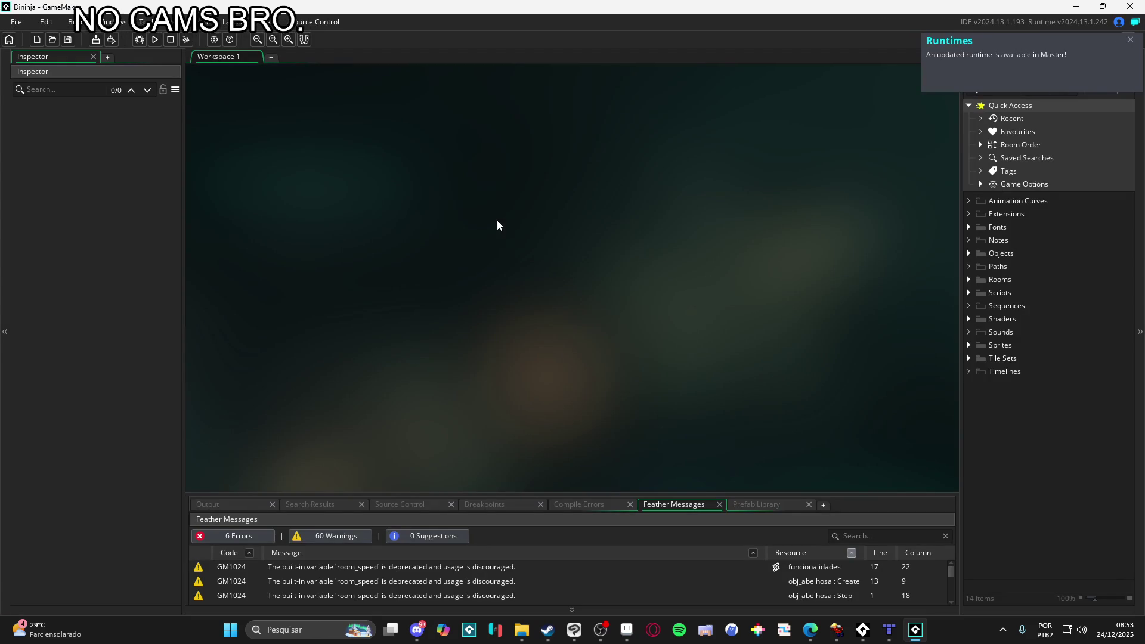
key("F5")
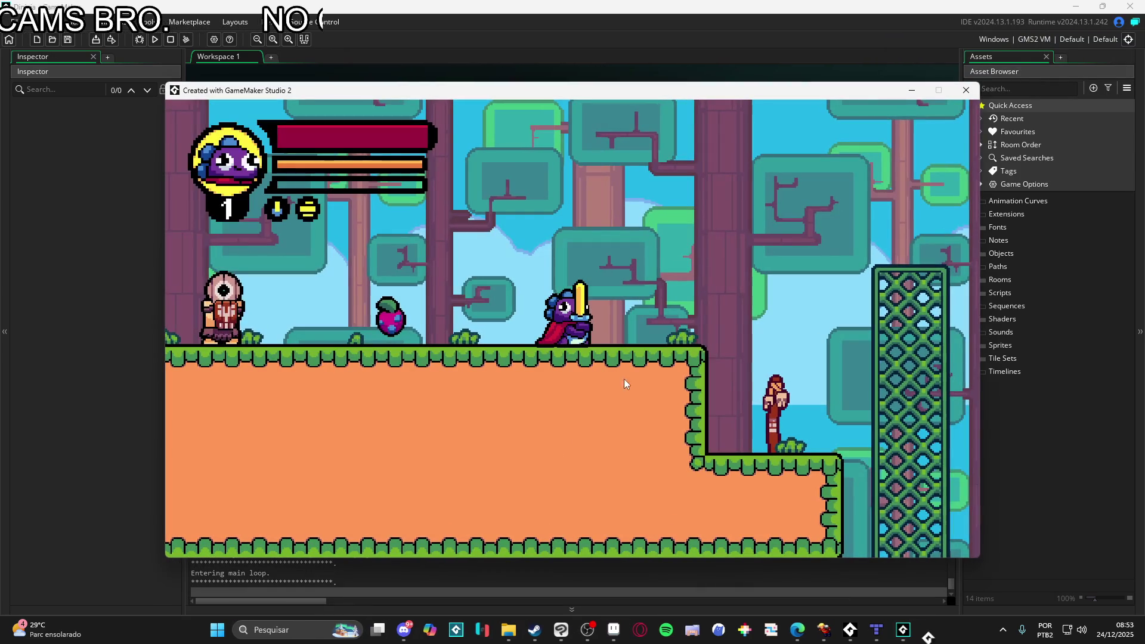
- Walk, jump and swing the sword, ending with a downward stab and ice whirlwind attack
key("Right")
key("space")
key("Left")
key("x")
key("space")
key("Left")
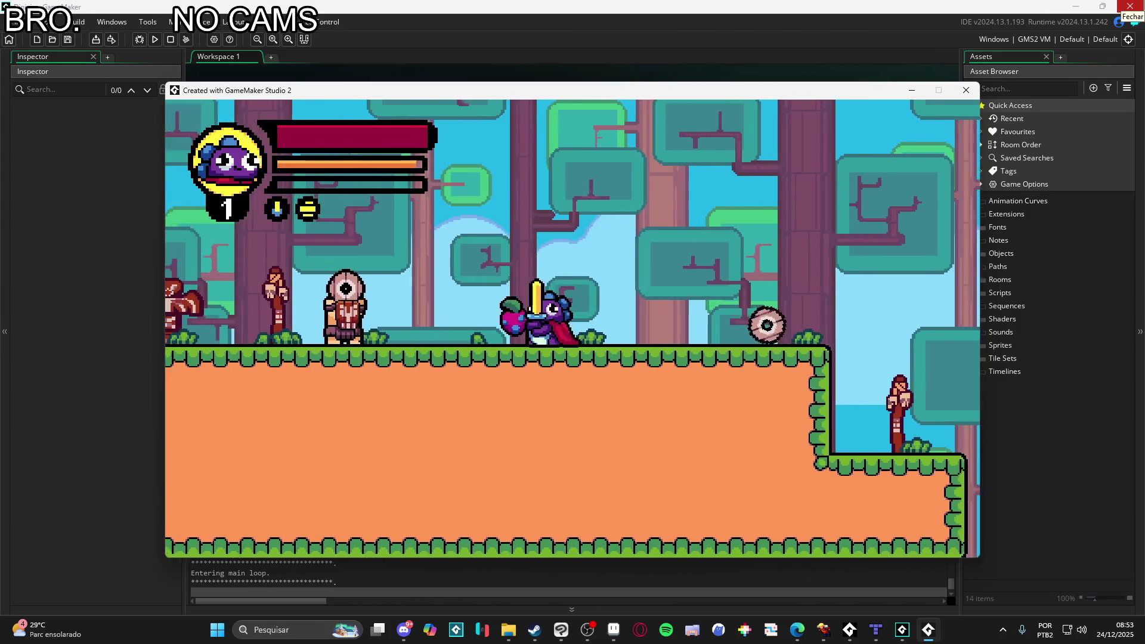
key("Right")
key("x")
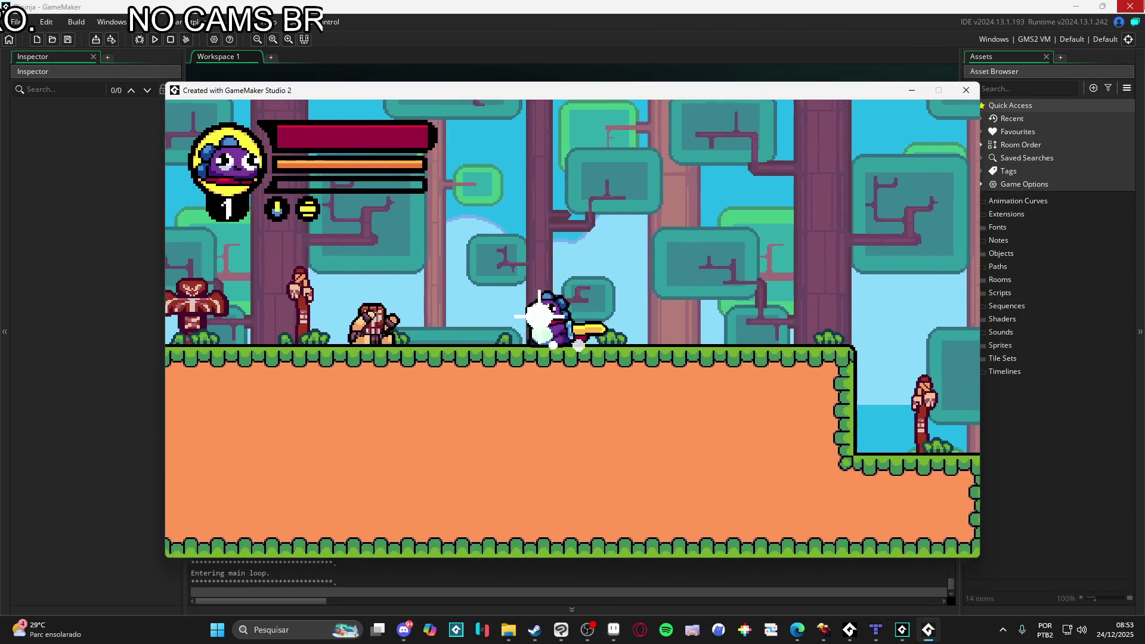
key("Left")
key("space")
key("Down")
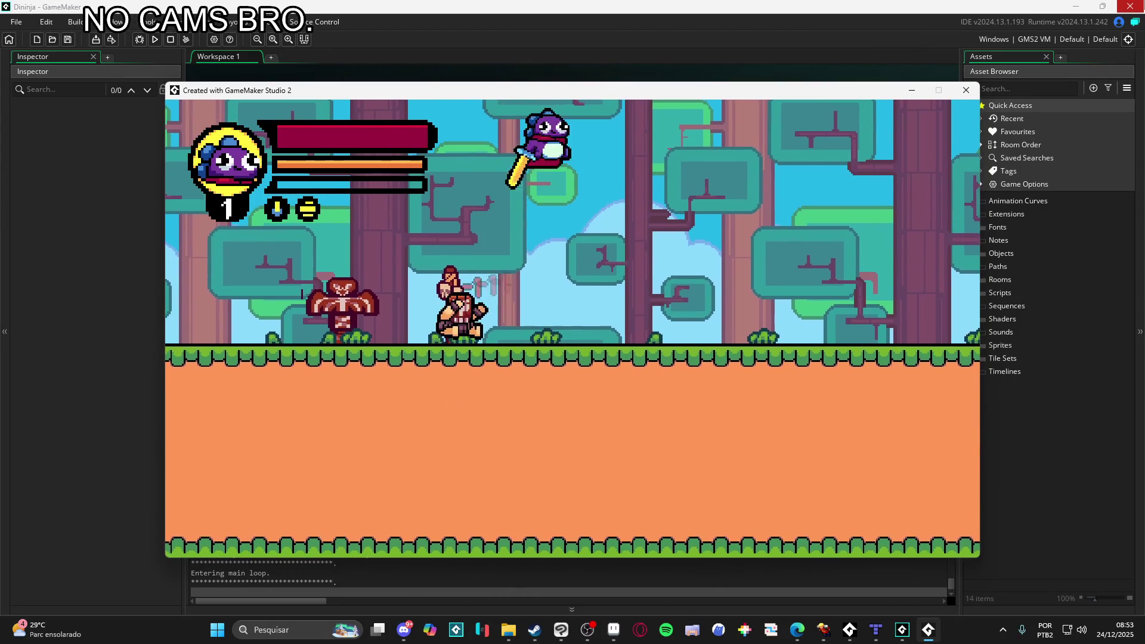
key("x")
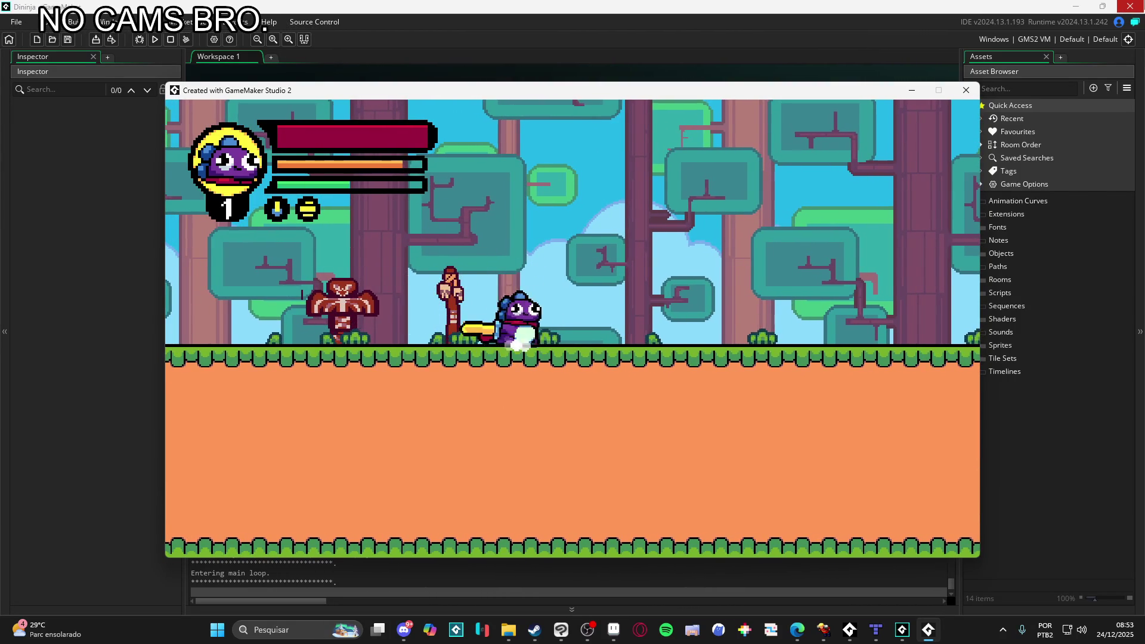
- Jump back and forth across the forest ledges, slashing at nearby enemies
key("space")
key("Right")
key("Left")
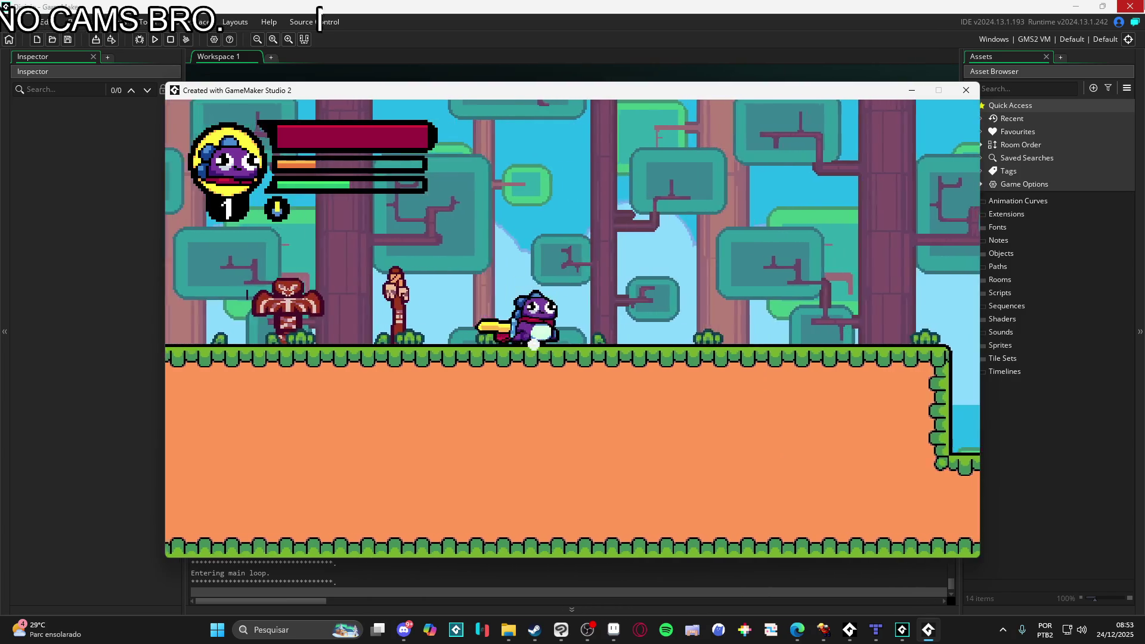
key("x")
key("space")
key("Right")
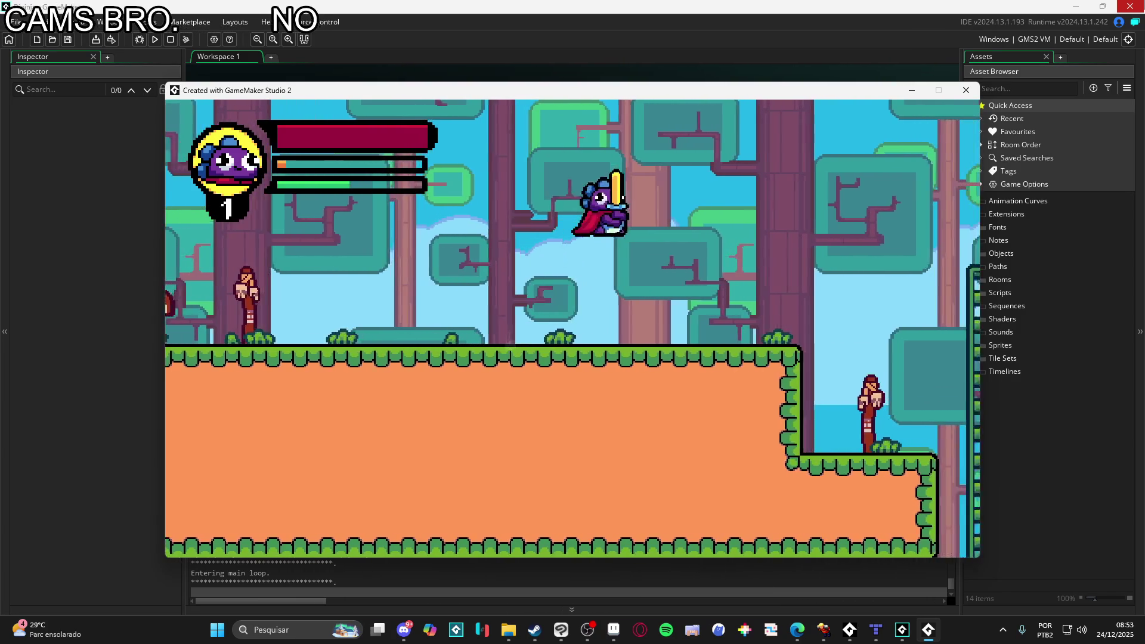
key("Left")
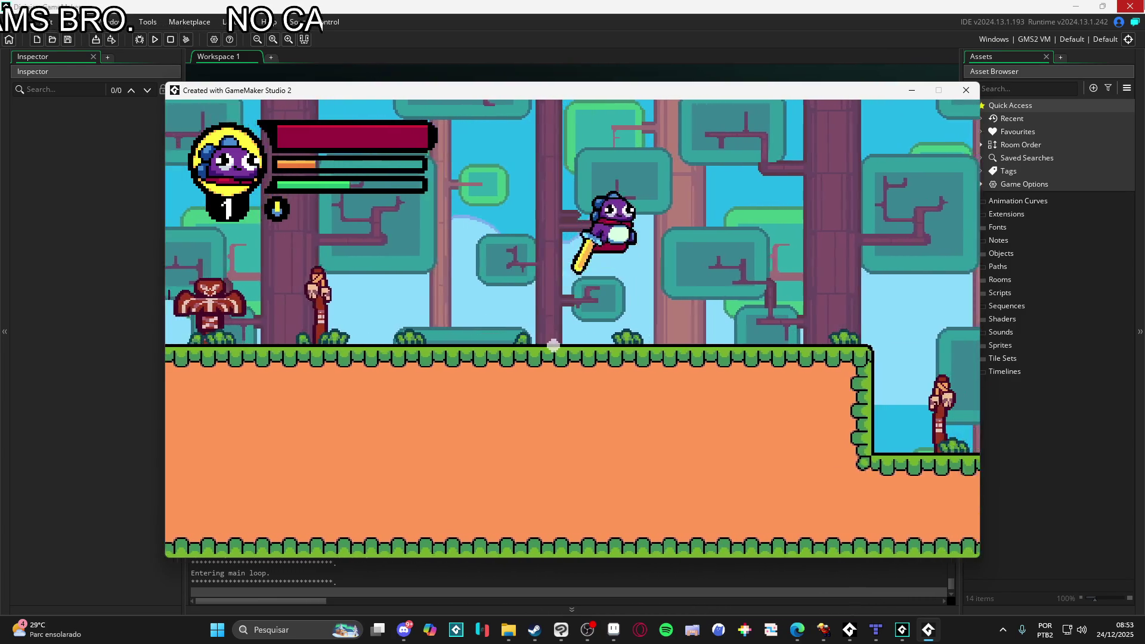
key("Right")
key("space")
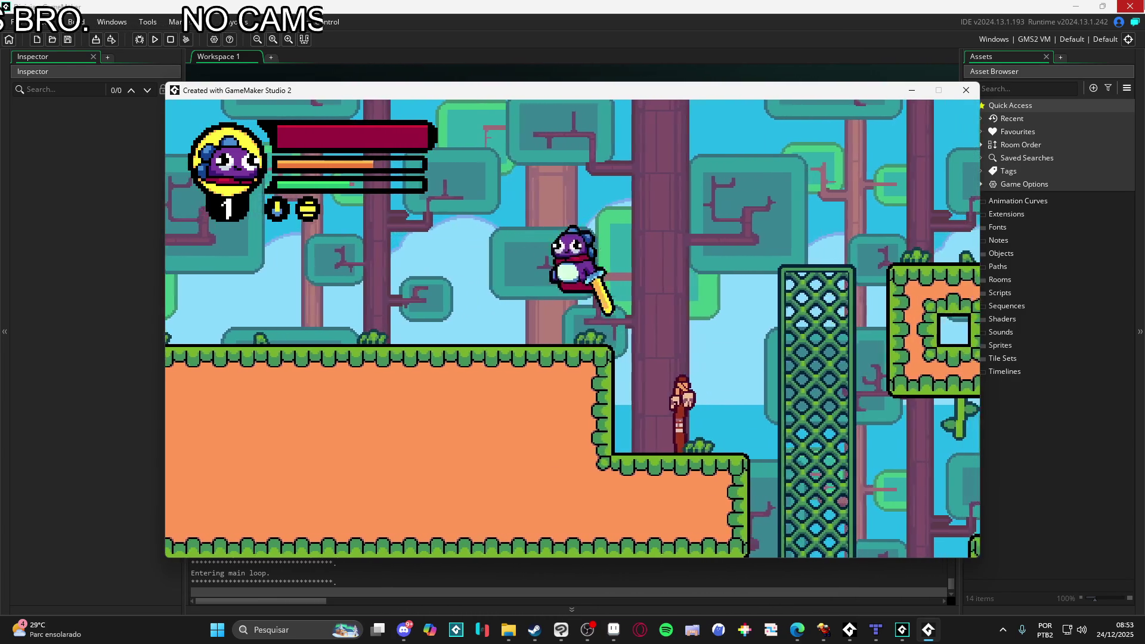
key("Left")
key("space")
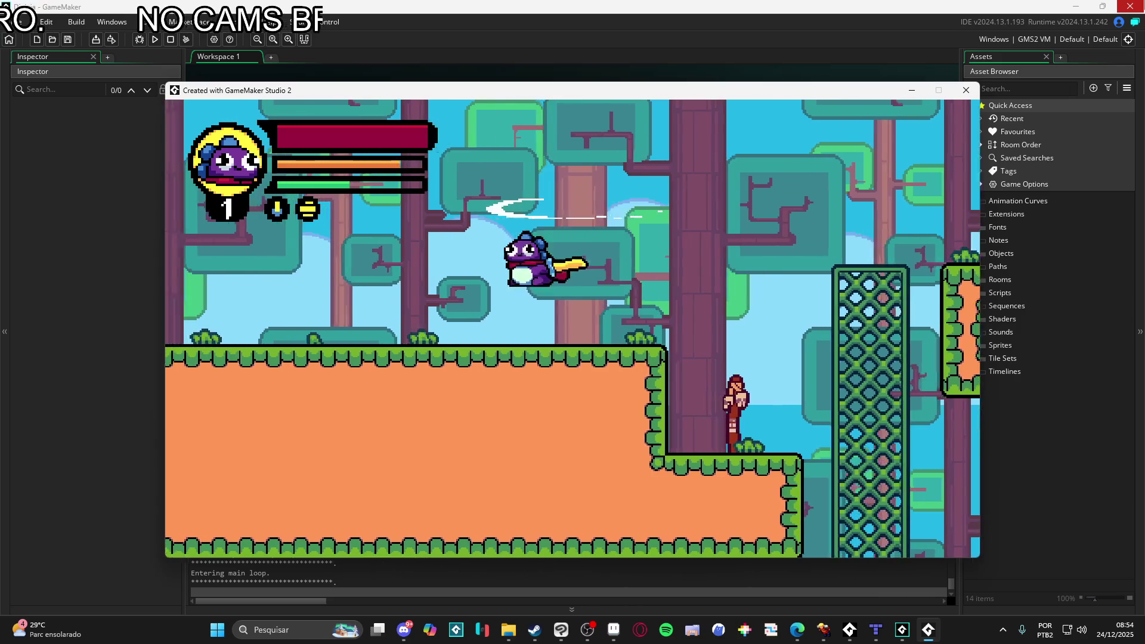
key("Right")
key("space")
key("Left")
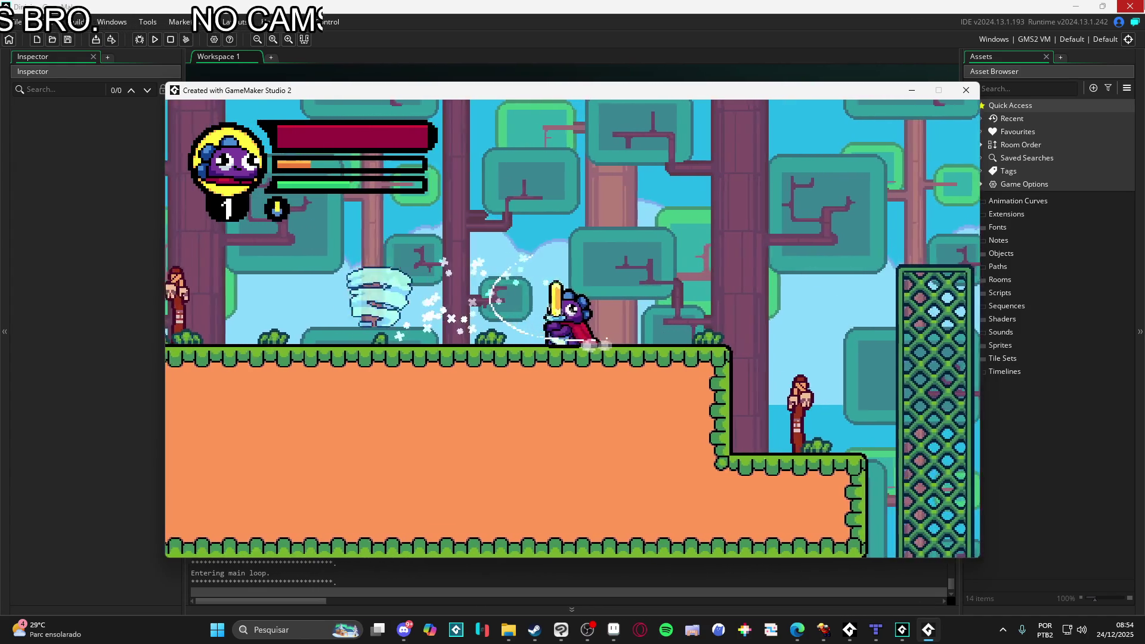
- Drop down into the lower floating-platform corridor while swinging the sword left
key("space")
key("Left")
key("x")
key("Right")
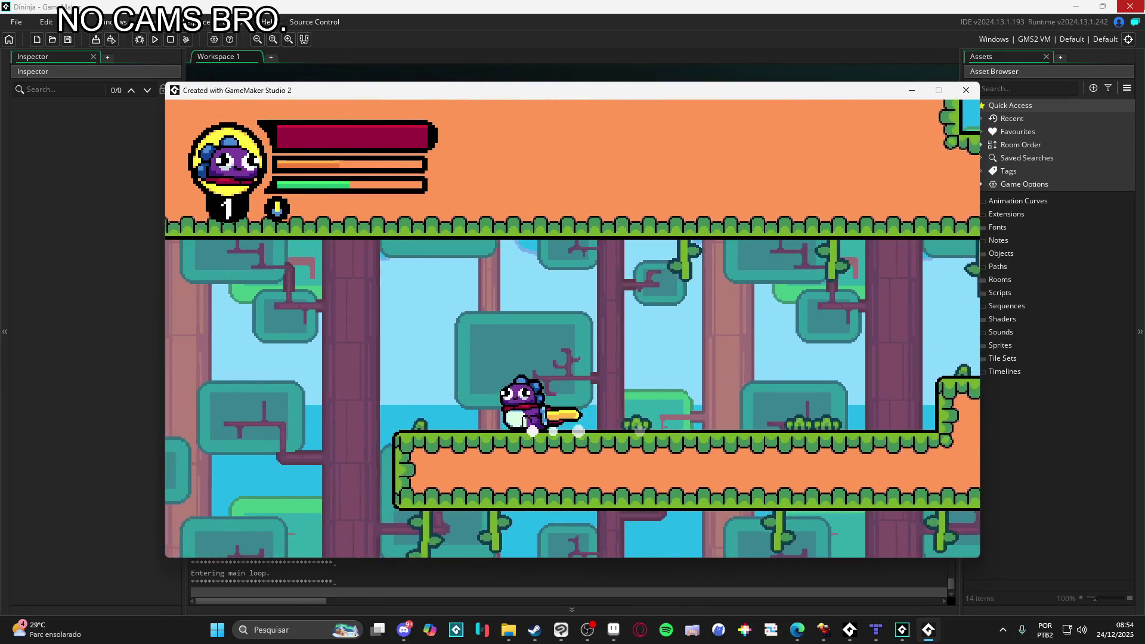
key("Left")
key("x")
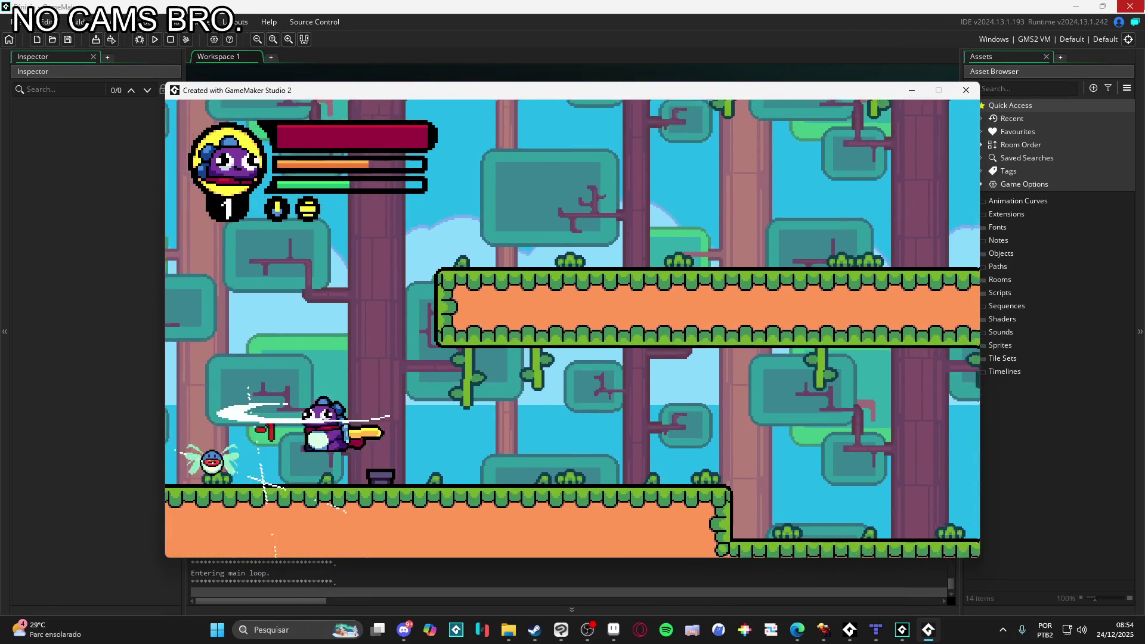
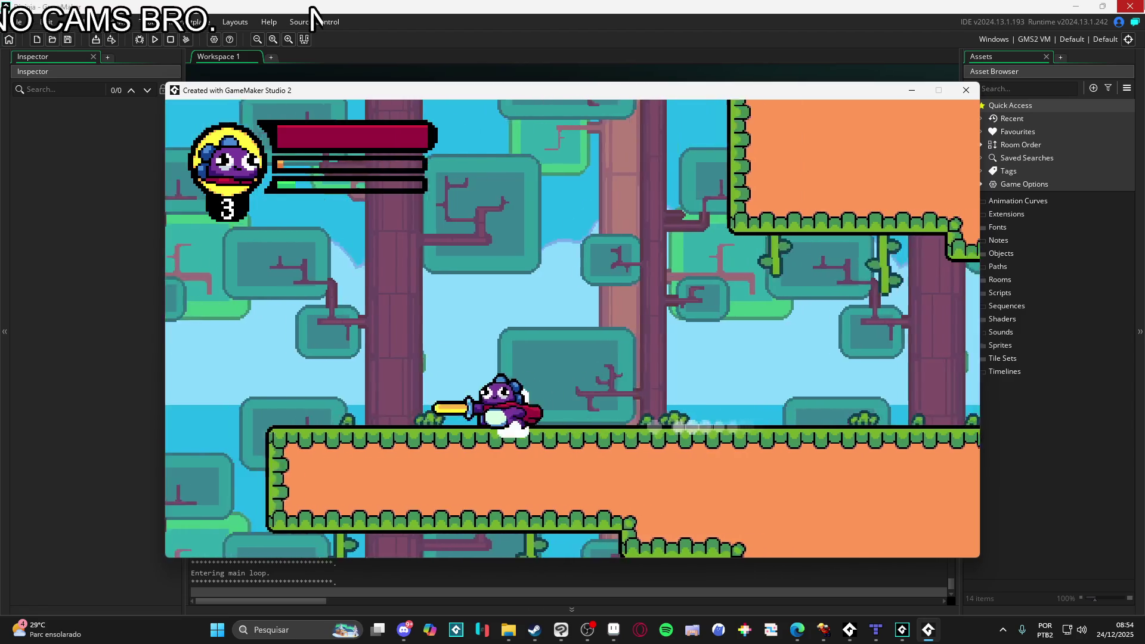
- Playtest the platformer level: run, jump, climb the mesh wall and swing the sword
key("Right")
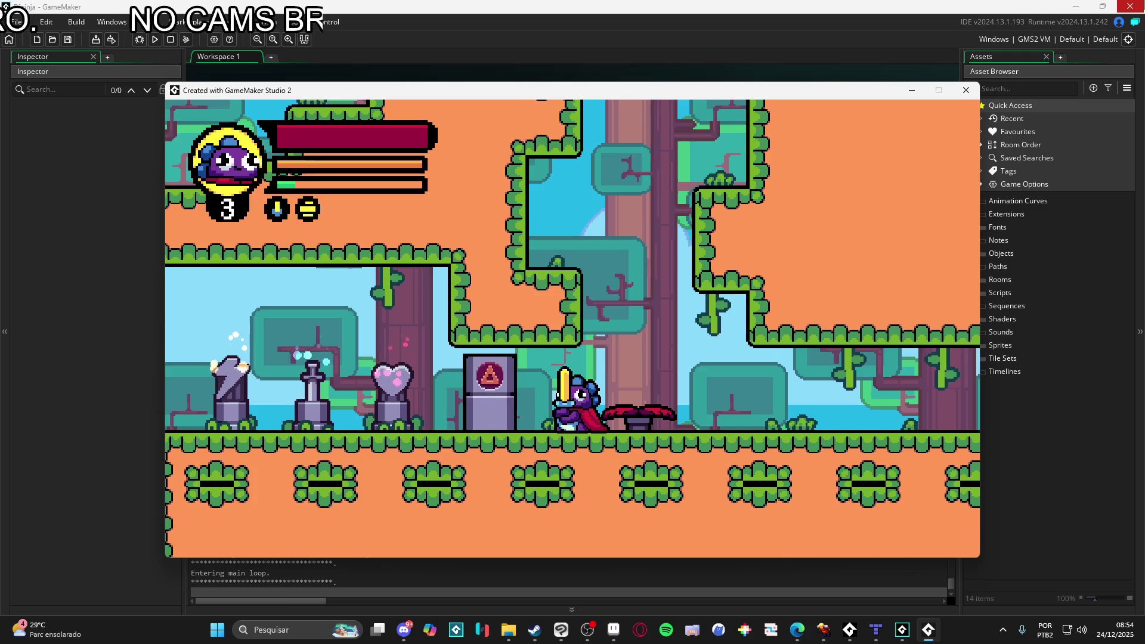
key("Left")
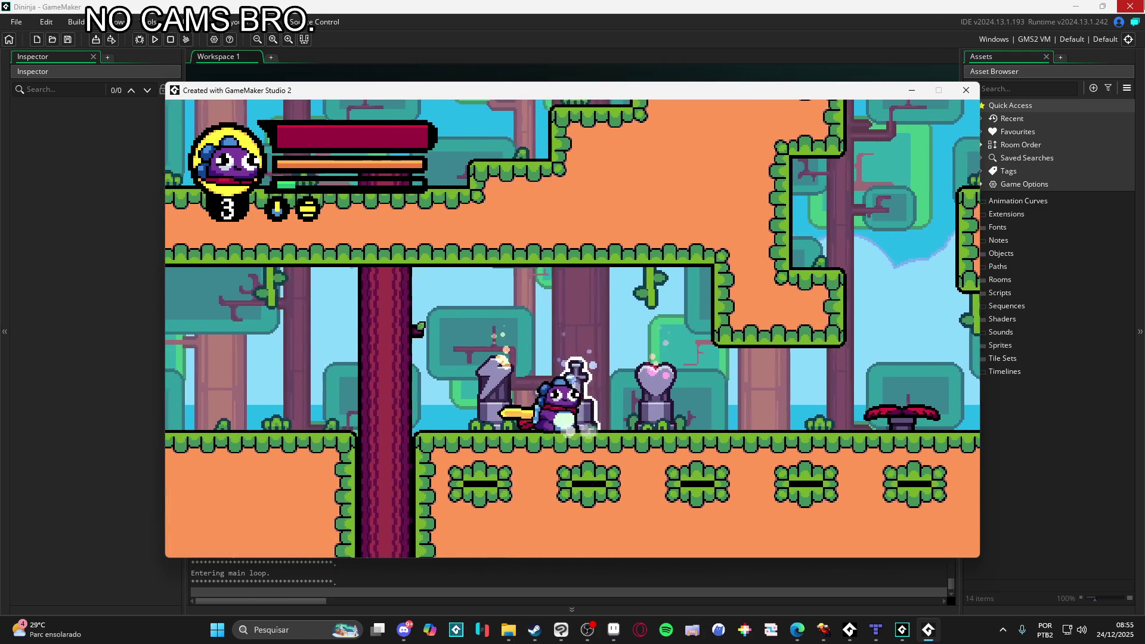
key("Right")
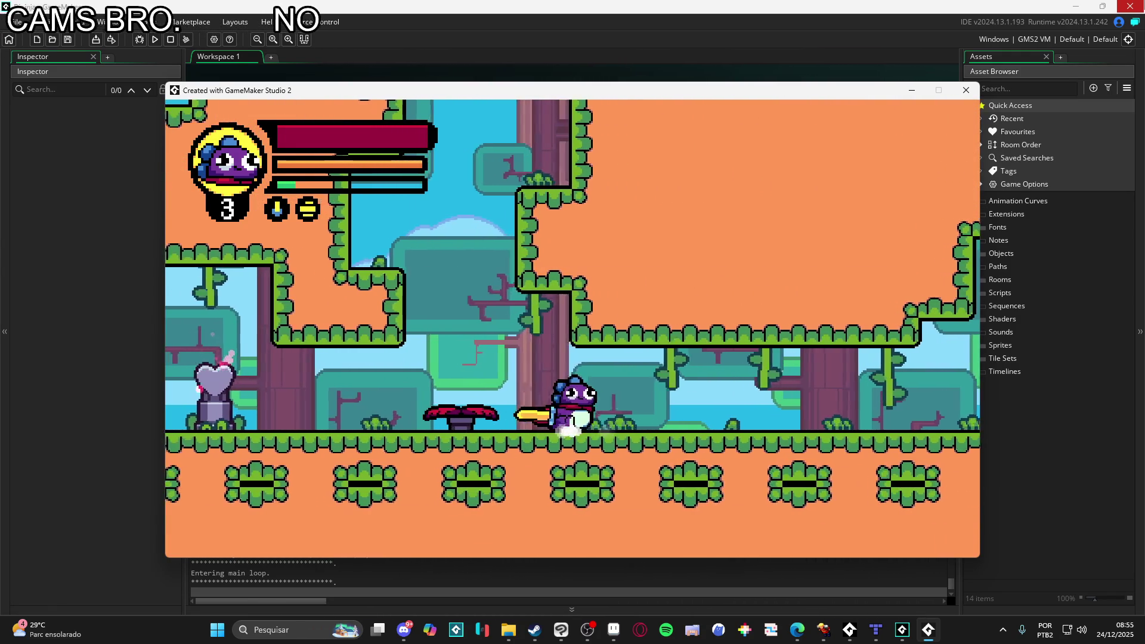
key("Right")
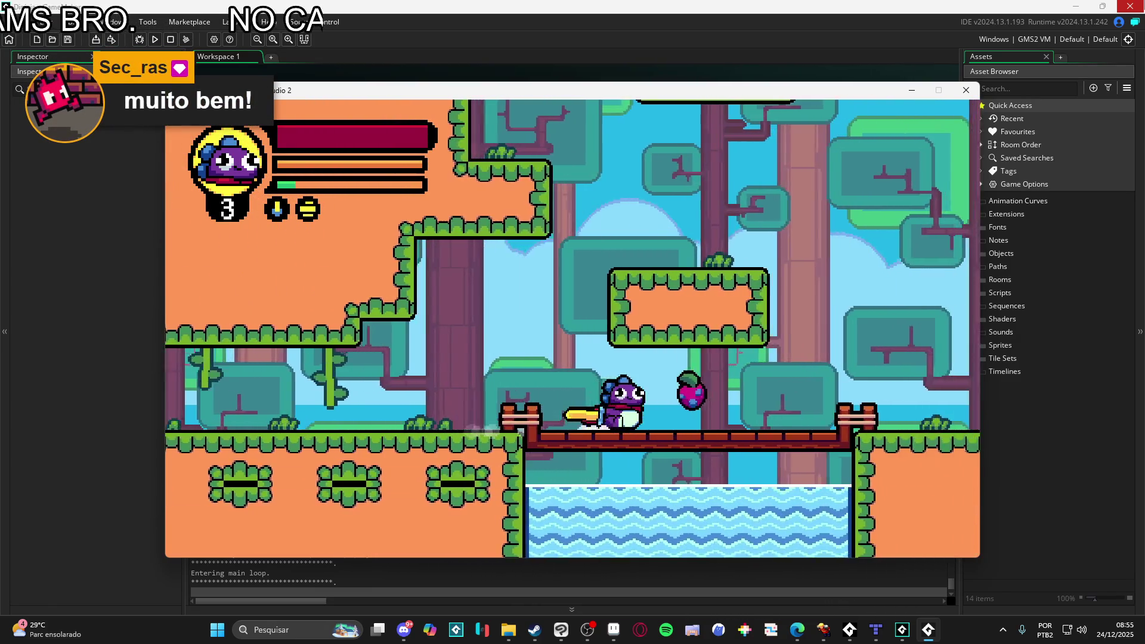
key("Left")
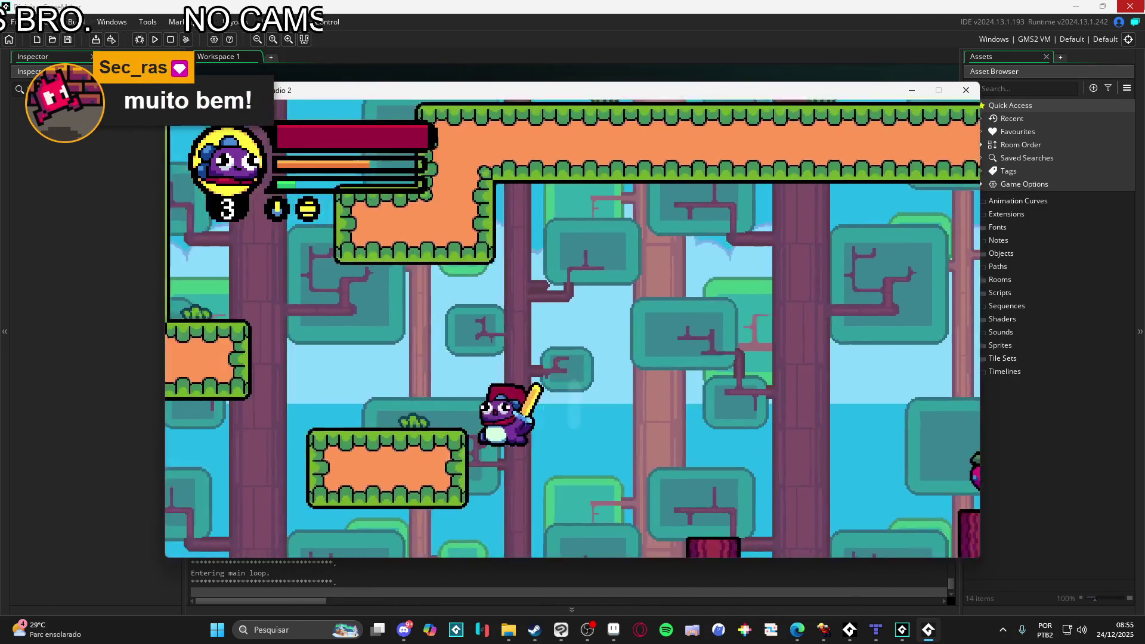
key("space")
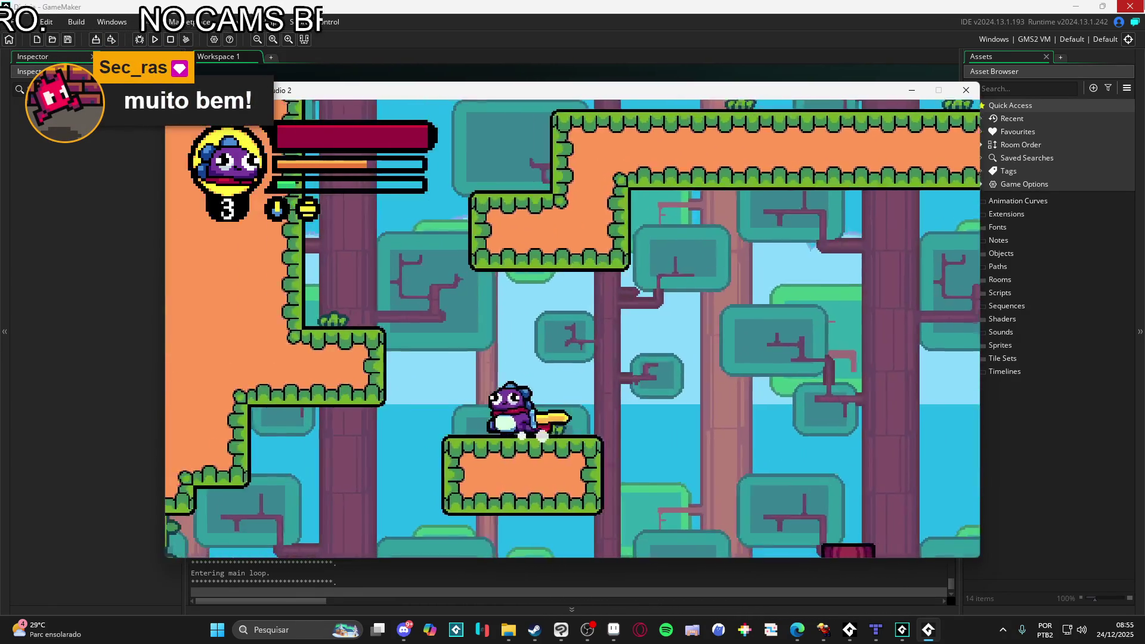
key("Right")
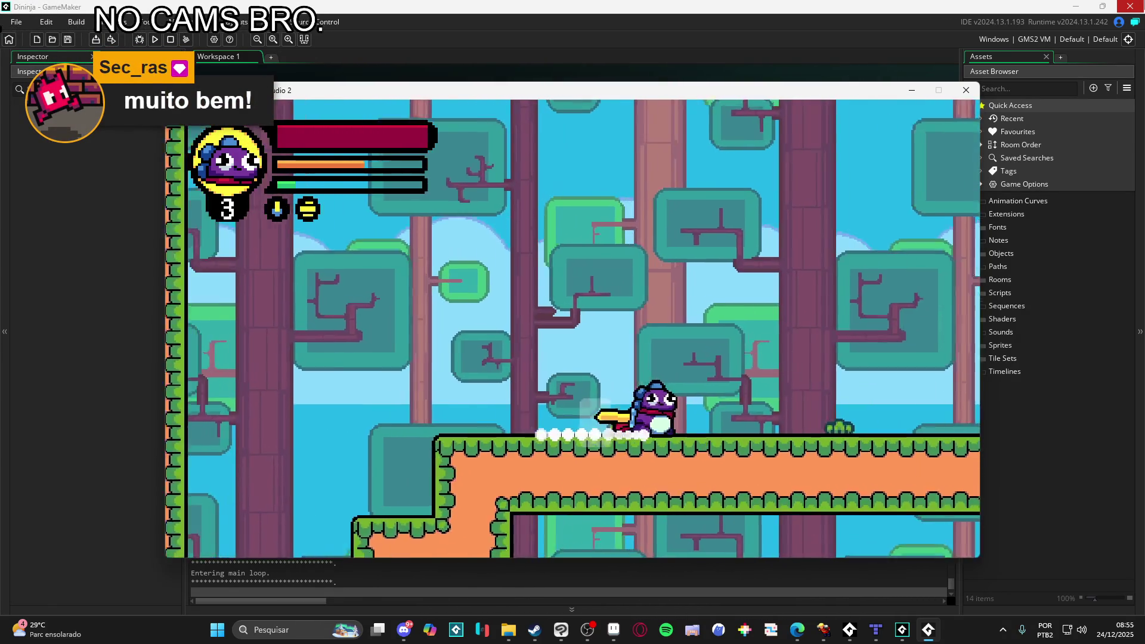
key("Right")
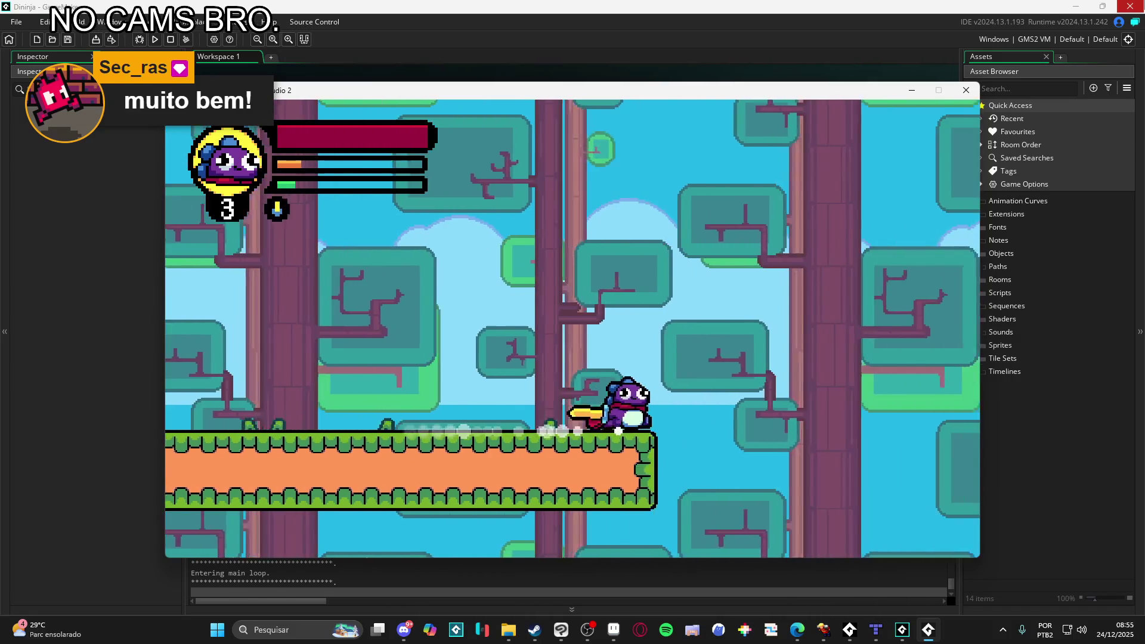
key("Left")
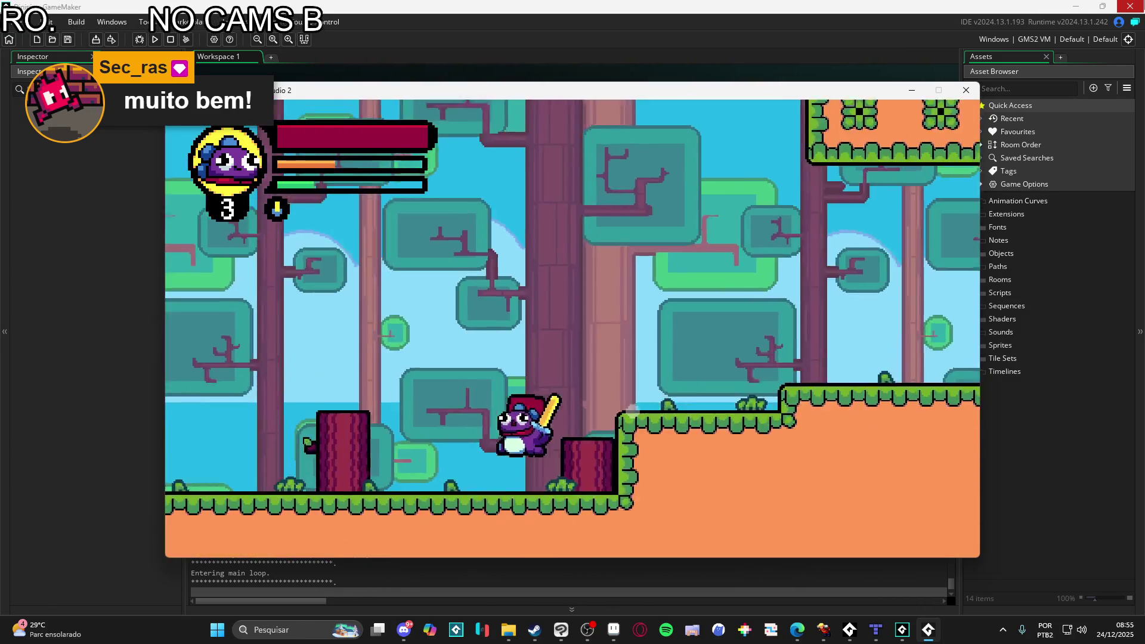
key("space")
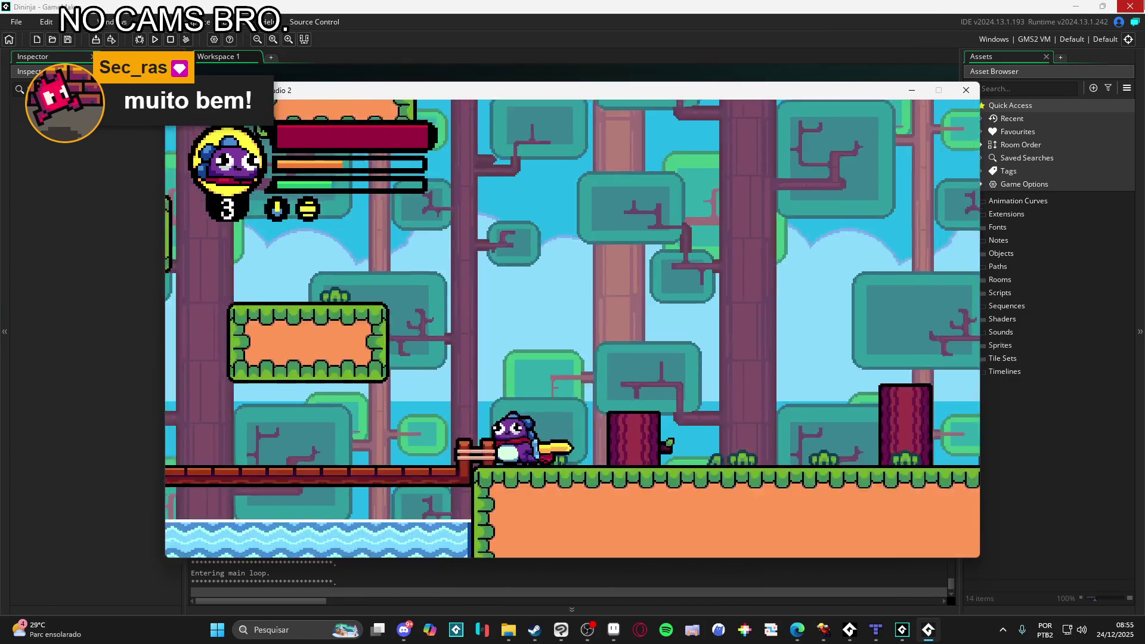
key("Right")
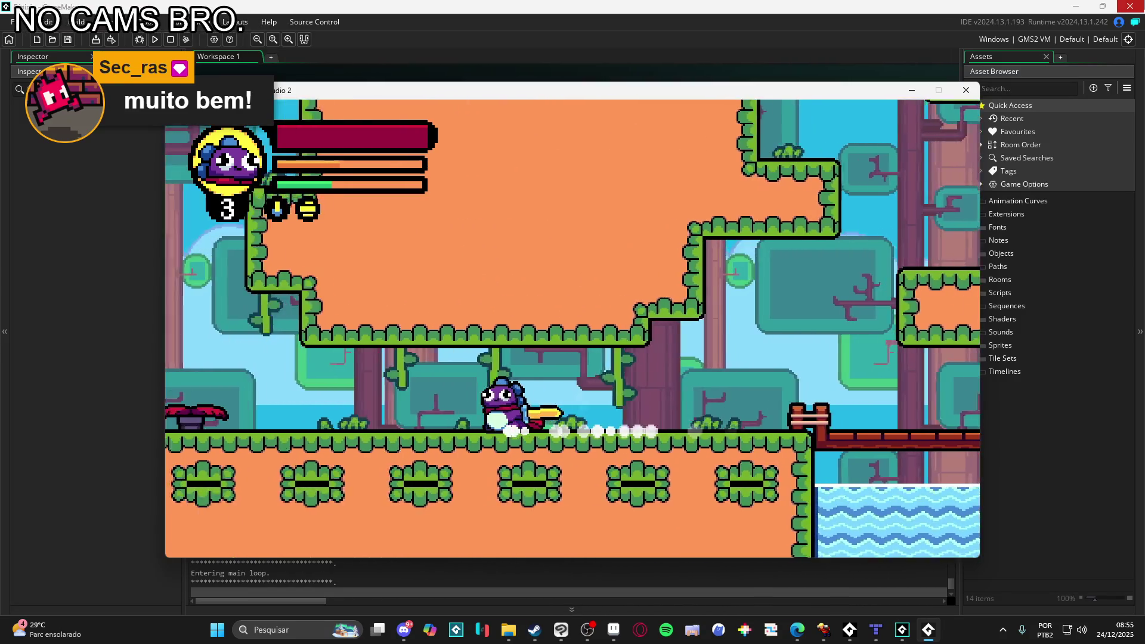
key("space")
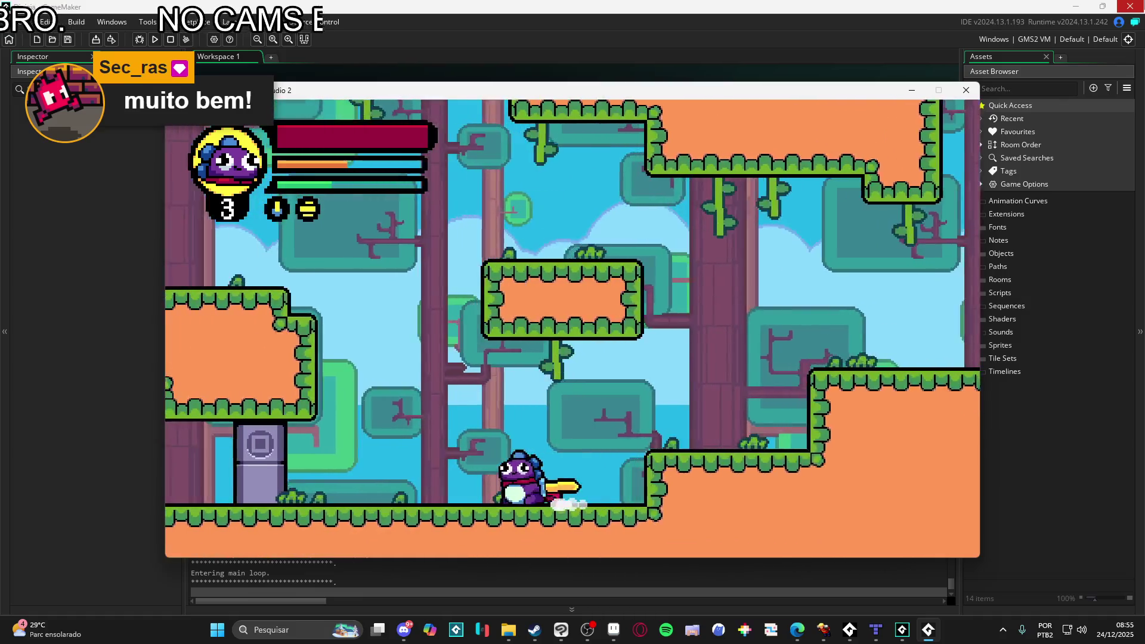
key("Right")
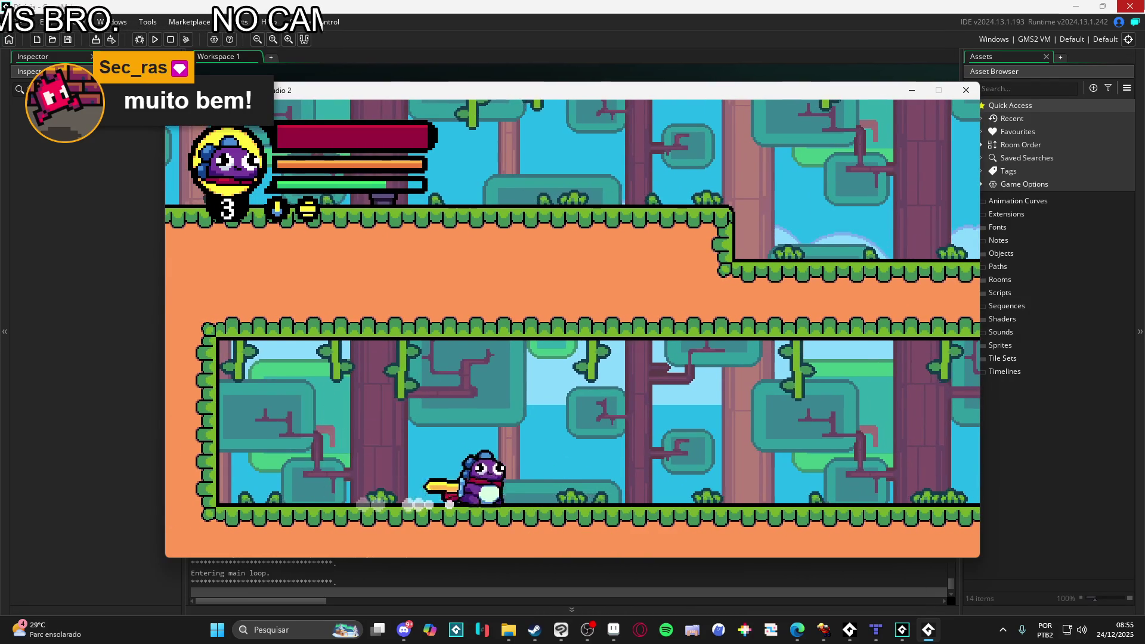
key("Right")
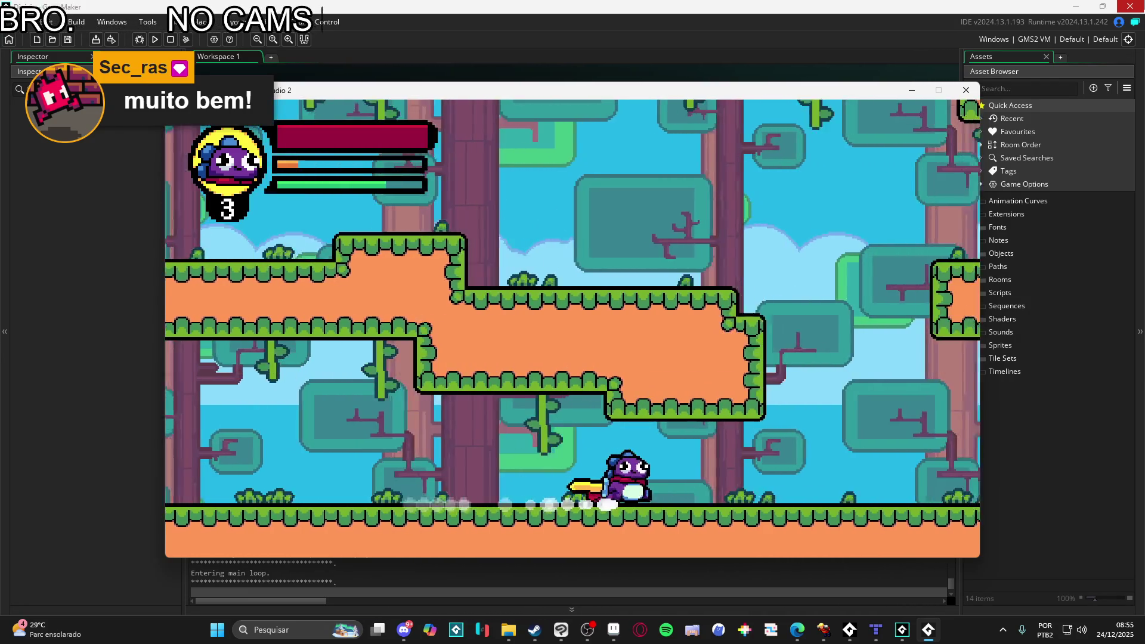
key("space")
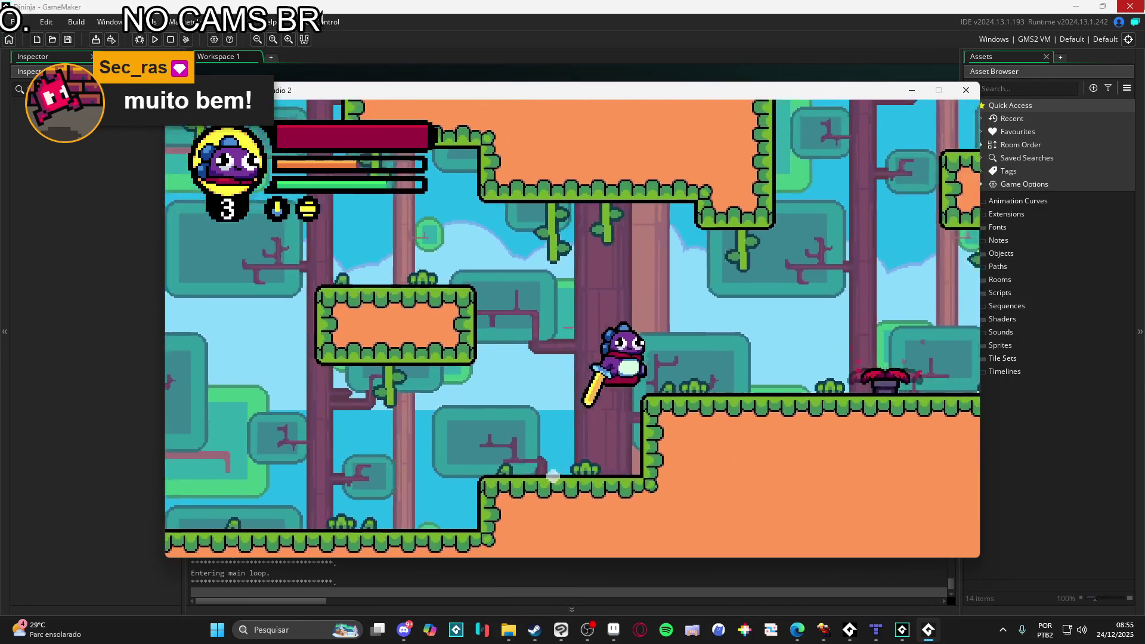
key("space")
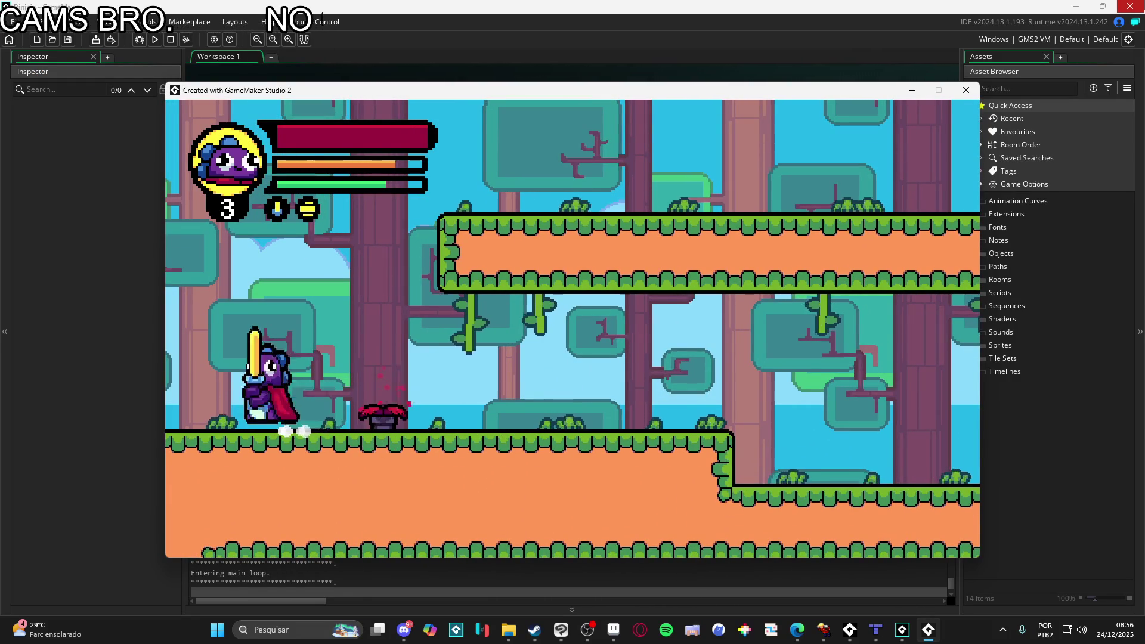
key("space")
key("Right")
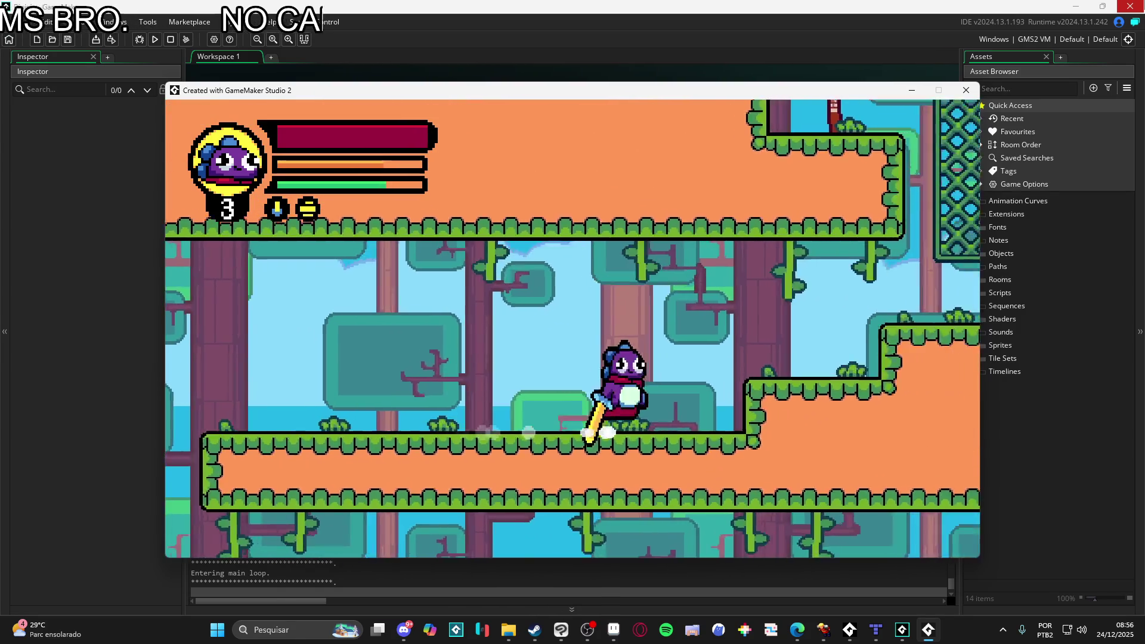
key("space")
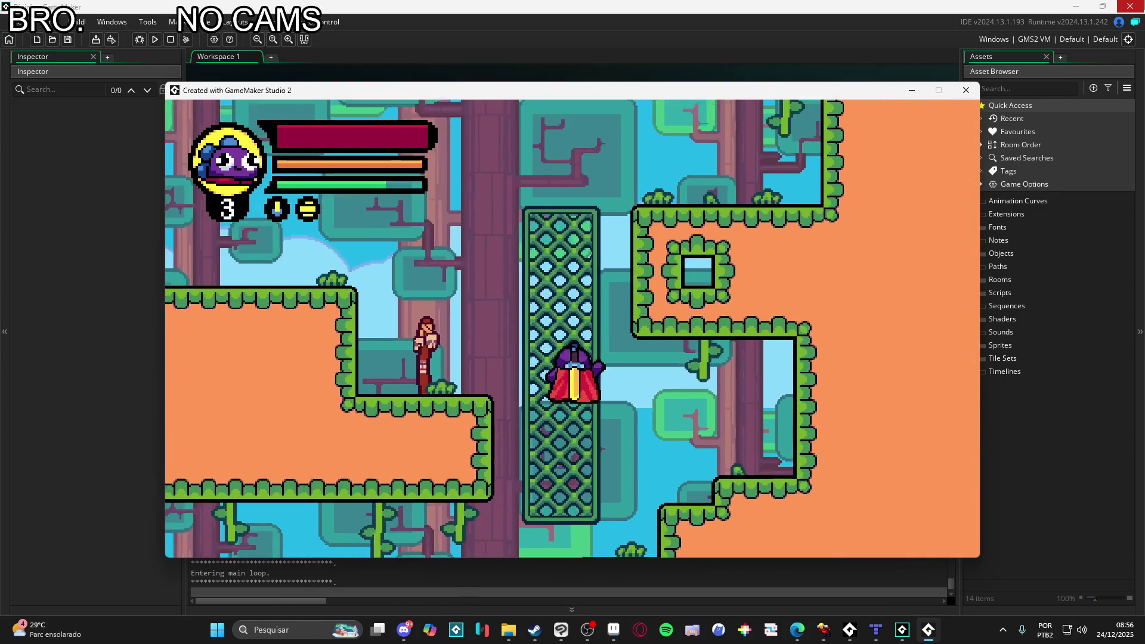
key("space")
key("Left")
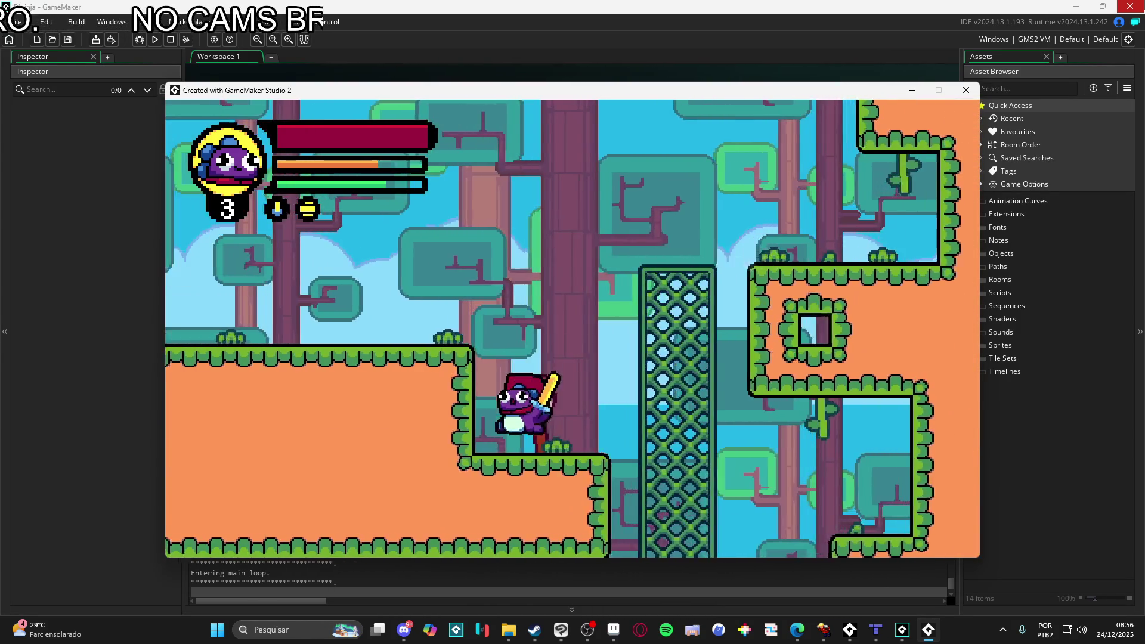
key("Right")
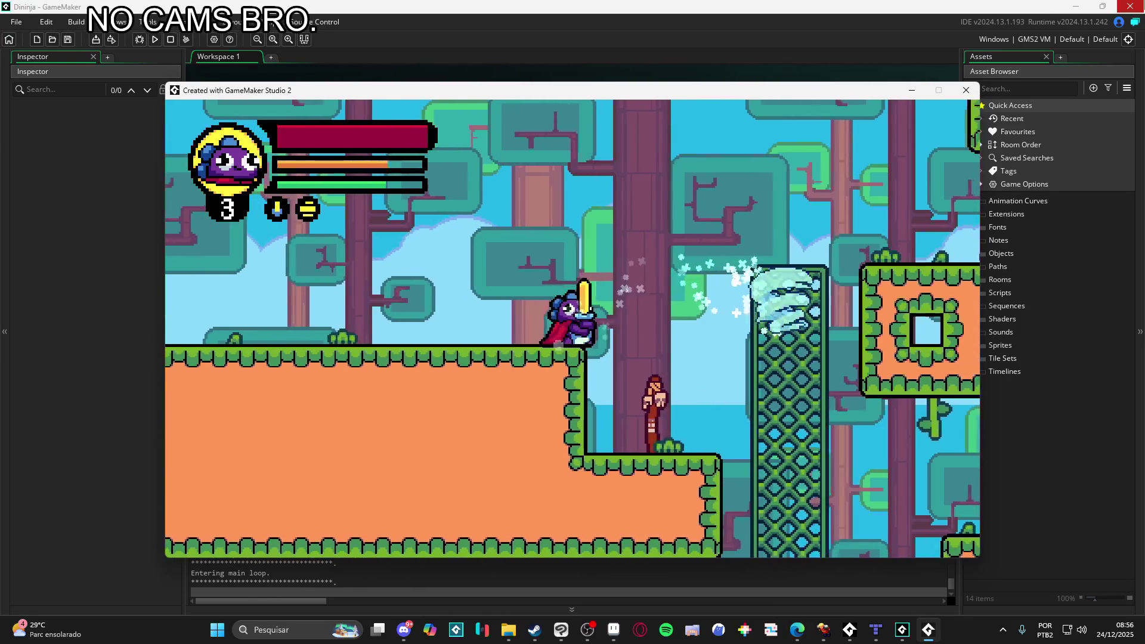
key("space")
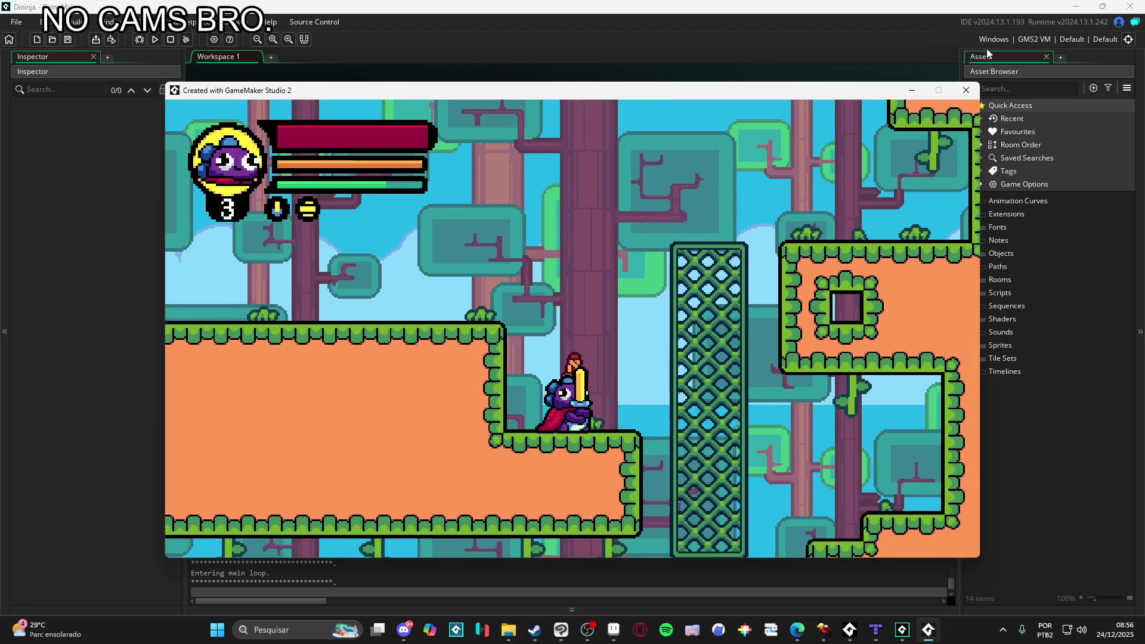
- Close the running game window and quit GameMaker, confirming the exit
left_click(966, 94)
key("alt+F4")
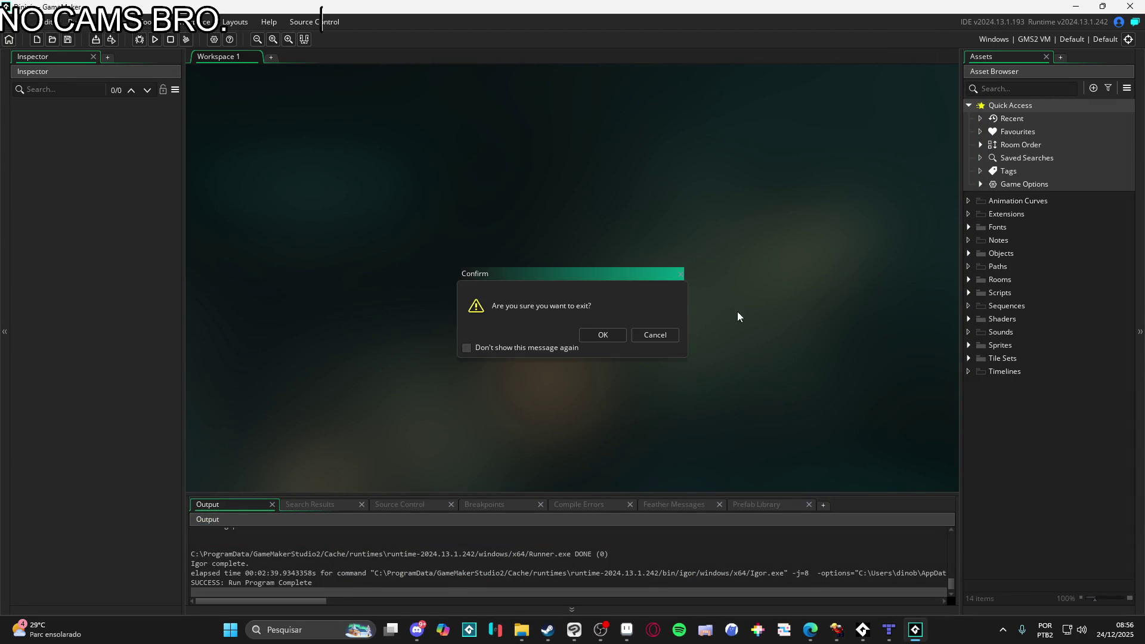
left_click(603, 334)
left_click(902, 629)
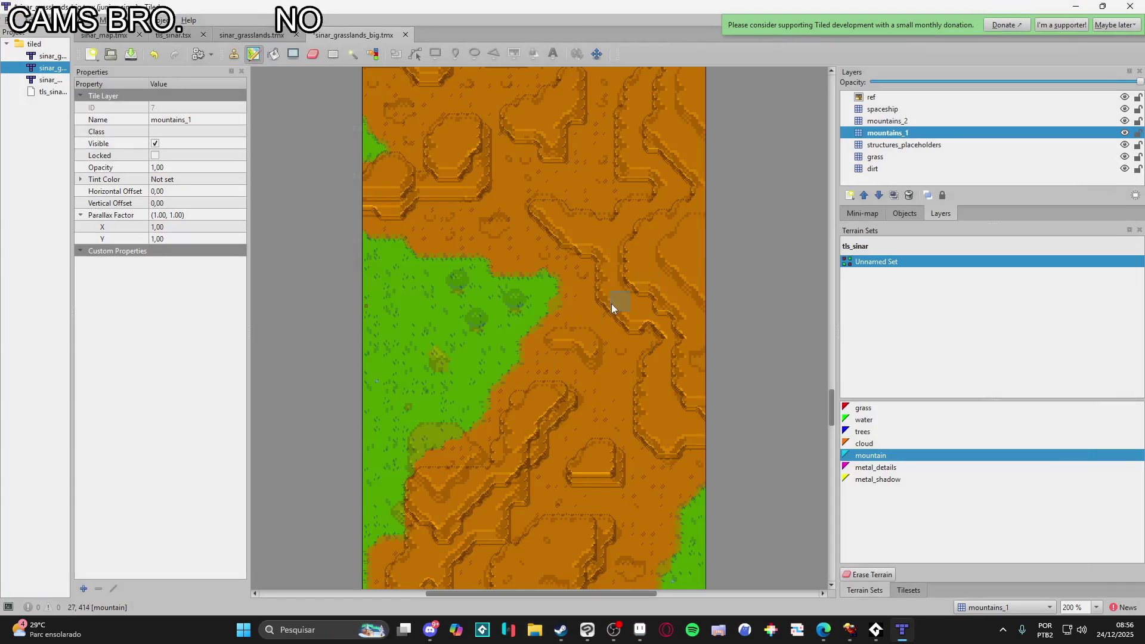
- Save the sinar_grasslands_big map and look over the current layers
key("ctrl+s")
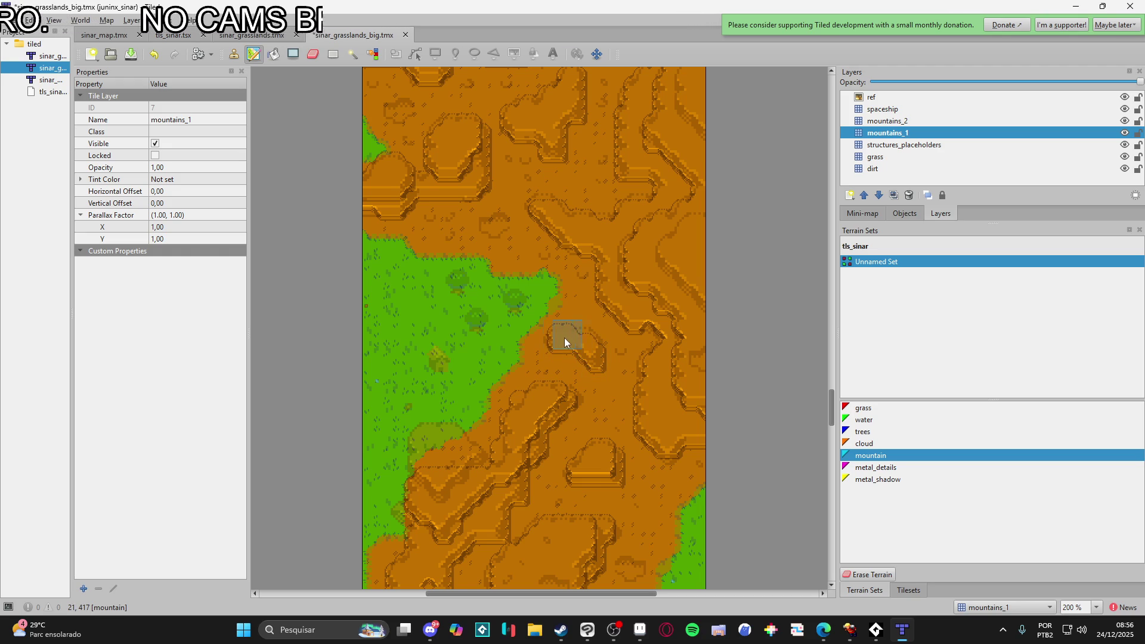
scroll(591, 345, "up", 5)
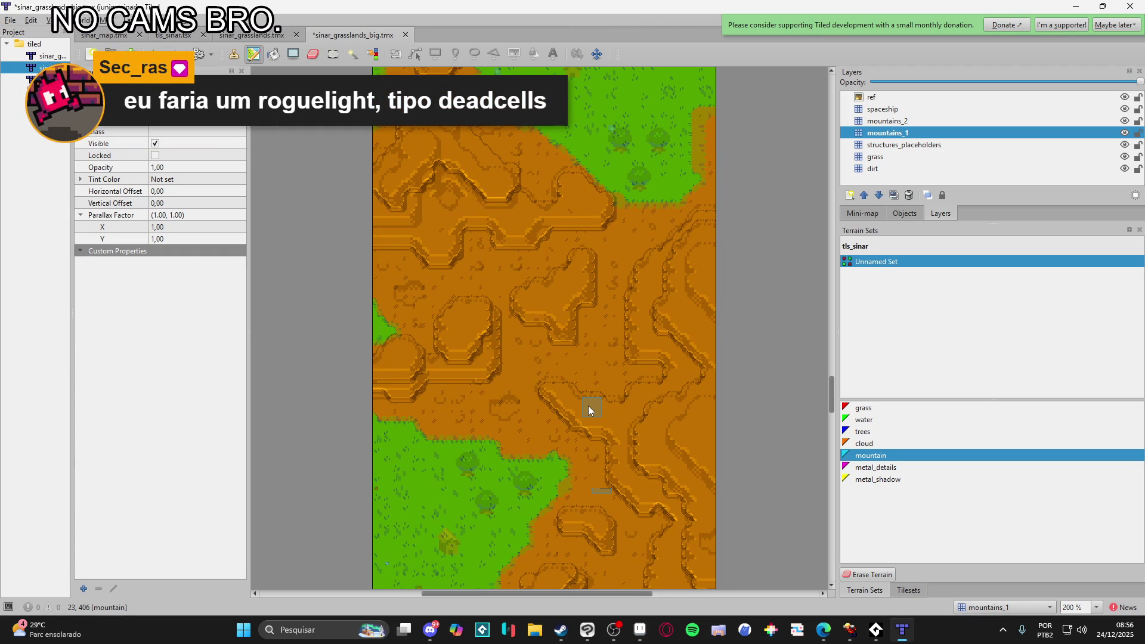
scroll(515, 371, "up", 15)
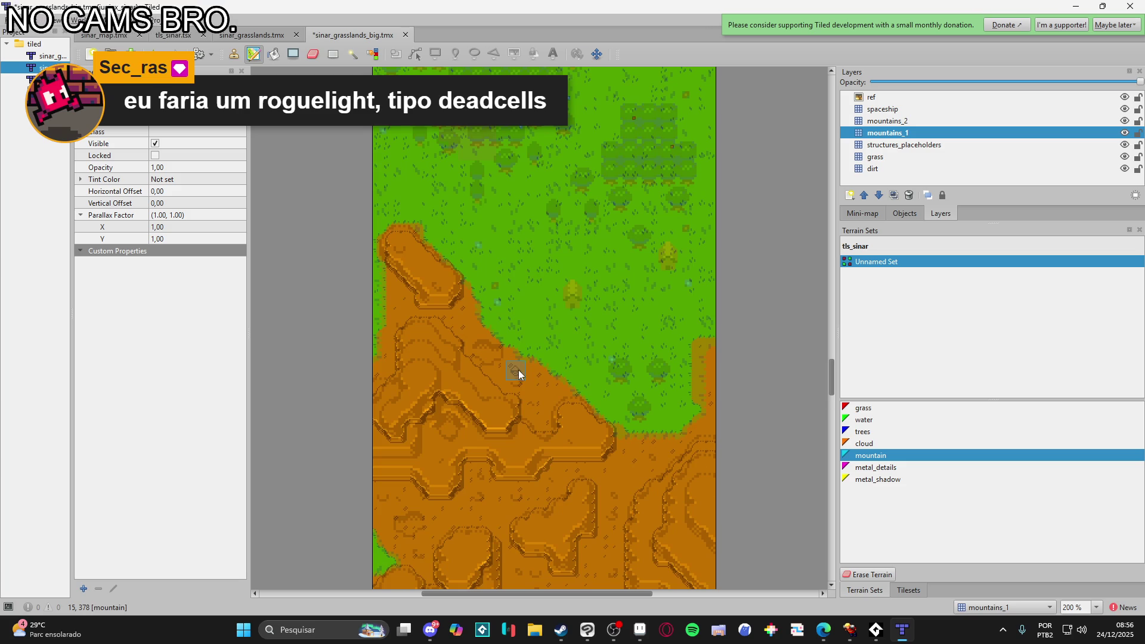
scroll(521, 366, "up", 20)
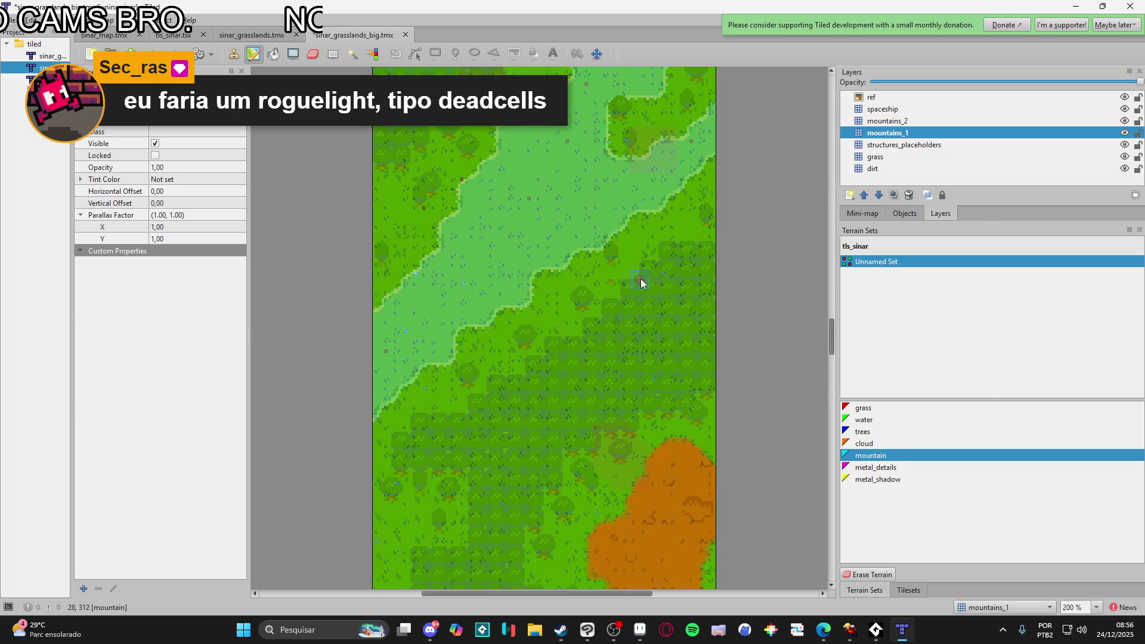
scroll(639, 290, "down", 17)
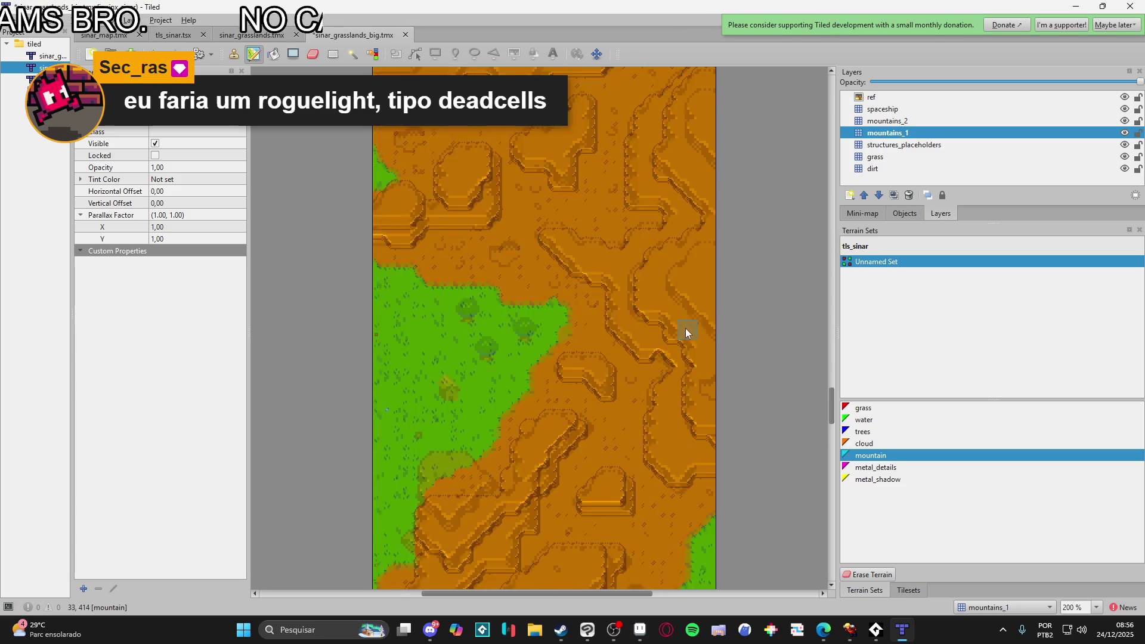
scroll(696, 328, "down", 11)
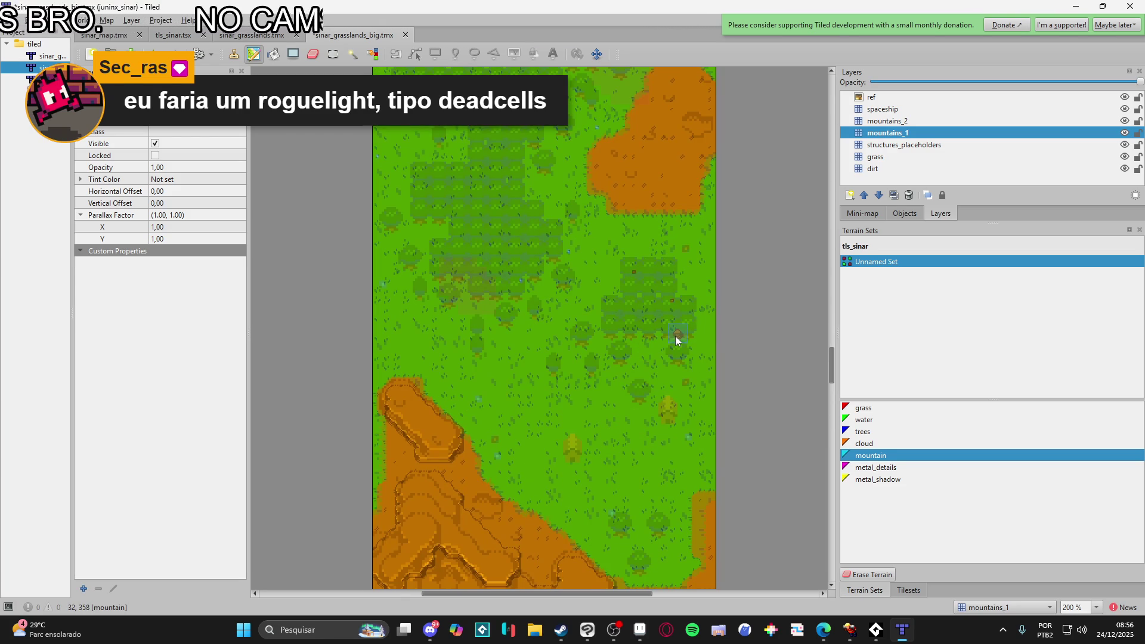
scroll(675, 337, "down", 14)
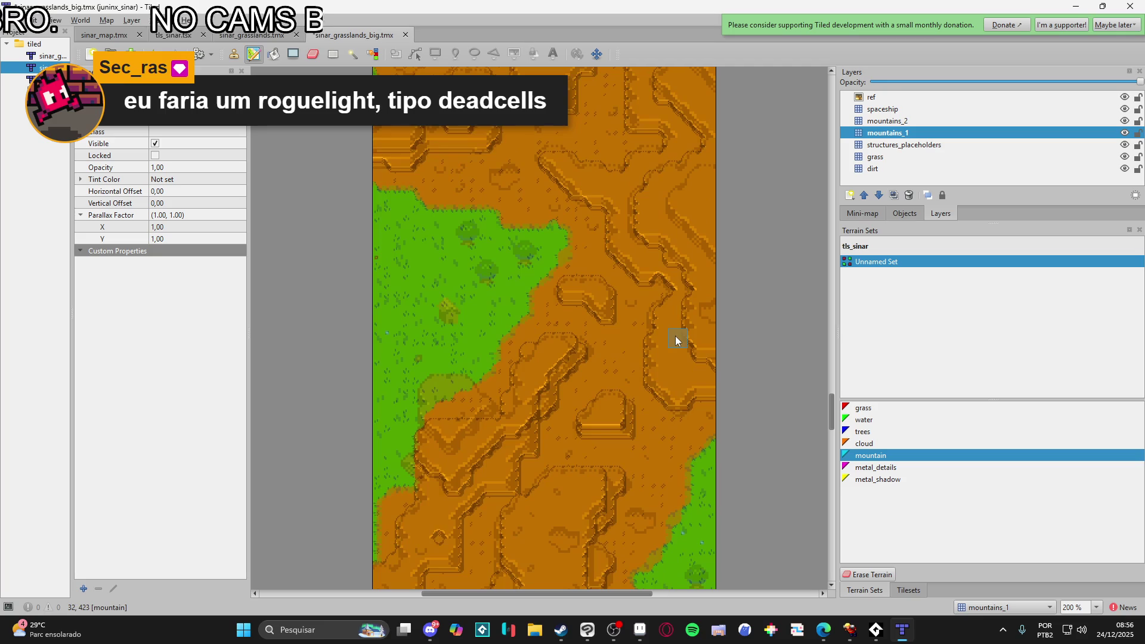
- Add a new tile layer named mountains_3 above mountains_2
left_click(887, 120)
left_click(849, 195)
left_click(871, 212)
type("moun")
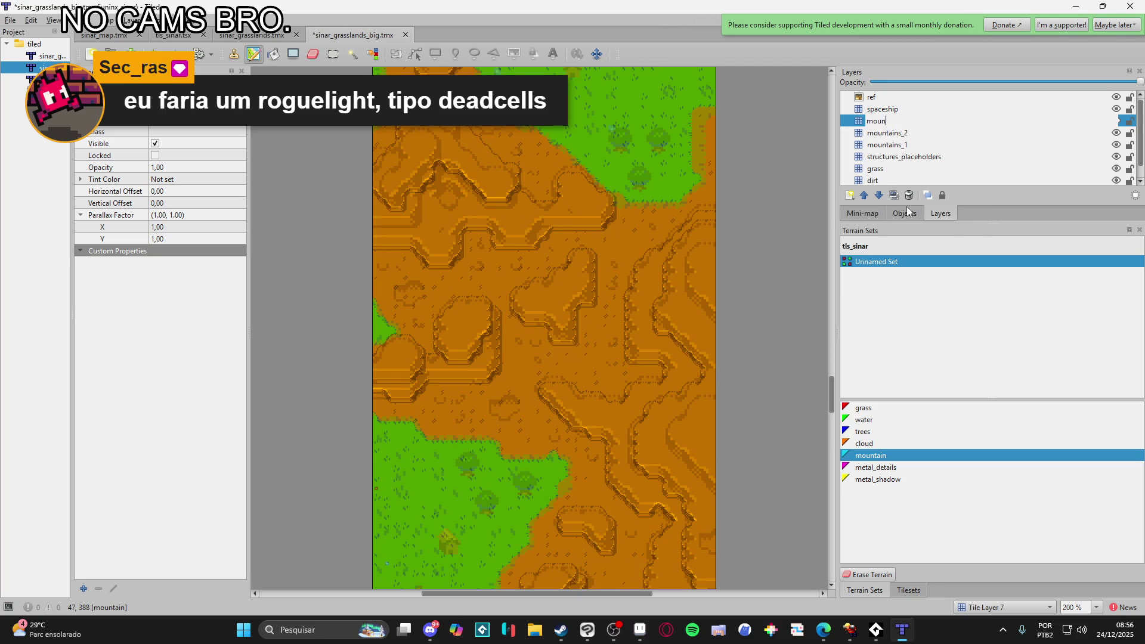
type("tains_3")
key("Return")
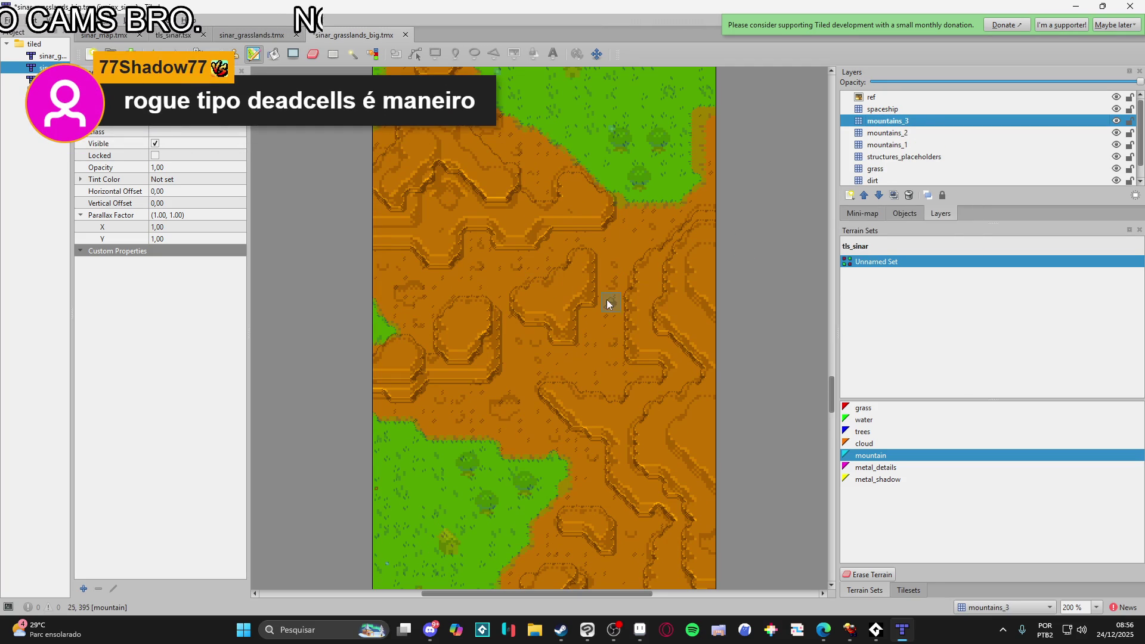
scroll(691, 294, "up", 2)
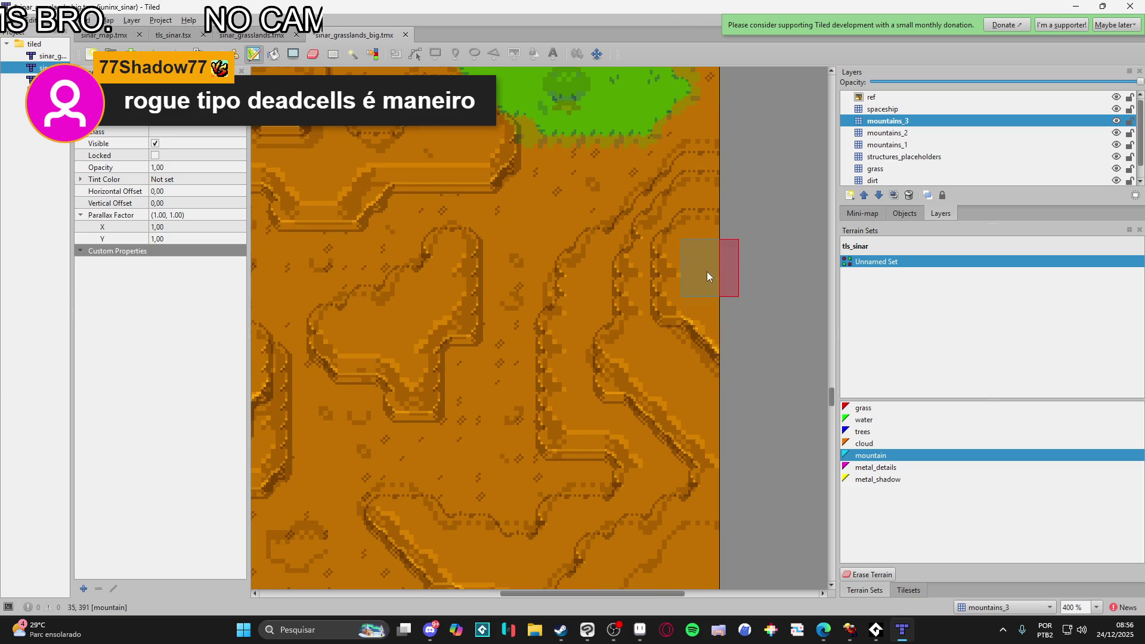
left_click(640, 629)
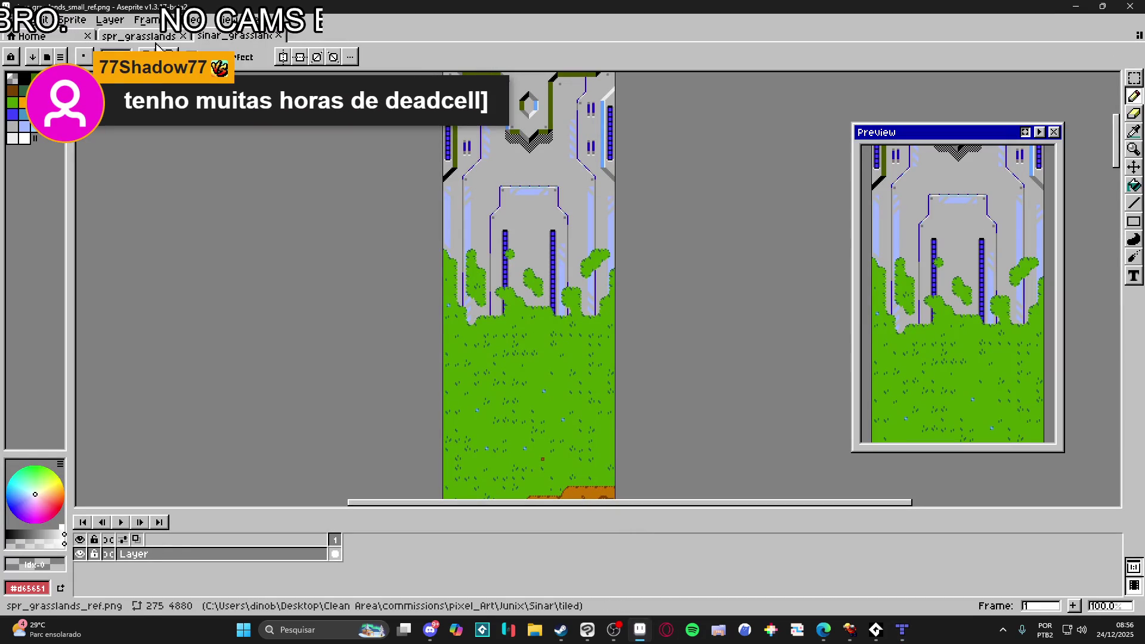
- Open site_lobby_layout from Aseprite's recent files and pan over to the houses
right_click(534, 628)
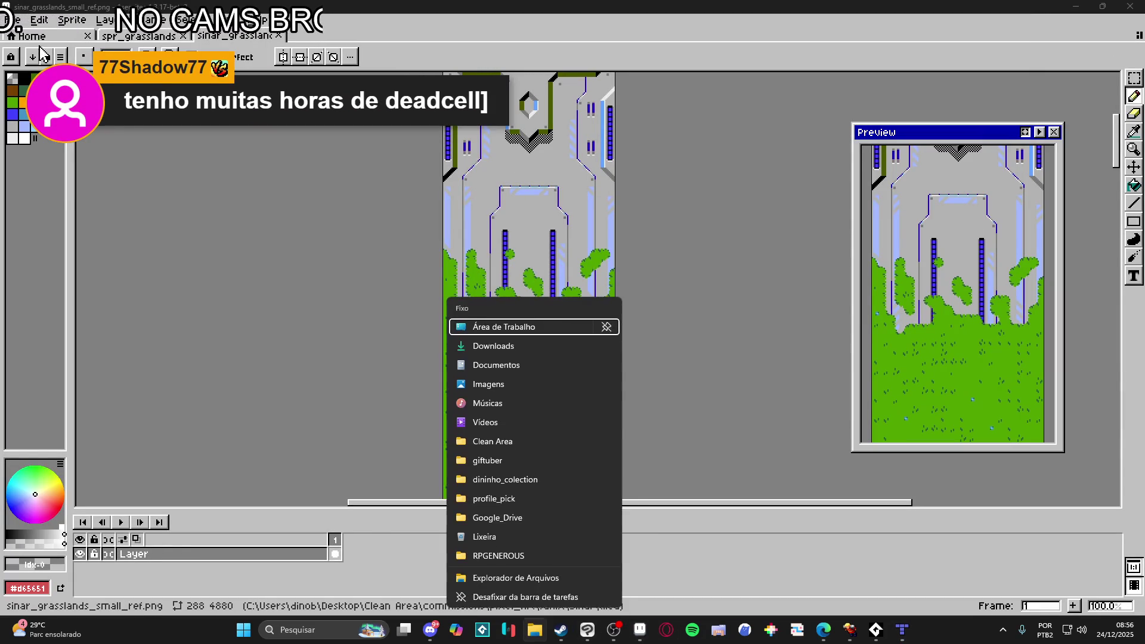
left_click(12, 19)
mouse_move(83, 62)
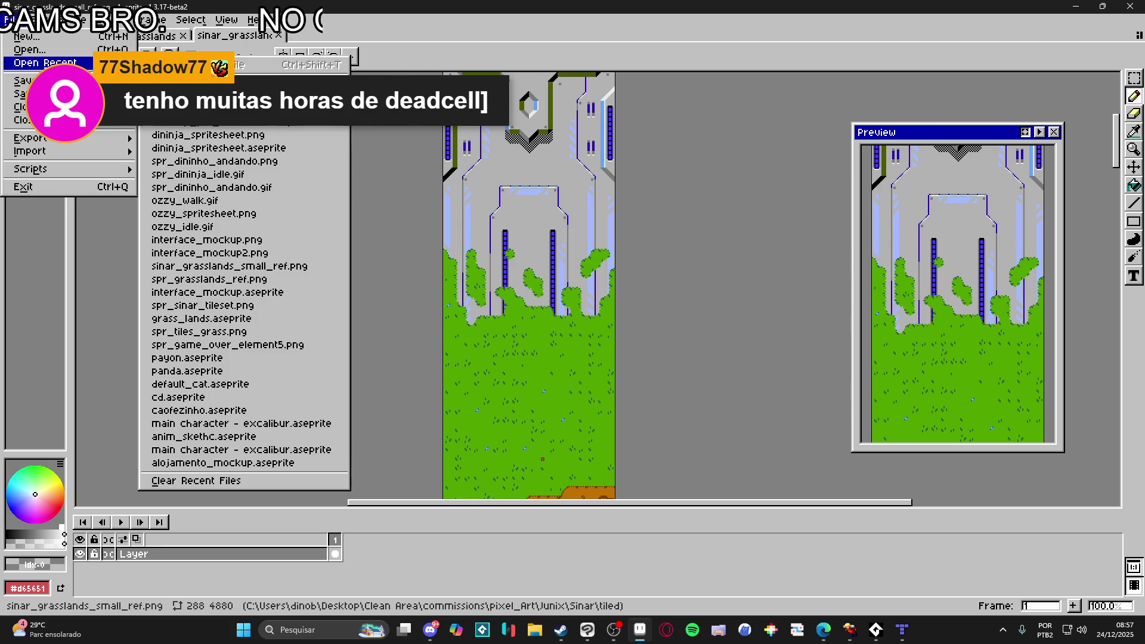
left_click(179, 95)
left_click_drag(1013, 191, 379, 309)
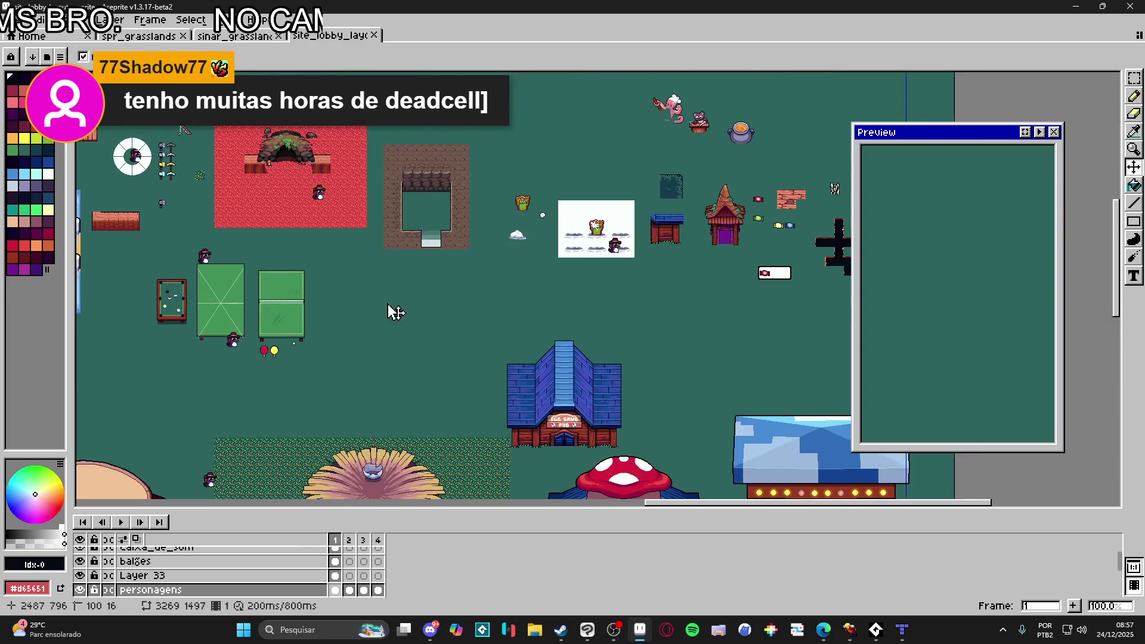
scroll(633, 331, "down", 3)
mouse_move(632, 332)
left_mouse_down()
mouse_move(617, 77)
mouse_move(642, 212)
left_mouse_up()
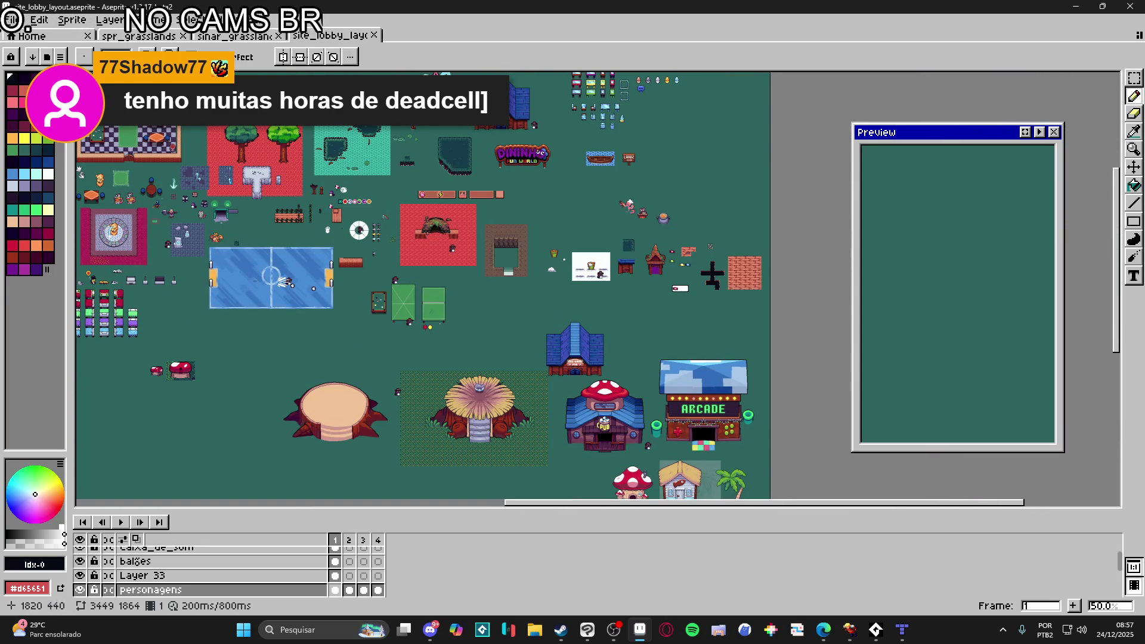
- Open remake_do_dinao from the Desktop folder as a new Aseprite tab
left_click(13, 20)
mouse_move(45, 62)
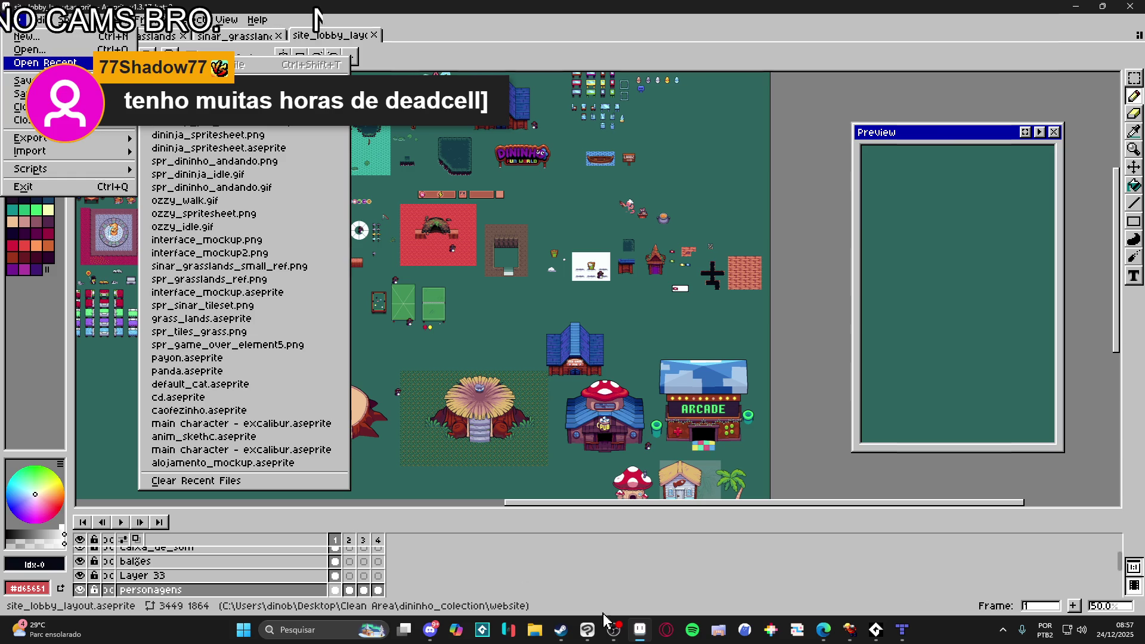
left_click(533, 635)
left_click(110, 167)
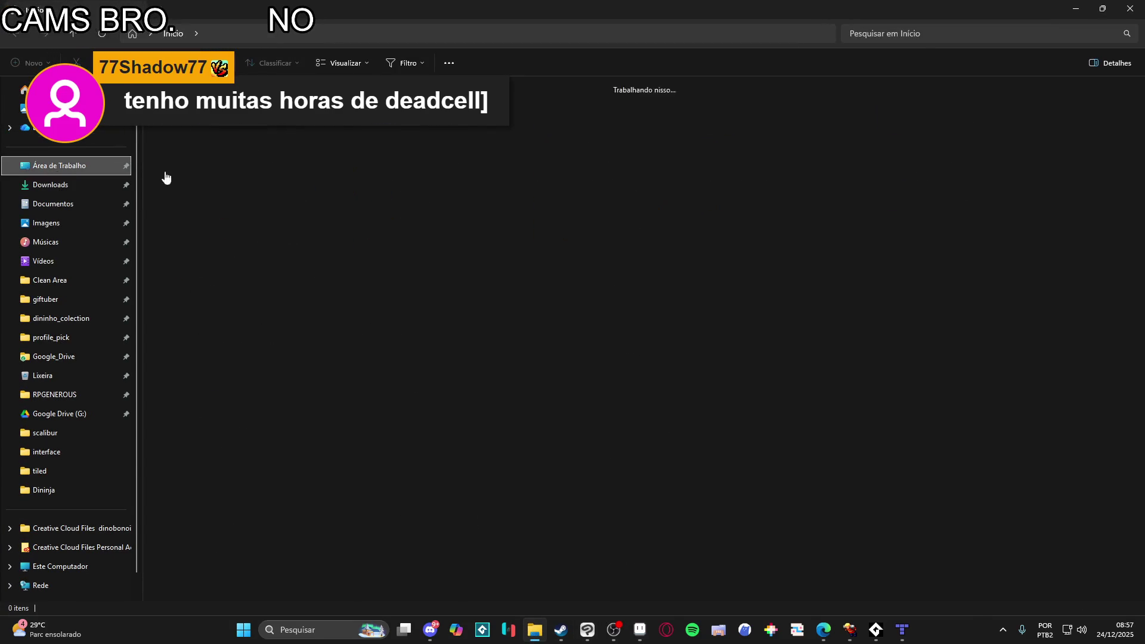
double_click(489, 113)
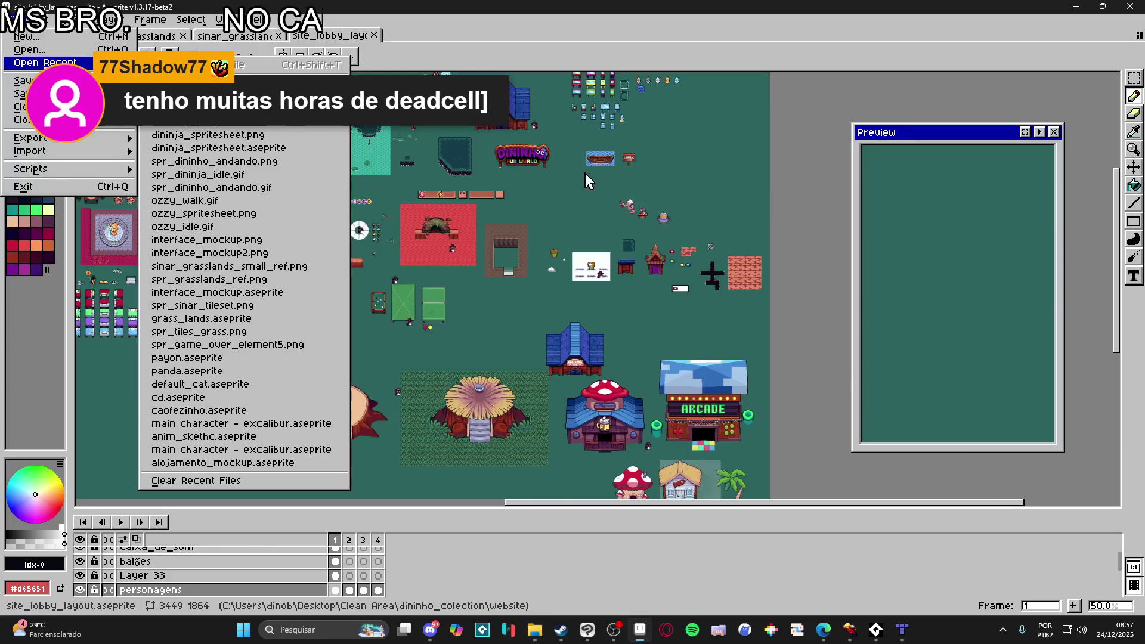
left_click(771, 246)
- Zoom in on the monster sprite in remake_do_dinao, then minimize Aseprite
scroll(715, 274, "right", 10)
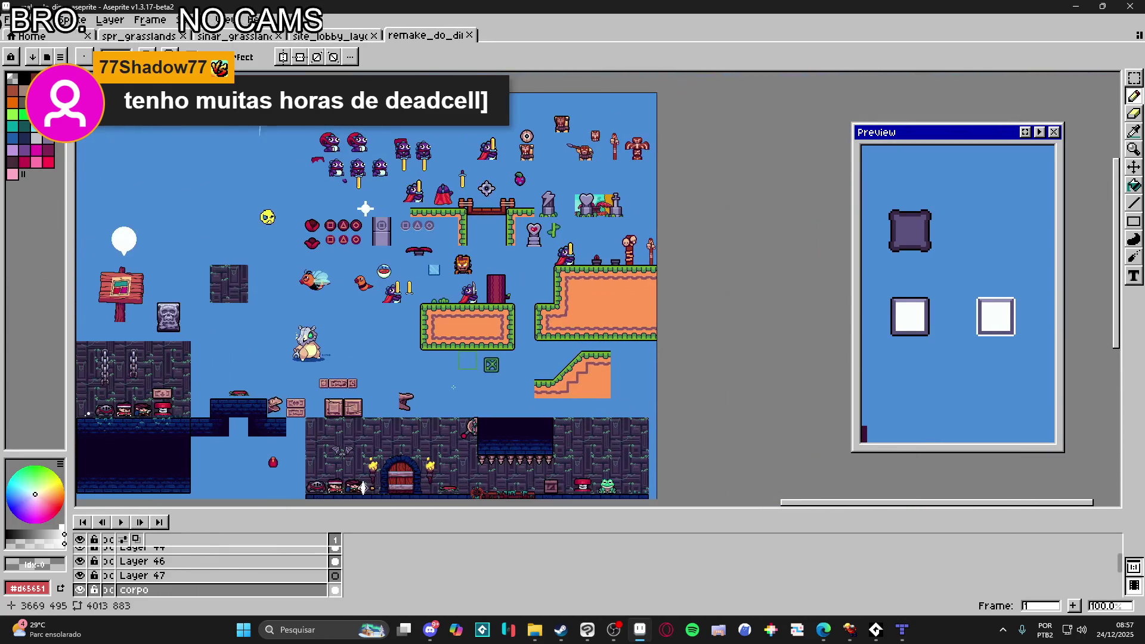
scroll(564, 289, "up", 5)
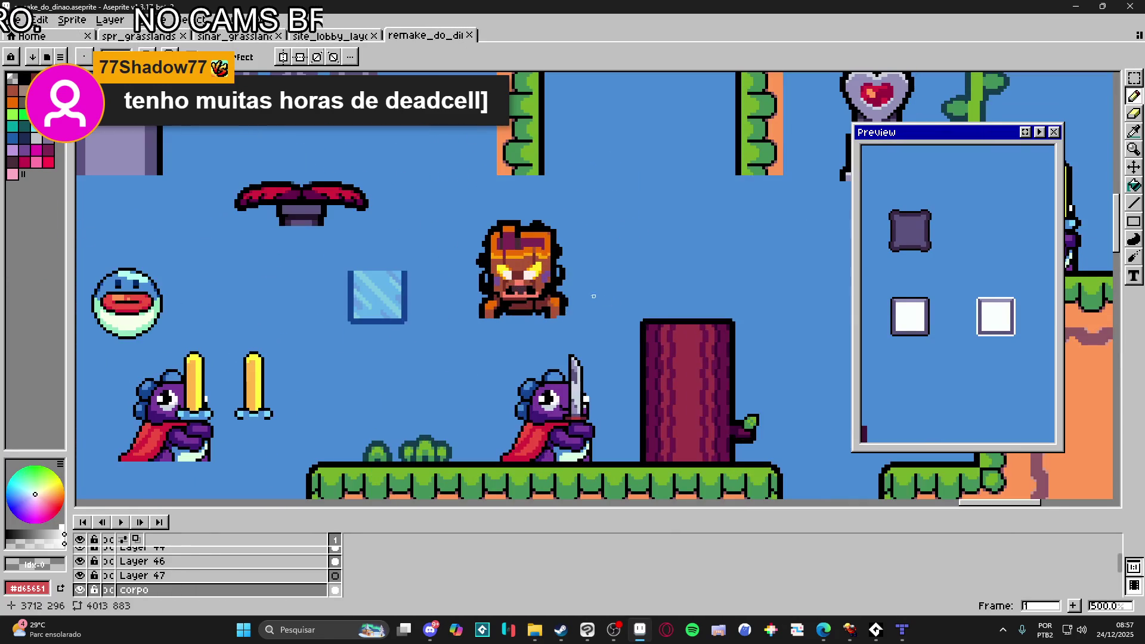
scroll(536, 276, "down", 1)
scroll(536, 276, "up", 1)
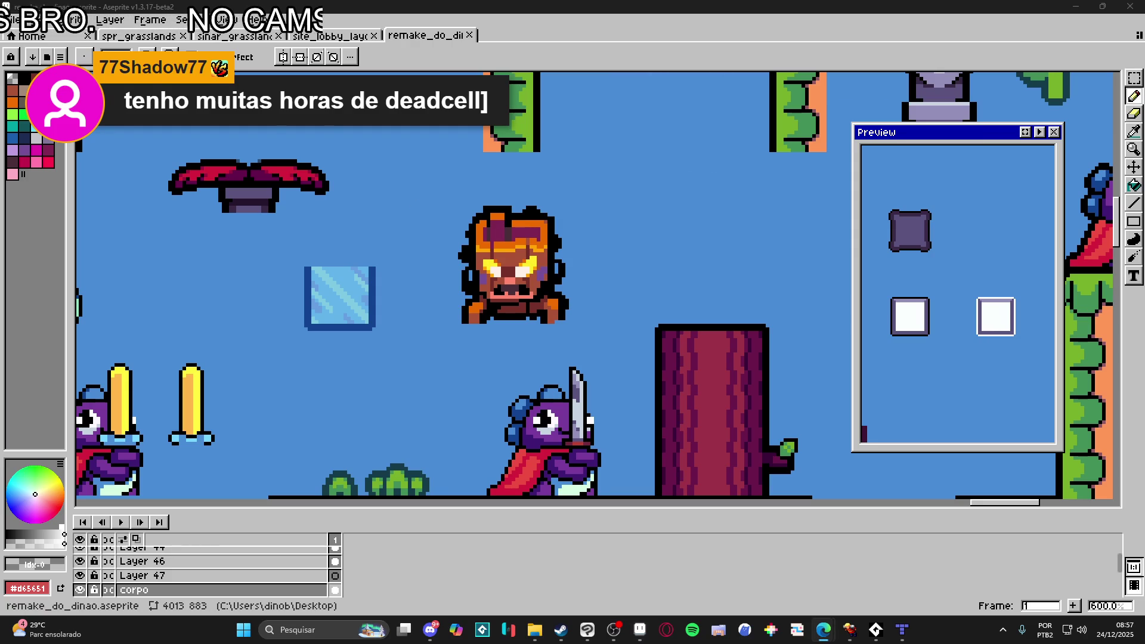
left_click(1079, 4)
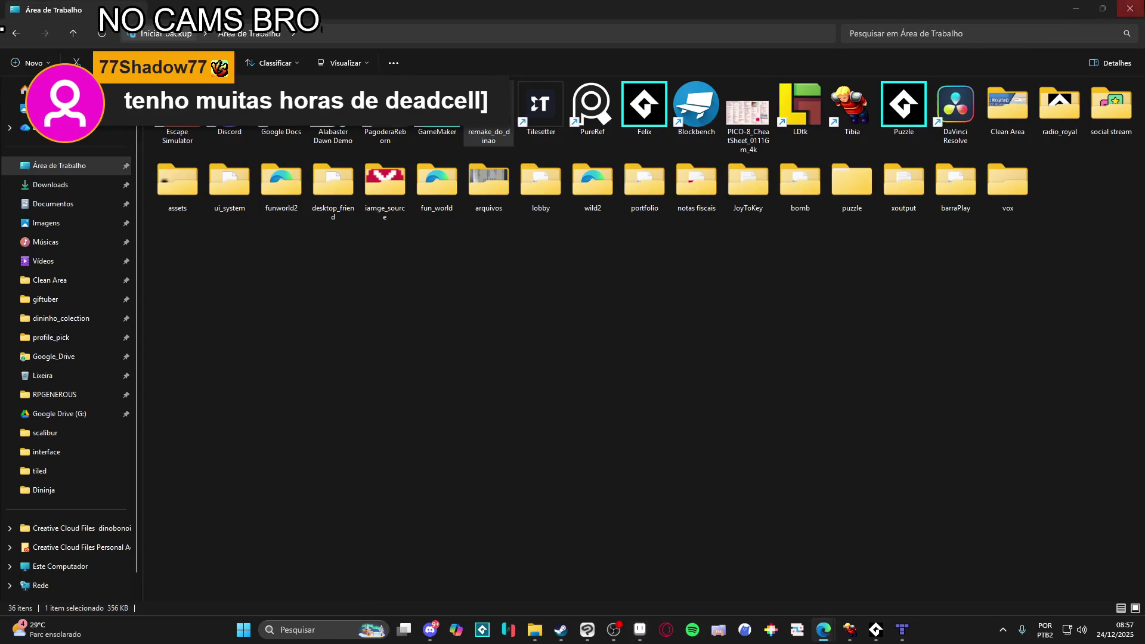
- Return to Tiled and zoom out over the river and forest part of the map
left_click(1075, 7)
scroll(623, 363, "down", 2)
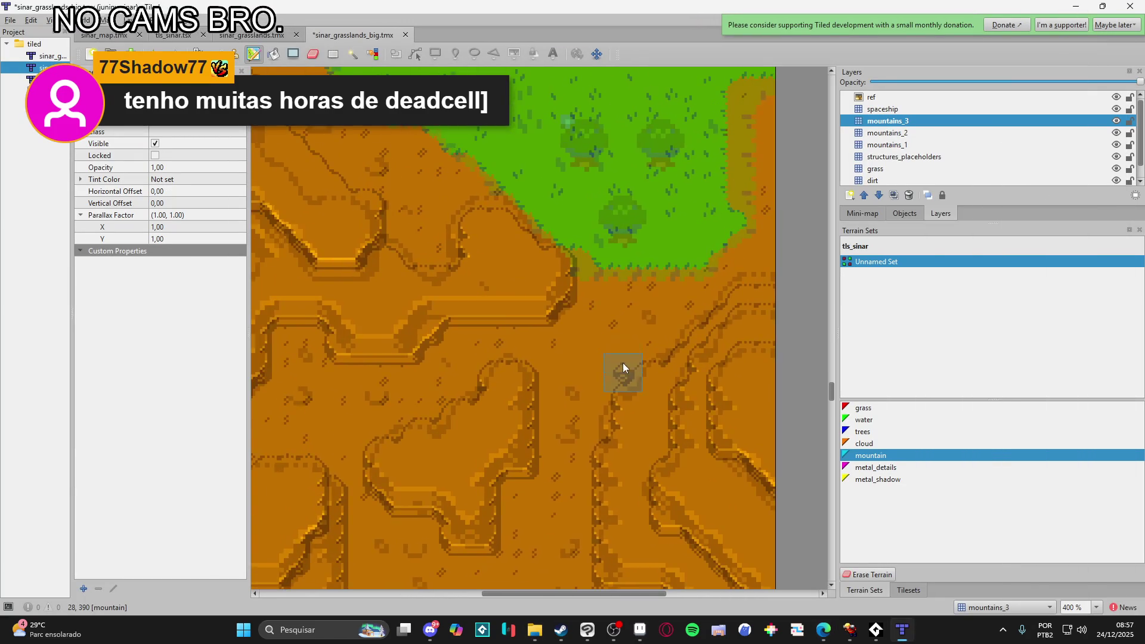
scroll(620, 387, "up", 10)
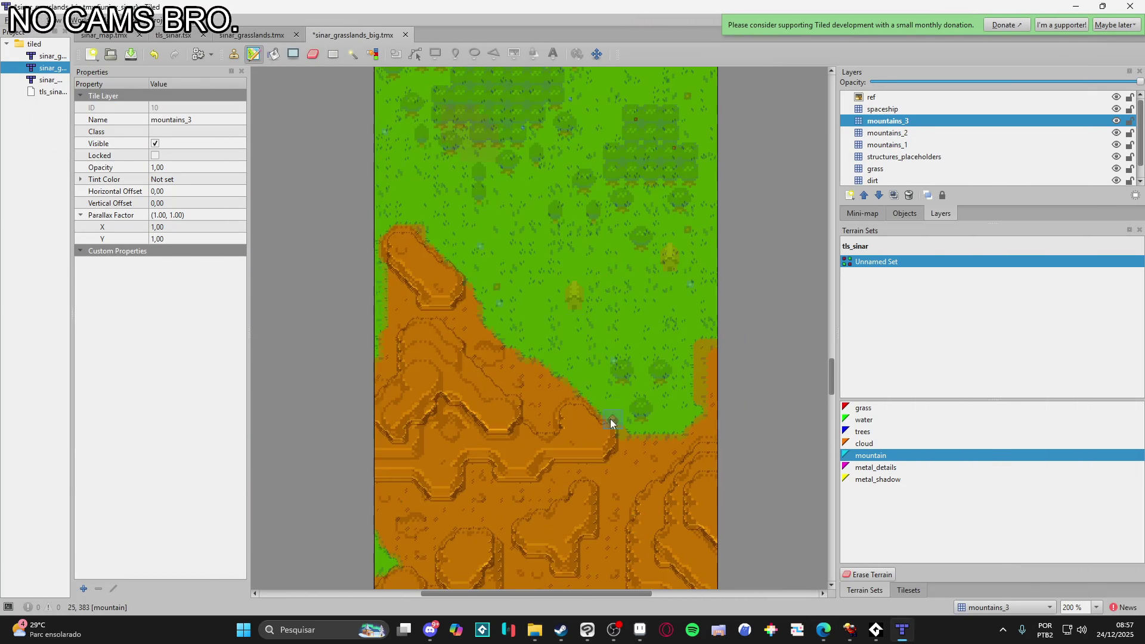
scroll(578, 399, "down", 1)
scroll(579, 388, "up", 10)
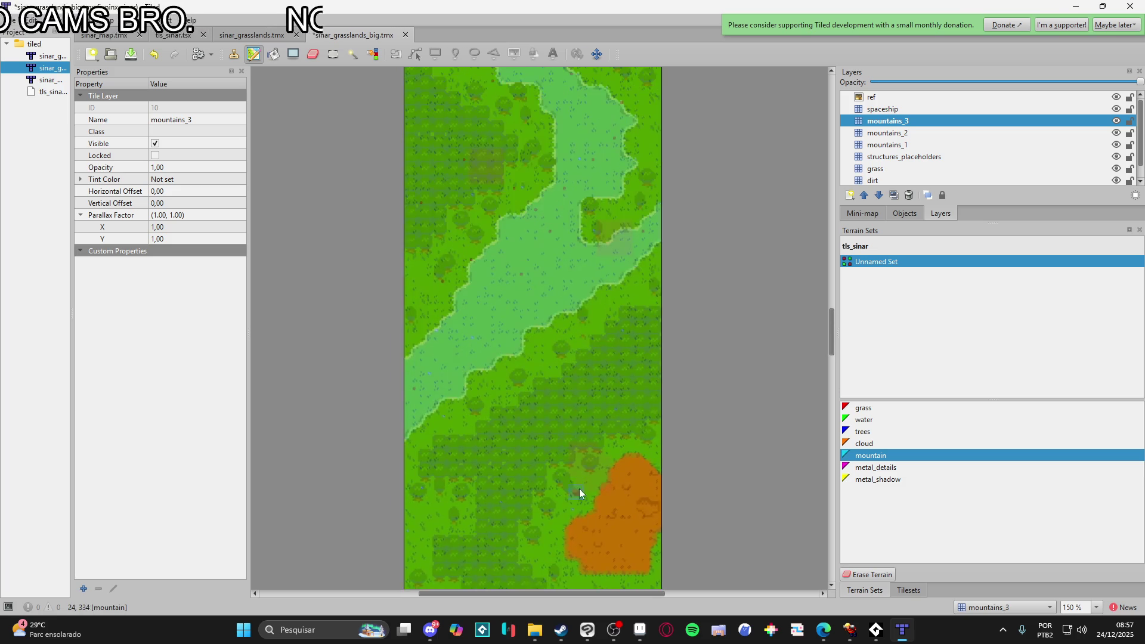
scroll(650, 372, "up", 10)
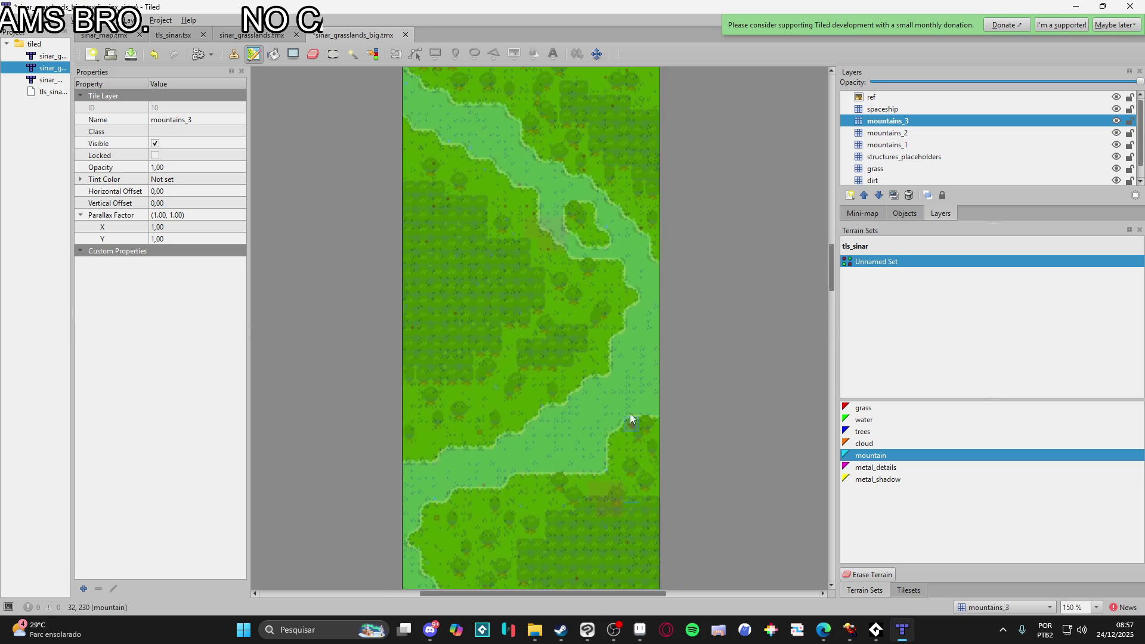
scroll(621, 404, "down", 10)
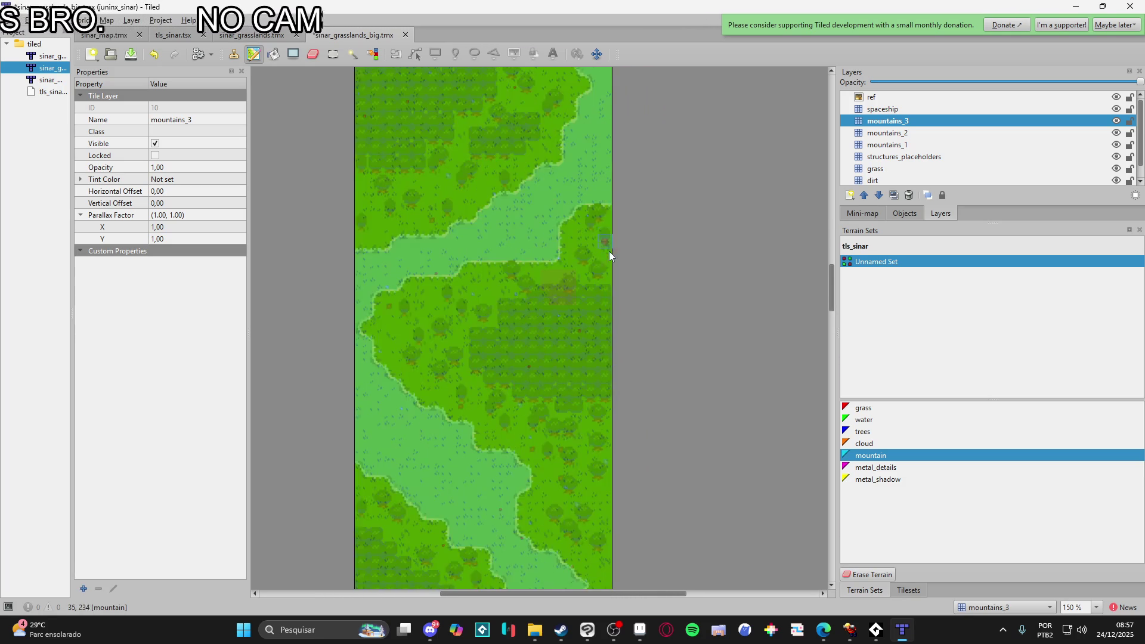
scroll(588, 272, "down", 10)
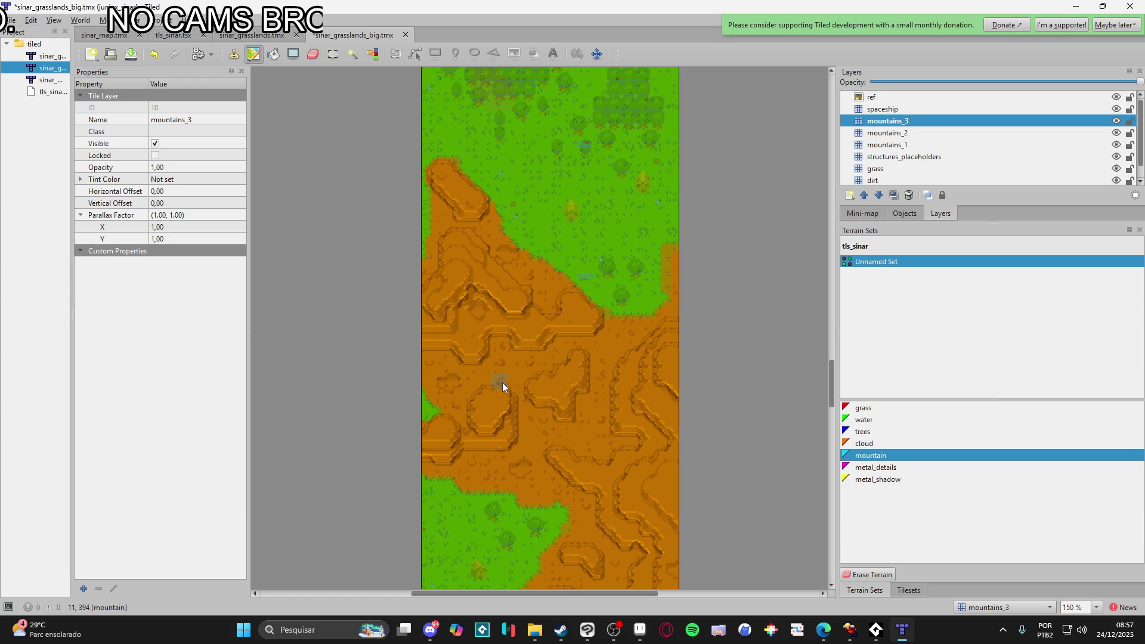
scroll(513, 408, "down", 8)
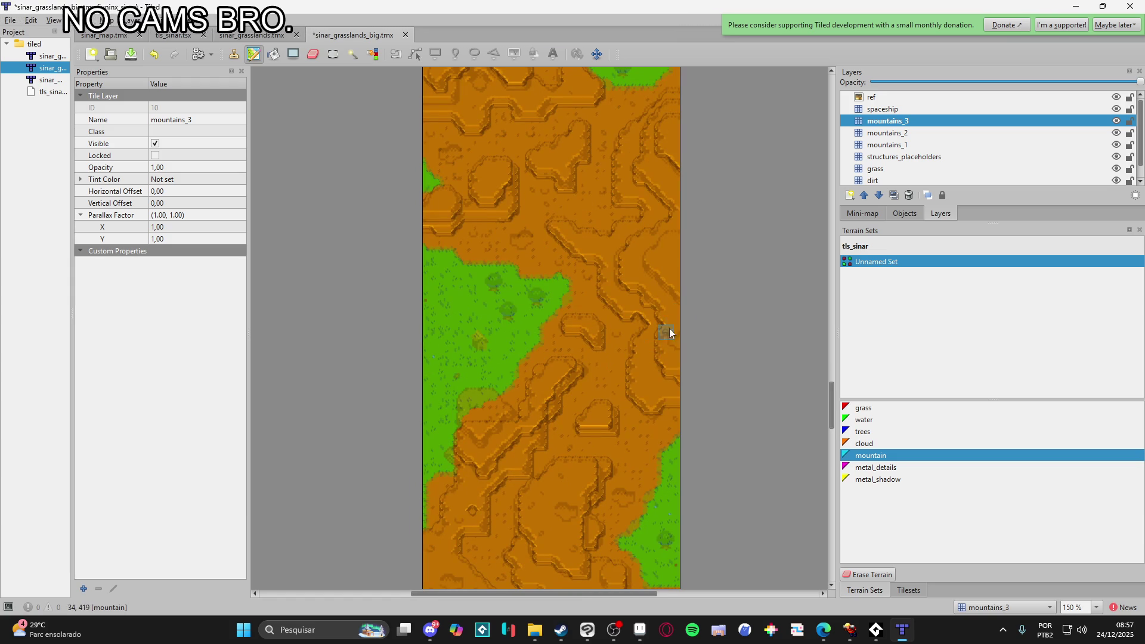
scroll(685, 250, "up", 2)
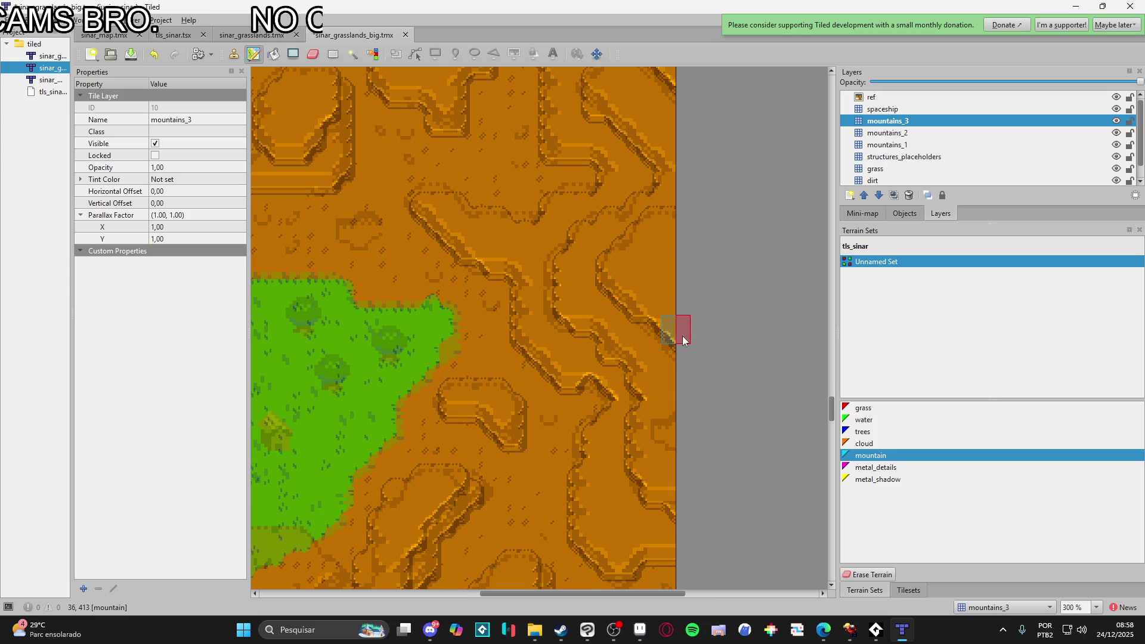
scroll(682, 275, "down", 5)
scroll(663, 262, "down", 1)
left_click_drag(660, 268, 629, 144)
scroll(604, 345, "up", 2)
- Paint mountain terrain to grow the mound into a plateau
mouse_move(581, 428)
left_mouse_down()
mouse_move(588, 374)
mouse_move(614, 421)
left_mouse_up()
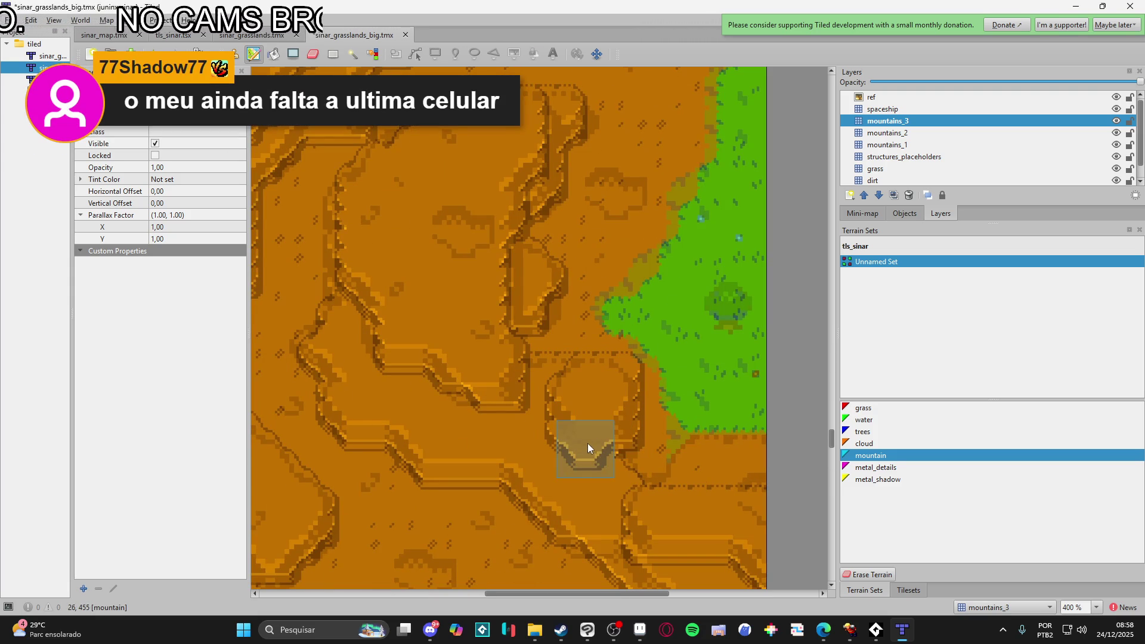
scroll(589, 435, "down", 1)
left_click_drag(590, 439, 598, 327)
scroll(598, 326, "down", 1)
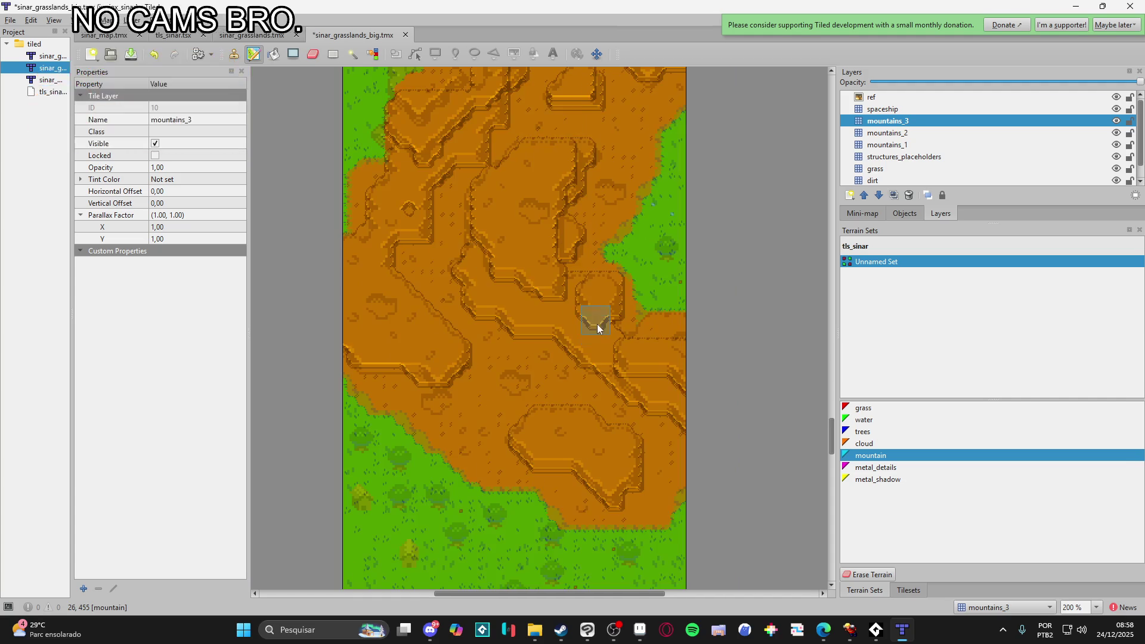
scroll(585, 352, "up", 3)
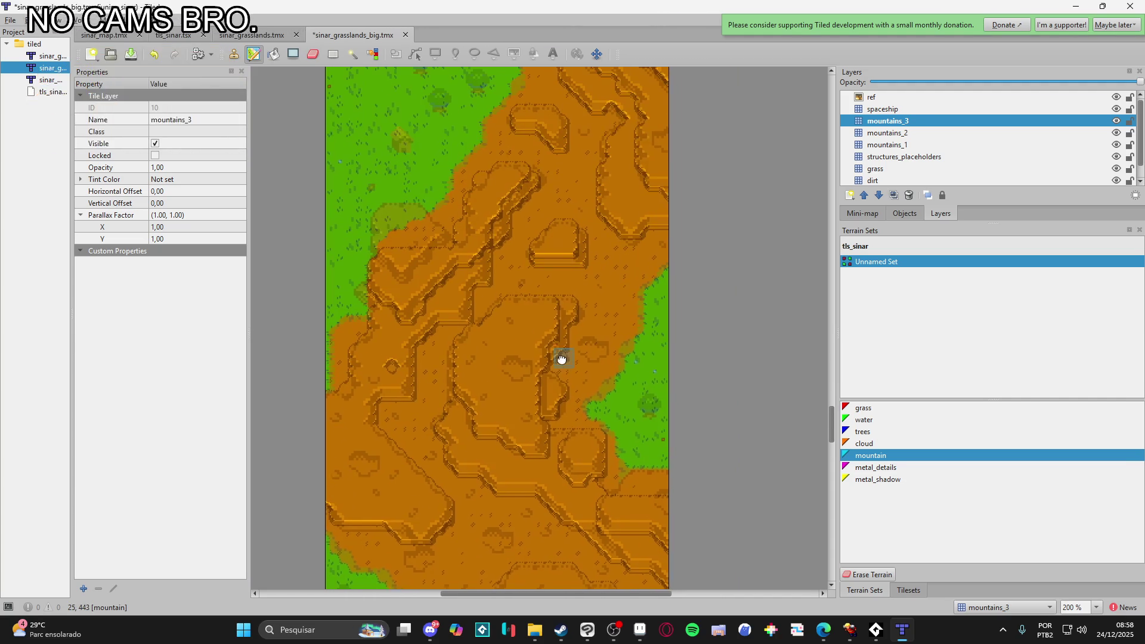
scroll(575, 263, "up", 5)
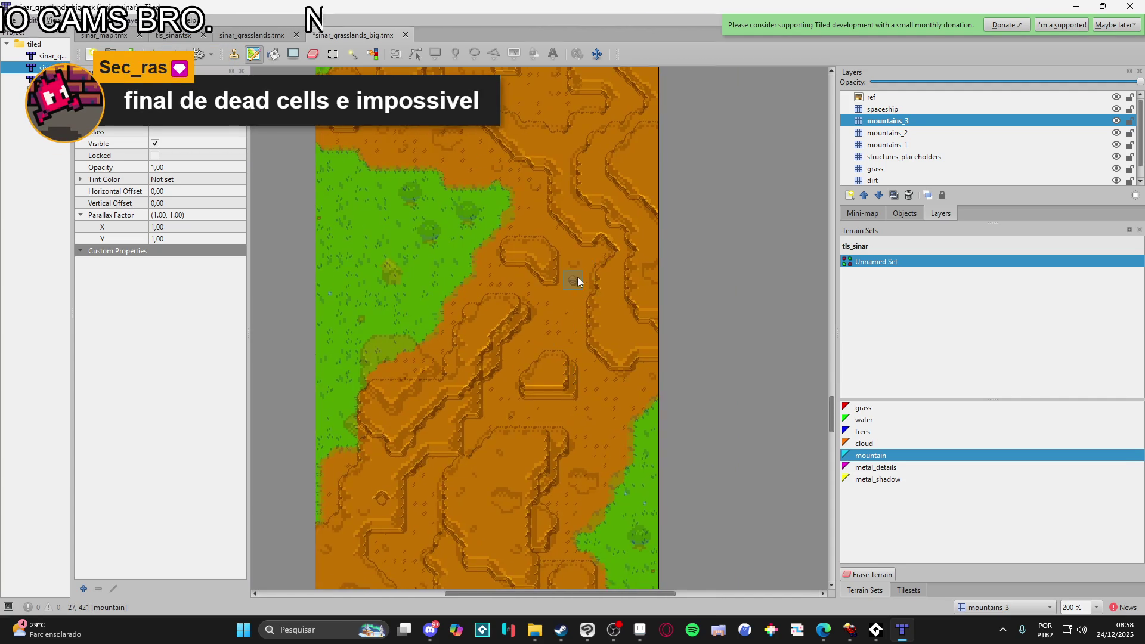
scroll(407, 451, "up", 2)
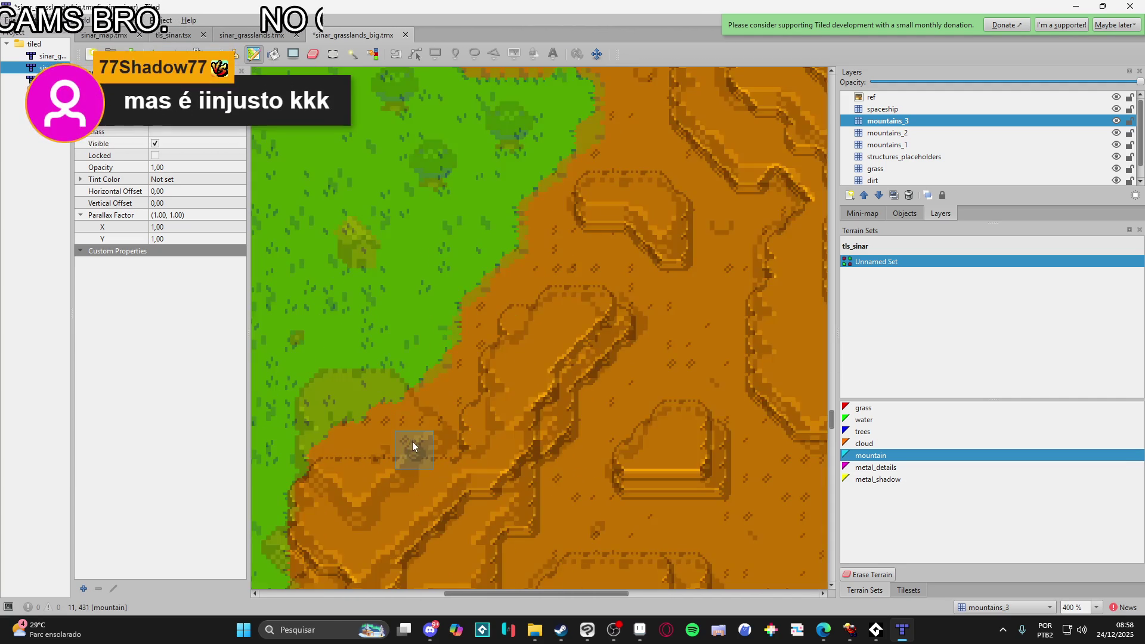
- Paint mountain terrain along the grass edge, then hide the ref overlay to compare
left_click_drag(402, 439, 362, 404)
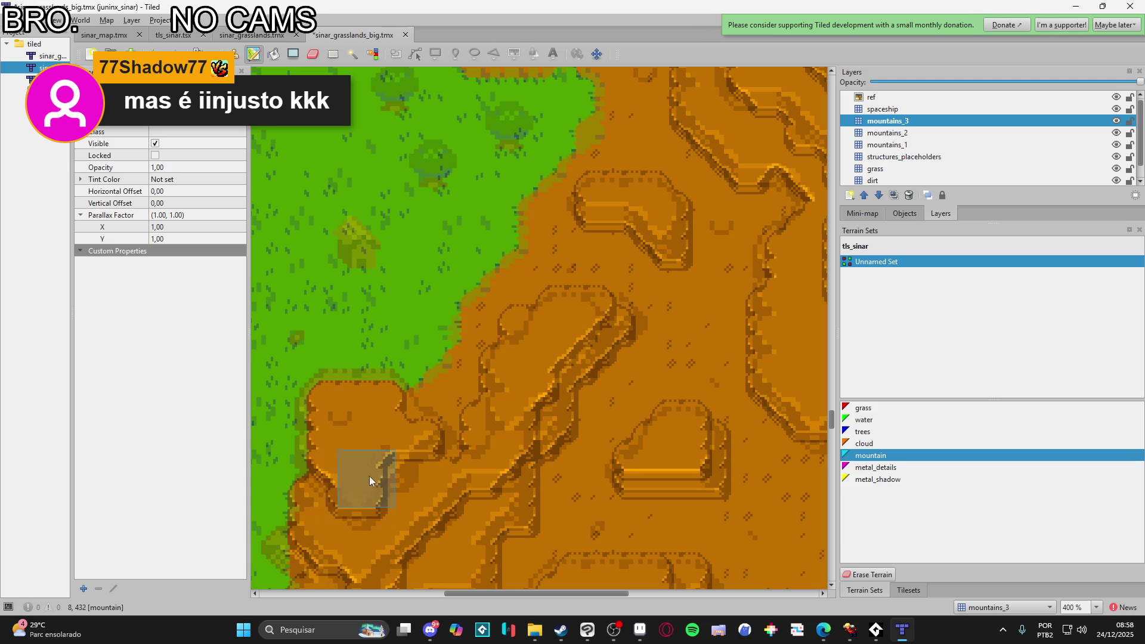
scroll(441, 444, "down", 1)
scroll(449, 442, "down", 1)
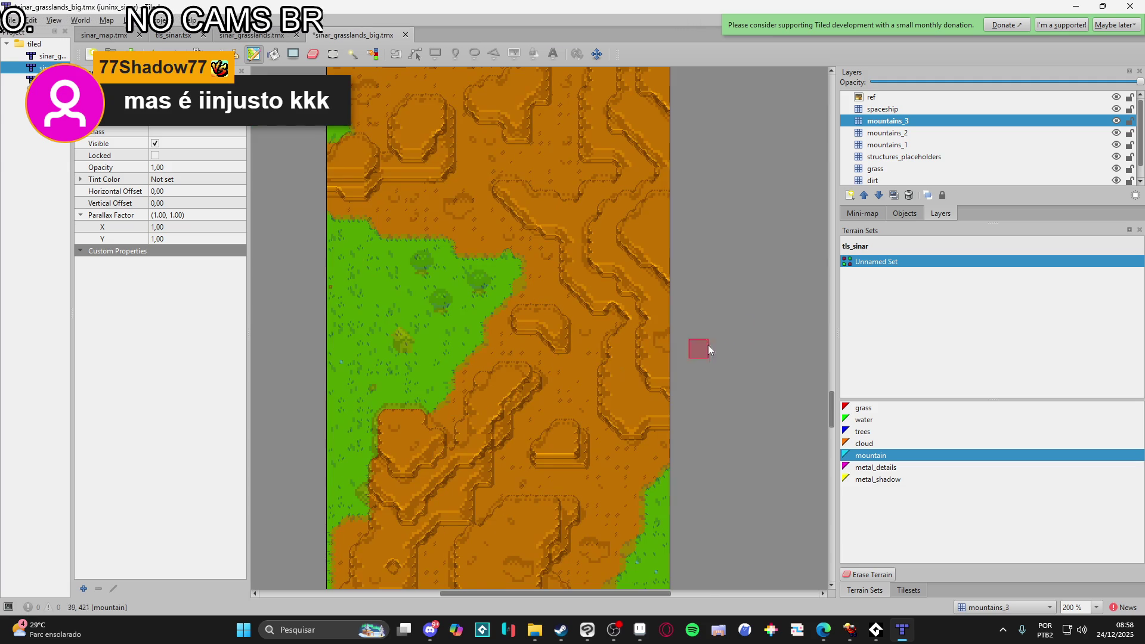
scroll(703, 377, "up", 5)
scroll(699, 257, "up", 15)
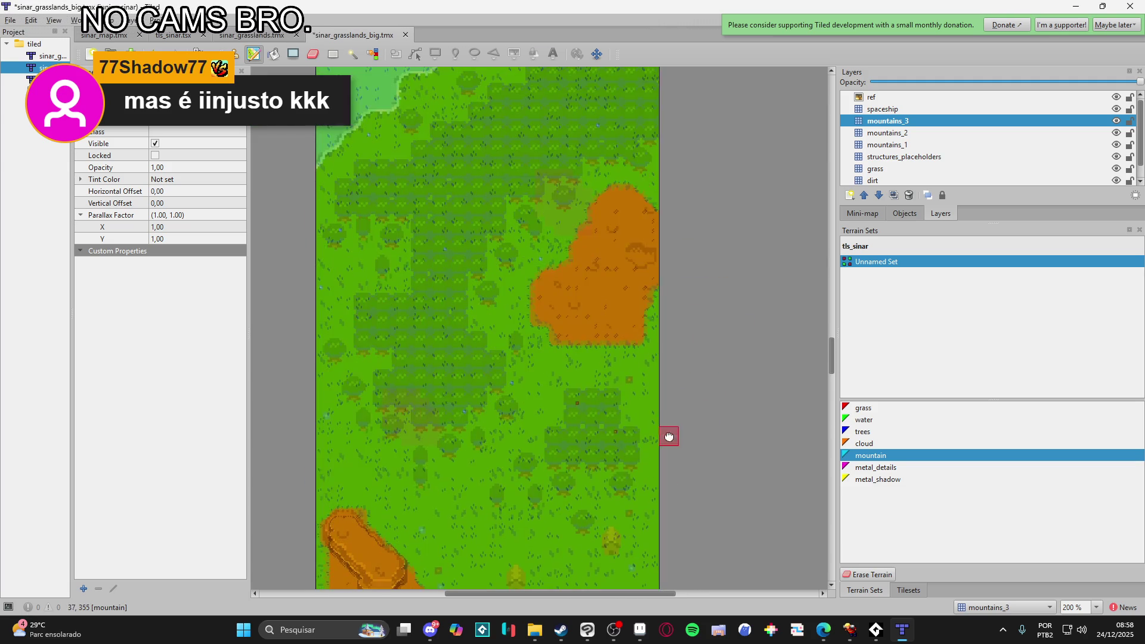
scroll(678, 442, "down", 1, "ctrl")
scroll(677, 477, "down", 1, "ctrl")
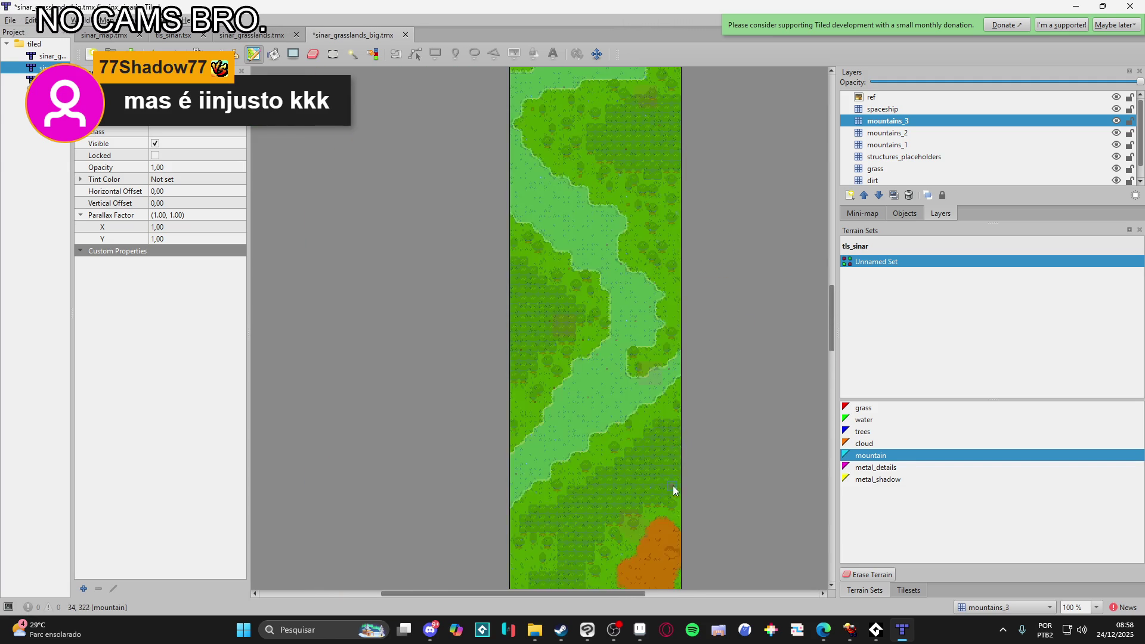
scroll(626, 223, "down", 5)
scroll(585, 422, "up", 5)
scroll(596, 383, "up", 2, "ctrl")
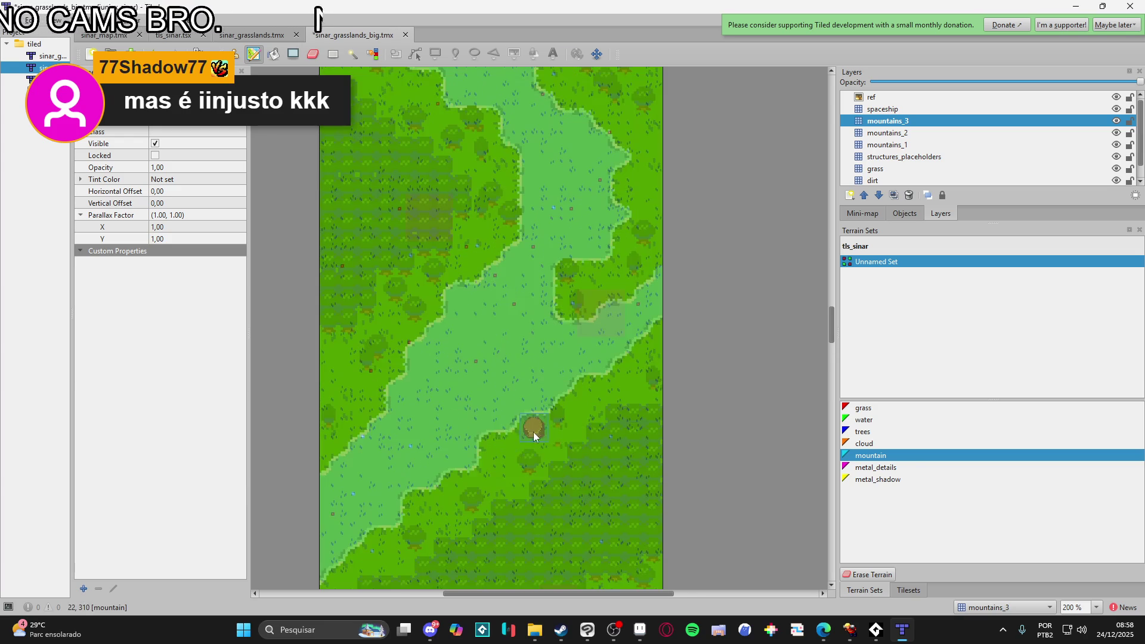
scroll(512, 412, "down", 2)
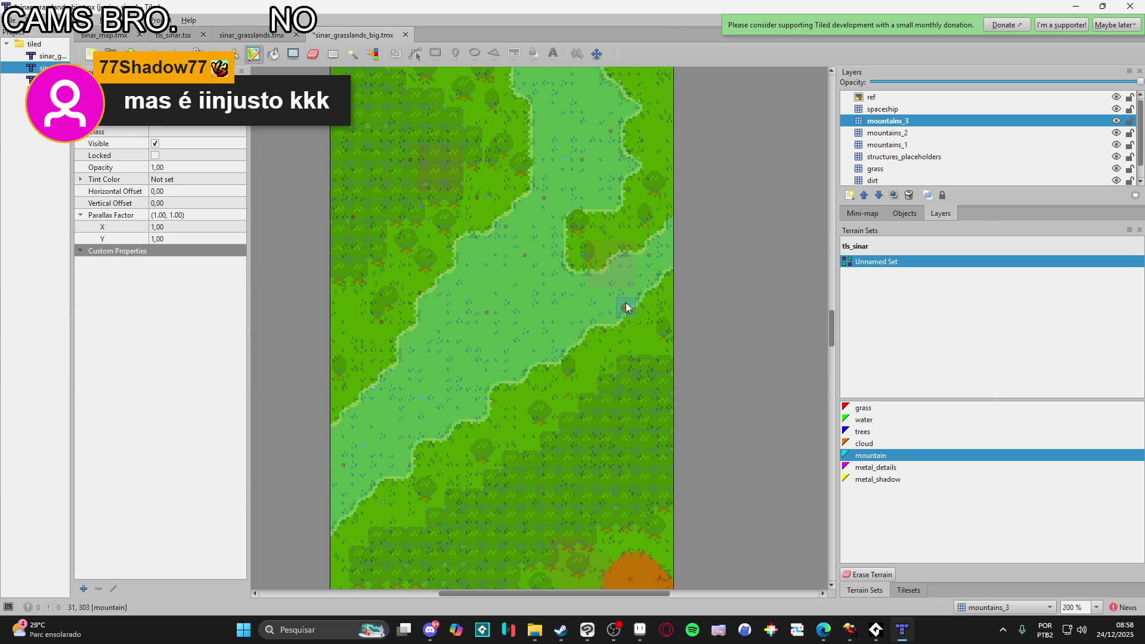
scroll(629, 304, "down", 5)
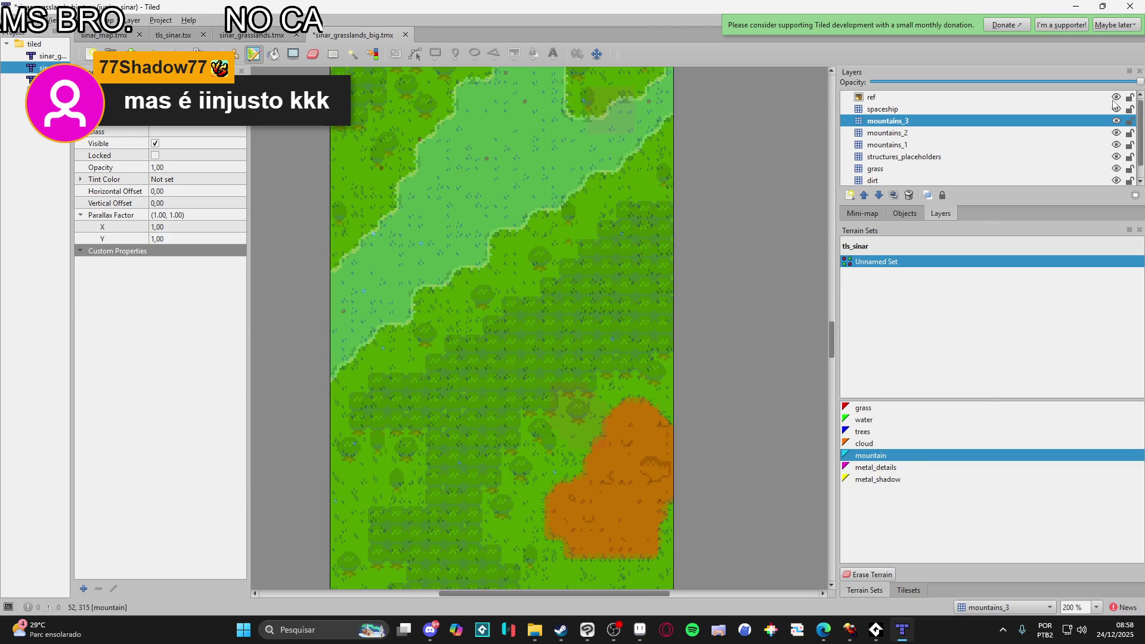
left_click(1116, 97)
- Show the ref overlay and erase grass on the grass layer to start a diagonal dirt path
left_click(1116, 97)
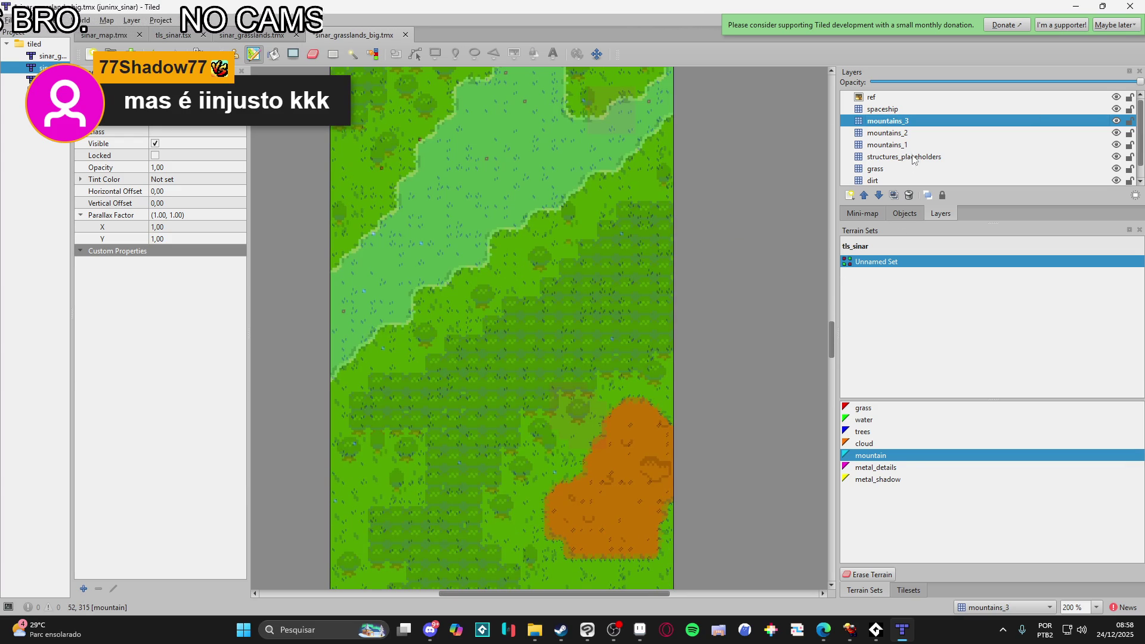
left_click(897, 170)
left_click_drag(613, 133, 729, 249)
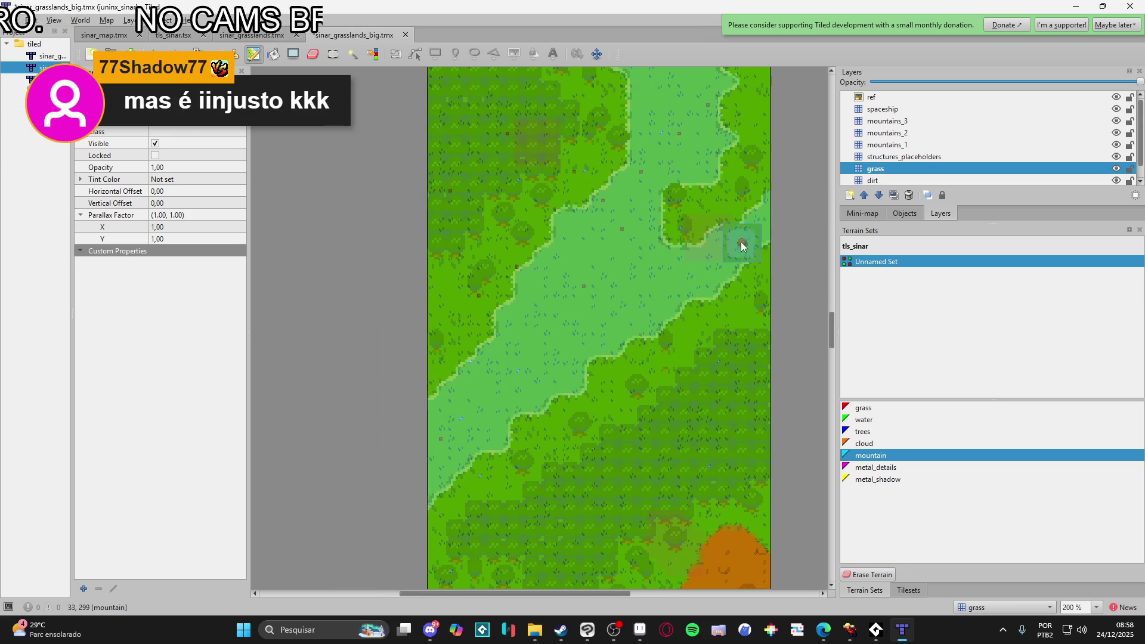
left_click(867, 575)
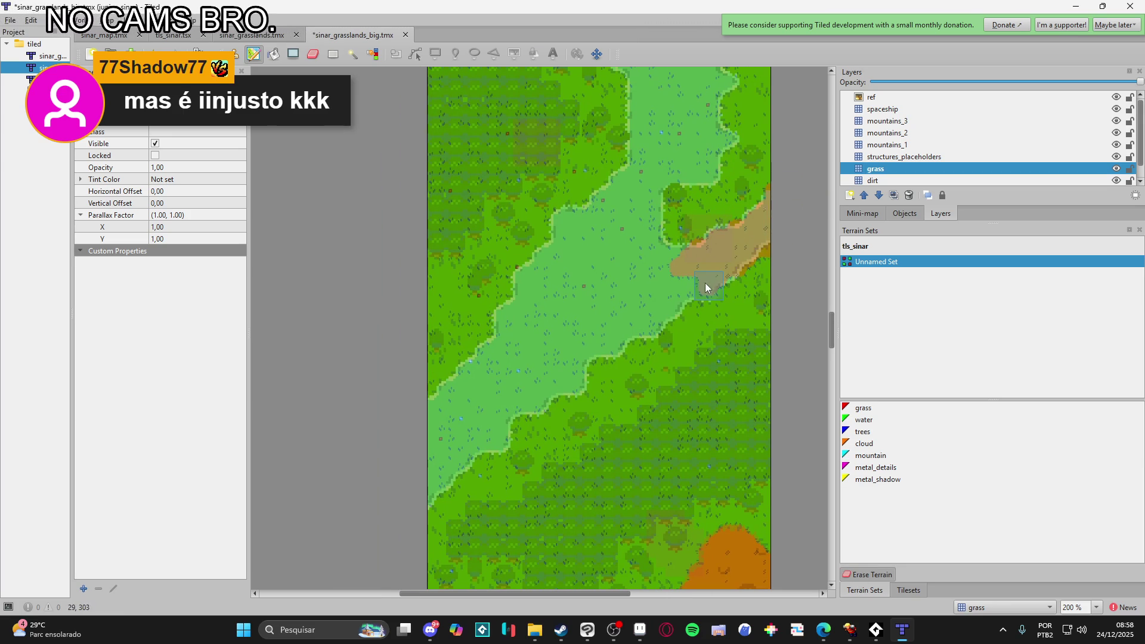
mouse_move(563, 382)
left_mouse_down()
mouse_move(439, 461)
mouse_move(479, 452)
left_mouse_up()
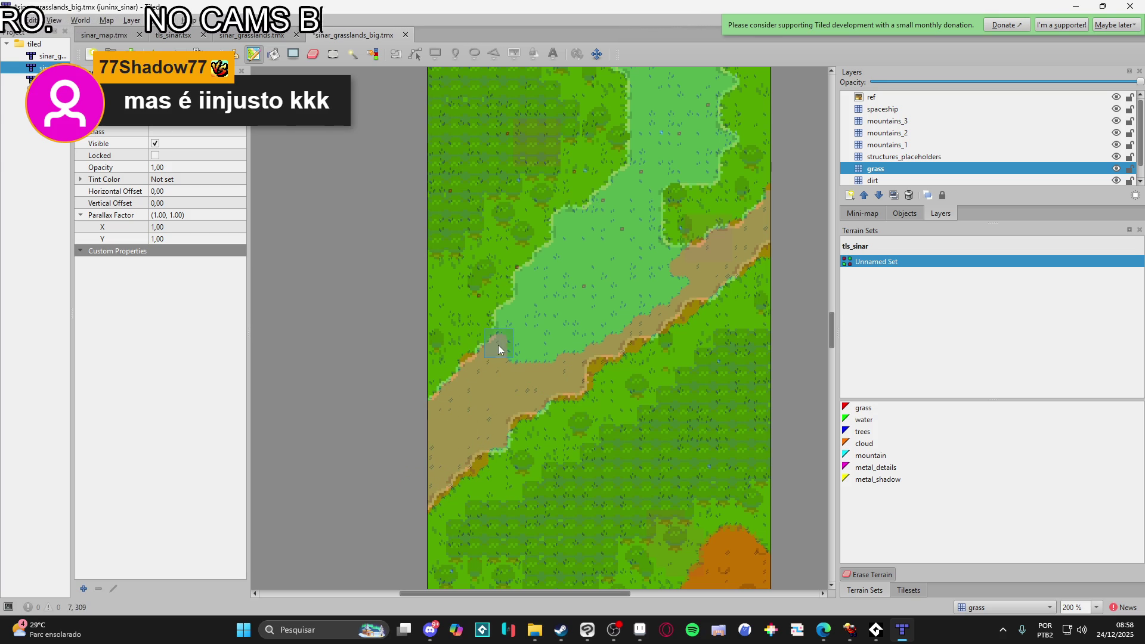
left_click_drag(511, 324, 529, 293)
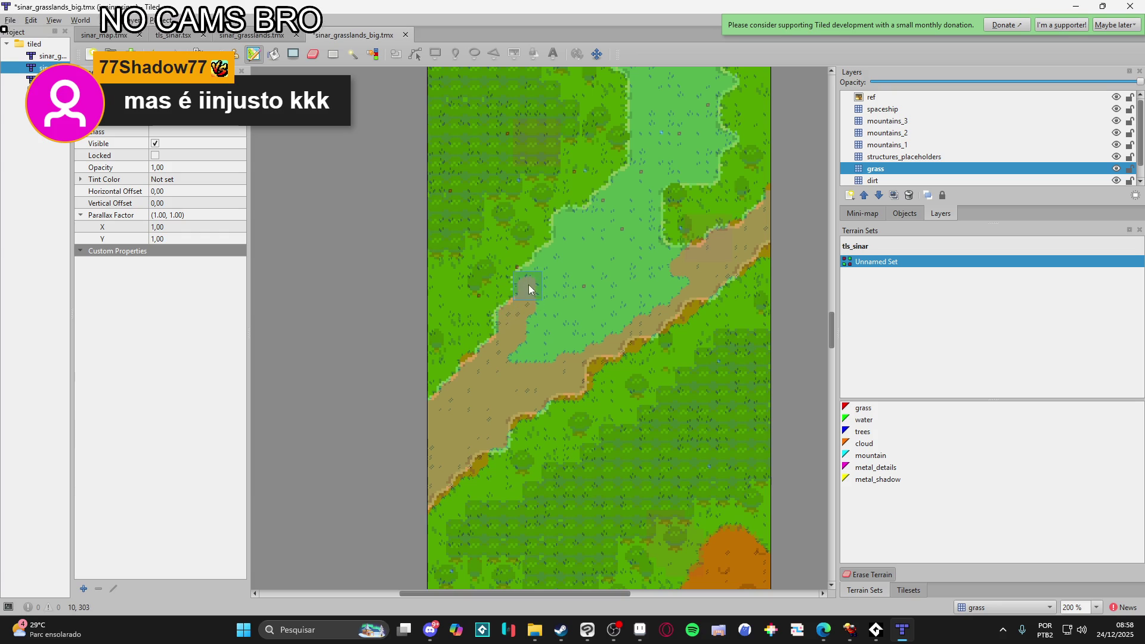
mouse_move(573, 219)
left_mouse_down()
mouse_move(592, 255)
mouse_move(654, 289)
mouse_move(632, 333)
left_mouse_up()
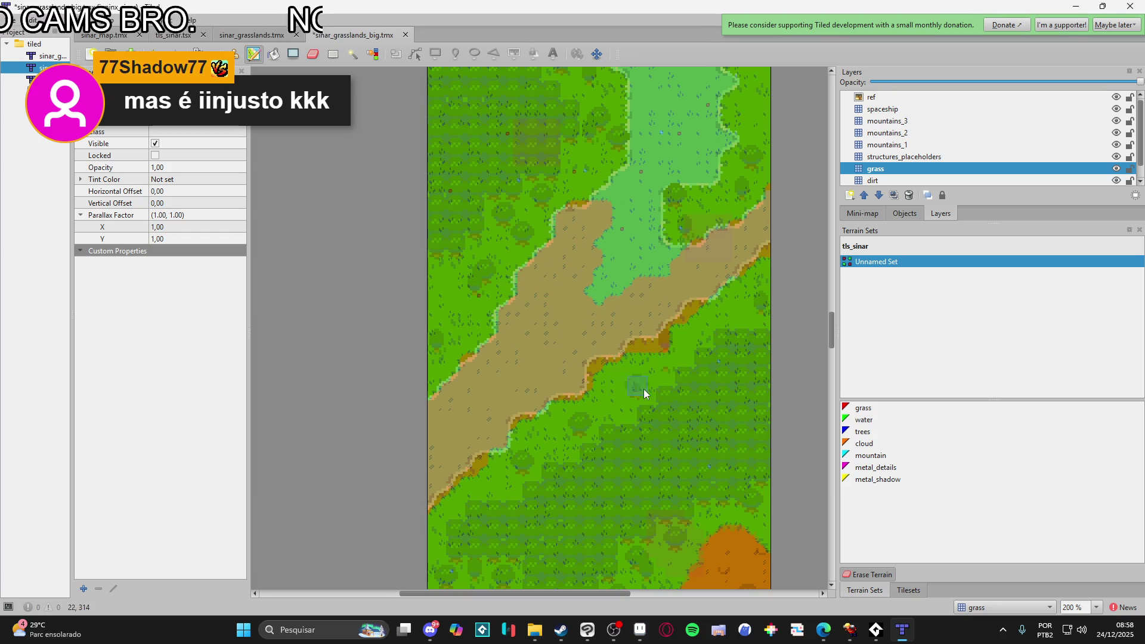
- Extend the dirt path up and right into the light-green grass with more strips
right_click(682, 346)
key("ctrl+z")
key("ctrl+z")
key("ctrl+z")
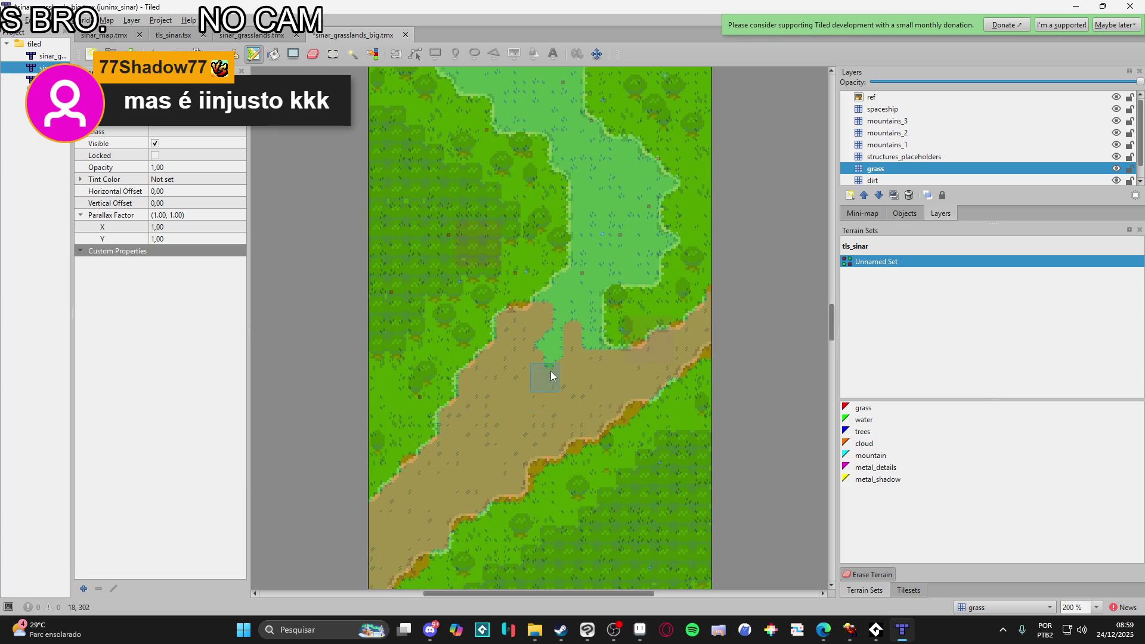
scroll(552, 357, "up", 2)
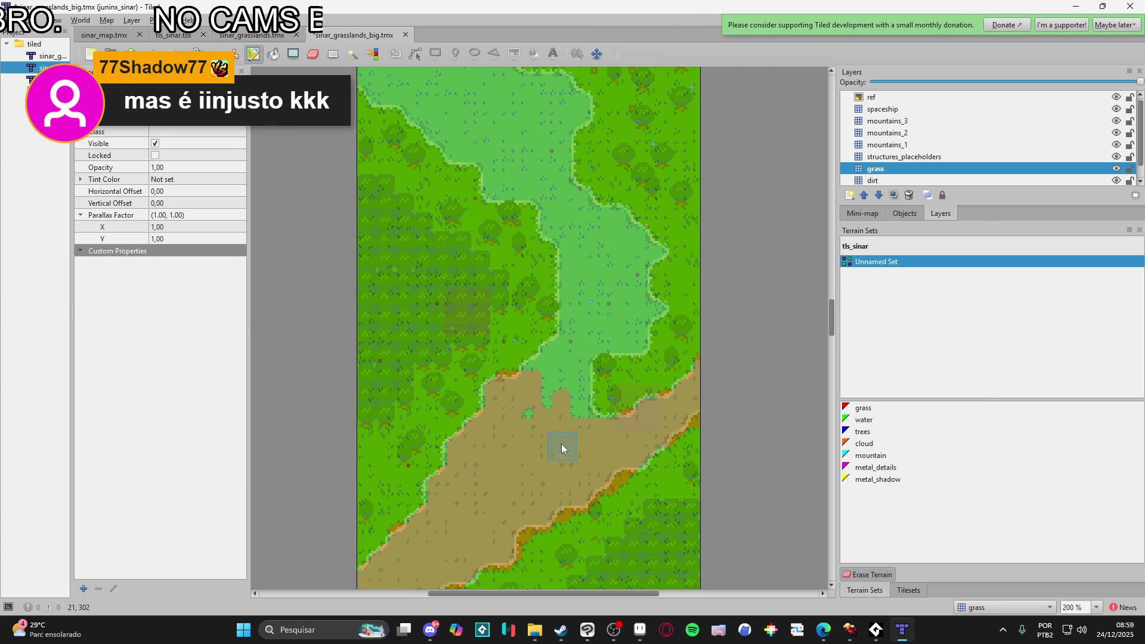
scroll(560, 445, "up", 2)
mouse_move(503, 299)
left_mouse_down()
mouse_move(532, 296)
mouse_move(543, 264)
mouse_move(576, 295)
mouse_move(579, 330)
mouse_move(607, 325)
mouse_move(592, 338)
left_mouse_up()
left_click_drag(568, 246, 585, 240)
mouse_move(656, 239)
left_mouse_down()
mouse_move(647, 242)
mouse_move(723, 248)
mouse_move(723, 191)
mouse_move(694, 224)
left_mouse_up()
mouse_move(624, 183)
left_mouse_down()
mouse_move(572, 388)
mouse_move(508, 455)
mouse_move(522, 300)
mouse_move(521, 400)
mouse_move(540, 359)
mouse_move(593, 395)
mouse_move(654, 399)
left_mouse_up()
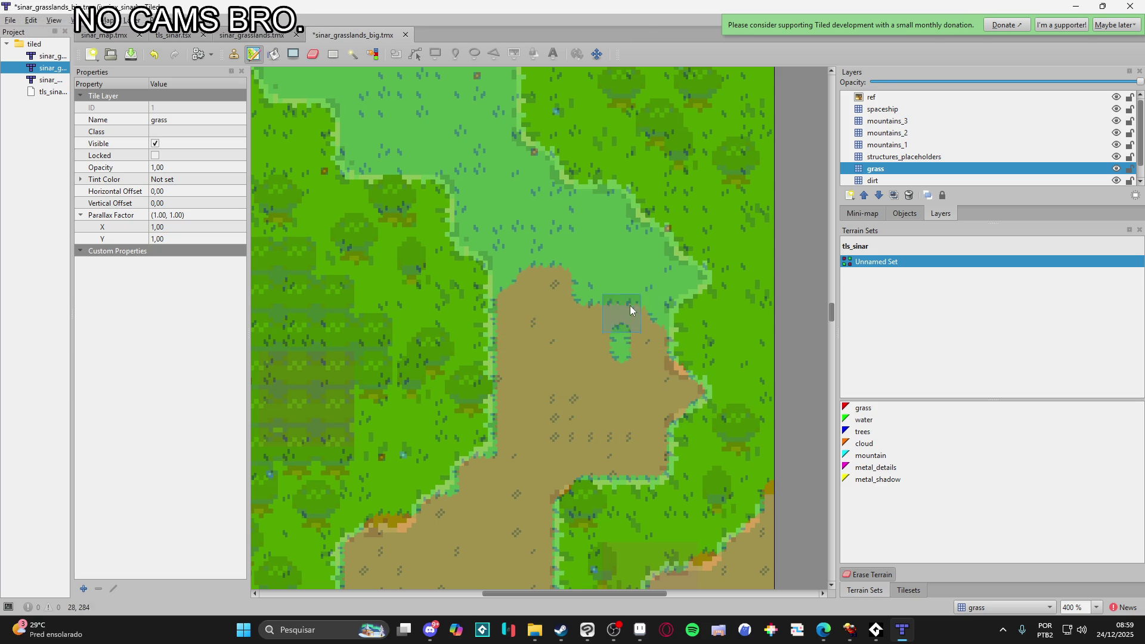
- Paint dirt down along the clearing edge, filling a few more grass tiles
left_click_drag(645, 310, 630, 440)
left_click_drag(642, 386, 670, 387)
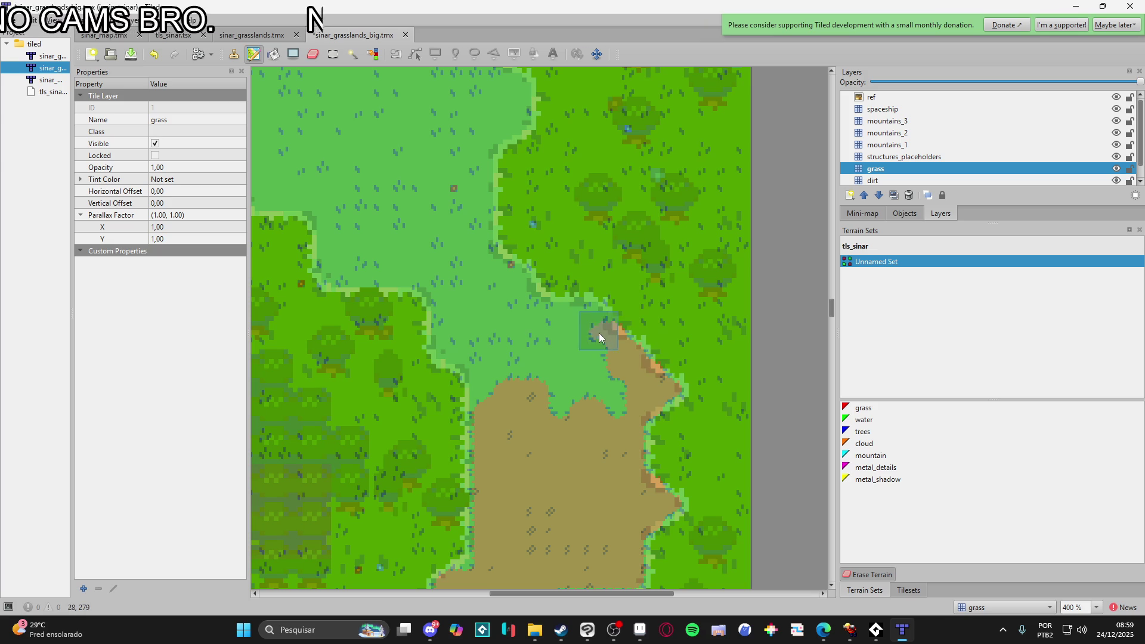
left_click_drag(585, 348, 621, 417)
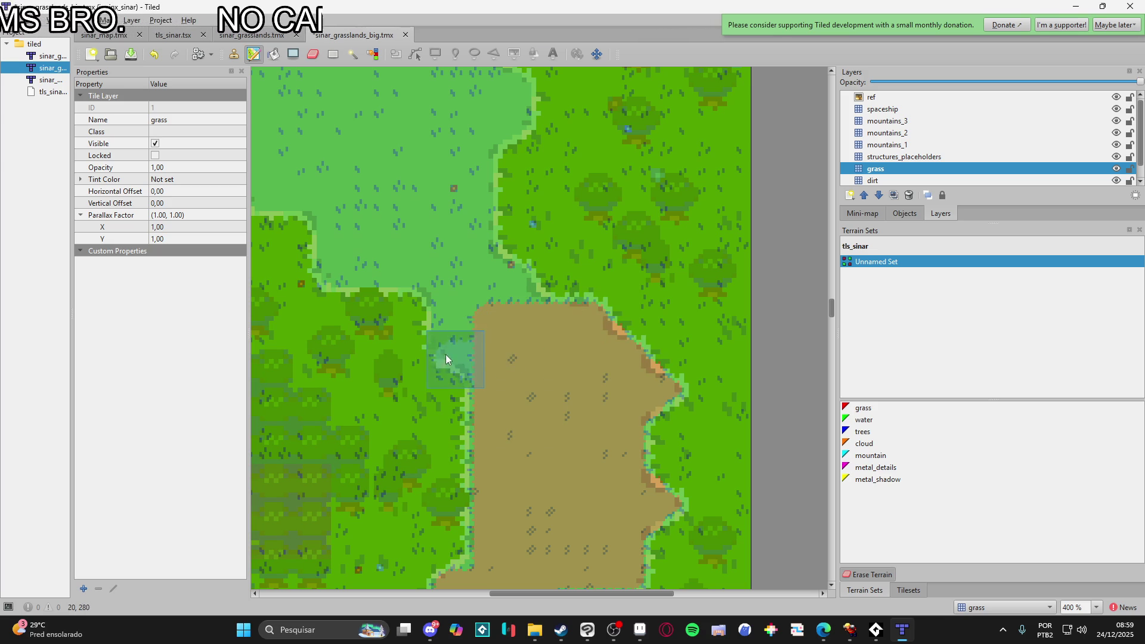
left_click(452, 339)
- Erase the light-grass bulge and clear grass upward and at the path's upper-right corner
right_click(438, 393)
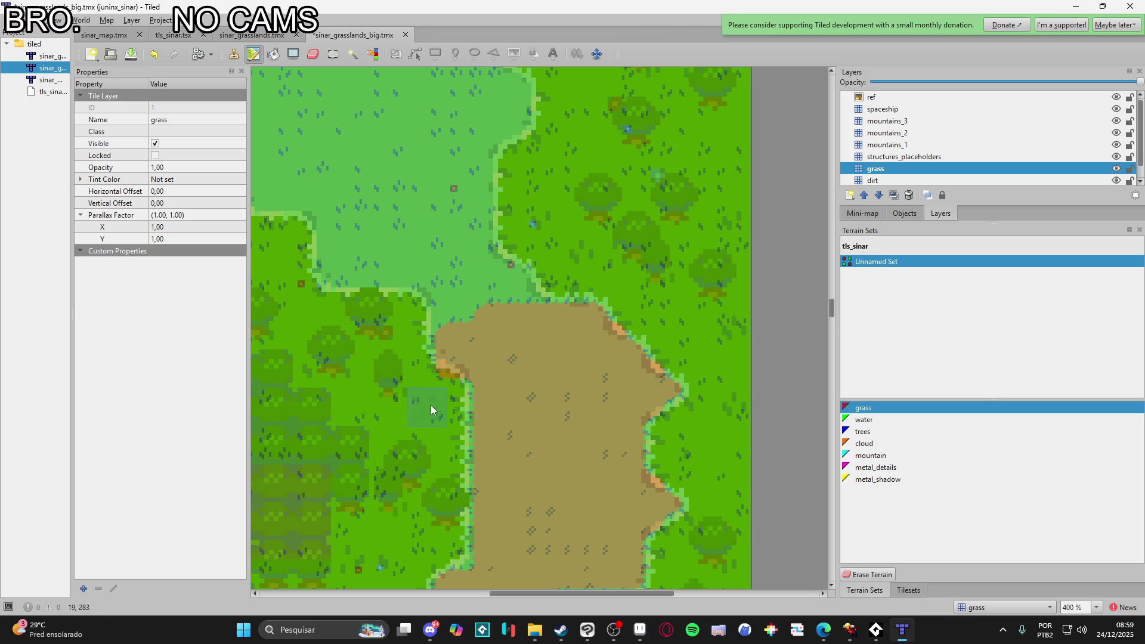
scroll(477, 382, "up", 2)
right_click(542, 385)
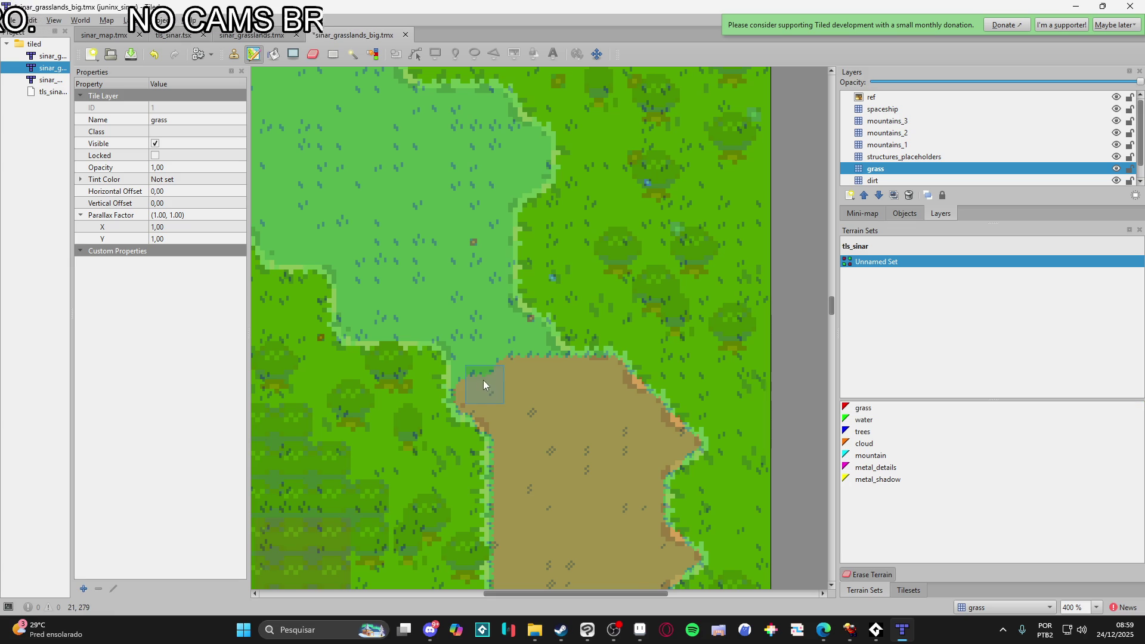
mouse_move(546, 382)
left_mouse_down()
mouse_move(531, 346)
mouse_move(552, 369)
mouse_move(471, 322)
mouse_move(467, 341)
mouse_move(657, 410)
left_mouse_up()
left_click_drag(569, 411, 582, 365)
left_click_drag(704, 362, 699, 341)
left_click_drag(742, 234, 722, 262)
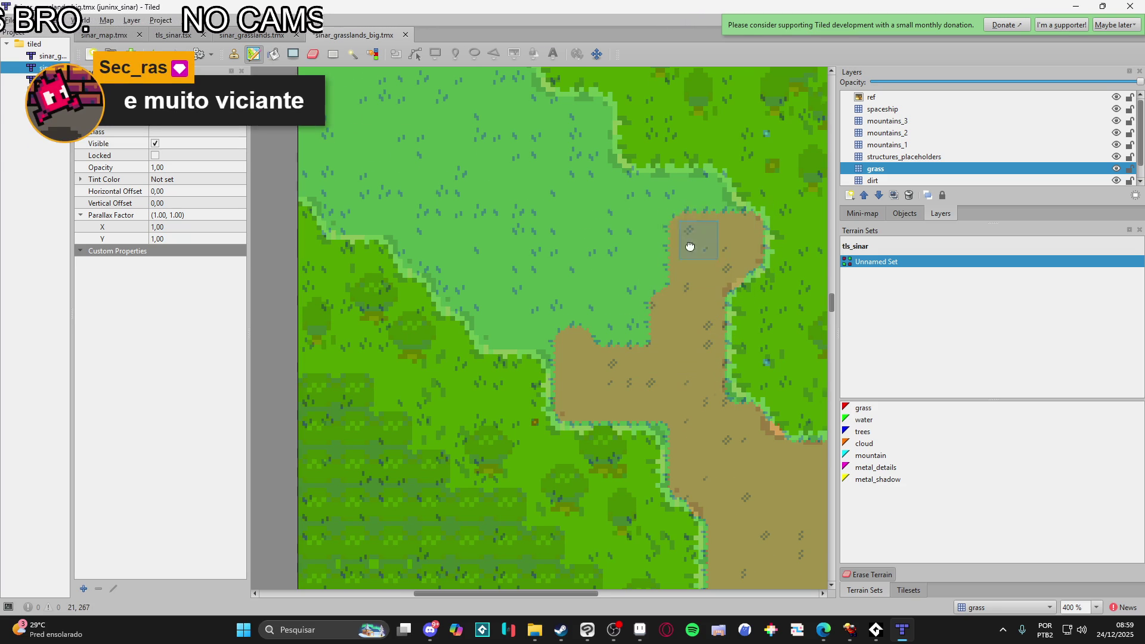
- Clear the light grass to the left of the dirt path
scroll(686, 232, "up", 2)
scroll(686, 233, "left", 1)
mouse_move(738, 332)
left_mouse_down()
mouse_move(614, 316)
mouse_move(678, 351)
mouse_move(623, 459)
mouse_move(479, 399)
mouse_move(421, 334)
mouse_move(343, 292)
mouse_move(460, 341)
mouse_move(646, 360)
mouse_move(631, 347)
mouse_move(675, 321)
mouse_move(606, 356)
mouse_move(405, 328)
mouse_move(572, 324)
mouse_move(567, 311)
left_mouse_up()
scroll(631, 351, "up", 2)
scroll(630, 351, "left", 2)
scroll(566, 311, "up", 3)
scroll(567, 311, "left", 2)
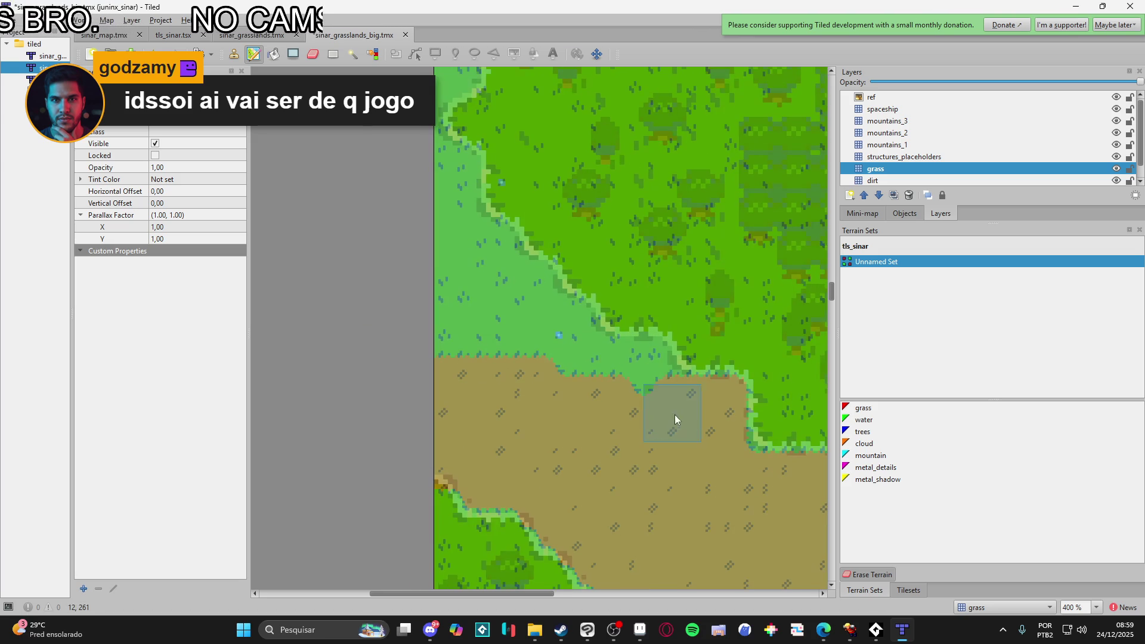
scroll(578, 452, "up", 2)
scroll(614, 447, "left", 2)
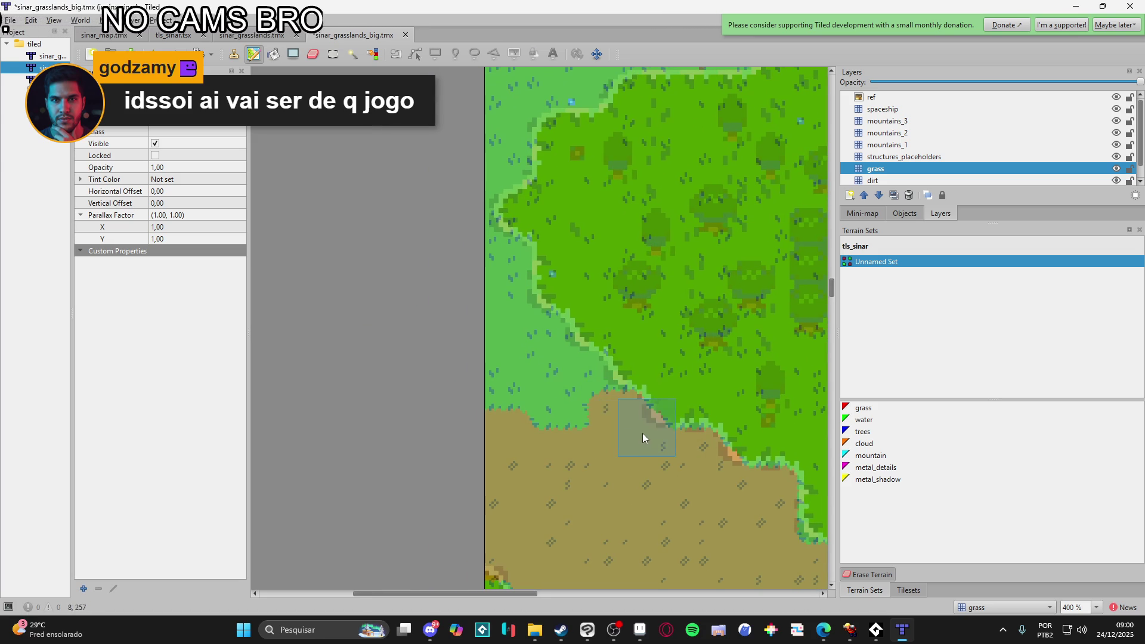
- Extend dirt over the grass along the map's left border up to the path's top-left corner
left_click_drag(603, 410, 573, 377)
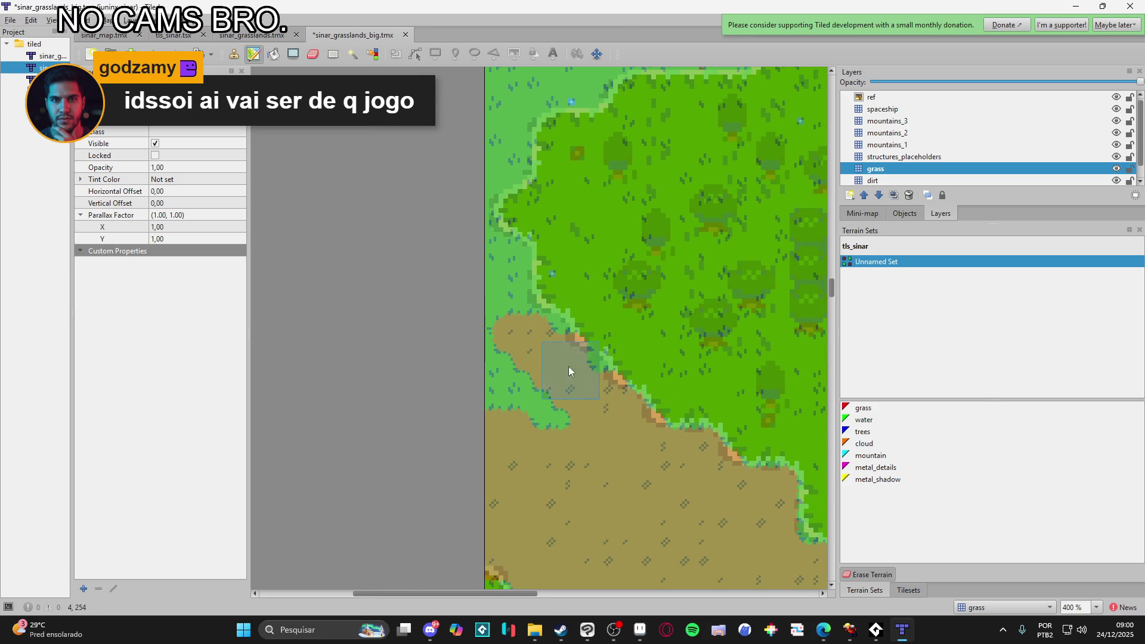
left_click_drag(533, 331, 579, 425)
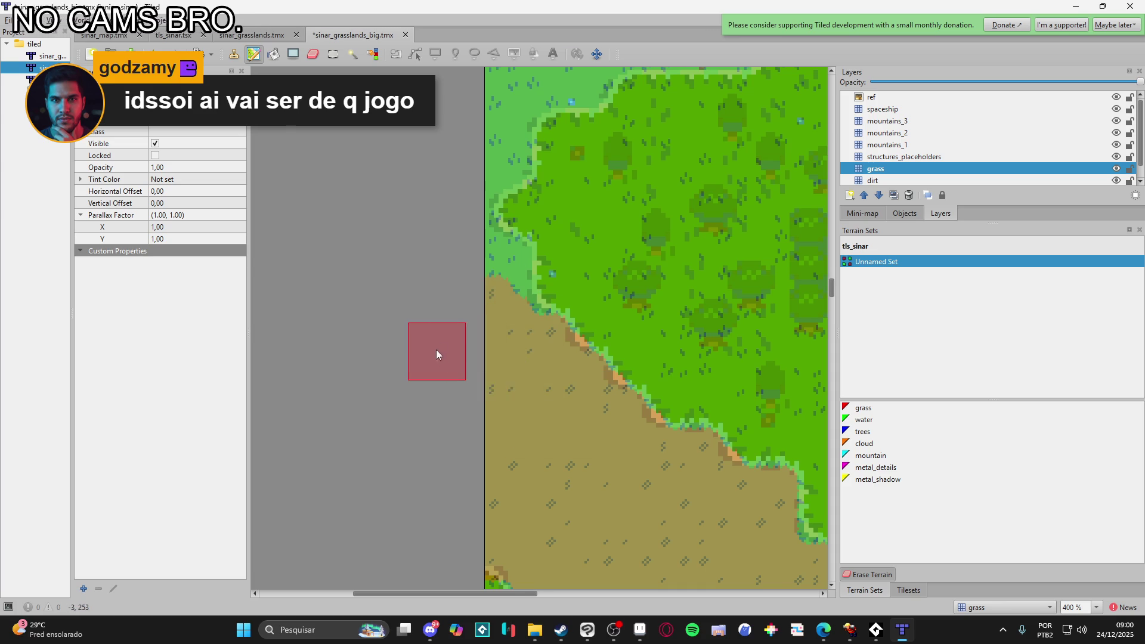
left_click_drag(503, 366, 541, 477)
scroll(543, 435, "right", 3)
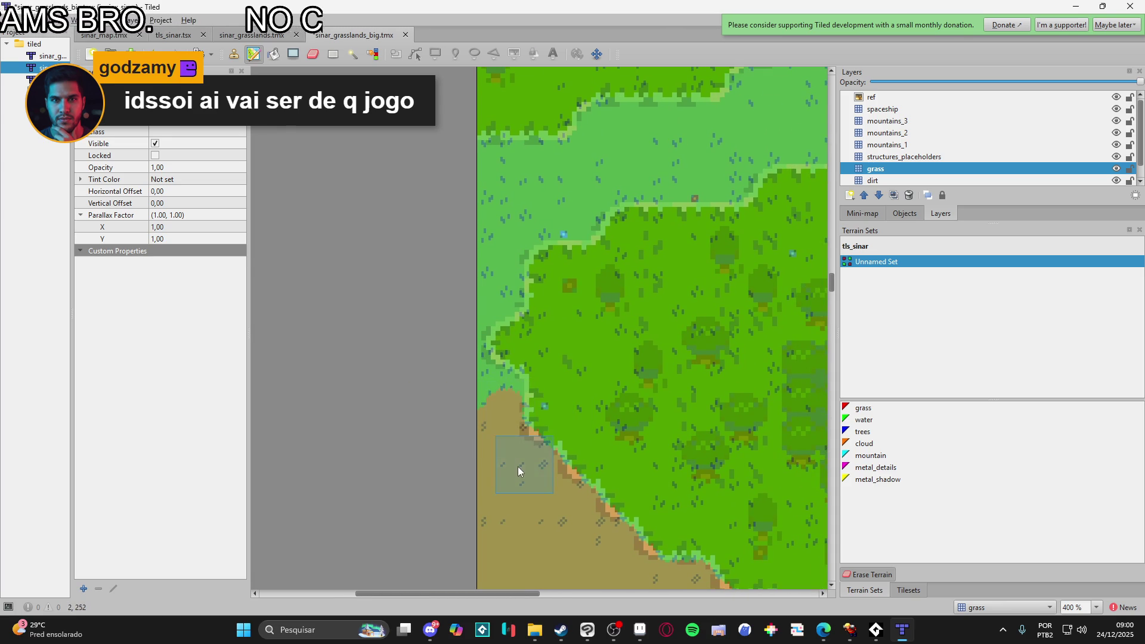
mouse_move(506, 403)
left_mouse_down()
mouse_move(502, 380)
mouse_move(495, 486)
left_mouse_up()
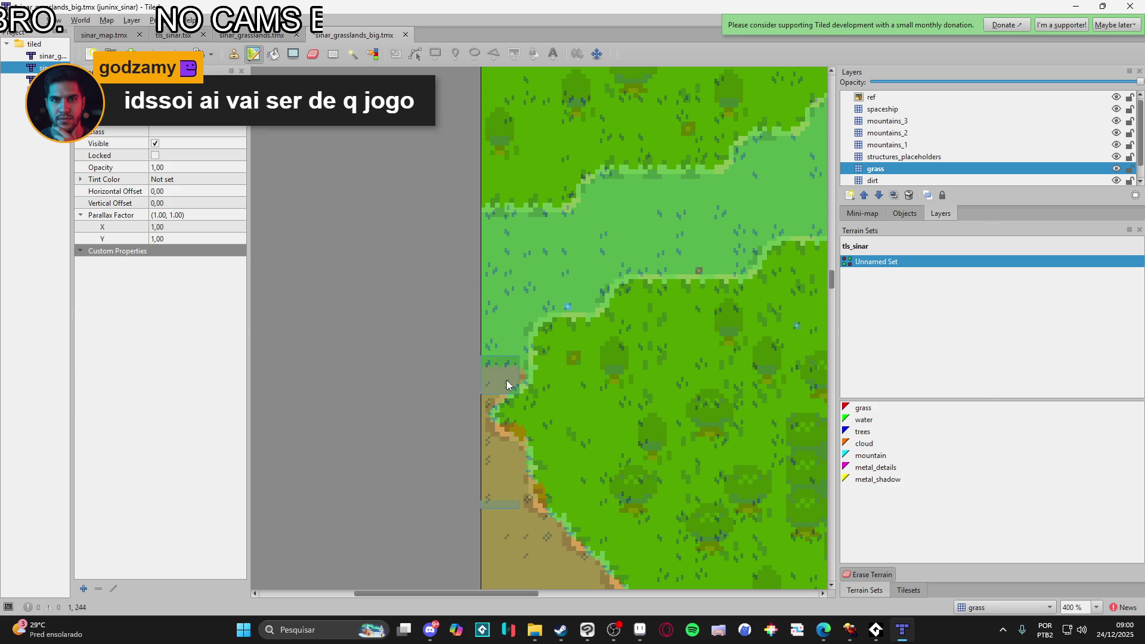
mouse_move(515, 356)
left_mouse_down()
mouse_move(513, 337)
mouse_move(489, 334)
mouse_move(499, 236)
left_mouse_up()
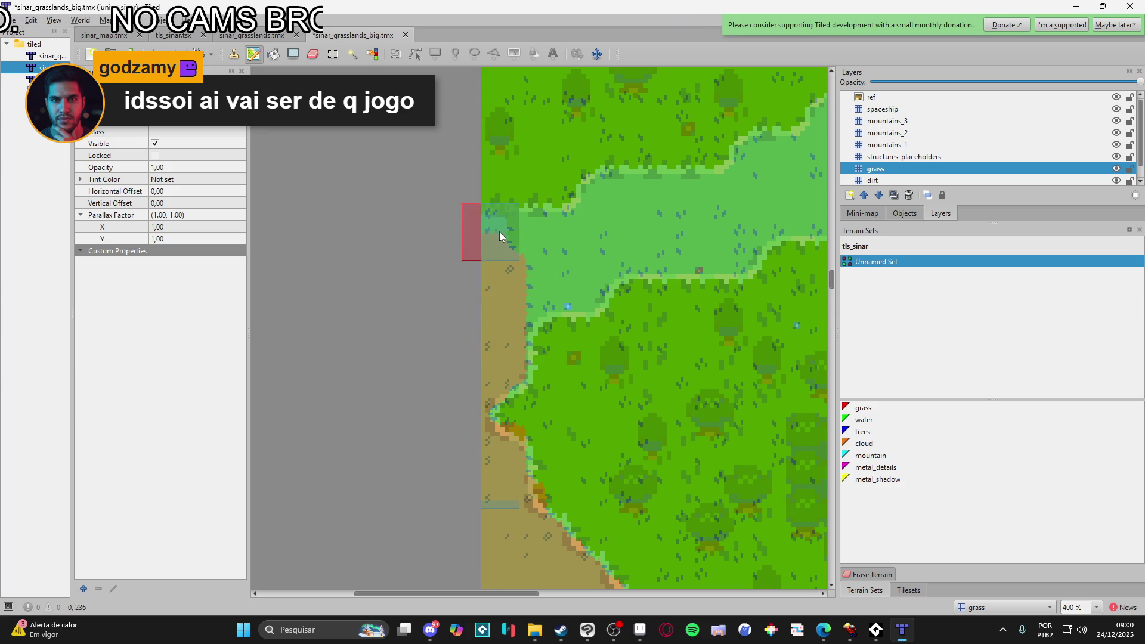
left_click(570, 248)
- Watch the SINNAR devlog #9 video full screen, then pause it and return to Tiled
left_click(430, 630)
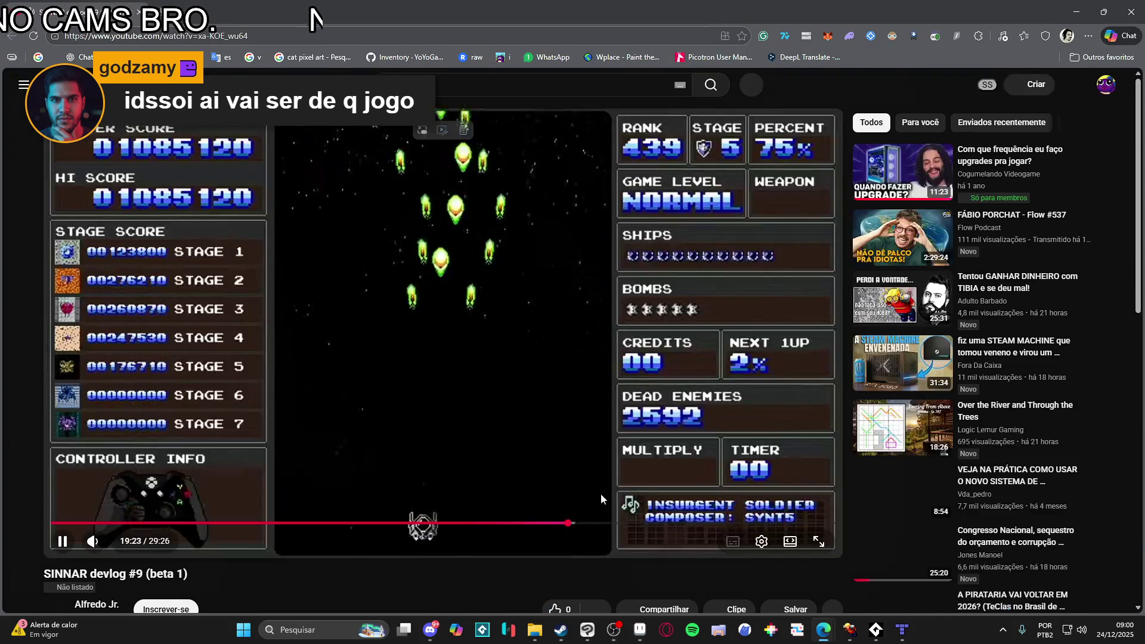
left_click(812, 550)
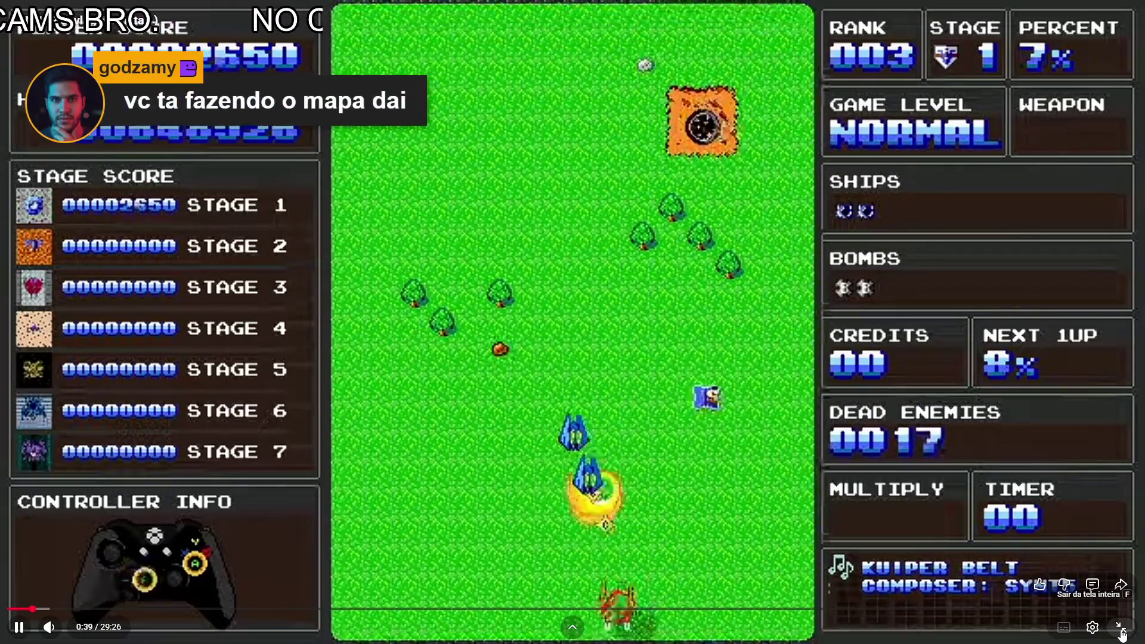
left_click(1119, 629)
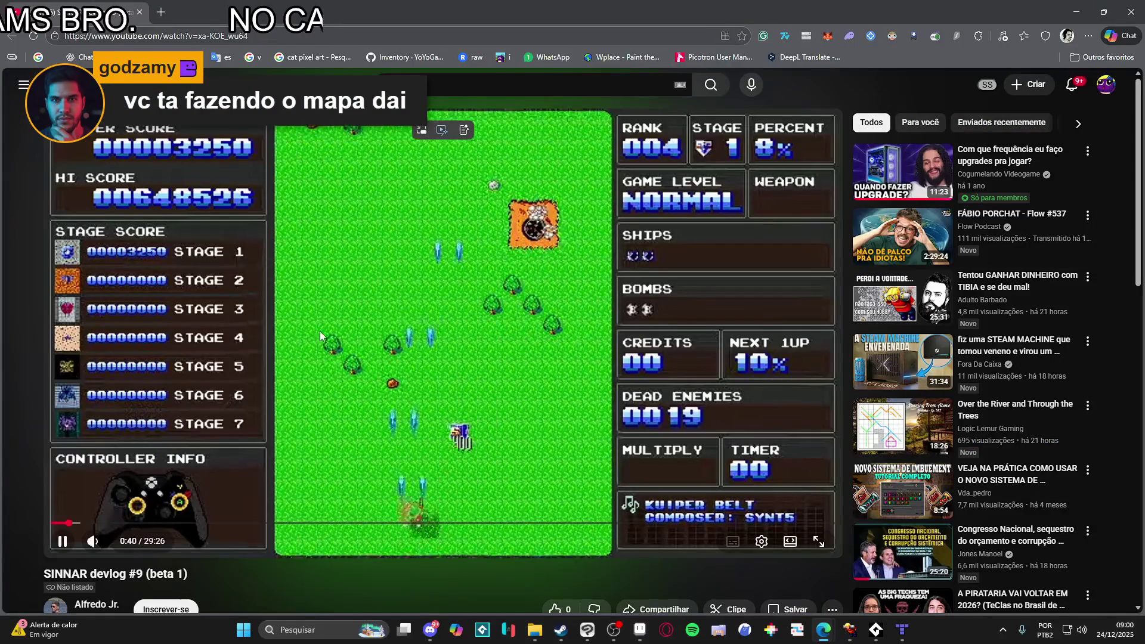
key("space")
left_click(824, 629)
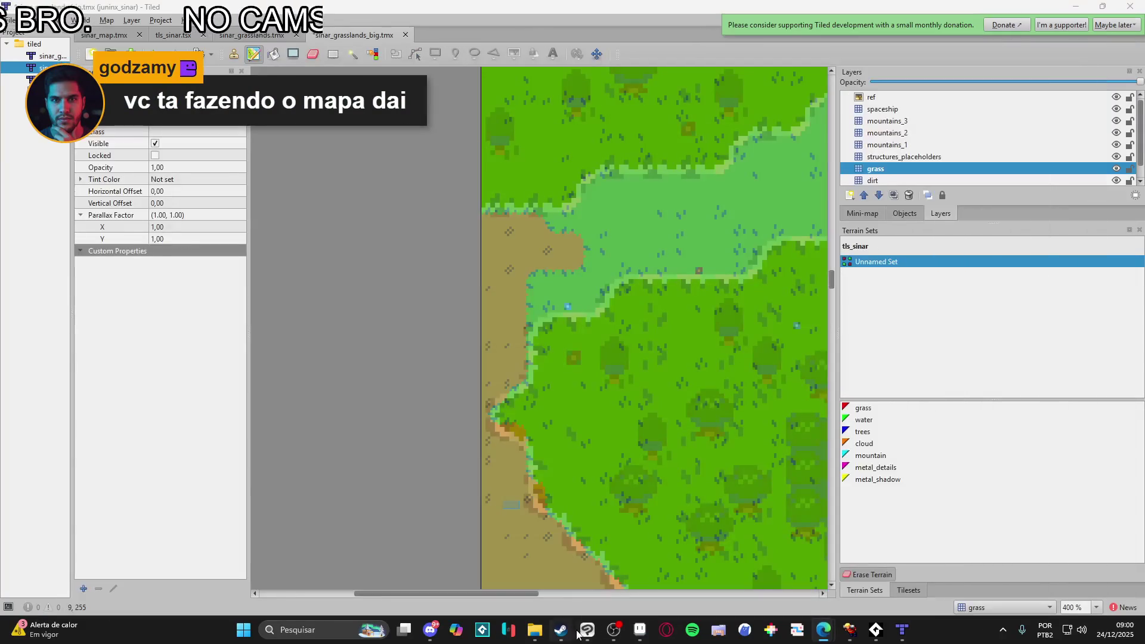
- Glance at the sinar_grasslands_small_ref image in Aseprite, then return to the Tiled map near the dirt path
left_click(640, 629)
left_click(235, 36)
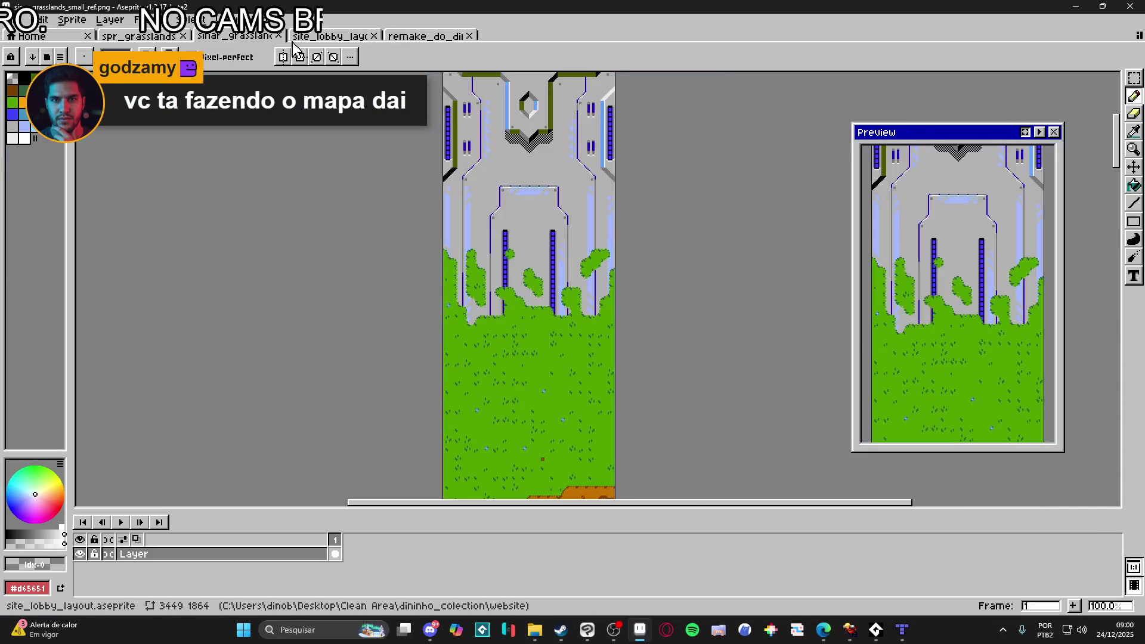
left_click(333, 36)
left_click(253, 36)
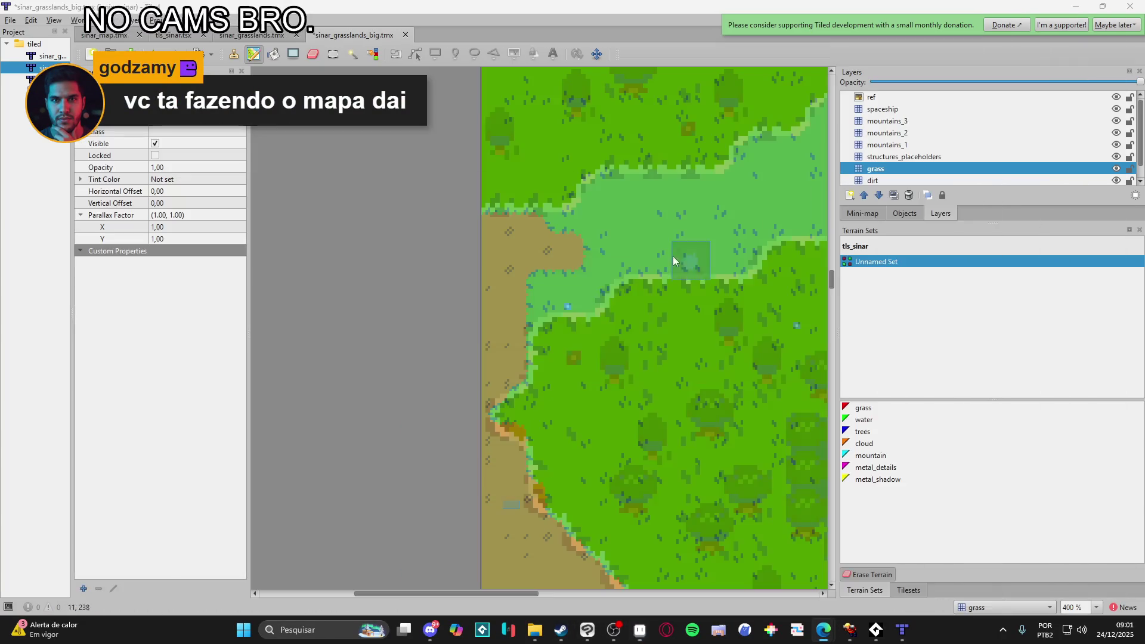
left_click(1076, 6)
mouse_move(578, 306)
left_mouse_down()
mouse_move(435, 389)
mouse_move(480, 400)
left_mouse_up()
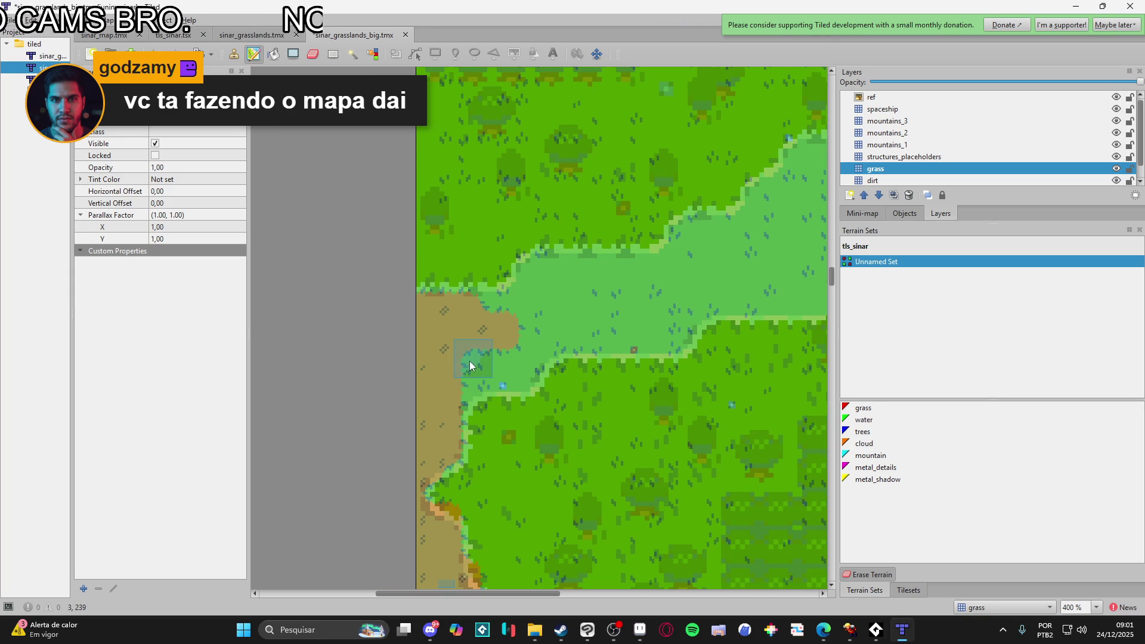
- Paint dirt into the grass notch and add dirt strips joining the path and above its tongue
mouse_move(468, 356)
left_mouse_down()
mouse_move(478, 345)
mouse_move(470, 398)
left_mouse_up()
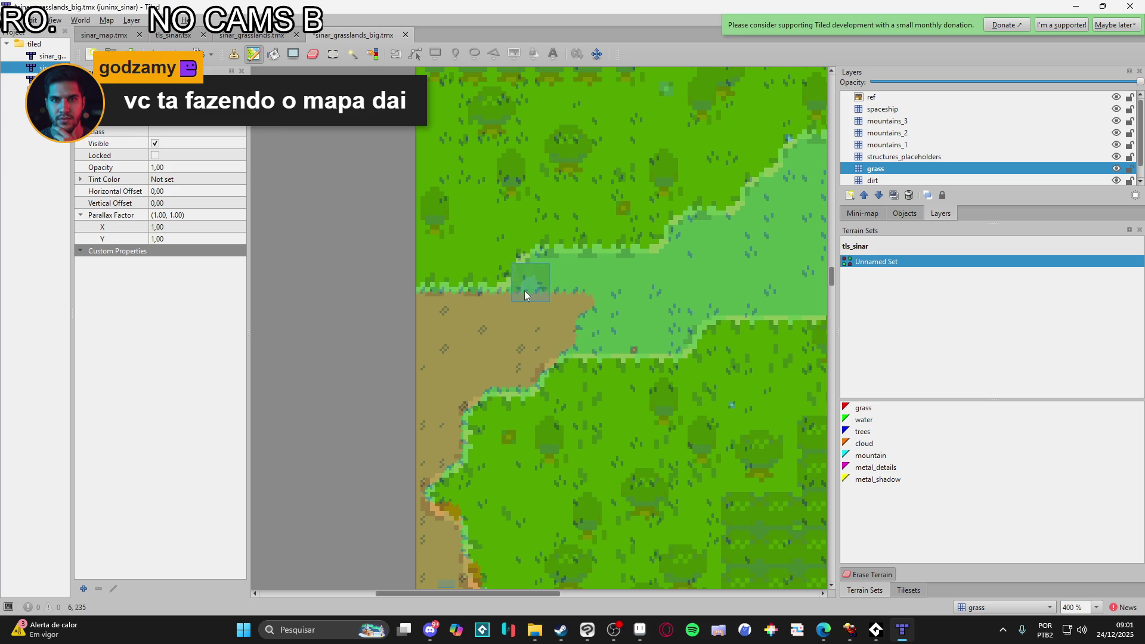
left_click_drag(616, 277, 543, 328)
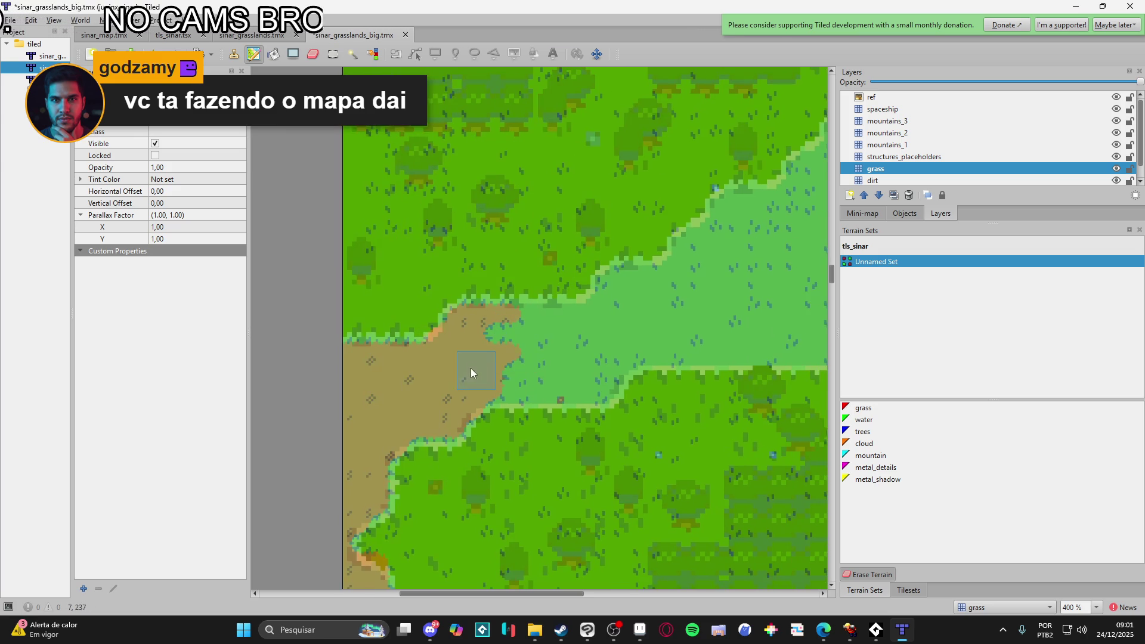
mouse_move(653, 338)
left_mouse_down()
mouse_move(549, 358)
mouse_move(550, 329)
mouse_move(711, 299)
left_mouse_up()
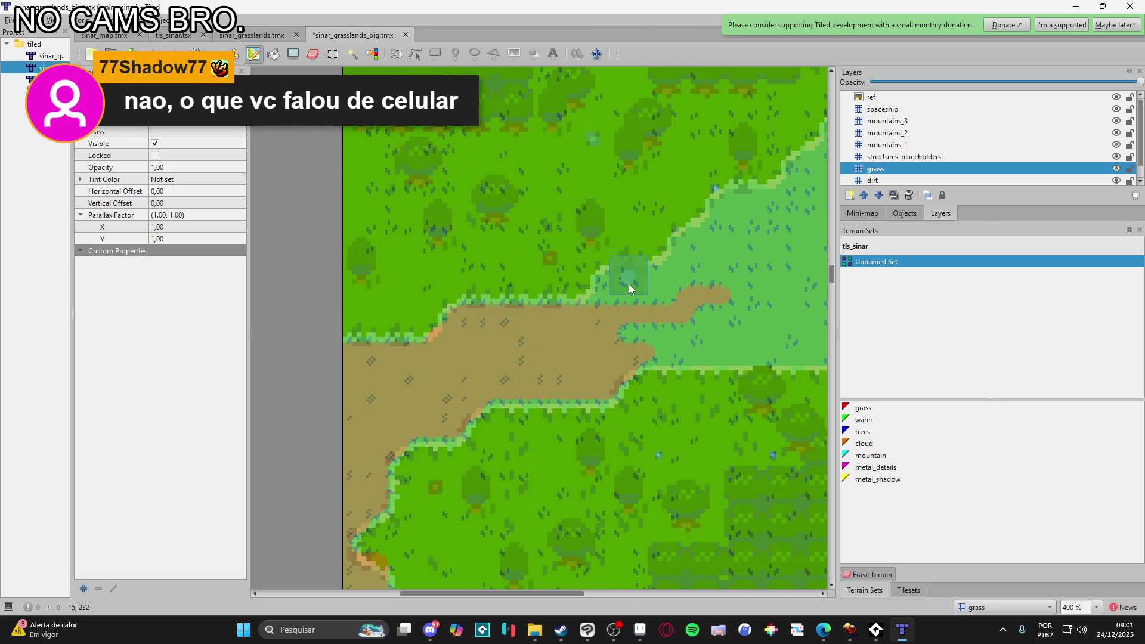
left_click_drag(603, 305, 619, 281)
mouse_move(682, 301)
left_mouse_down()
mouse_move(435, 374)
mouse_move(442, 391)
mouse_move(549, 372)
mouse_move(507, 382)
left_mouse_up()
- Widen the dirt area rightward to the map's right edge, filling the light-grass strip above the path
mouse_move(414, 400)
left_mouse_down()
mouse_move(573, 398)
mouse_move(524, 328)
mouse_move(486, 327)
left_mouse_up()
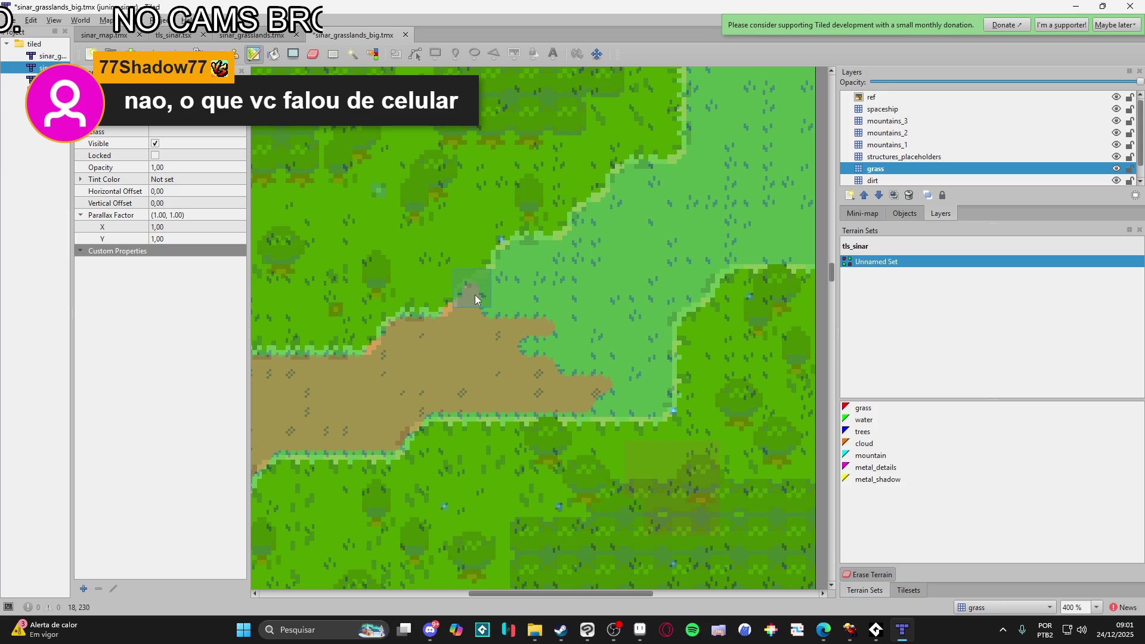
mouse_move(582, 289)
left_mouse_down()
mouse_move(578, 368)
mouse_move(592, 399)
left_mouse_up()
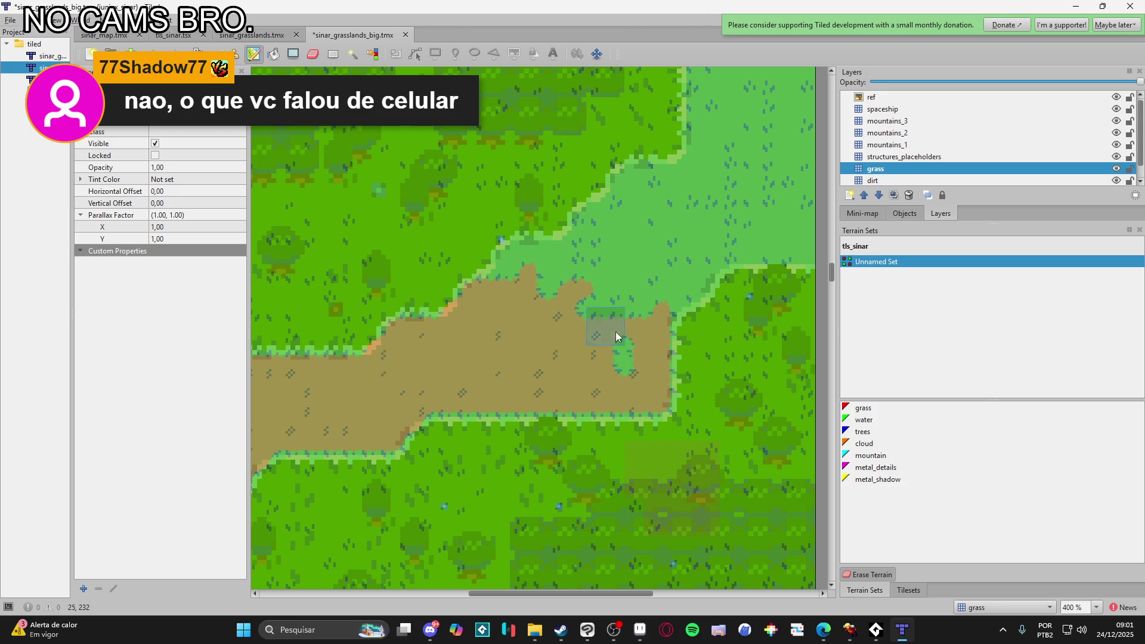
mouse_move(592, 360)
left_mouse_down()
mouse_move(503, 287)
mouse_move(520, 259)
mouse_move(585, 260)
mouse_move(649, 288)
mouse_move(549, 439)
left_mouse_up()
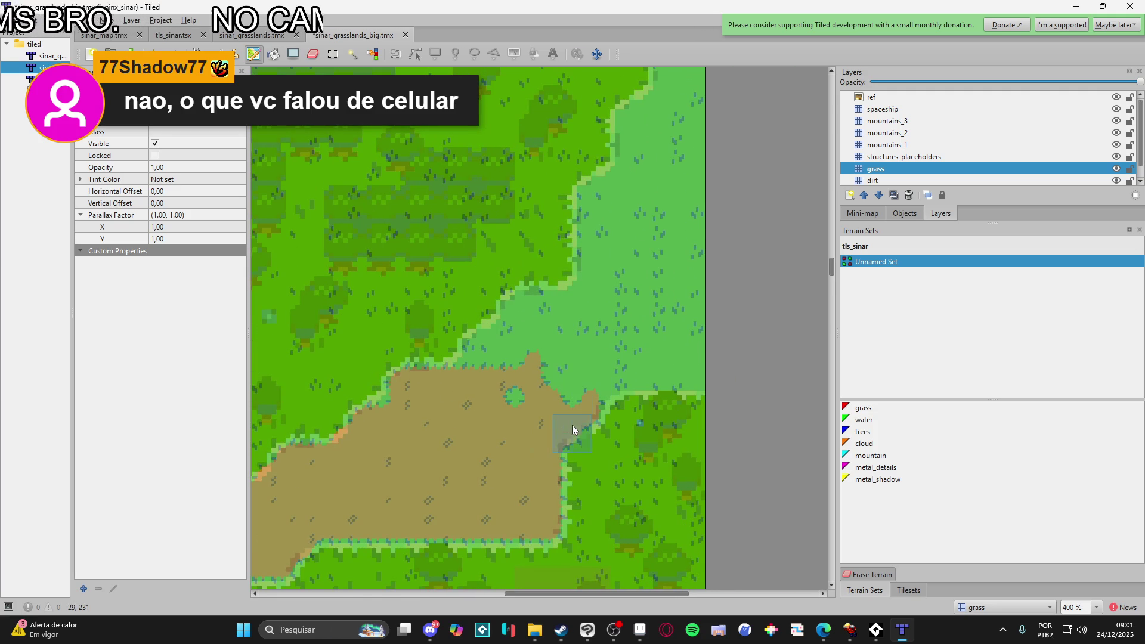
left_click_drag(618, 375, 819, 353)
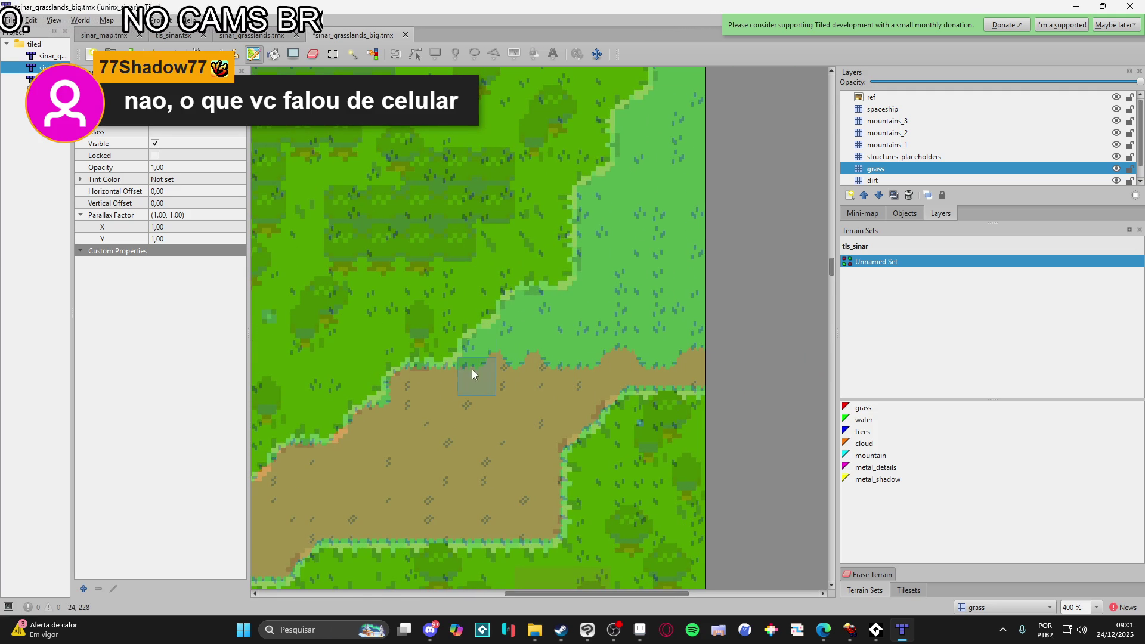
mouse_move(482, 353)
left_mouse_down()
mouse_move(545, 320)
mouse_move(516, 312)
left_mouse_up()
left_click_drag(475, 374, 685, 359)
- Extend the dirt up along the right edge, covering the grass inlet, then highlight only the grass layer
scroll(591, 414, "up", 3)
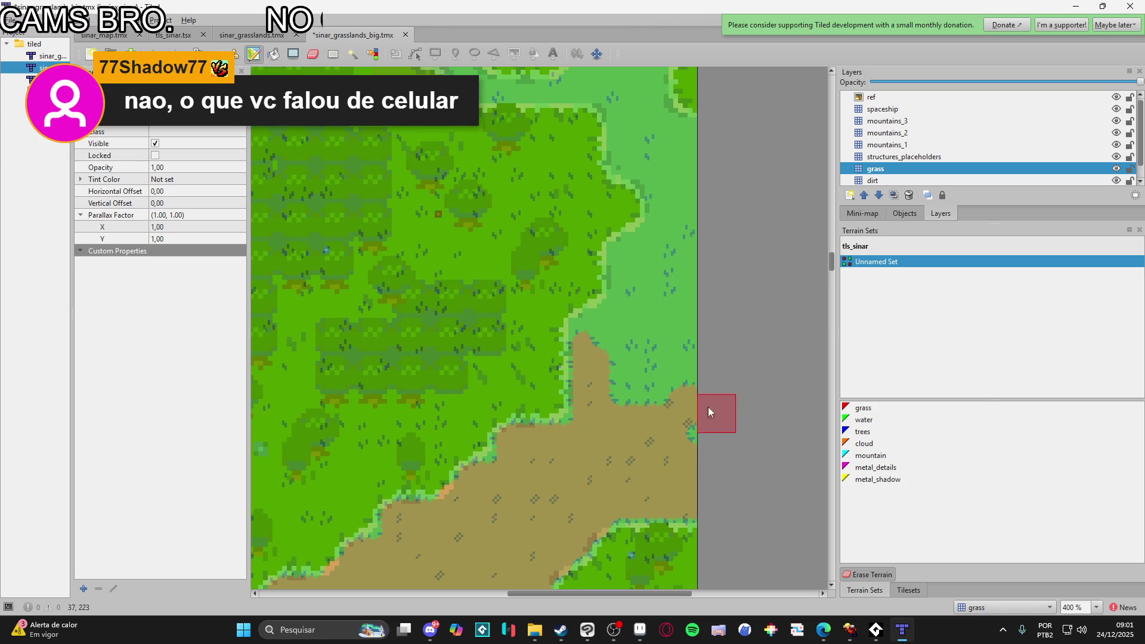
scroll(672, 435, "up", 2)
mouse_move(571, 430)
left_mouse_down()
mouse_move(558, 425)
mouse_move(592, 469)
left_mouse_up()
scroll(649, 495, "up", 2)
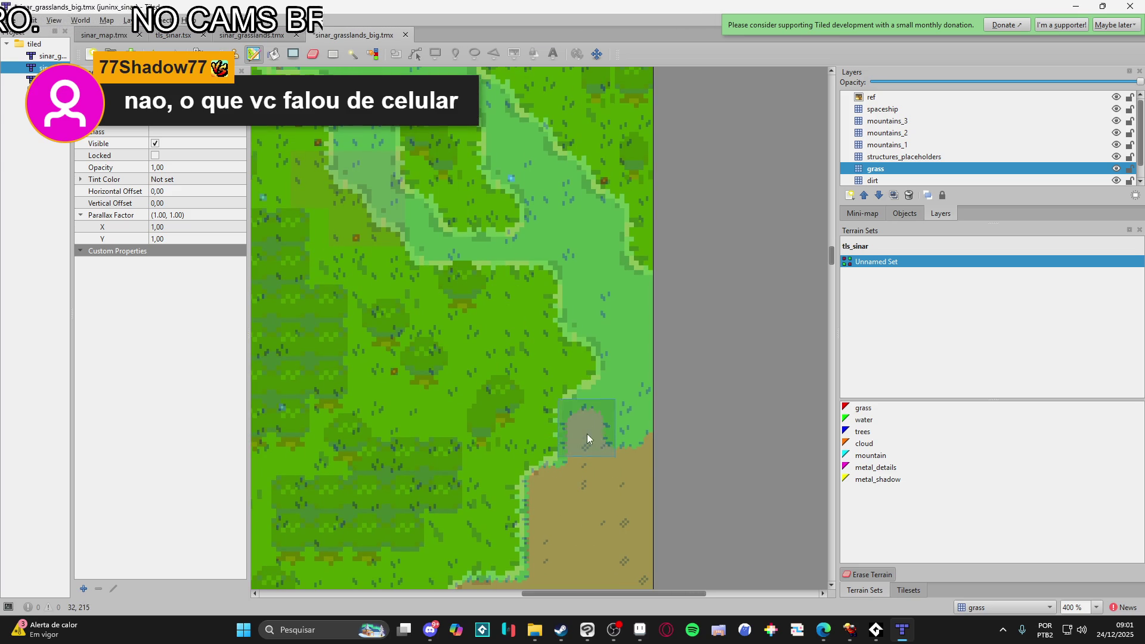
left_click_drag(656, 413, 639, 417)
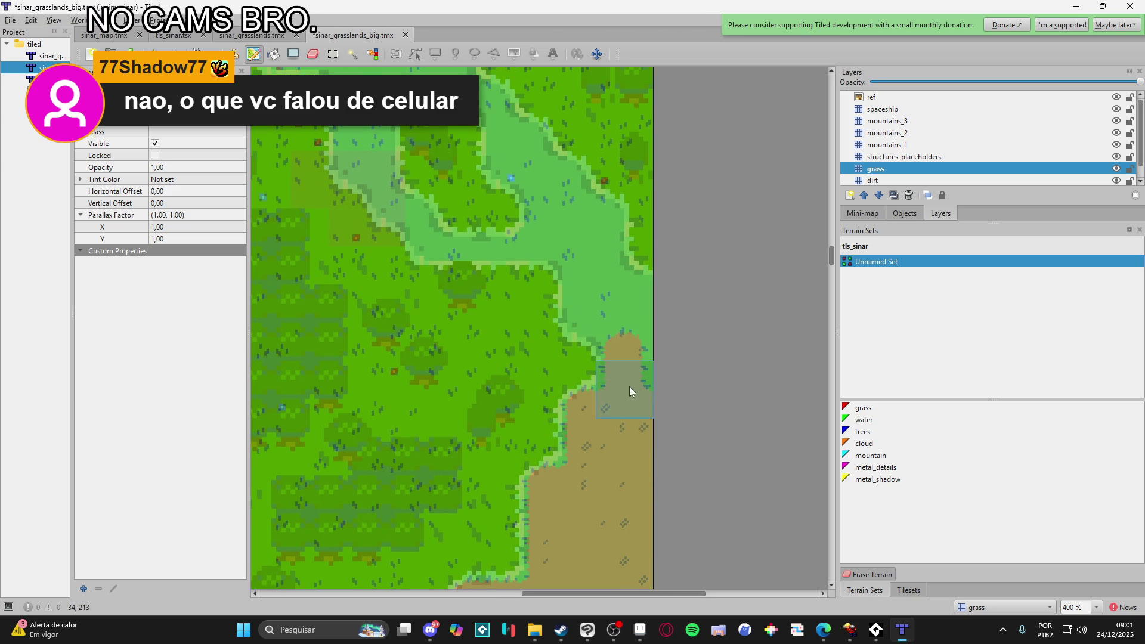
left_click(614, 401)
left_click_drag(644, 342, 646, 295)
left_click_drag(588, 325, 616, 446)
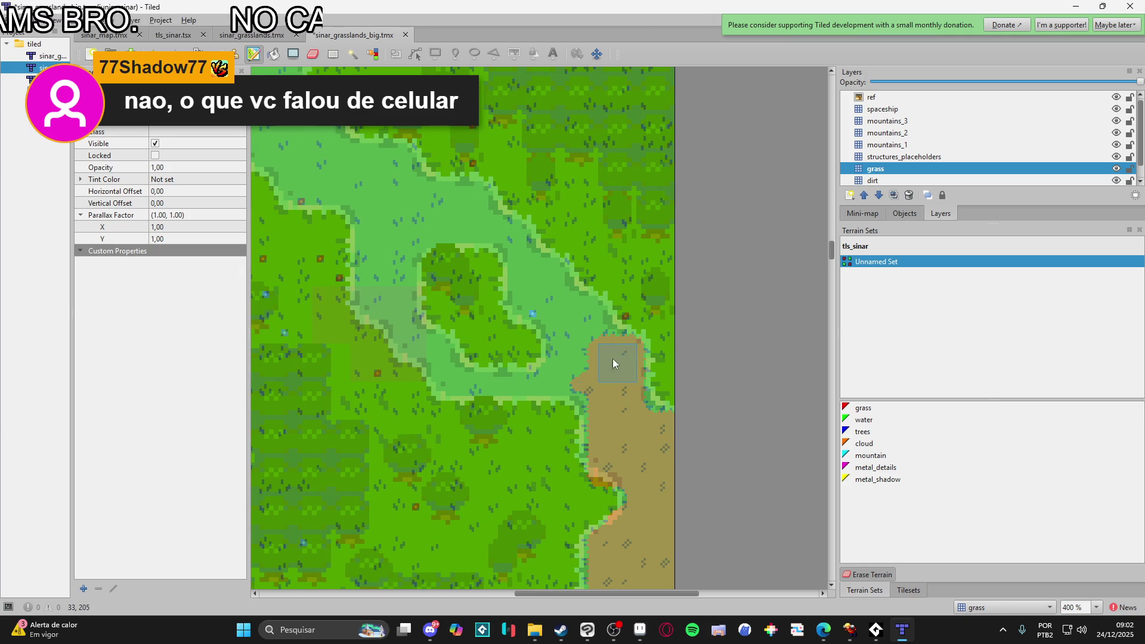
mouse_move(609, 440)
left_mouse_down()
mouse_move(568, 382)
mouse_move(671, 457)
left_mouse_up()
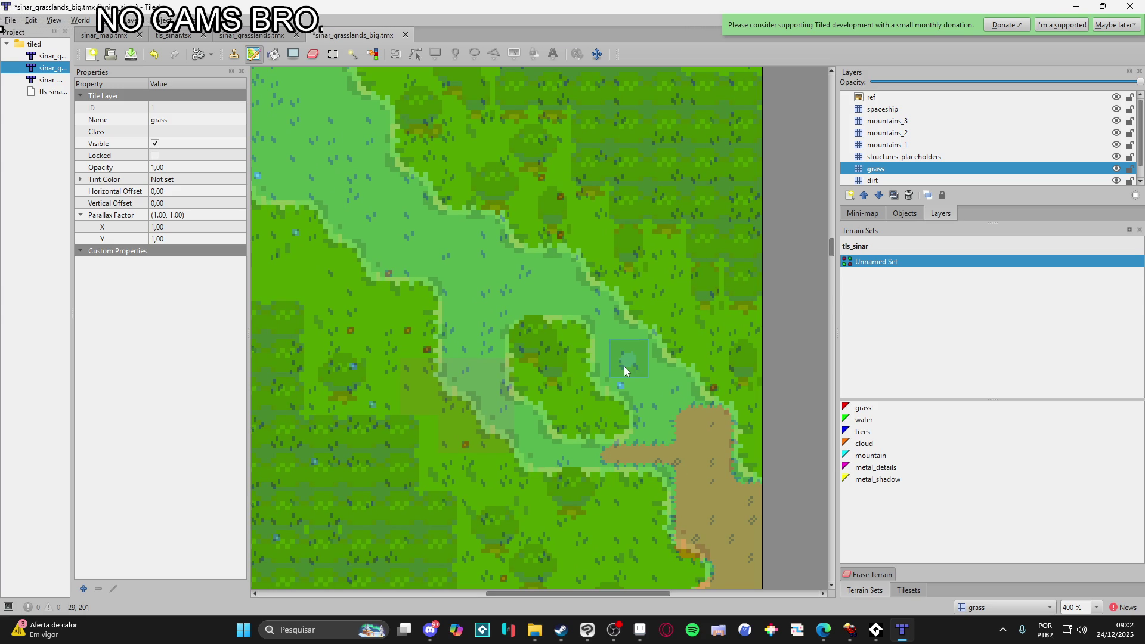
key("ctrl+h")
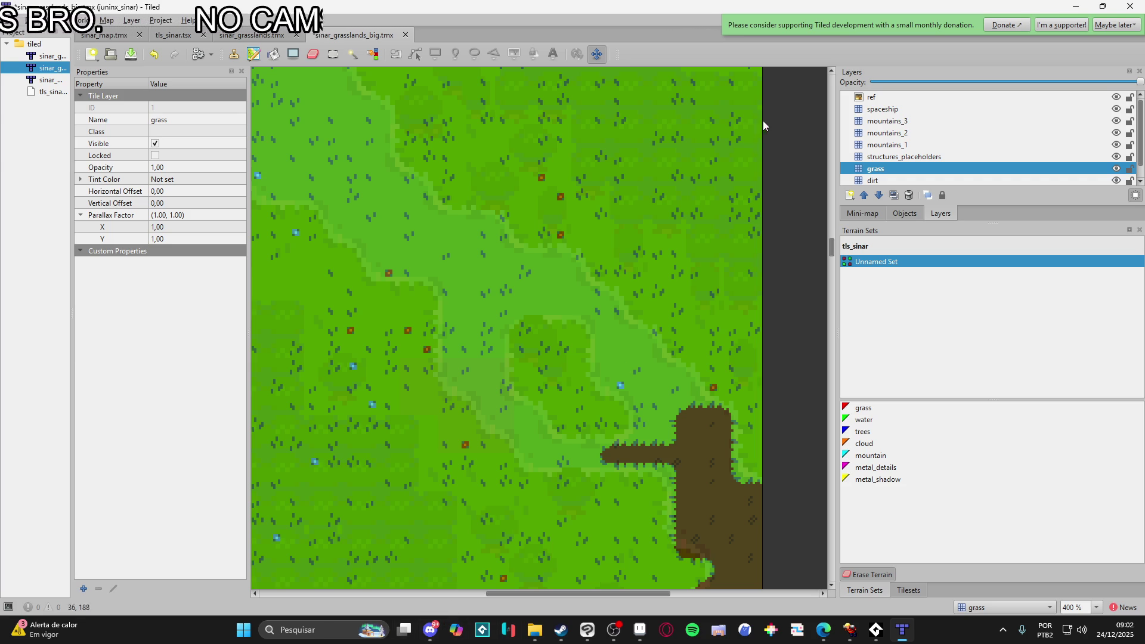
- Undo the last two dirt strokes, including the stray tile at the strip's tip
key("ctrl+z")
scroll(635, 338, "down", 4)
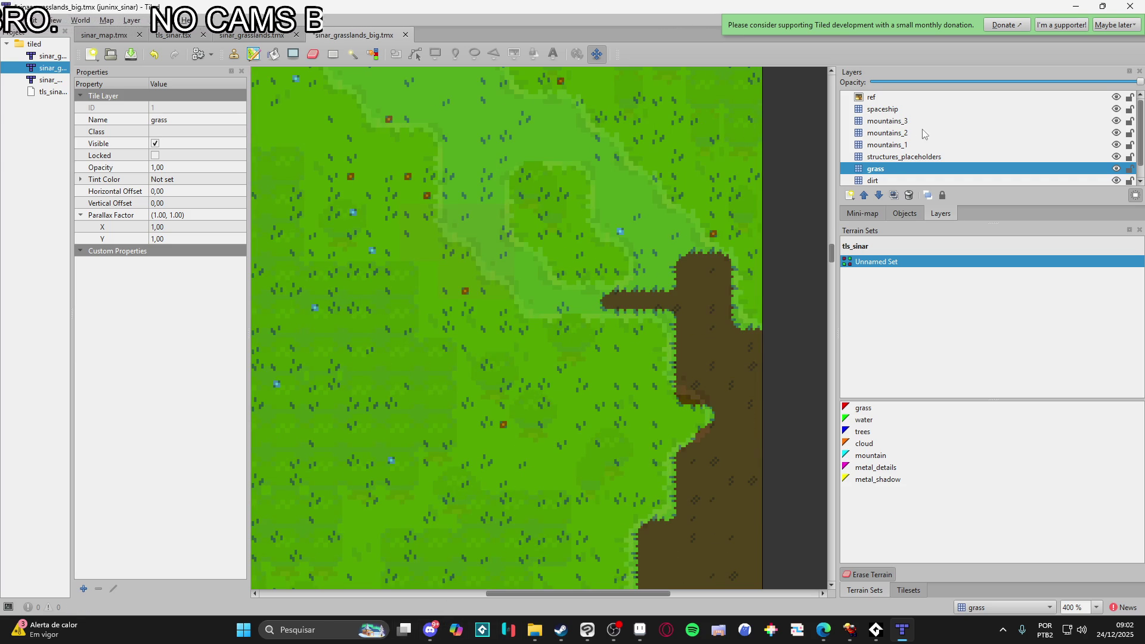
key("ctrl+z")
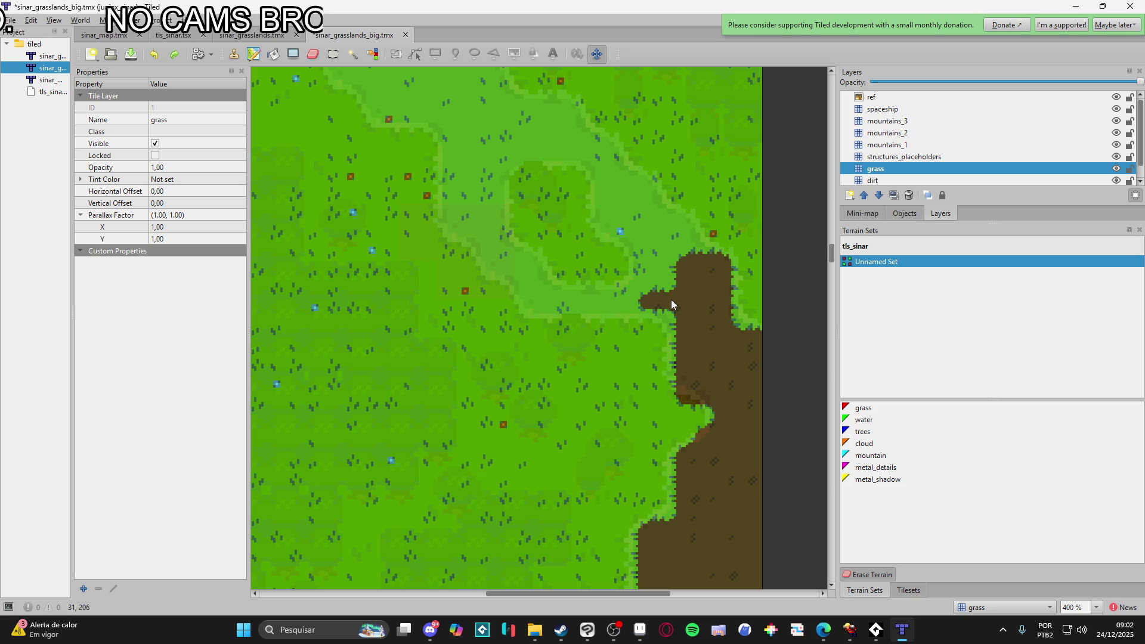
- Toggle the ref overlay and try lower opacities, leaving it at 0.35
left_click(988, 99)
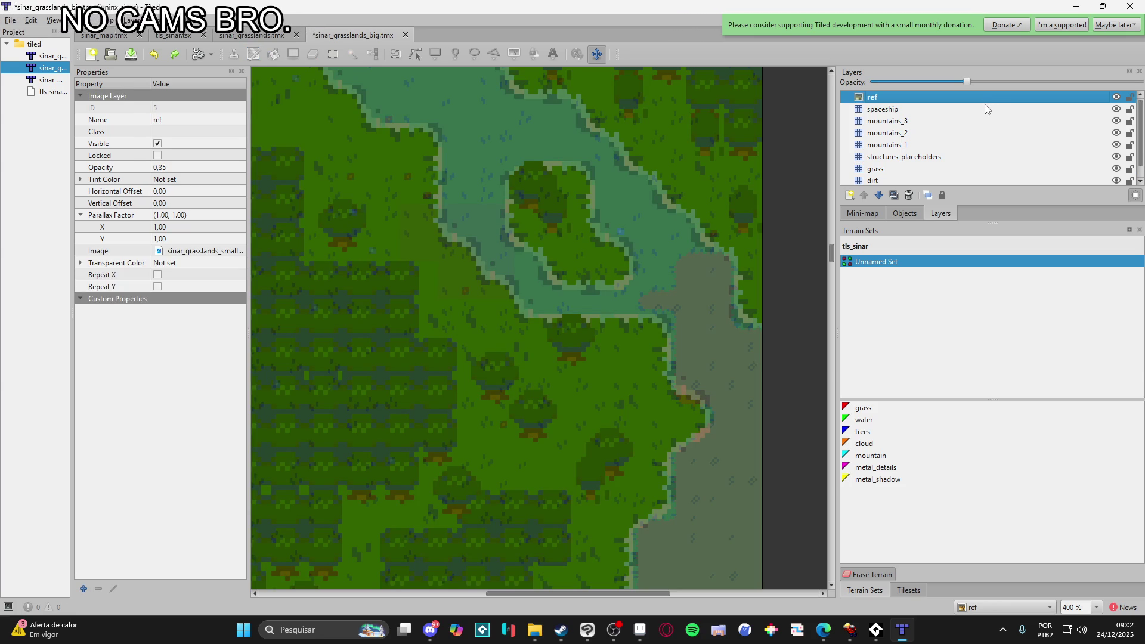
left_click(1116, 97)
left_click(1115, 97)
left_click(945, 82)
left_click(891, 81)
left_click(891, 82)
scroll(733, 256, "down", 5)
scroll(730, 271, "down", 2)
scroll(732, 270, "down", 8)
key("ctrl+z")
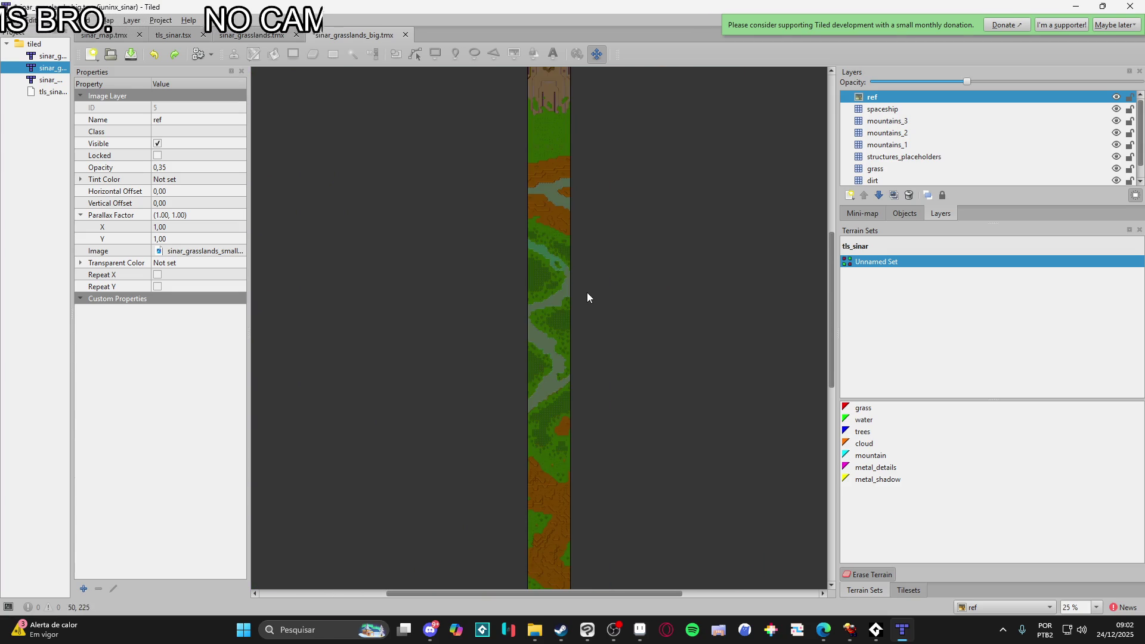
scroll(554, 253, "up", 5)
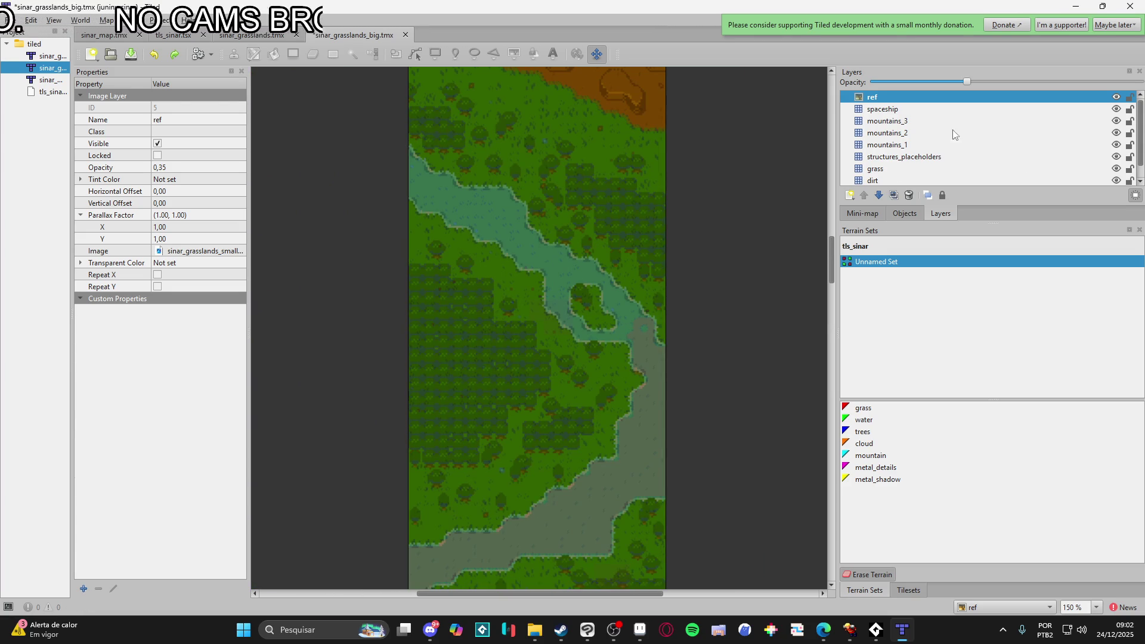
- Step through the mountains, spaceship, grass, dirt and structures layers, then show all layers at full brightness
left_click(919, 121)
left_click(912, 111)
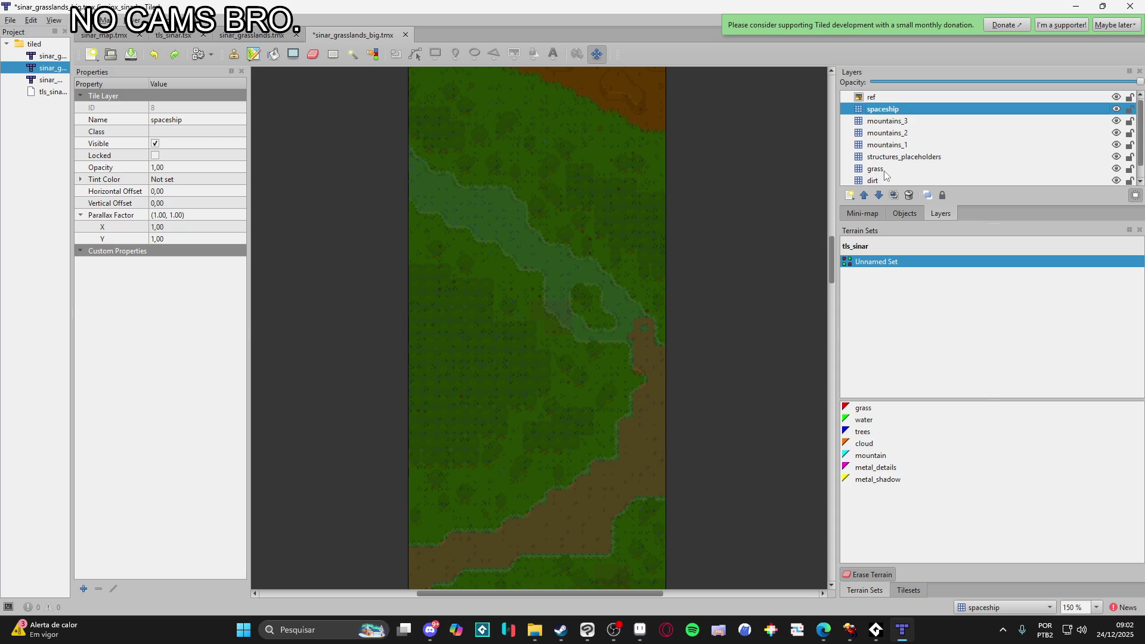
left_click(884, 173)
left_click(877, 179)
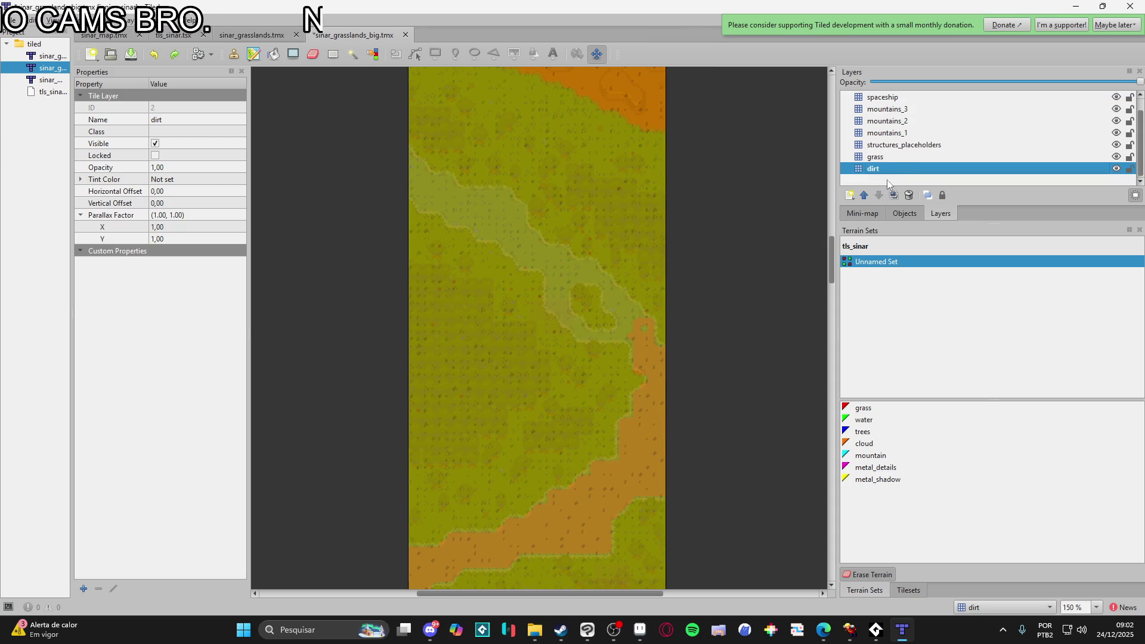
left_click(882, 146)
left_click(895, 133)
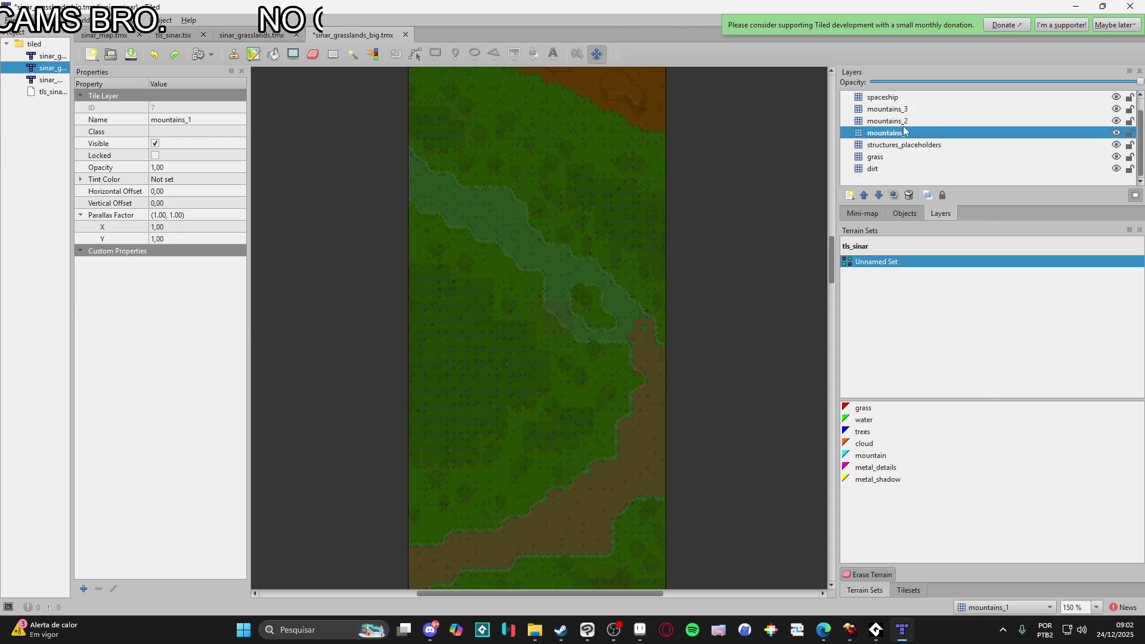
left_click(916, 121)
left_click(901, 97)
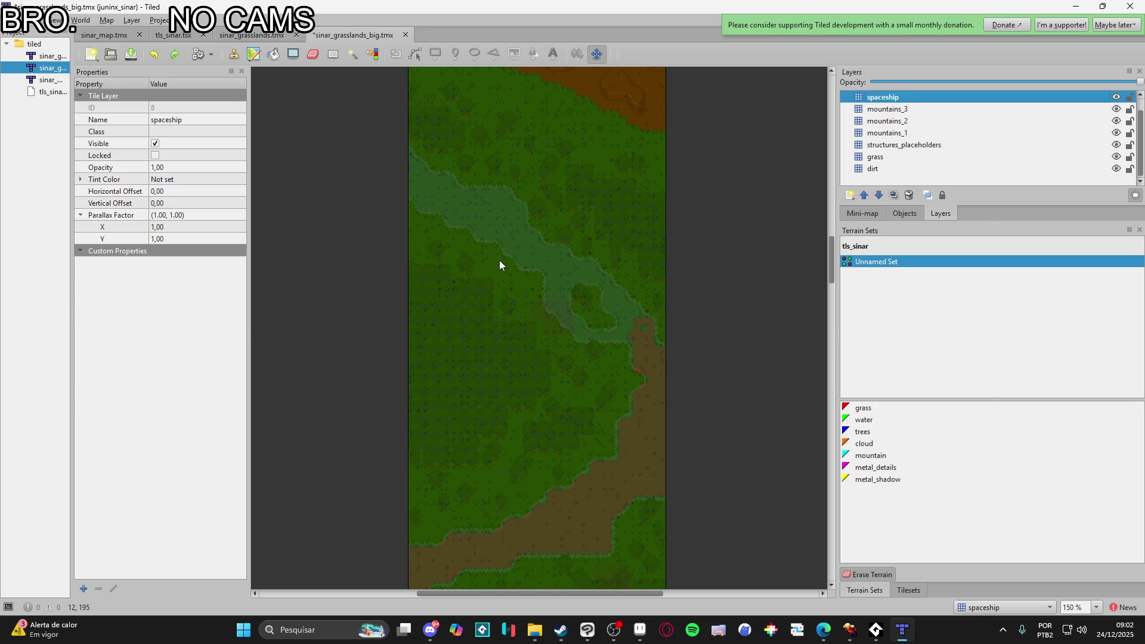
key("ctrl+h")
- Return to the Terrain Brush, select the grass layer and zoom in on the dirt path
key("f")
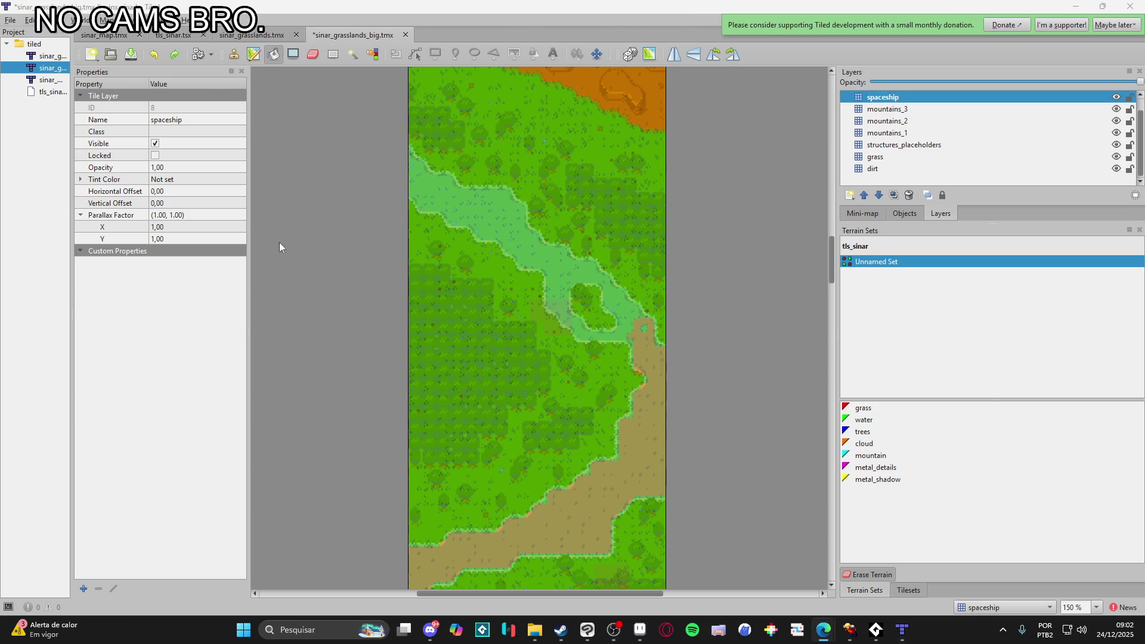
left_click(883, 109)
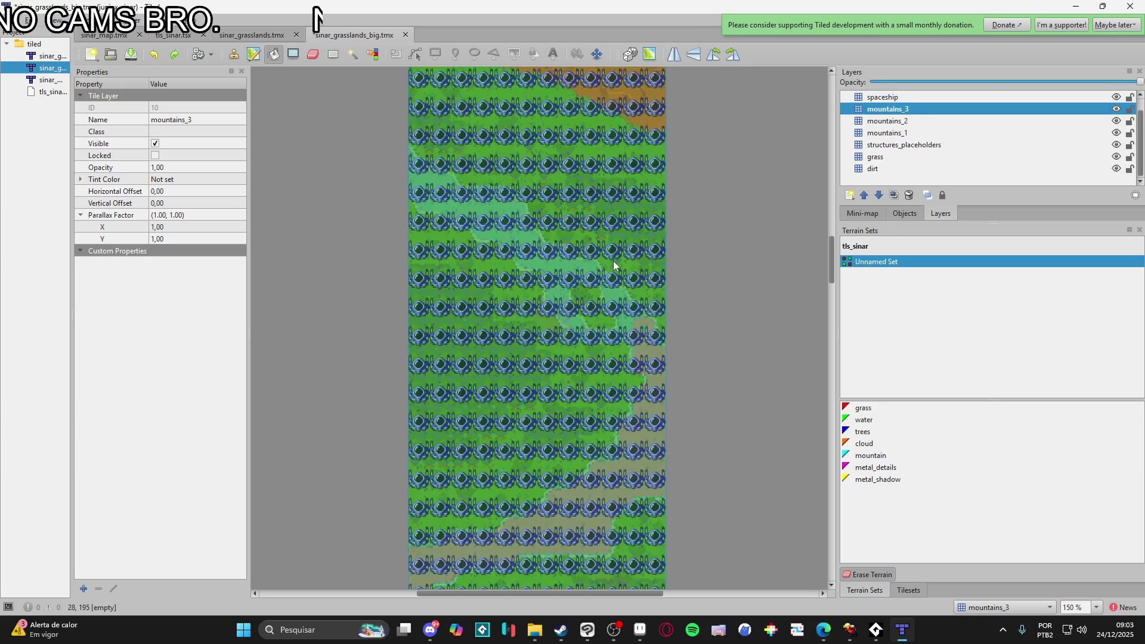
left_click(253, 54)
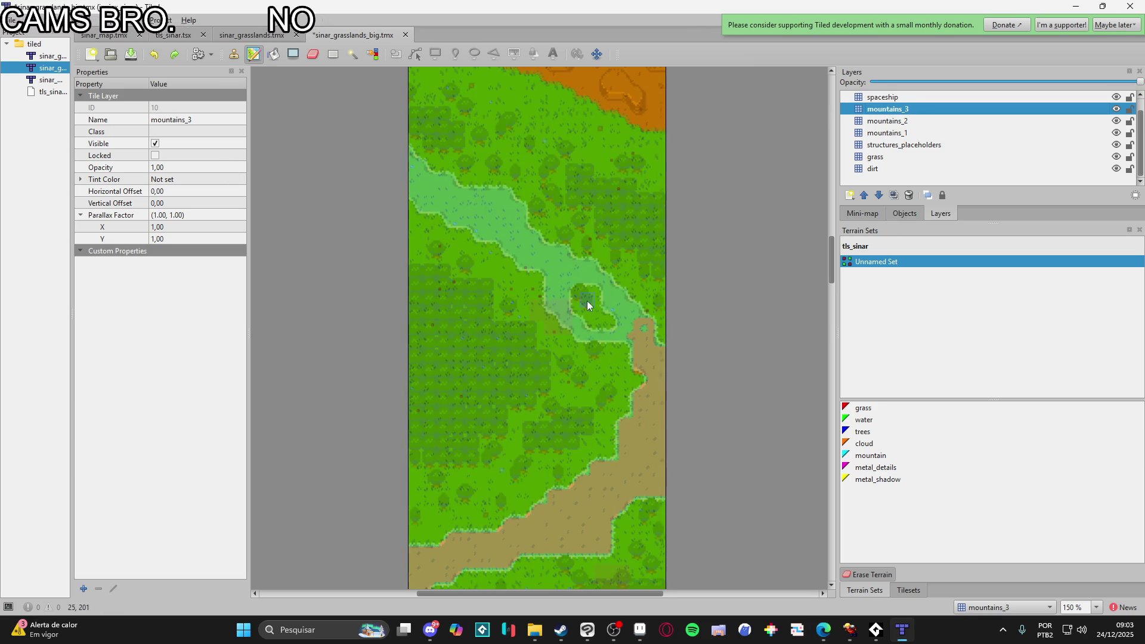
scroll(606, 117, "down", 5)
scroll(1085, 131, "up", 1)
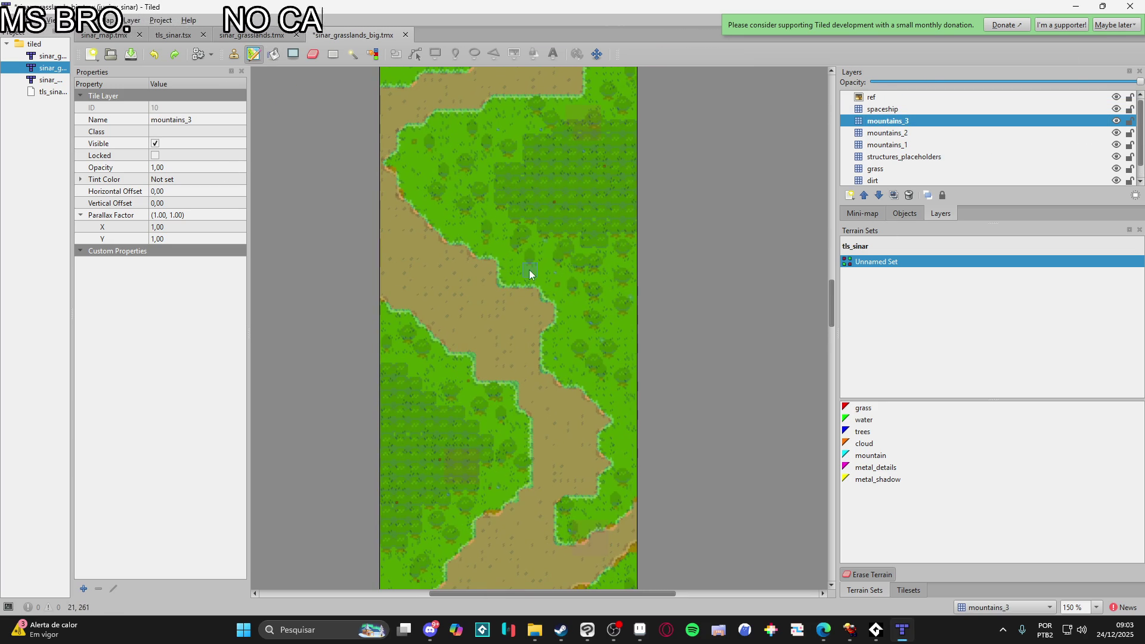
scroll(529, 270, "down", 5)
scroll(542, 304, "up", 10)
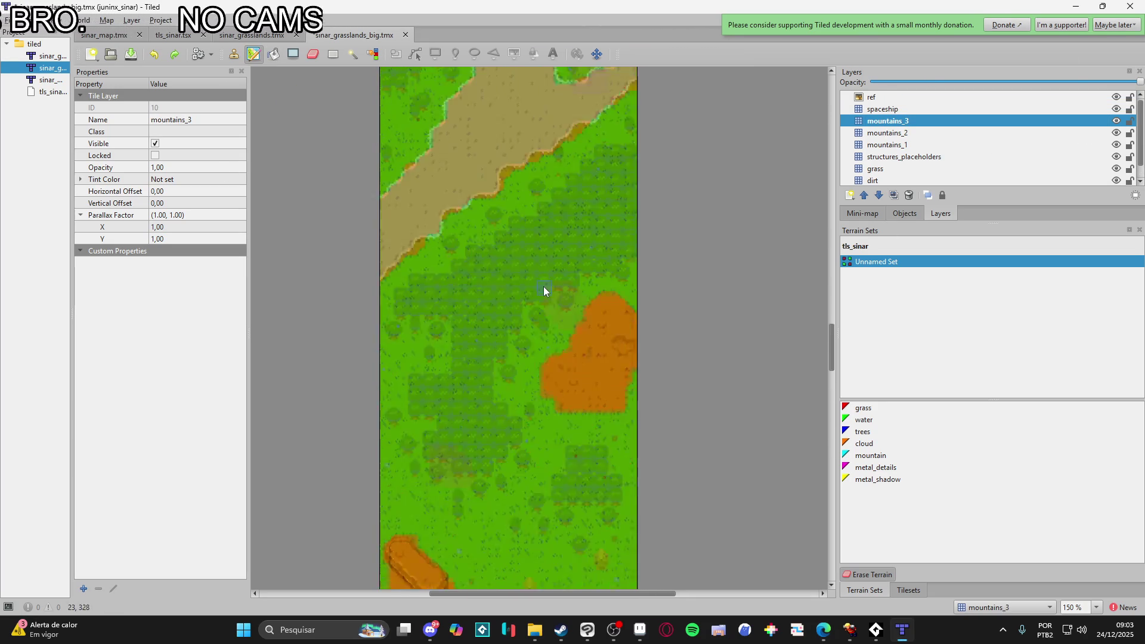
scroll(536, 251, "up", 4)
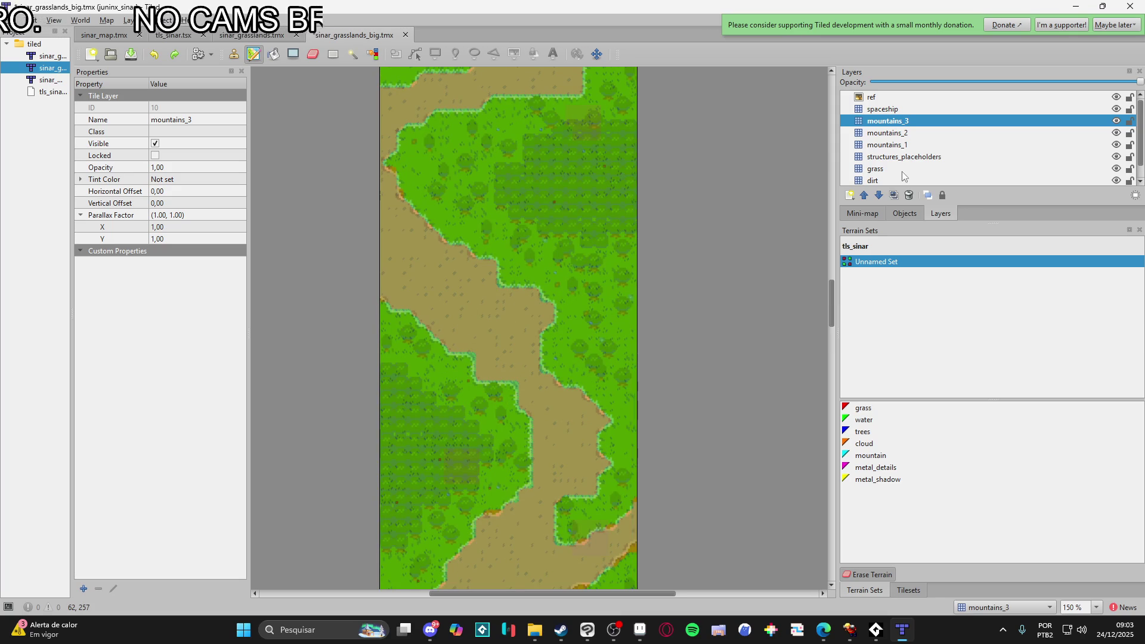
left_click(514, 250, "ctrl+alt")
scroll(475, 327, "up", 3)
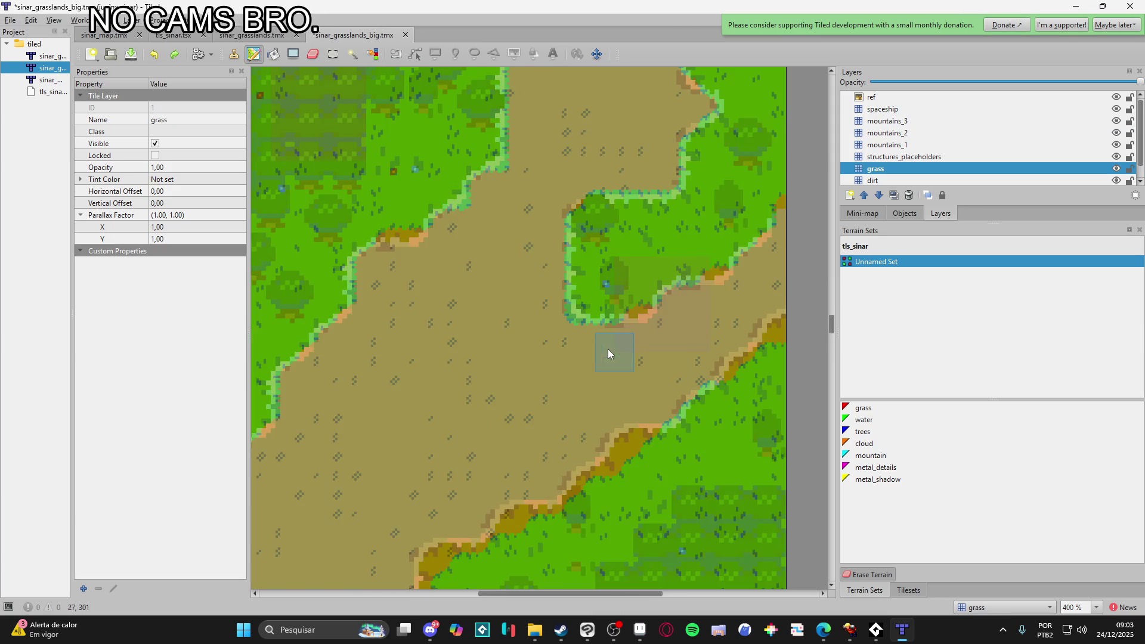
mouse_move(529, 316)
left_mouse_down()
mouse_move(553, 364)
mouse_move(508, 348)
left_mouse_up()
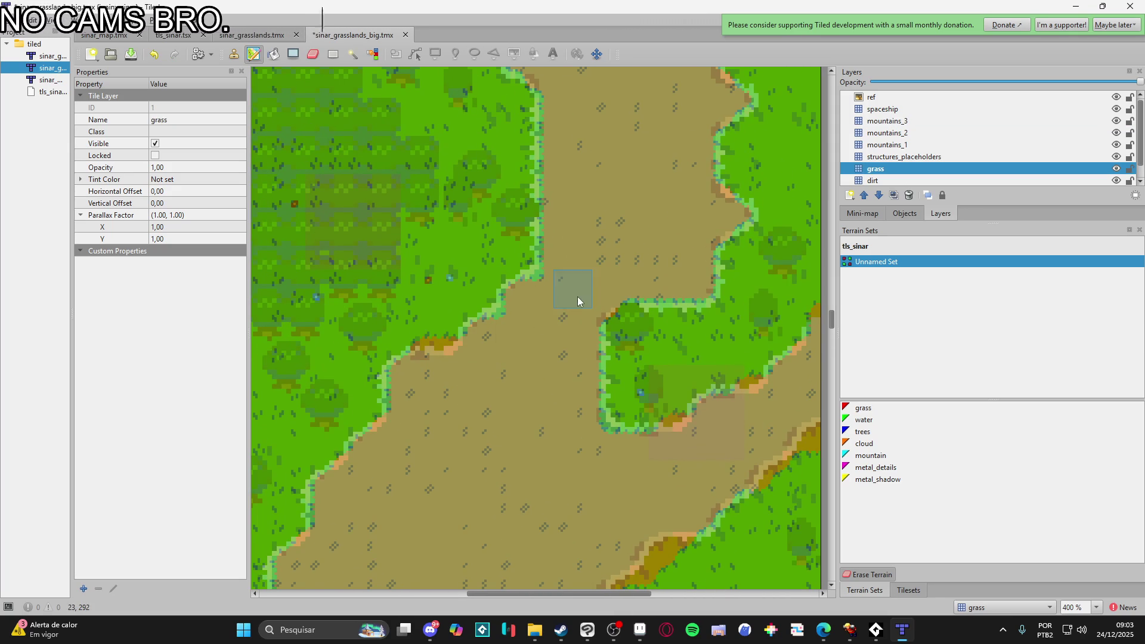
- Extend the dirt patch left into the lighter grass and fill the small grass patch inside it
scroll(582, 310, "down", 2)
scroll(583, 322, "up", 15)
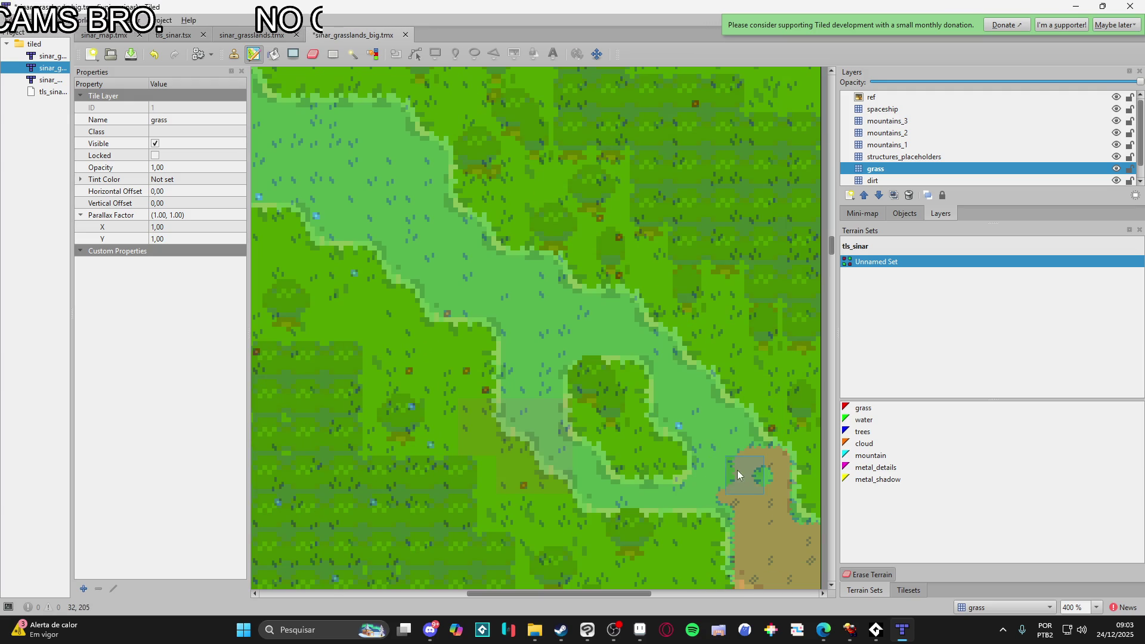
left_click_drag(736, 470, 686, 455)
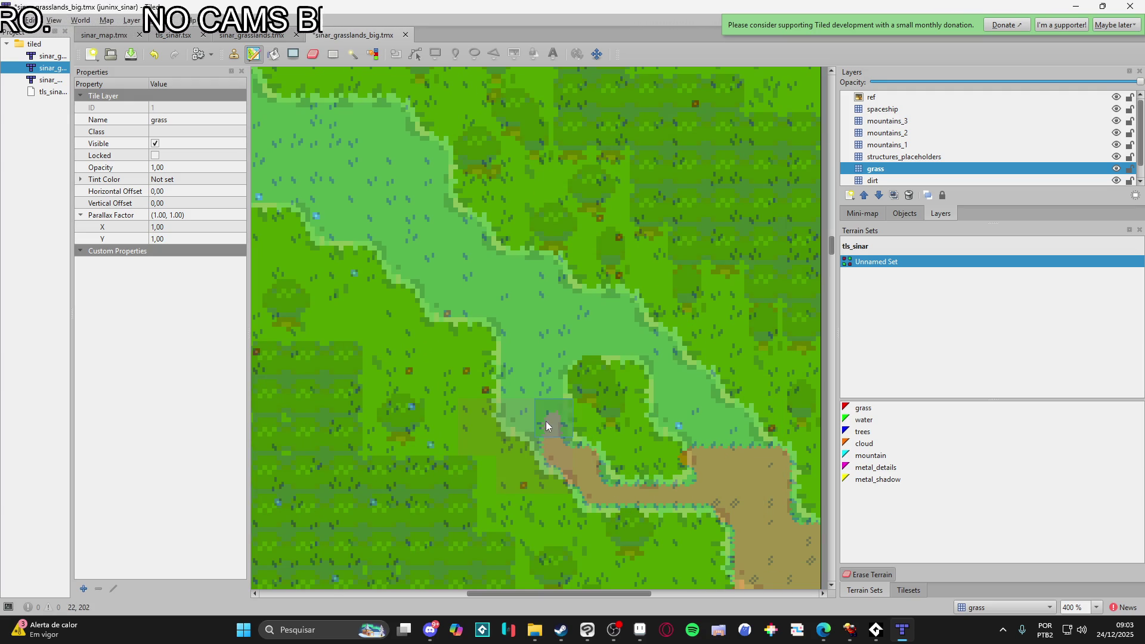
left_click_drag(549, 407, 602, 470)
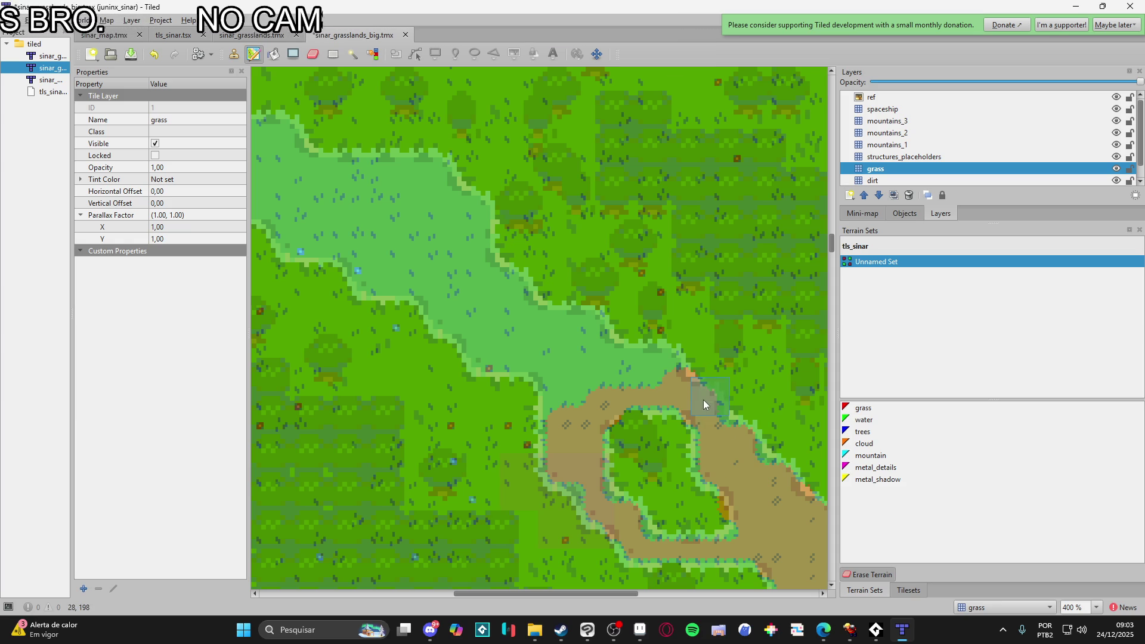
left_click_drag(760, 456, 671, 388)
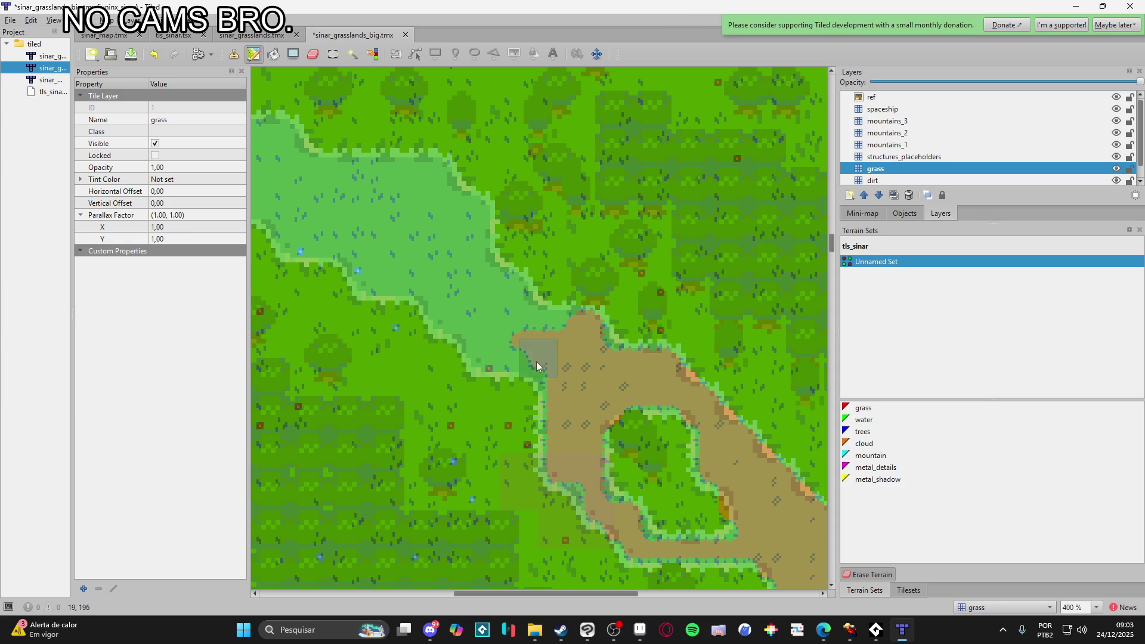
left_click_drag(519, 333, 536, 325)
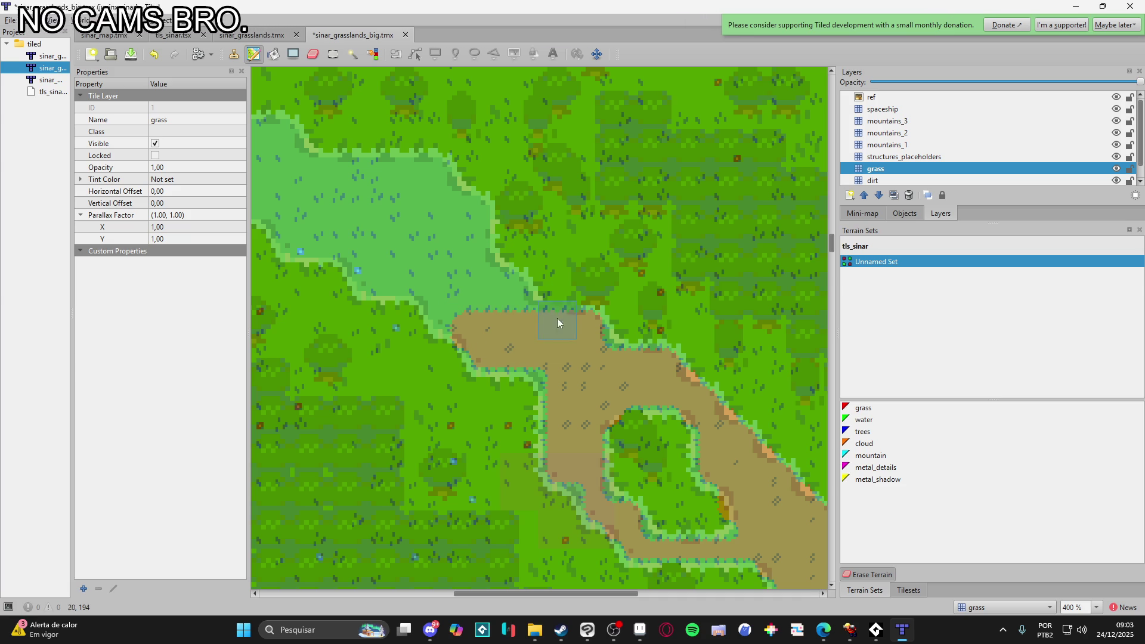
- Paint dirt along the map's left edge and over the top of the lighter grass patch
mouse_move(513, 289)
left_mouse_down()
mouse_move(638, 401)
mouse_move(644, 358)
left_mouse_up()
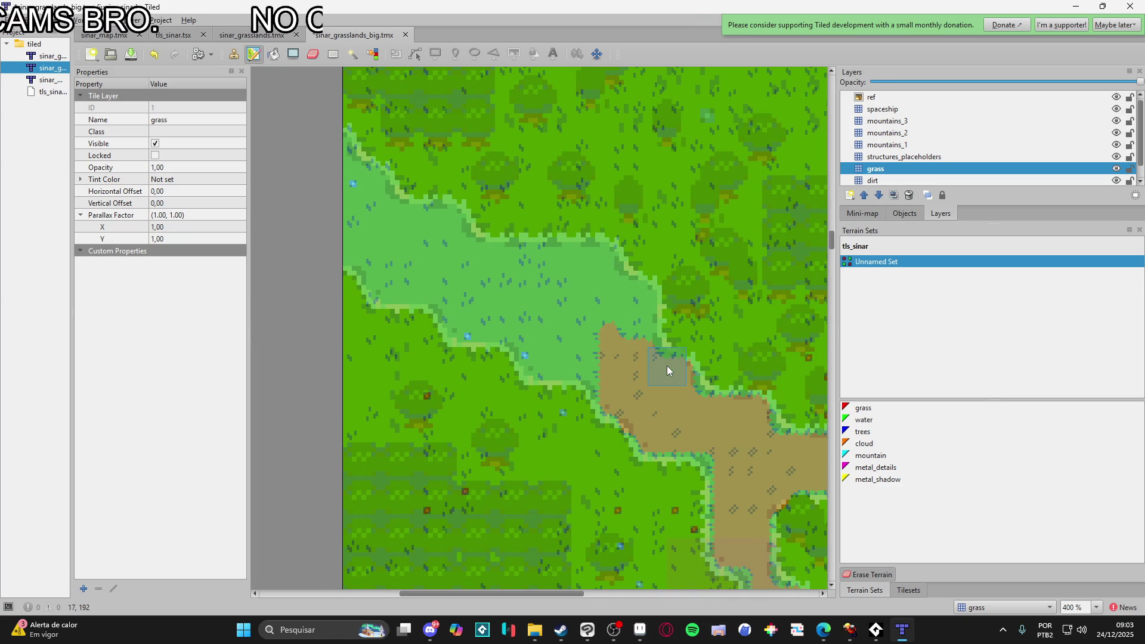
left_click_drag(626, 307, 672, 323)
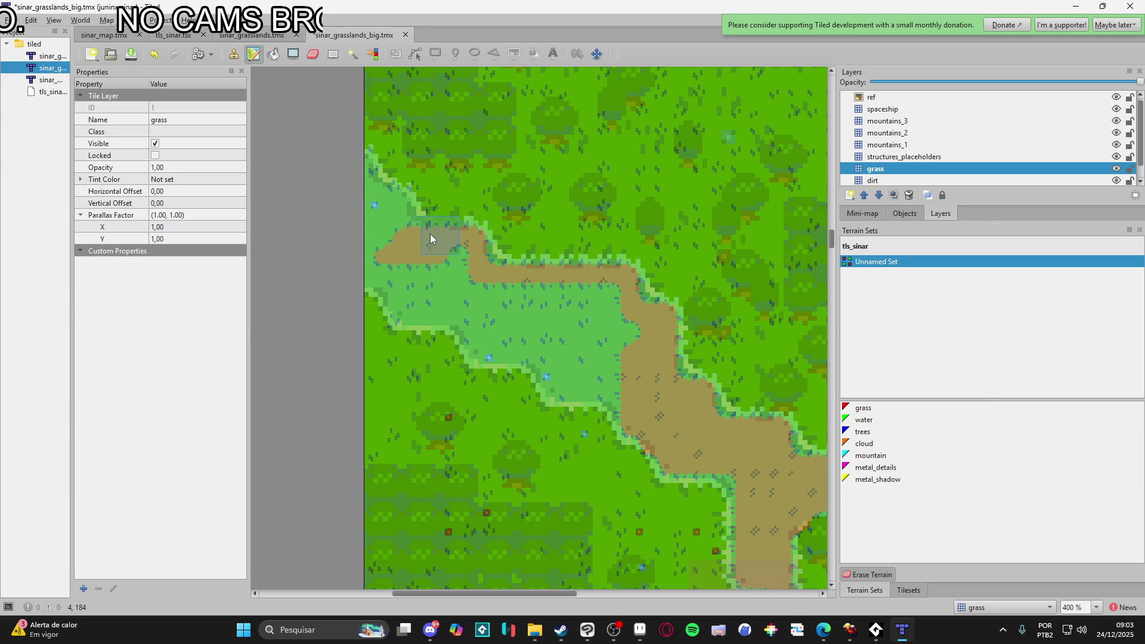
mouse_move(394, 213)
left_mouse_down()
mouse_move(359, 163)
mouse_move(376, 265)
left_mouse_up()
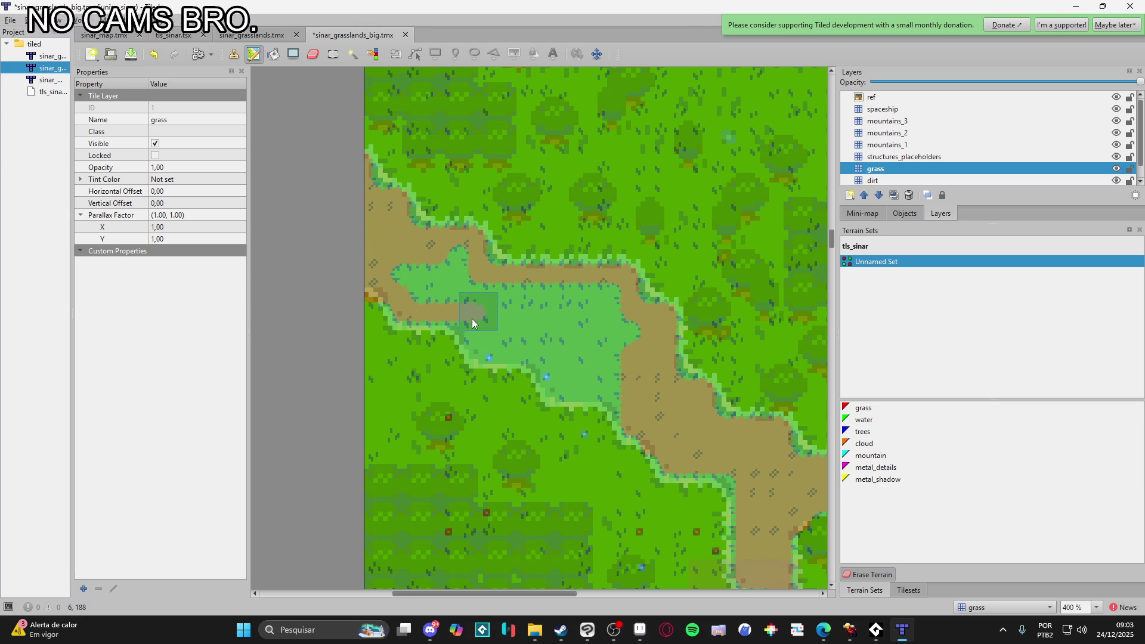
left_click_drag(430, 278, 454, 297)
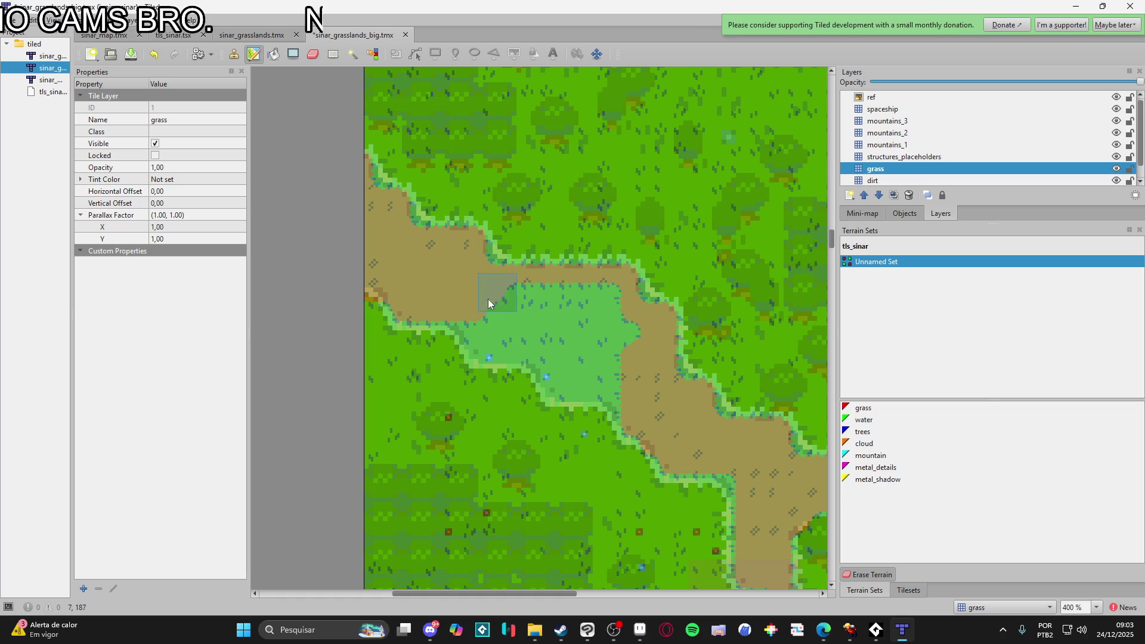
mouse_move(512, 333)
left_mouse_down()
mouse_move(514, 309)
mouse_move(614, 294)
mouse_move(575, 306)
left_mouse_up()
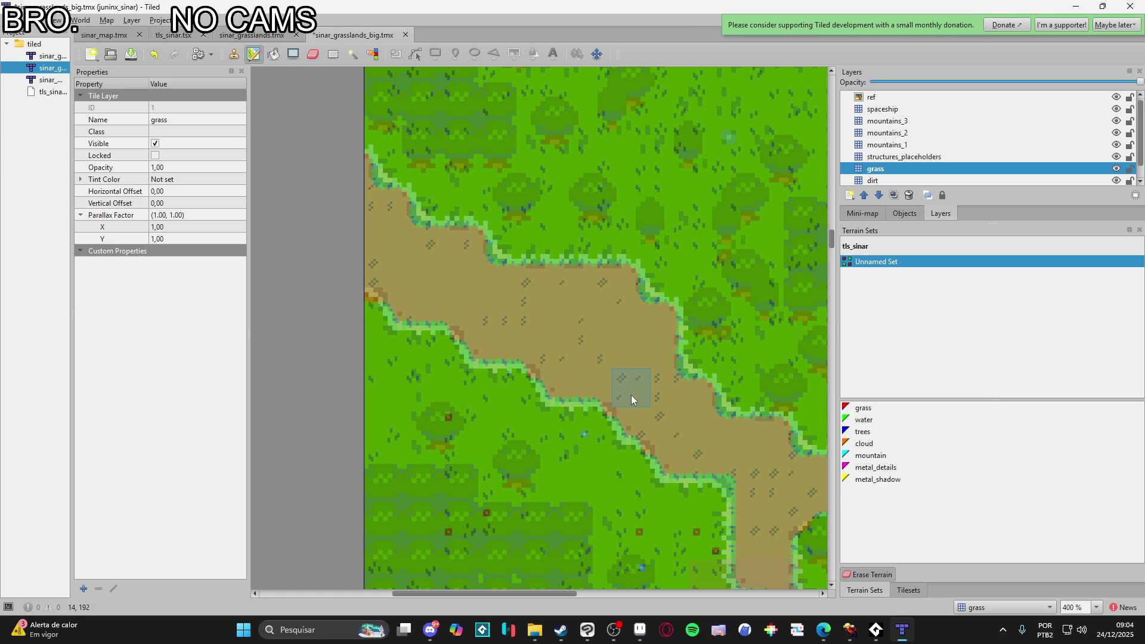
scroll(631, 395, "down", 3)
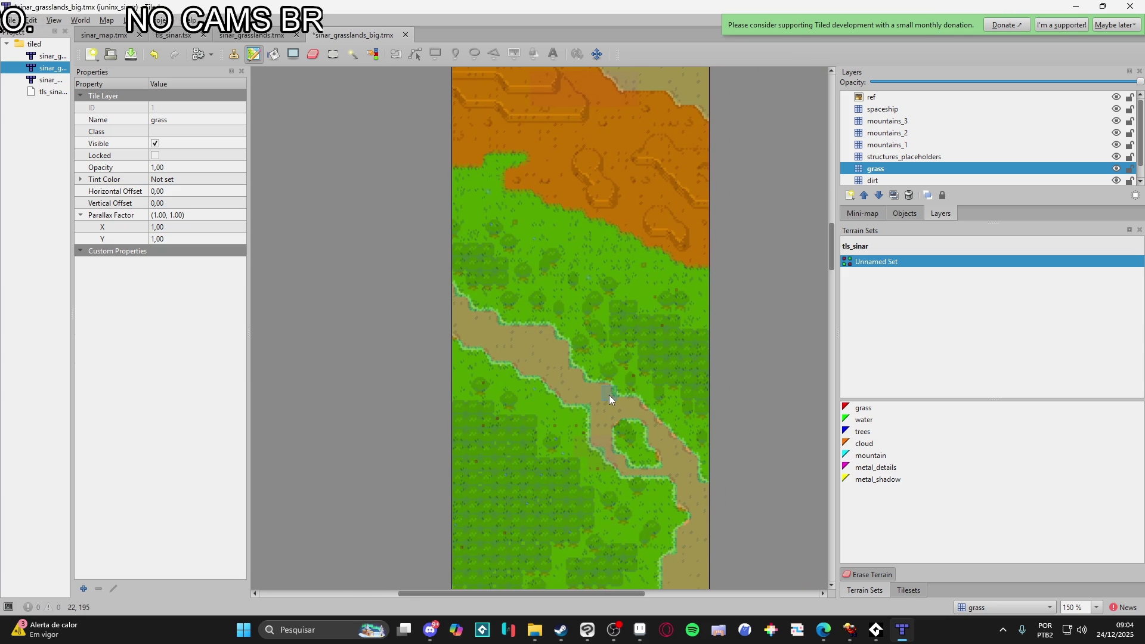
- On mountains_1 with mountain terrain, repaint tiles near the right edge and compare against the reference overlay
scroll(609, 394, "up", 5)
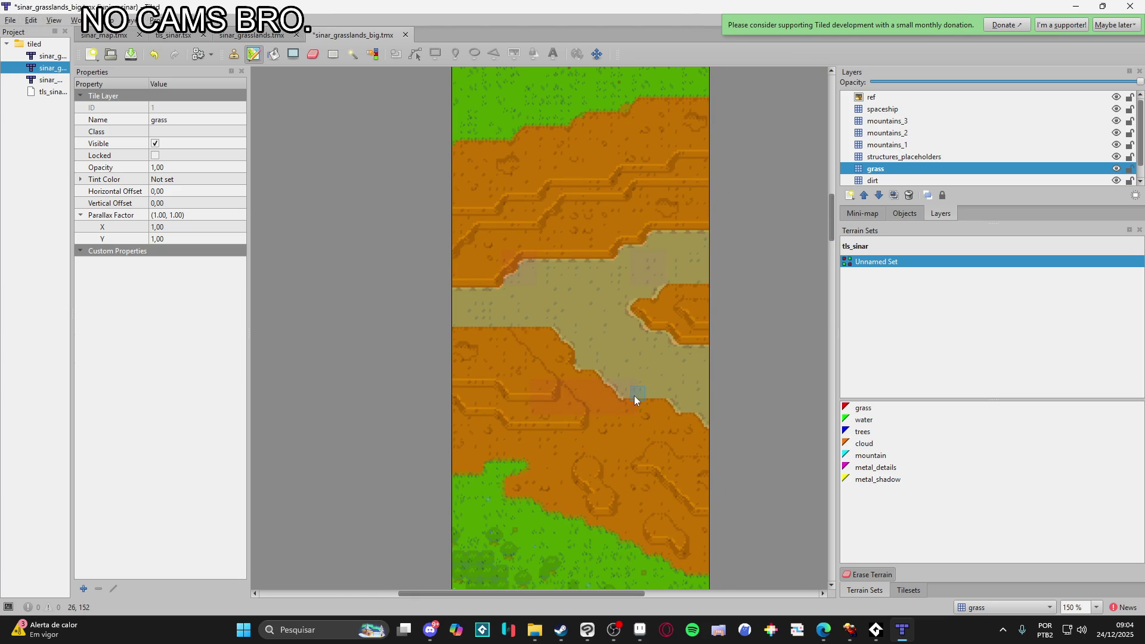
scroll(673, 268, "up", 3)
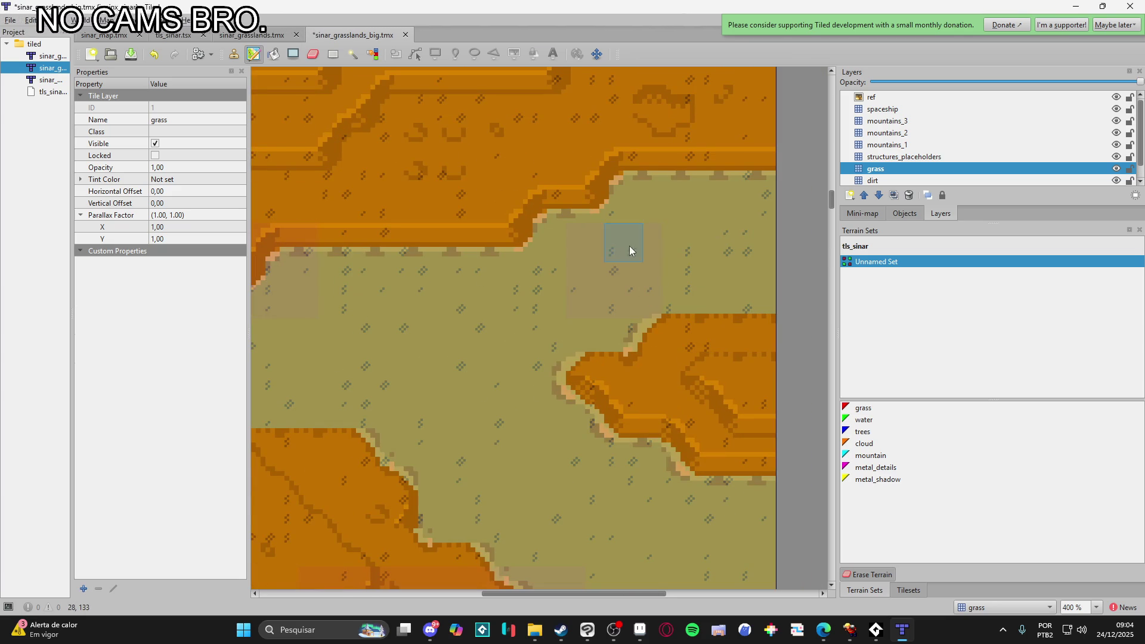
scroll(659, 277, "down", 3)
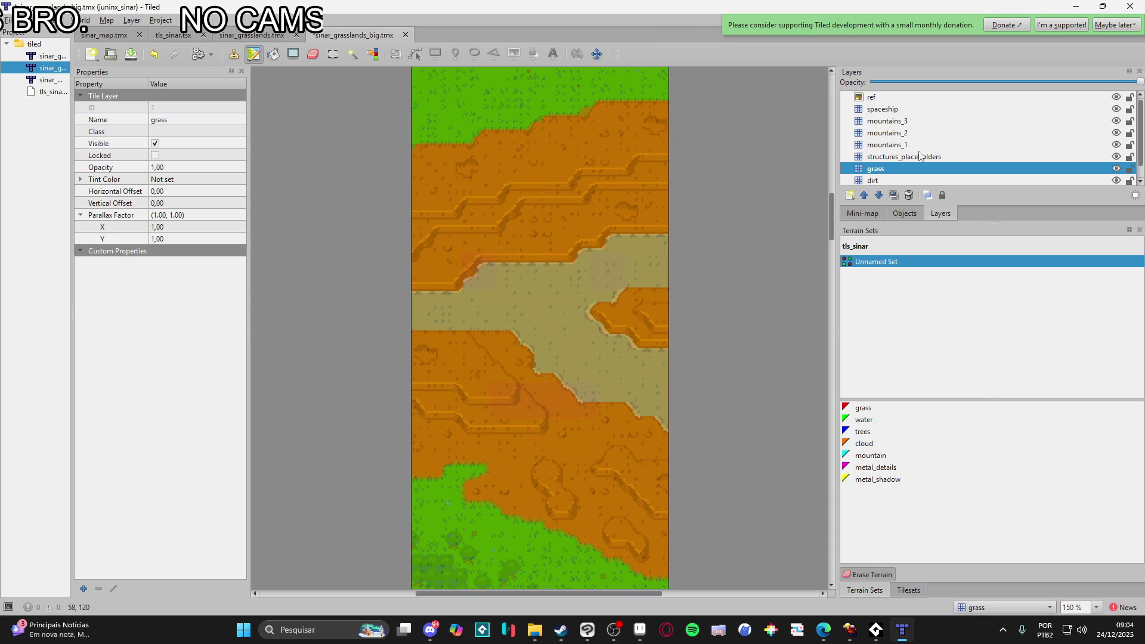
left_click(906, 146)
left_click(880, 455)
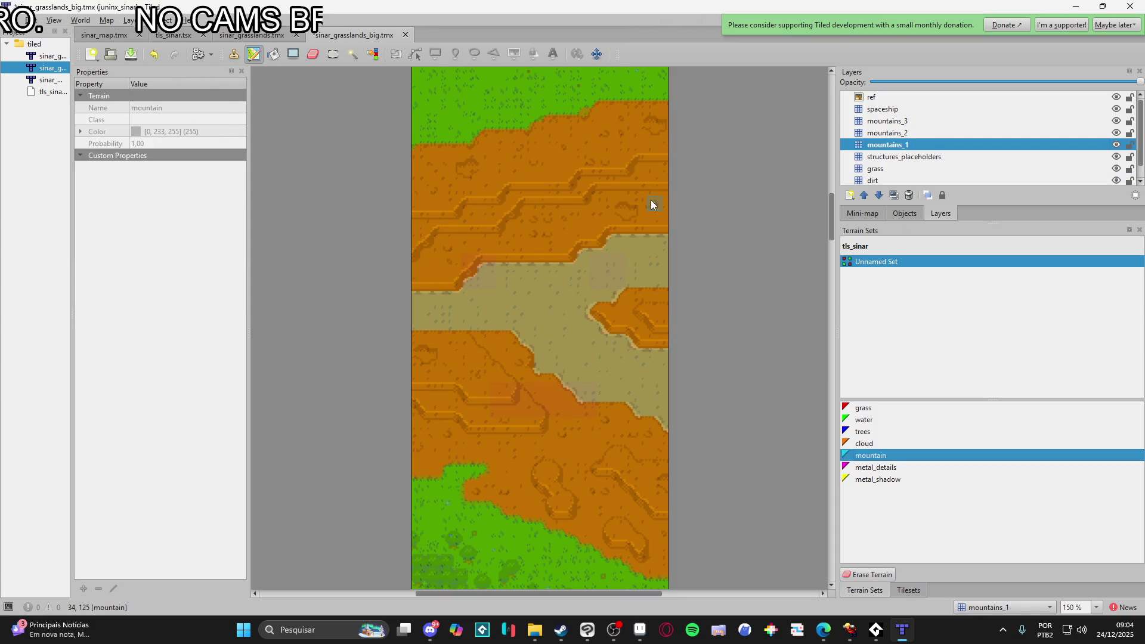
left_click_drag(633, 224, 672, 225)
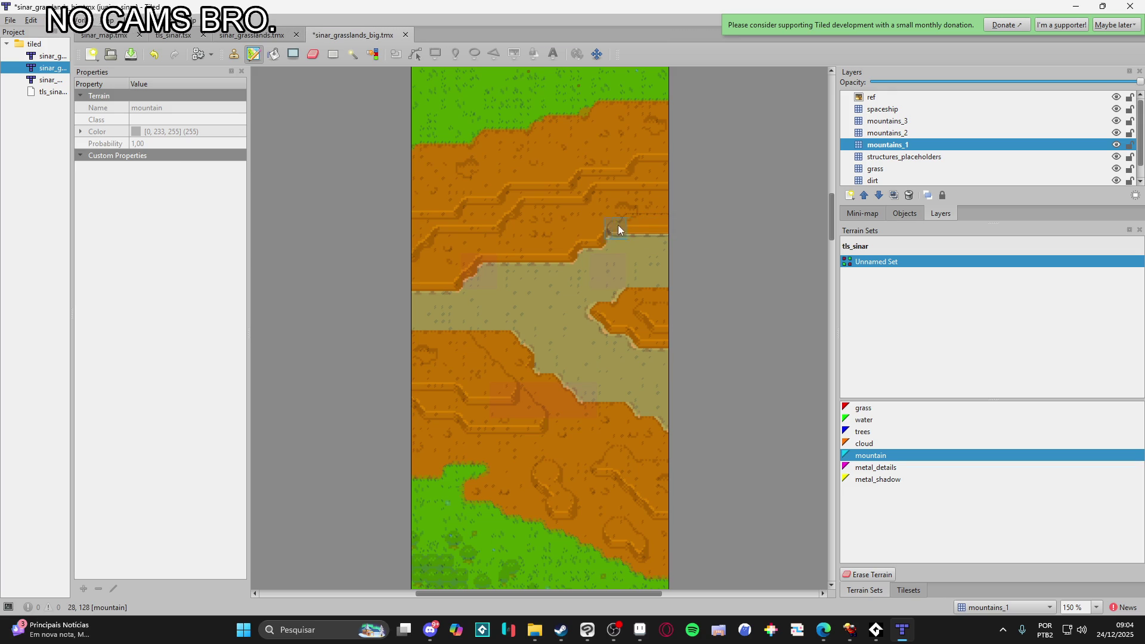
left_click(1115, 97)
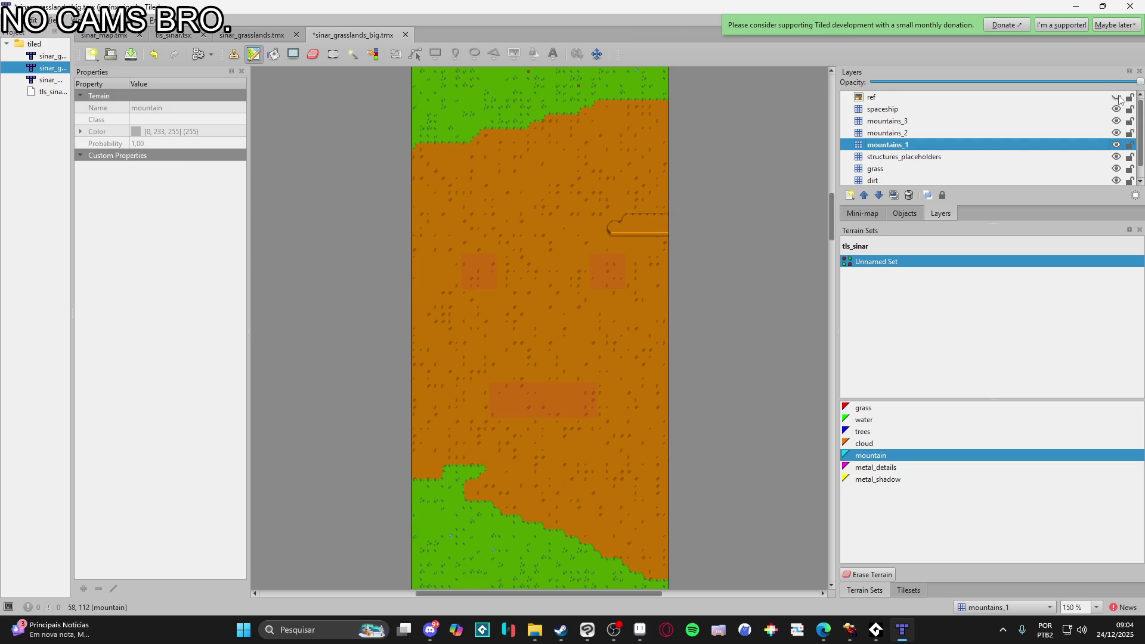
left_click(1116, 98)
left_click(1116, 97)
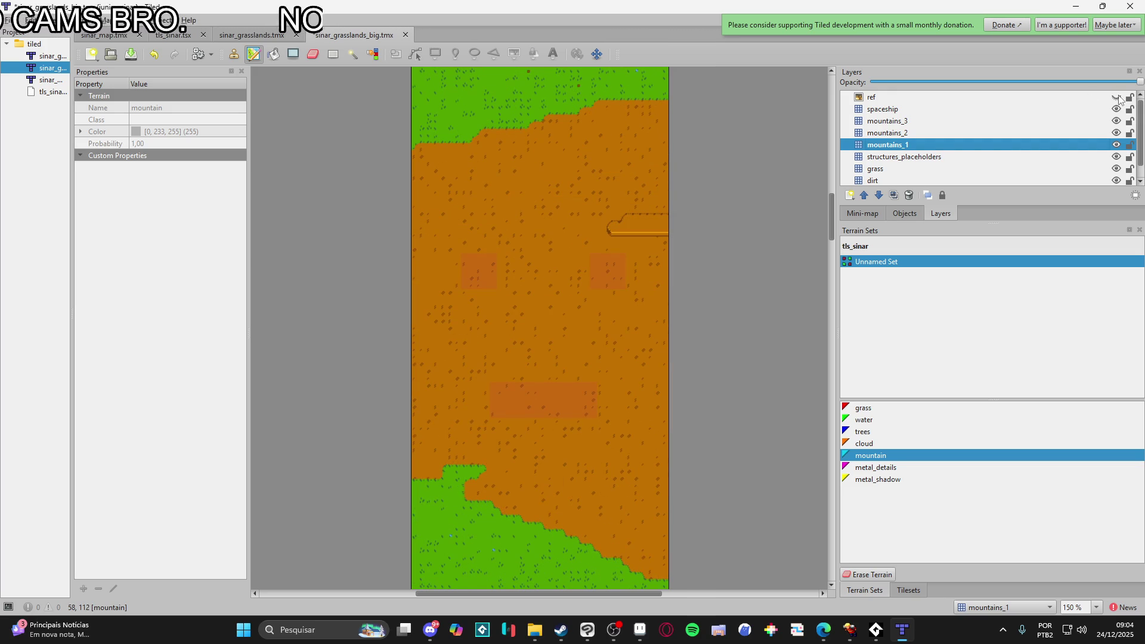
left_click(1115, 98)
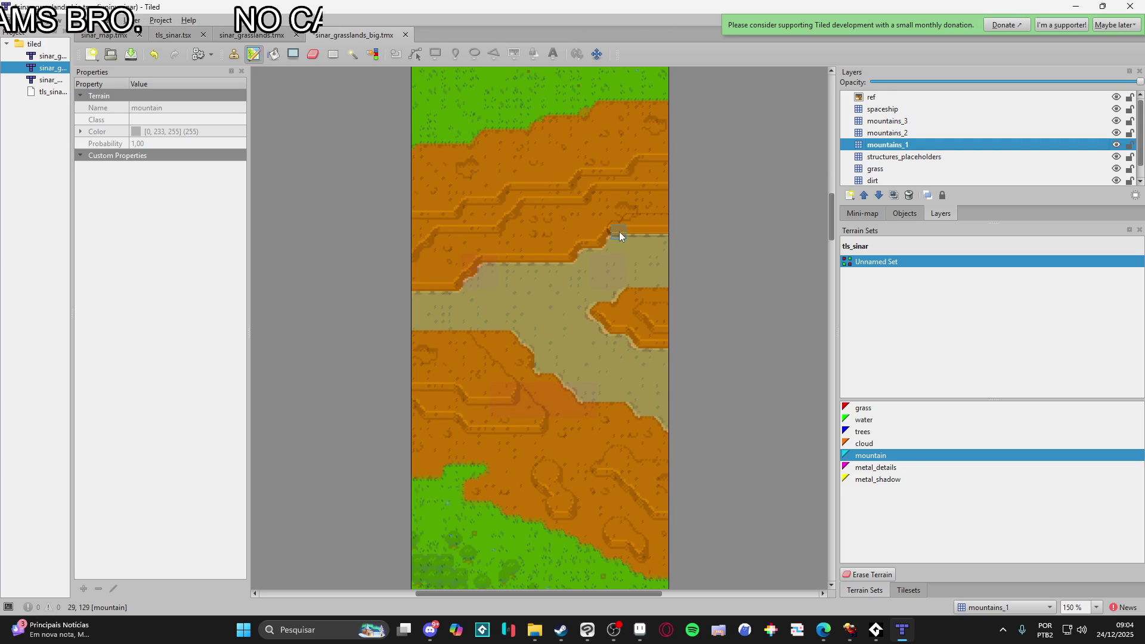
- Try a diagonal cliff edge, undo it, and cover the dotted cliff-edge details with mountain
scroll(617, 231, "up", 1)
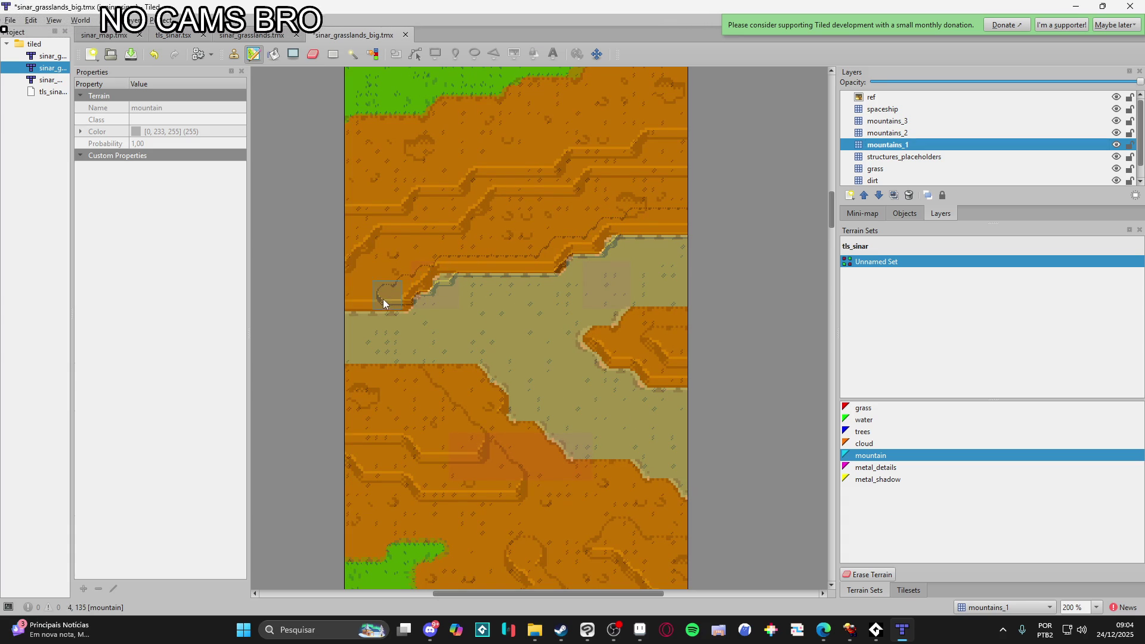
mouse_move(353, 259)
left_mouse_down()
mouse_move(379, 238)
mouse_move(352, 289)
mouse_move(471, 219)
mouse_move(500, 227)
left_mouse_up()
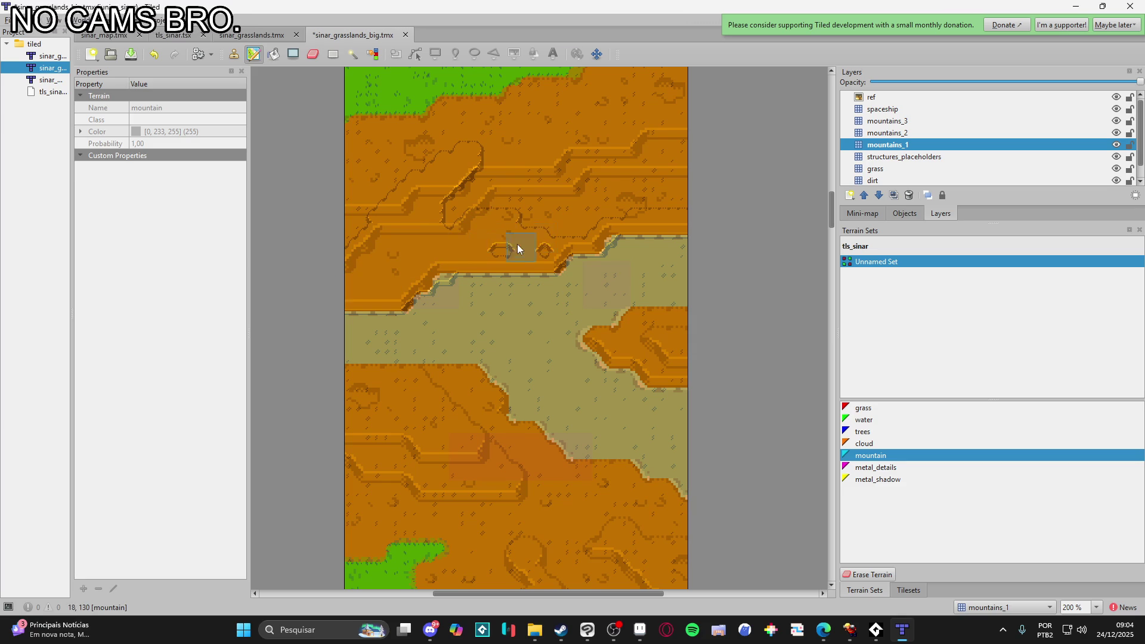
left_click_drag(575, 210, 477, 240)
key("ctrl+z")
key("ctrl+z")
key("ctrl+z")
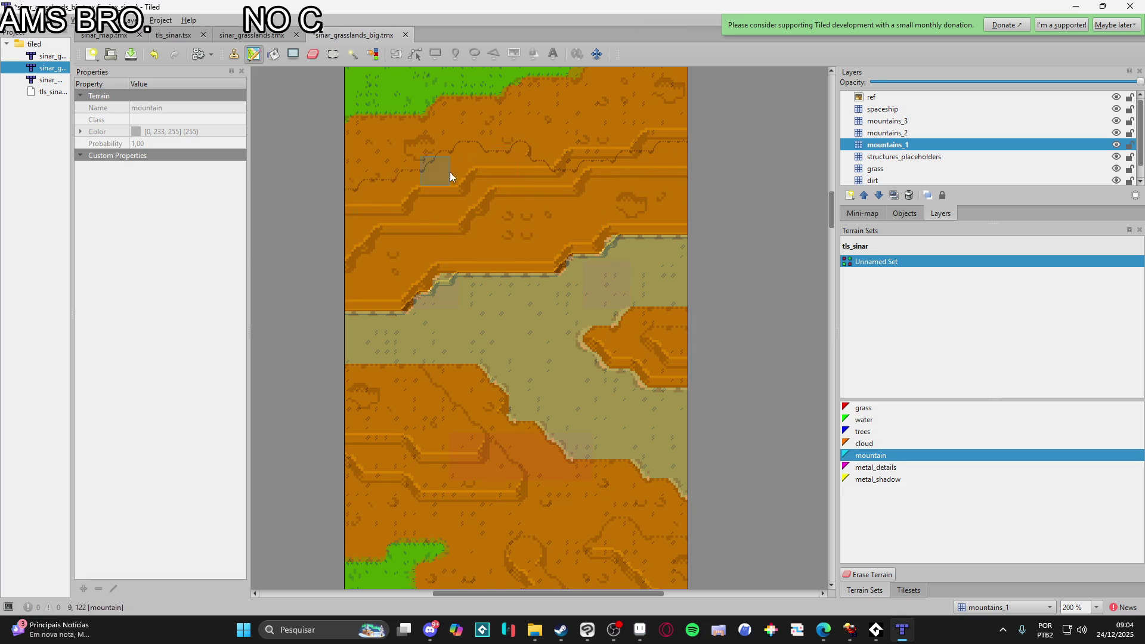
scroll(445, 179, "up", 3)
scroll(516, 299, "up", 1, "ctrl")
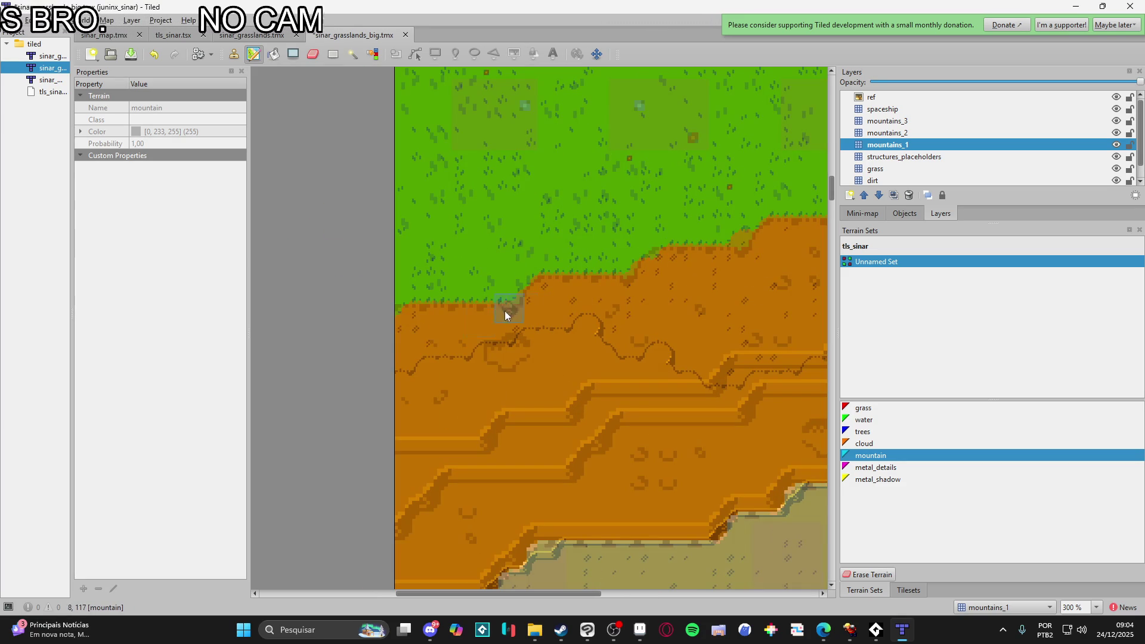
mouse_move(413, 317)
left_mouse_down()
mouse_move(507, 320)
mouse_move(406, 343)
left_mouse_up()
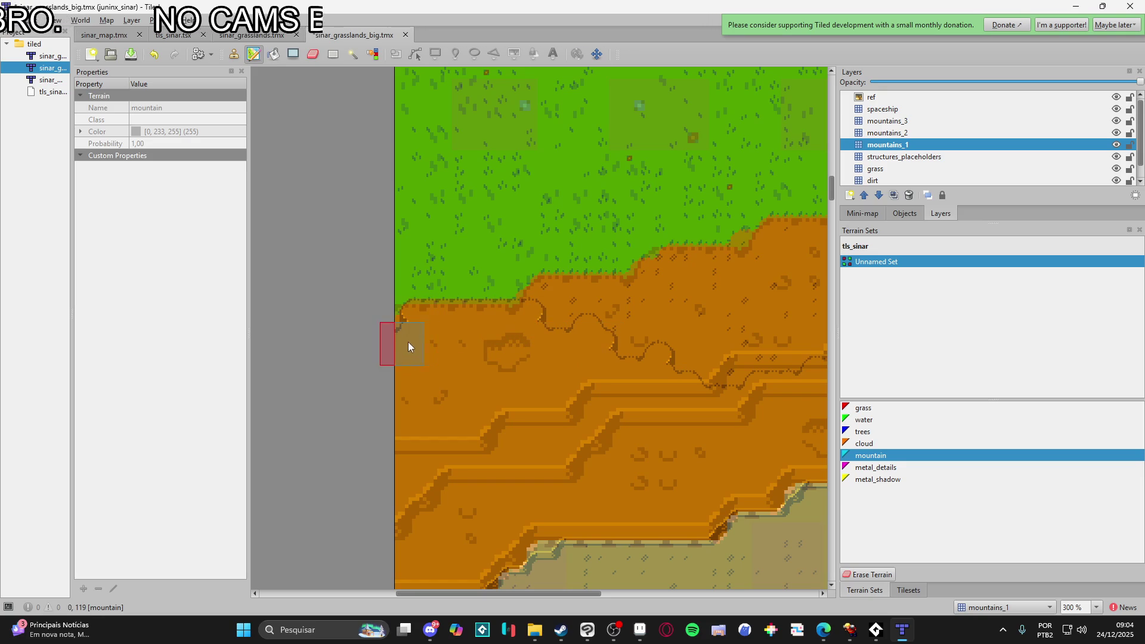
left_click_drag(596, 325, 573, 311)
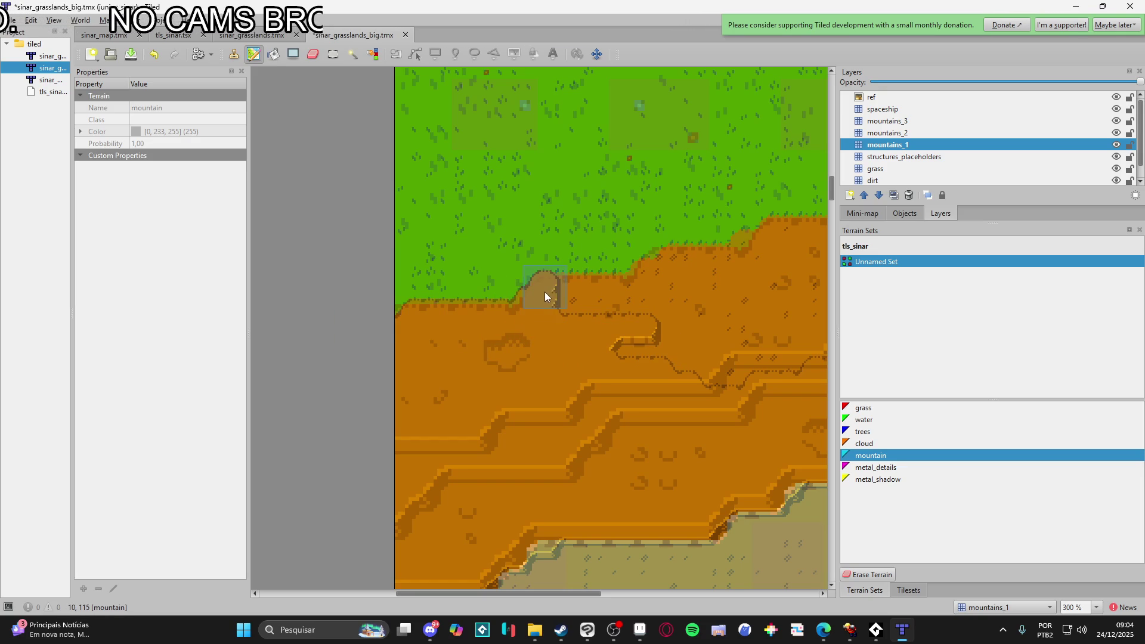
- Replace the Z-shaped ledges with a straight cliff ledge running to the right map edge
mouse_move(686, 296)
left_mouse_down()
mouse_move(644, 324)
mouse_move(671, 363)
mouse_move(461, 396)
left_mouse_up()
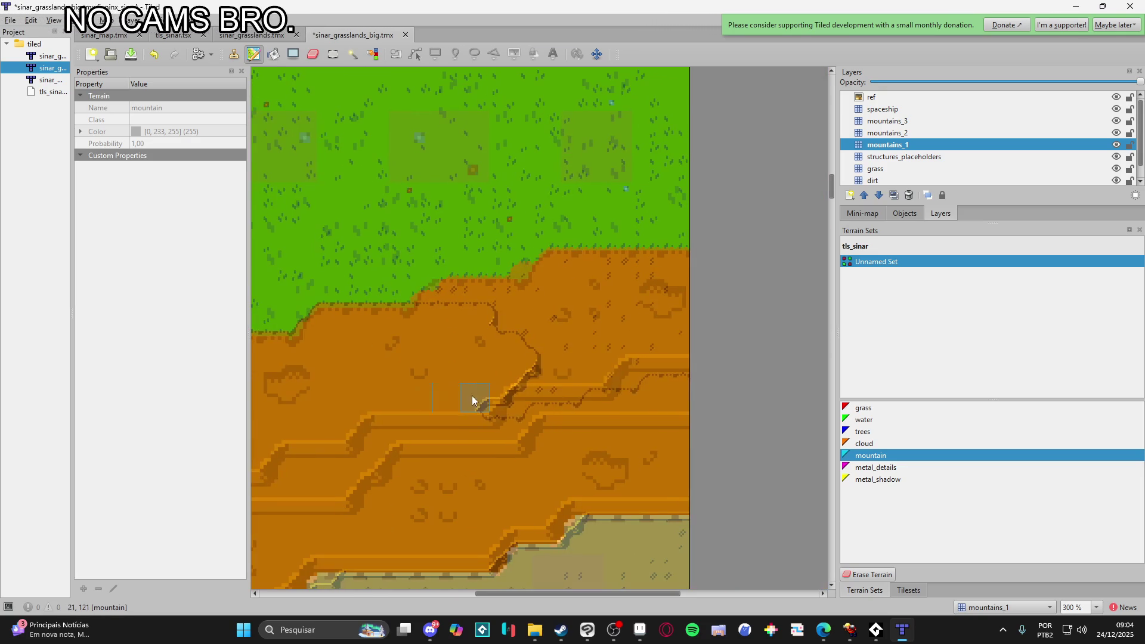
left_click_drag(564, 384, 710, 328)
mouse_move(434, 301)
left_mouse_down()
mouse_move(725, 316)
mouse_move(622, 298)
left_mouse_up()
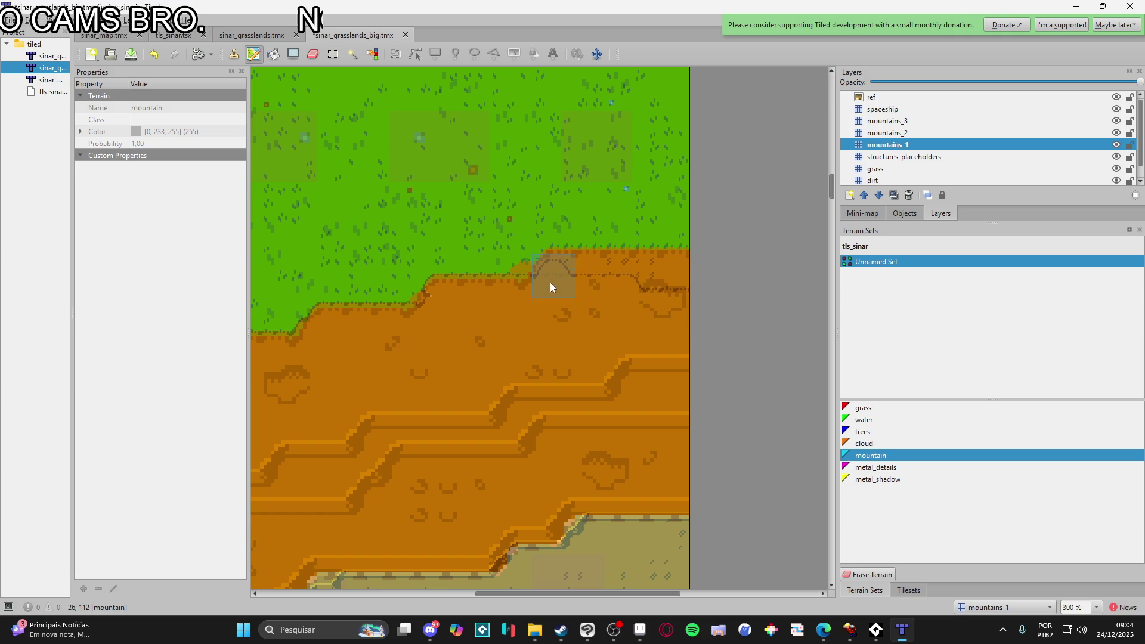
left_click_drag(693, 263, 588, 267)
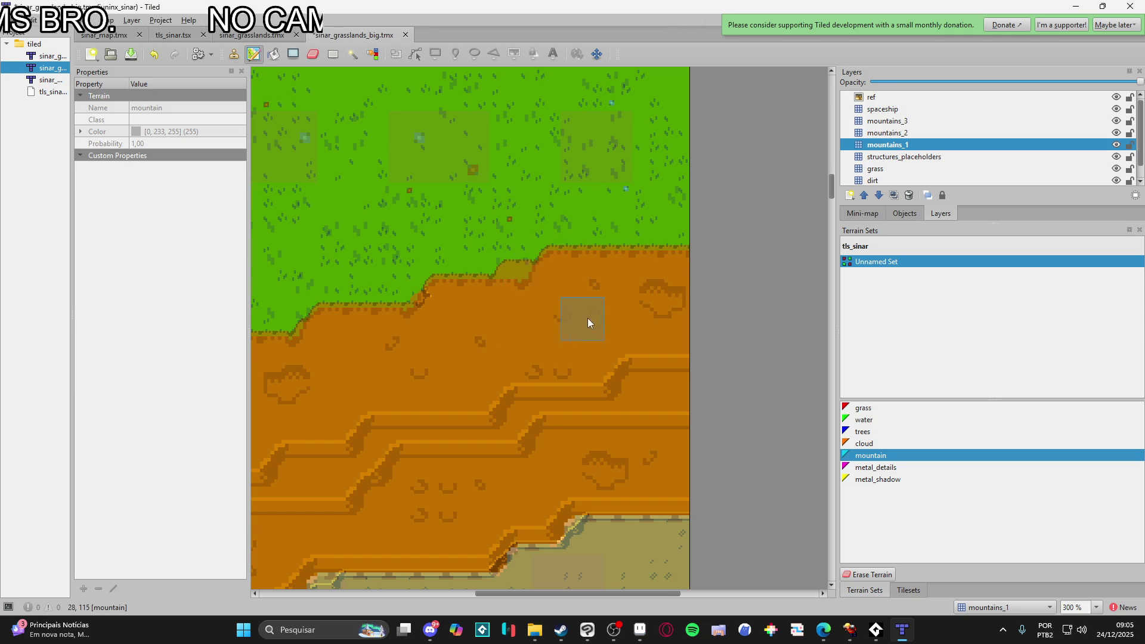
scroll(588, 315, "down", 2, "ctrl")
scroll(672, 435, "up", 3, "ctrl")
mouse_move(691, 305)
left_mouse_down()
mouse_move(544, 313)
mouse_move(489, 359)
mouse_move(428, 372)
mouse_move(508, 425)
mouse_move(534, 383)
mouse_move(718, 374)
mouse_move(659, 478)
mouse_move(588, 472)
mouse_move(600, 482)
mouse_move(568, 460)
mouse_move(680, 431)
left_mouse_up()
- Extend the lower mountain cliff leftward over the grass and repaint edge tiles along the right map edge
scroll(681, 431, "down", 4)
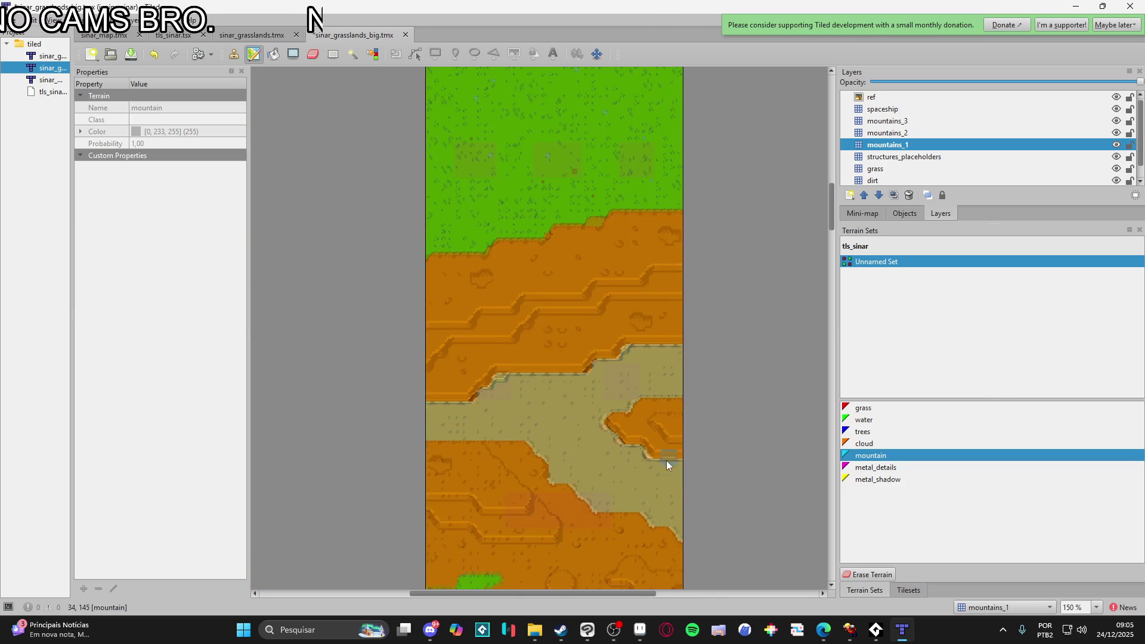
scroll(680, 451, "down", 2)
scroll(685, 445, "up", 2)
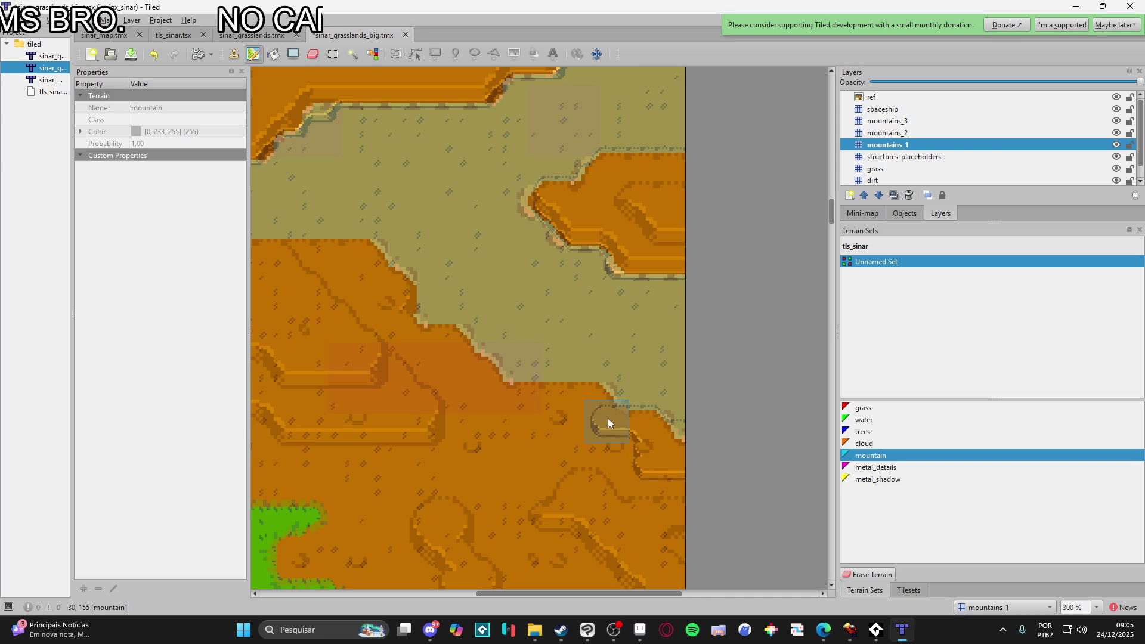
left_click_drag(590, 421, 688, 433)
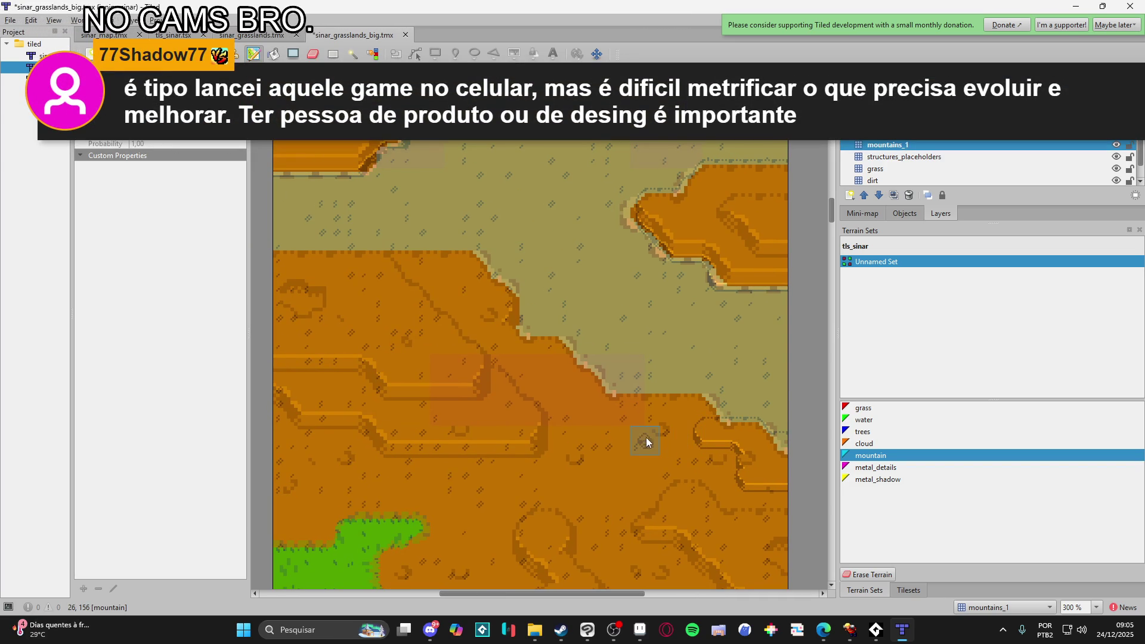
scroll(684, 444, "up", 1)
left_click_drag(693, 395, 732, 439)
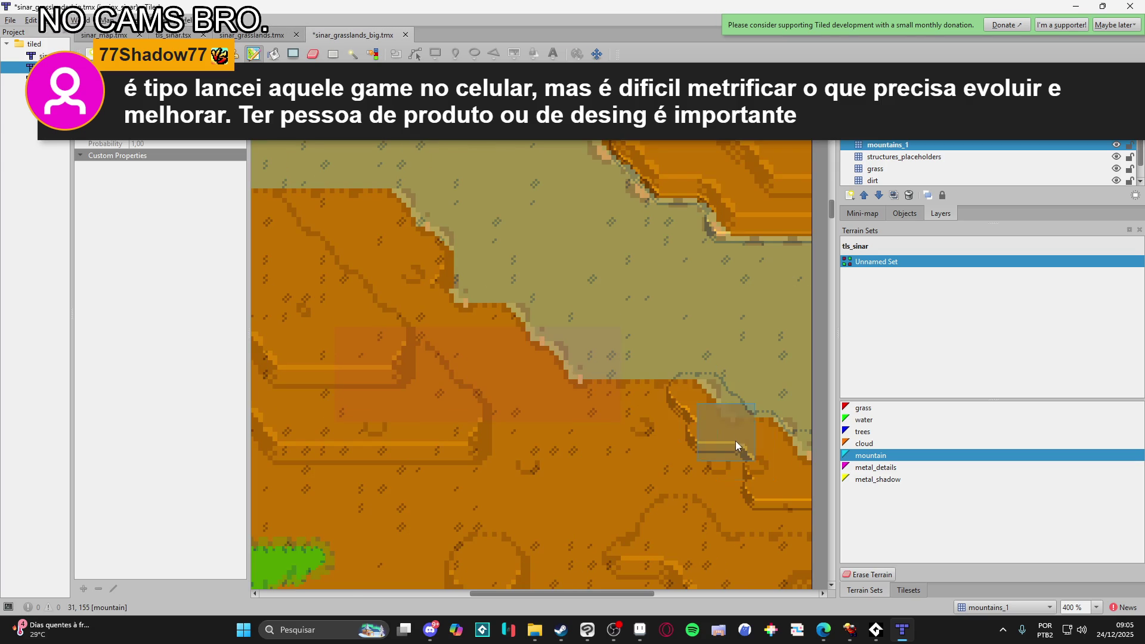
left_click_drag(686, 399, 573, 390)
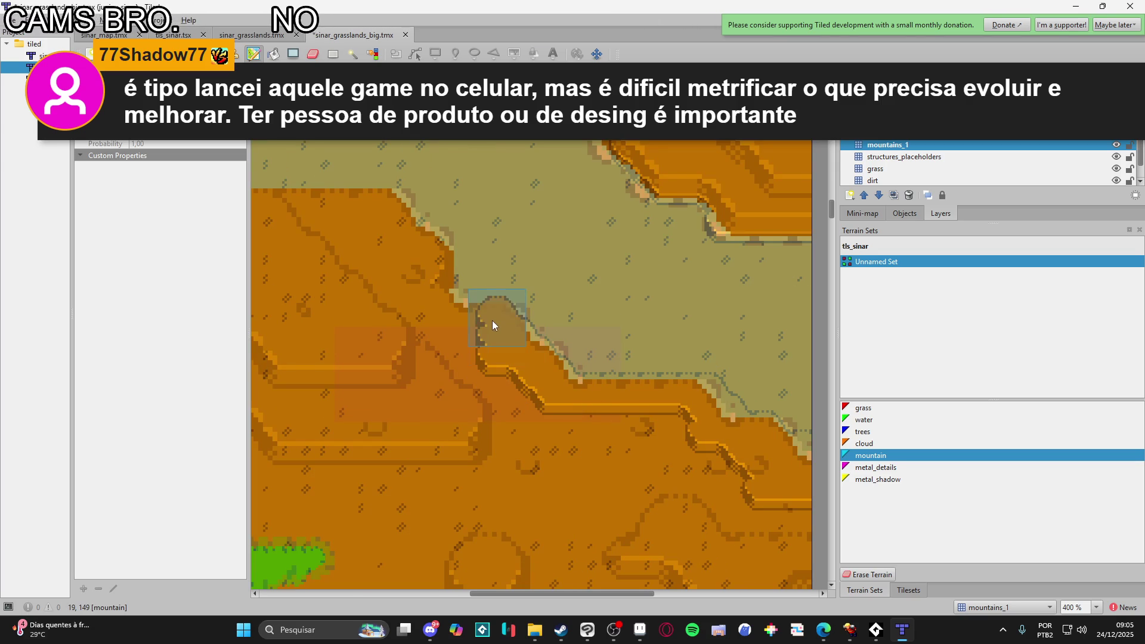
left_click_drag(433, 262, 674, 384)
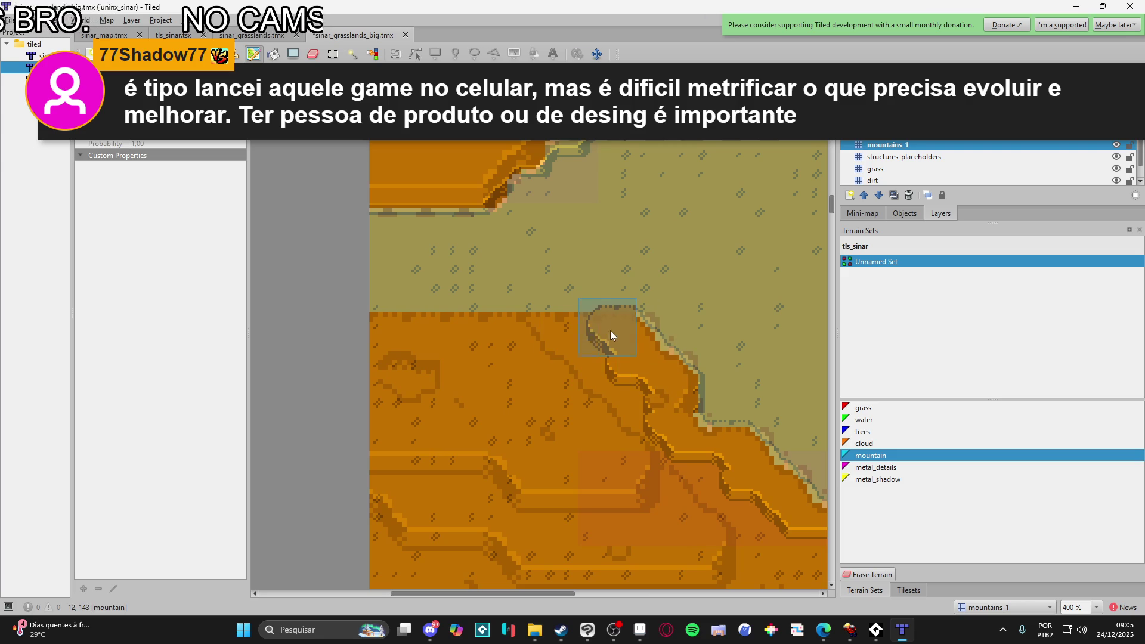
scroll(345, 324, "down", 2)
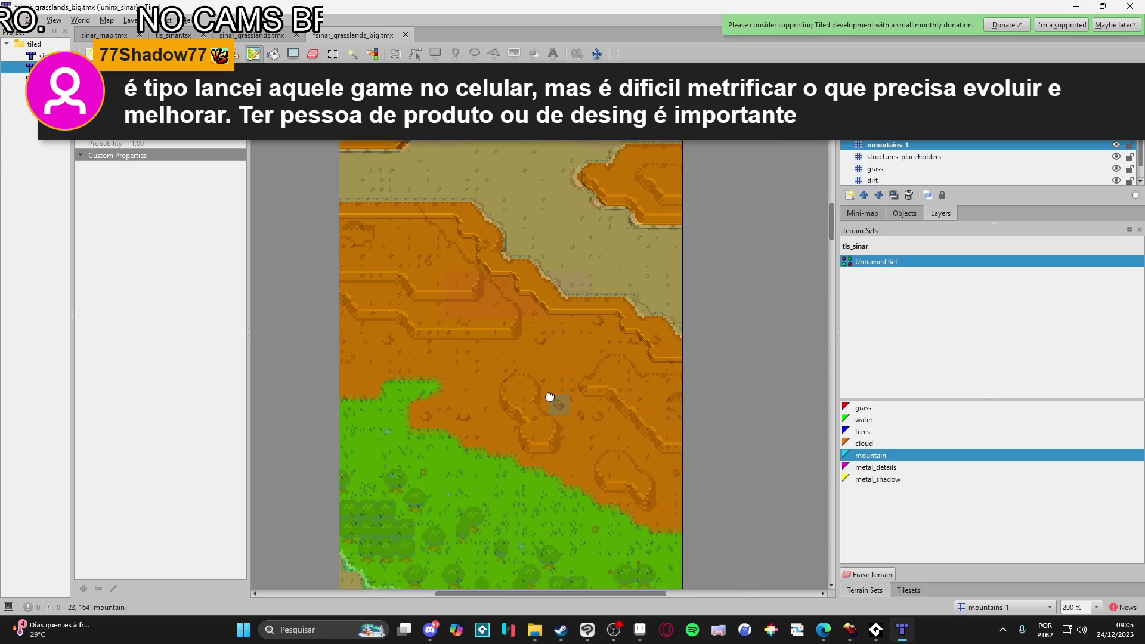
scroll(574, 408, "down", 1)
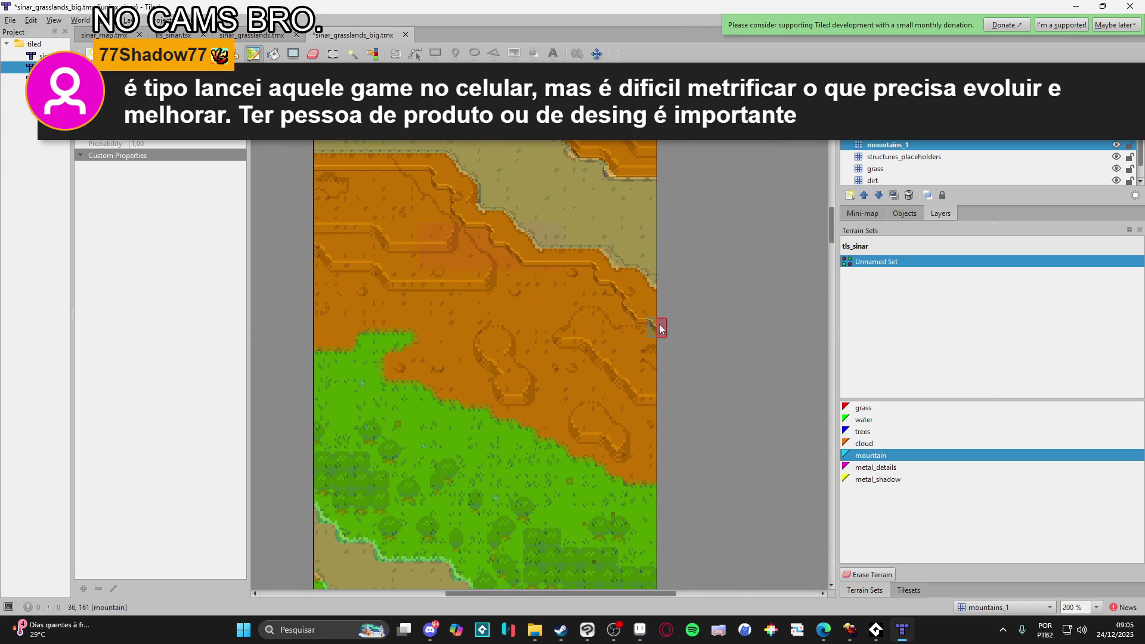
mouse_move(676, 362)
left_mouse_down()
mouse_move(621, 324)
mouse_move(605, 297)
left_mouse_up()
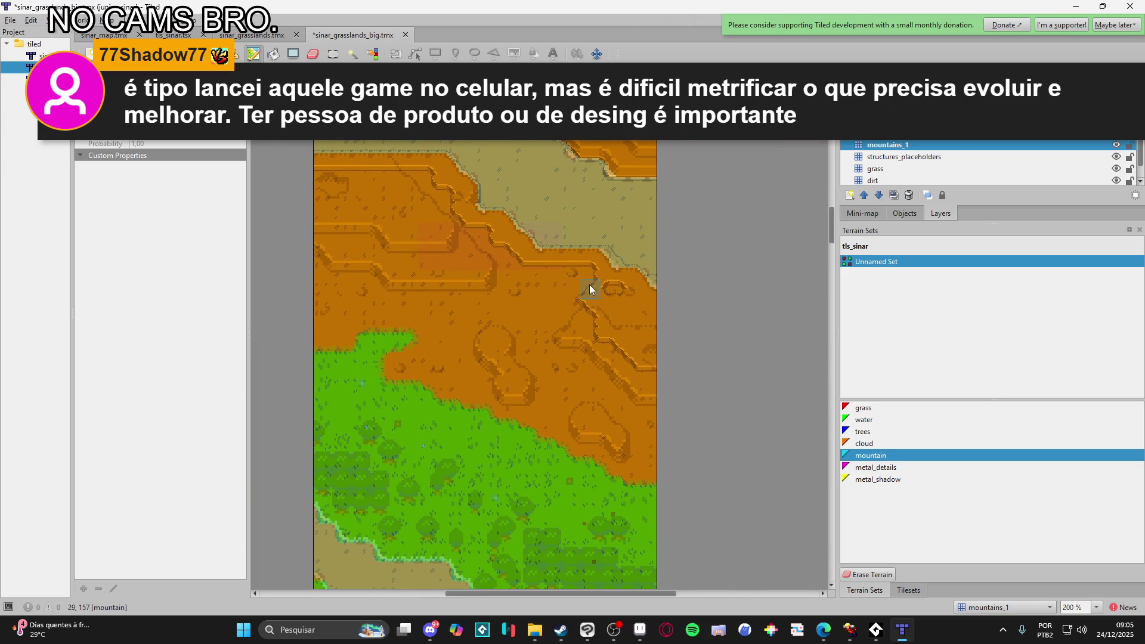
- Save the map, then erase stray cliff-edge tiles along the upper cliff ledge
key("ctrl+s")
key("e")
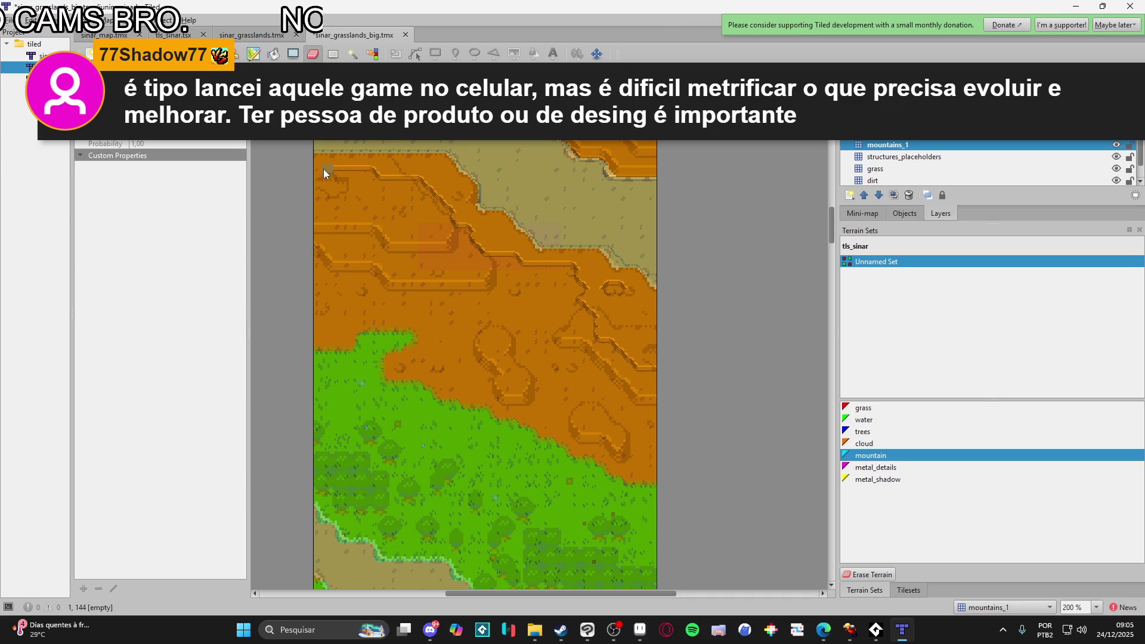
mouse_move(316, 173)
left_mouse_down()
mouse_move(426, 190)
mouse_move(476, 225)
left_mouse_up()
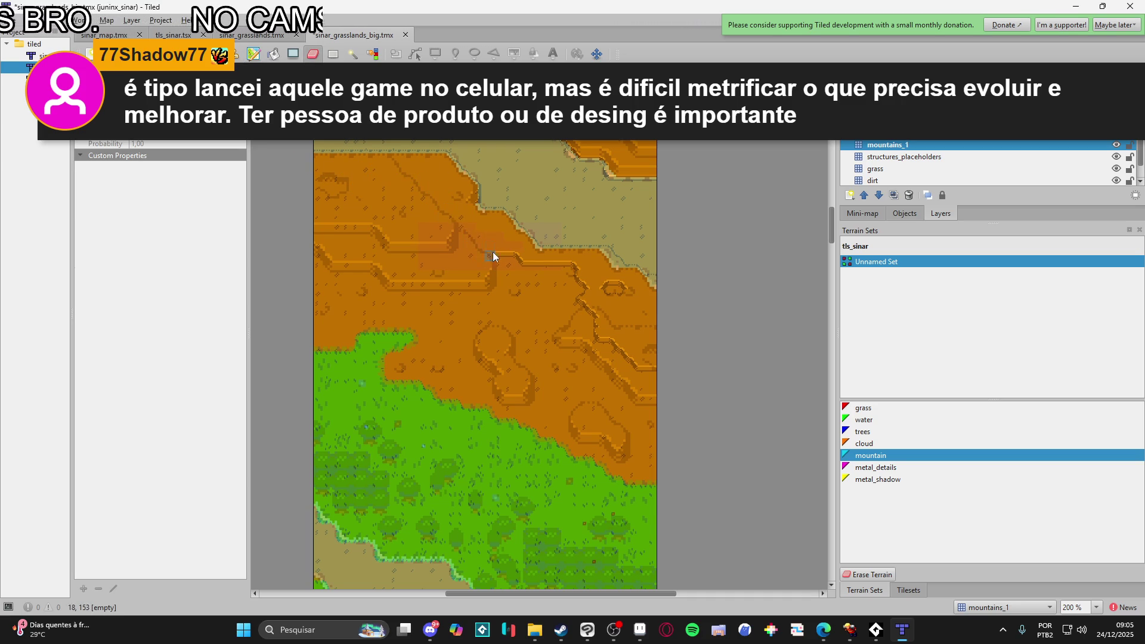
left_click_drag(470, 226, 507, 262)
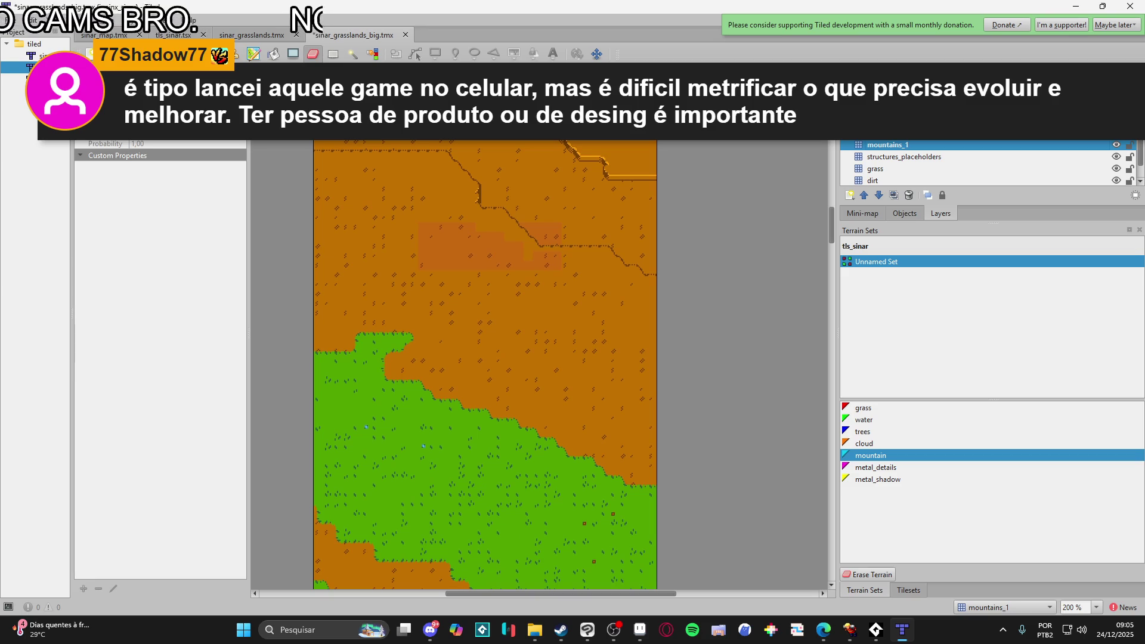
- Compare the map with and without the erased cliff tiles, then select the dirt layer
key("ctrl+z")
key("ctrl+y")
key("ctrl+z")
key("ctrl+y")
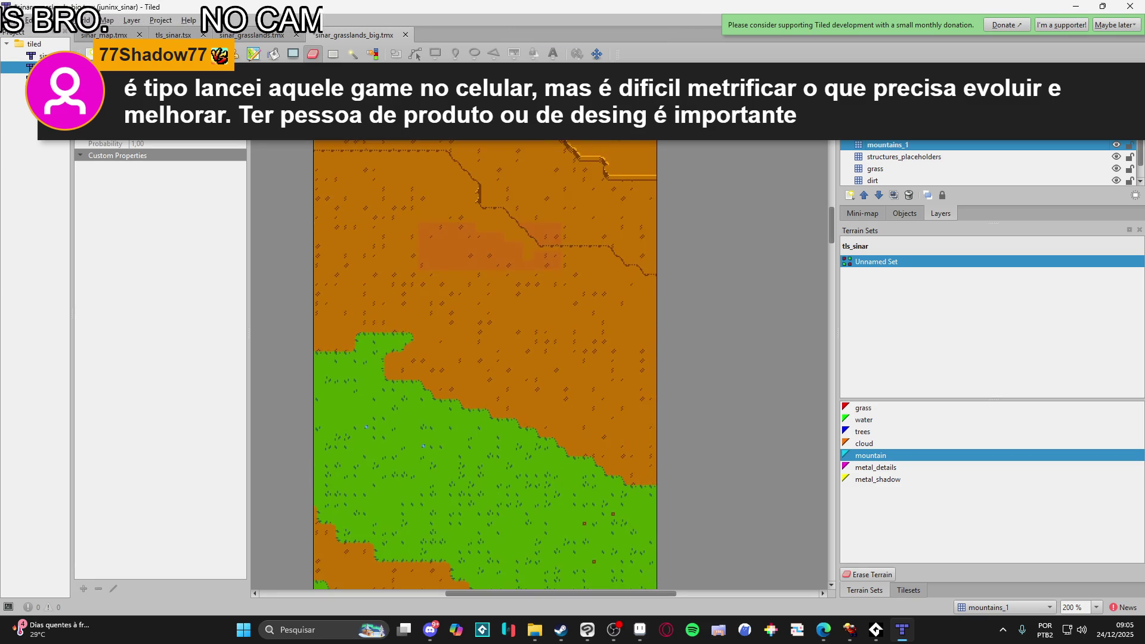
left_click_drag(604, 248, 552, 397)
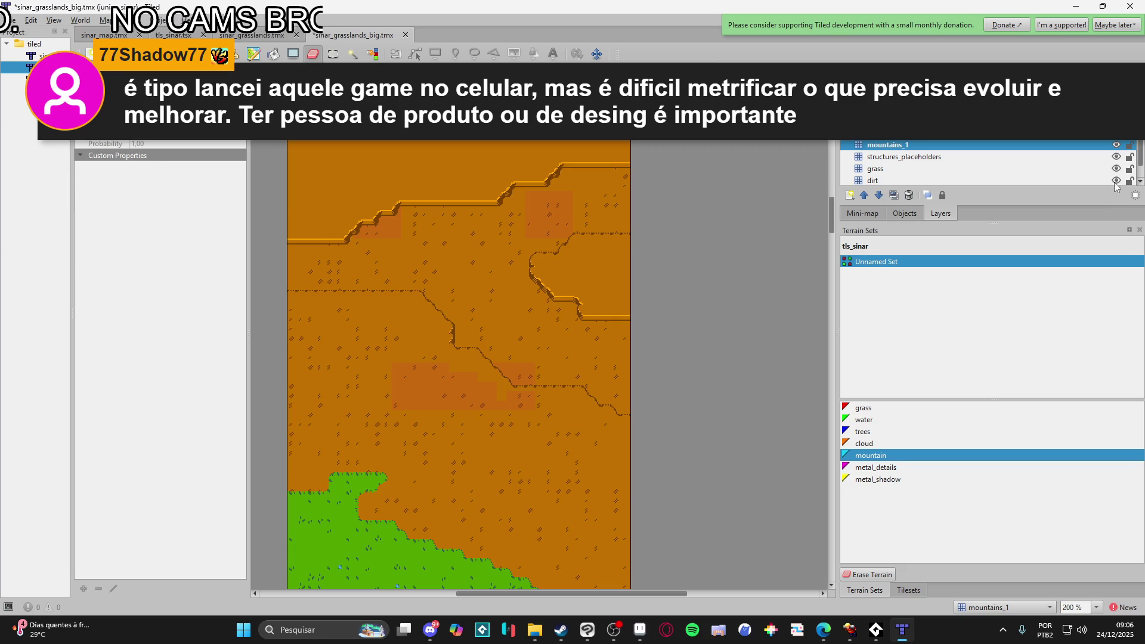
left_click(1076, 180)
- Erase dirt tiles beneath the upper-right cliffs and delete the lower-middle dirt area under the cliff
mouse_move(561, 180)
left_mouse_down()
mouse_move(626, 173)
mouse_move(590, 194)
mouse_move(635, 180)
mouse_move(300, 245)
left_mouse_up()
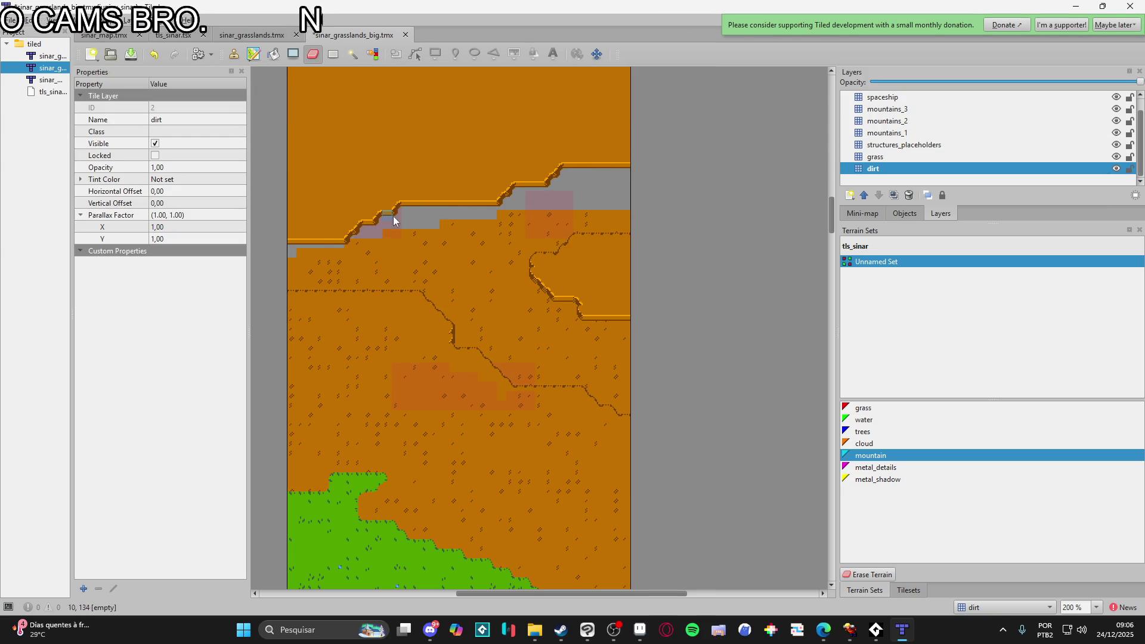
left_click(329, 59)
mouse_move(281, 117)
left_mouse_down()
mouse_move(561, 275)
mouse_move(689, 386)
mouse_move(674, 312)
left_mouse_up()
left_click_drag(721, 251, 442, 428)
key("Delete")
- Check the dirt layer's remaining coverage by toggling its visibility, then select the grass layer
left_click_drag(259, 268, 469, 324)
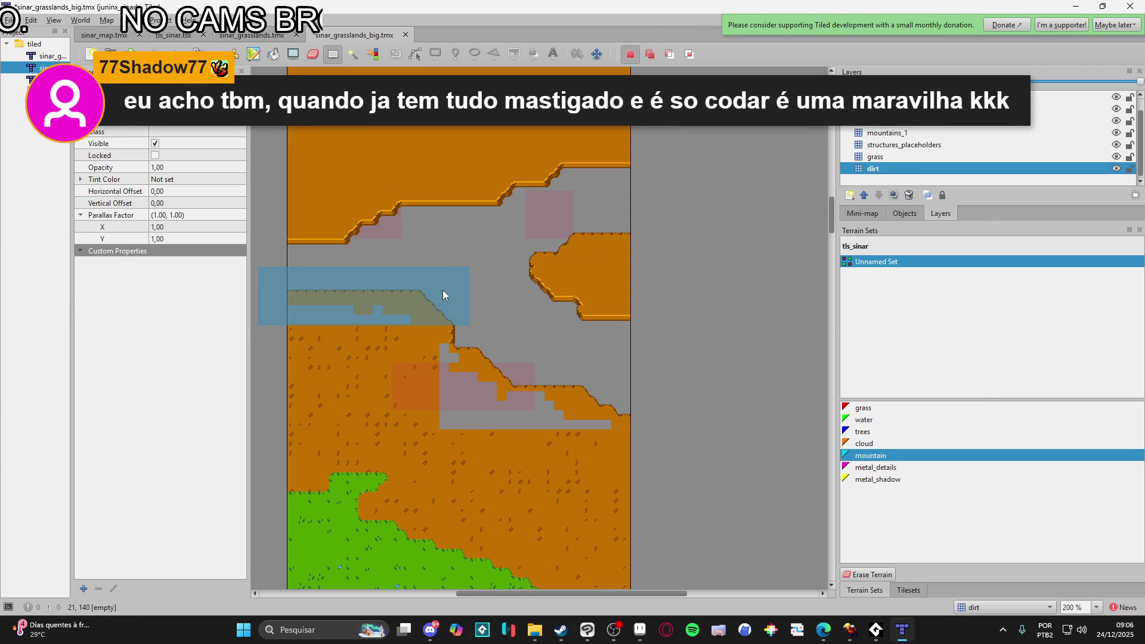
left_click(410, 294)
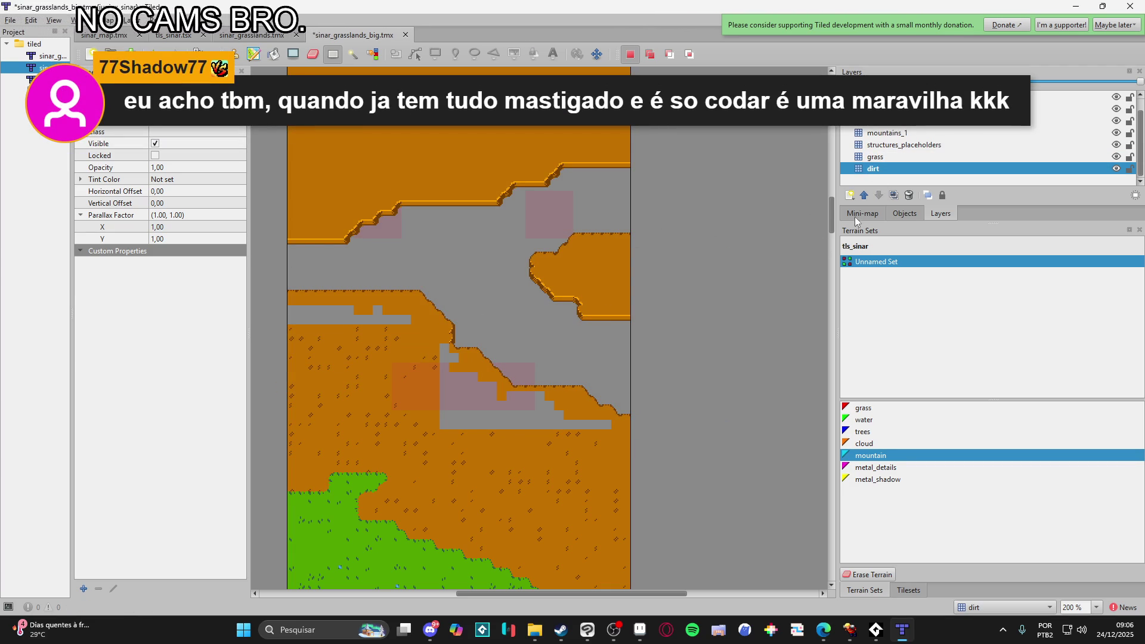
left_click(1115, 168)
left_click(1116, 168)
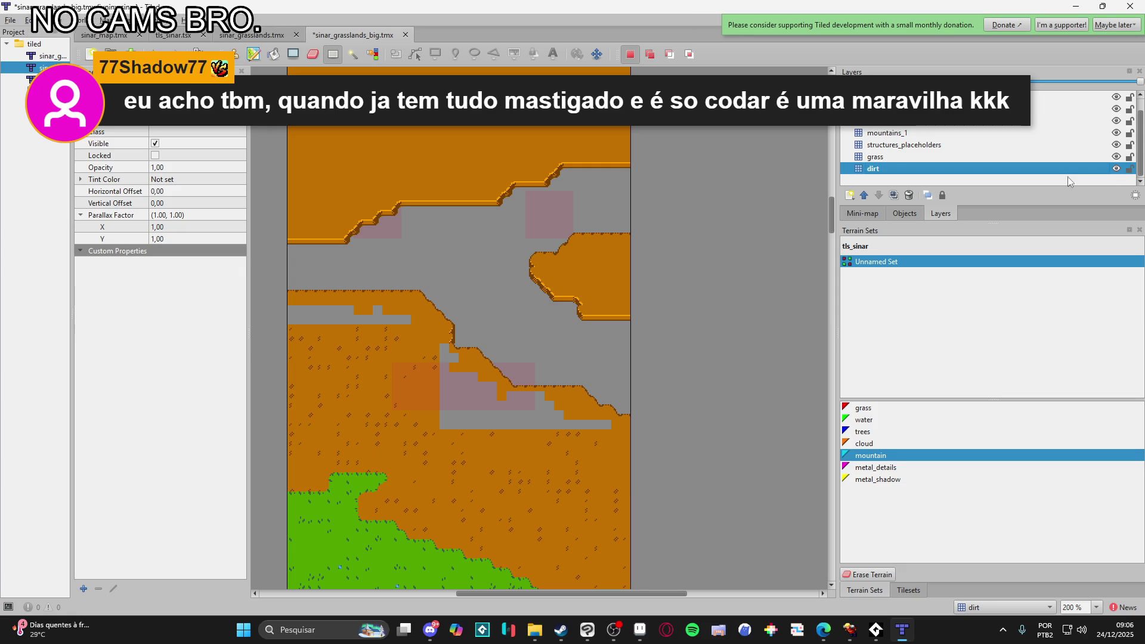
left_click(924, 156)
- Fill the empty strips and gaps along the cliff with the orange tls_sinar dirt tile
key("p")
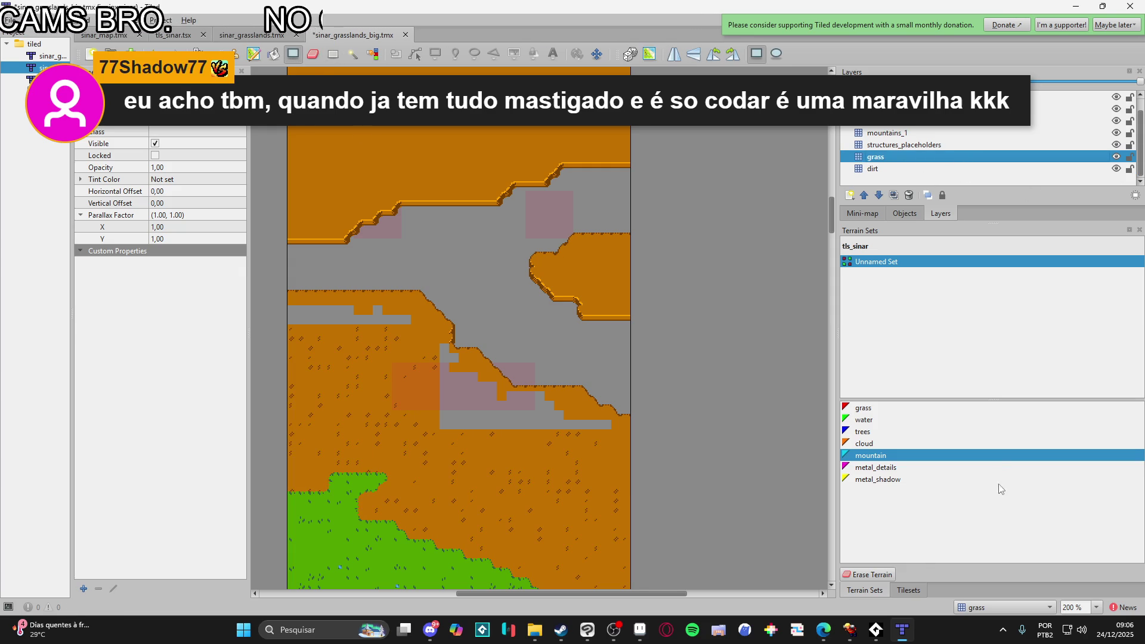
left_click(910, 591)
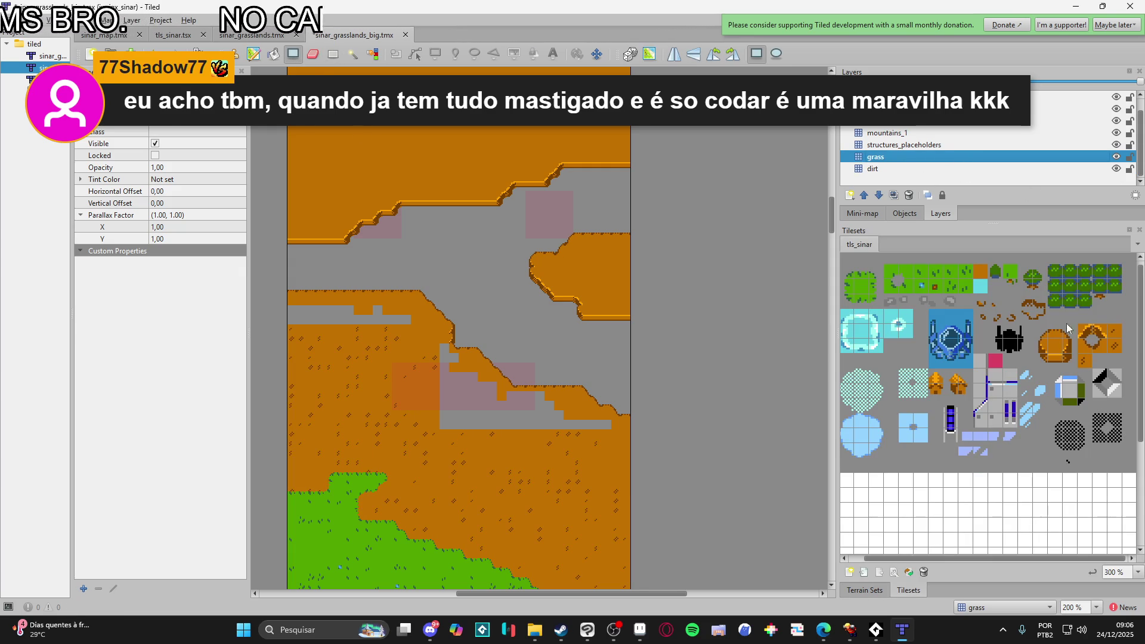
left_click(1091, 363)
left_click(984, 270)
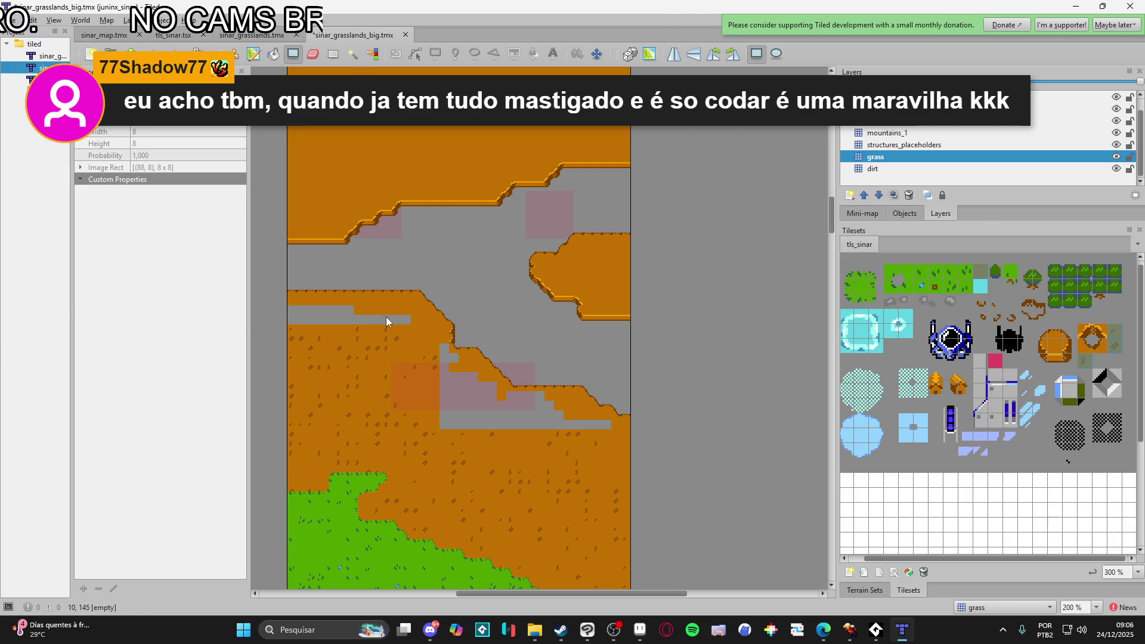
mouse_move(292, 310)
left_mouse_down()
mouse_move(398, 338)
mouse_move(405, 321)
left_mouse_up()
left_click_drag(440, 356, 449, 445)
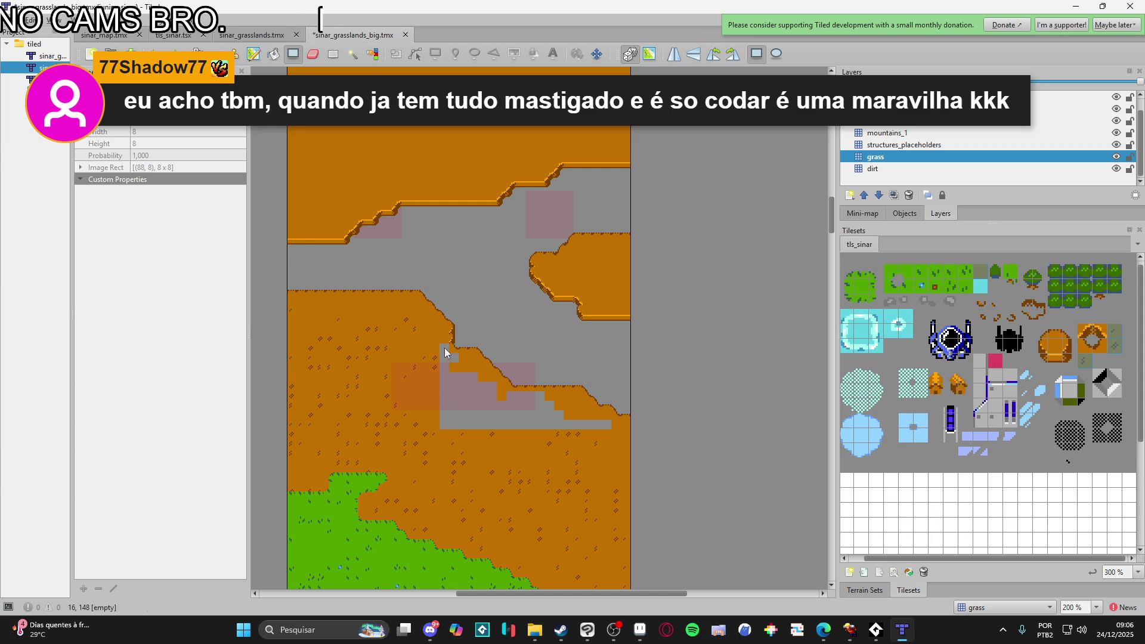
left_click_drag(453, 358, 474, 437)
left_click_drag(481, 389, 496, 433)
left_click_drag(510, 394, 528, 403)
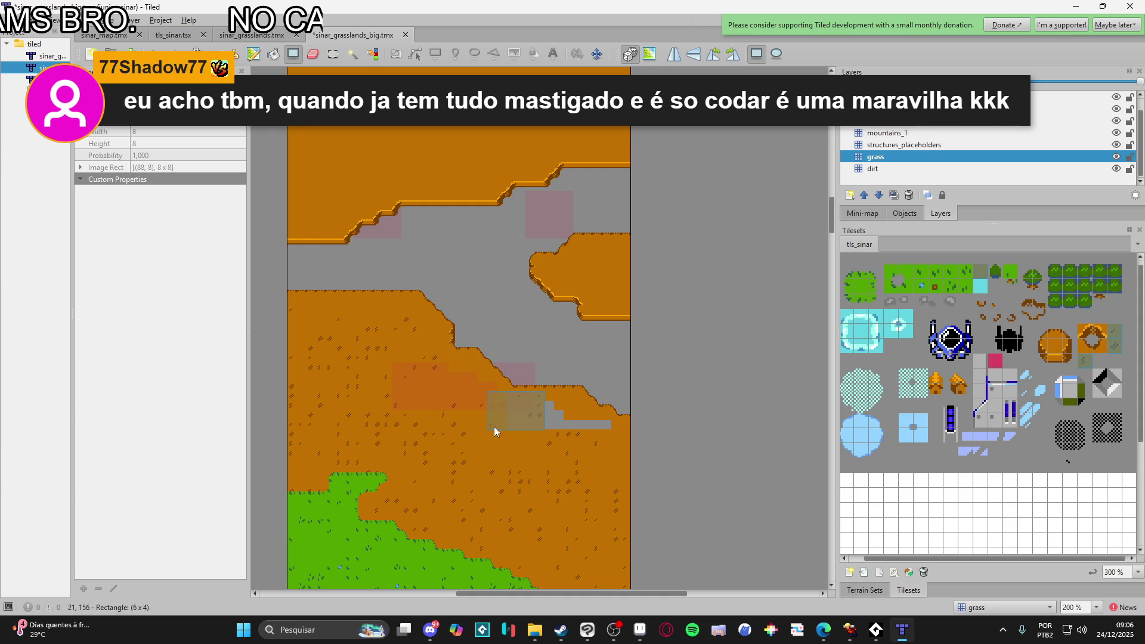
mouse_move(607, 425)
left_mouse_down()
mouse_move(550, 420)
mouse_move(560, 416)
left_mouse_up()
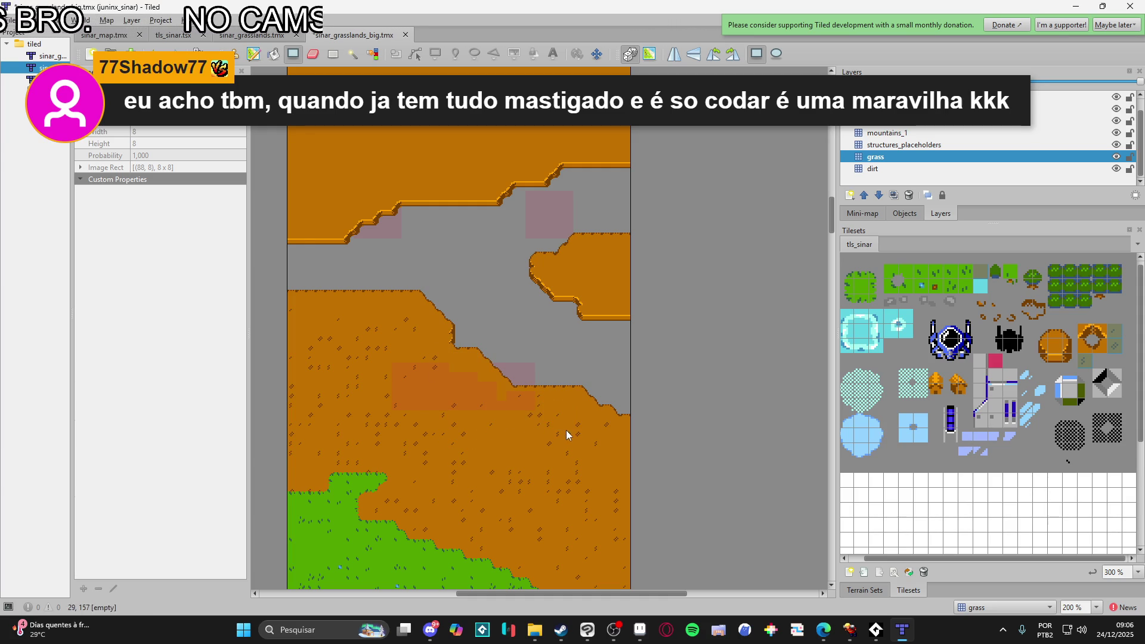
- Toggle a layer's visibility to compare, then drag structures_placeholders above mountains_3
scroll(561, 431, "up", 2)
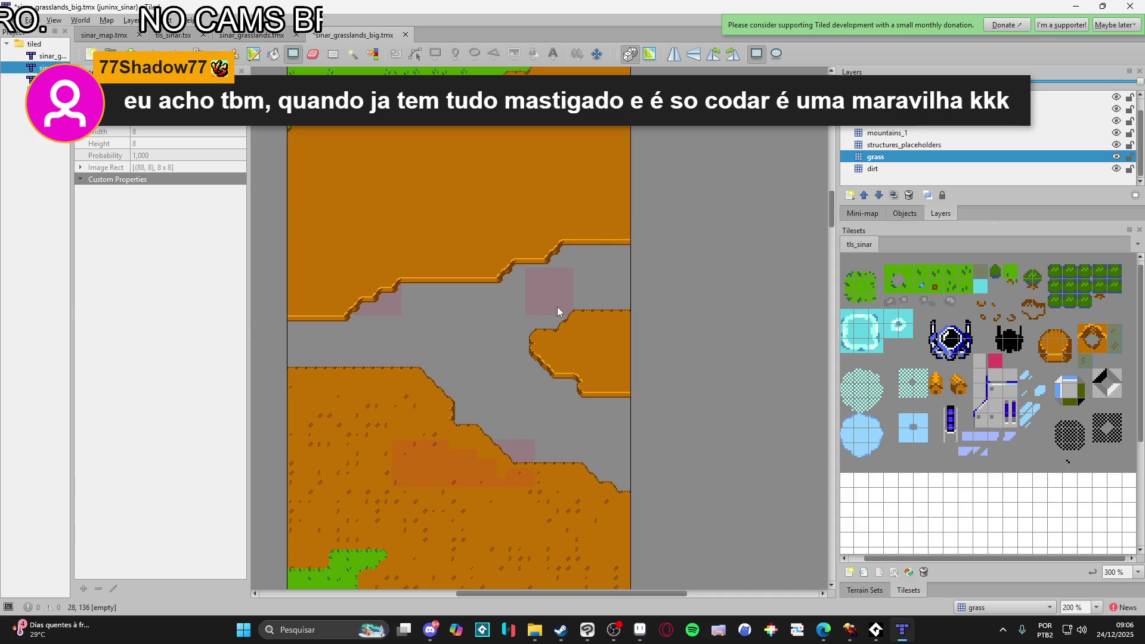
left_click_drag(527, 356, 593, 200)
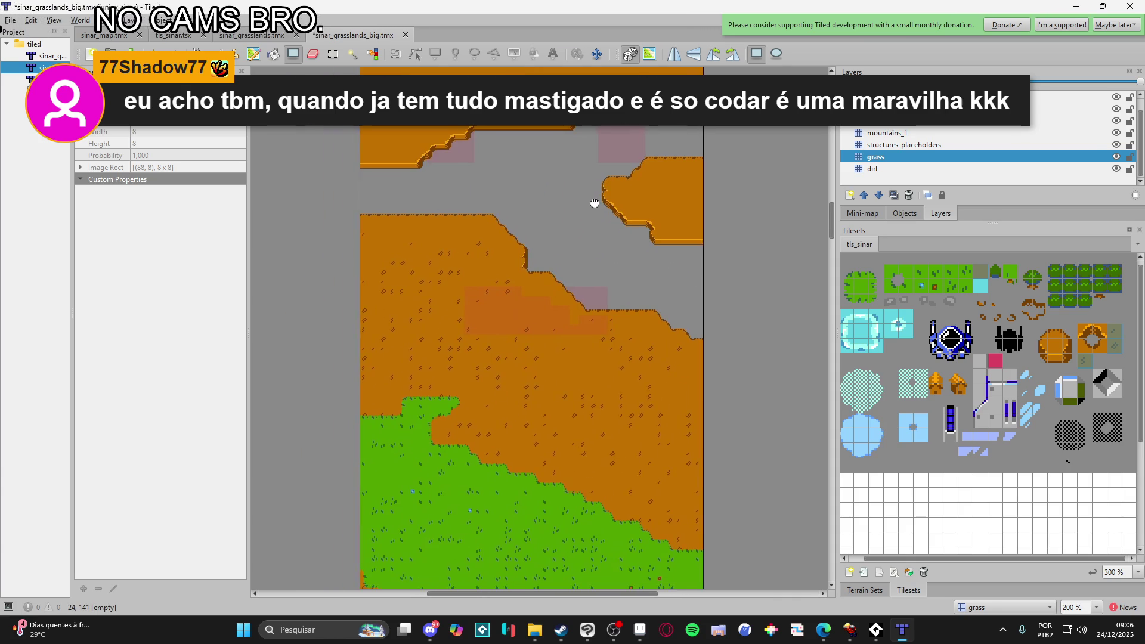
scroll(574, 316, "up", 2)
scroll(574, 317, "down", 2)
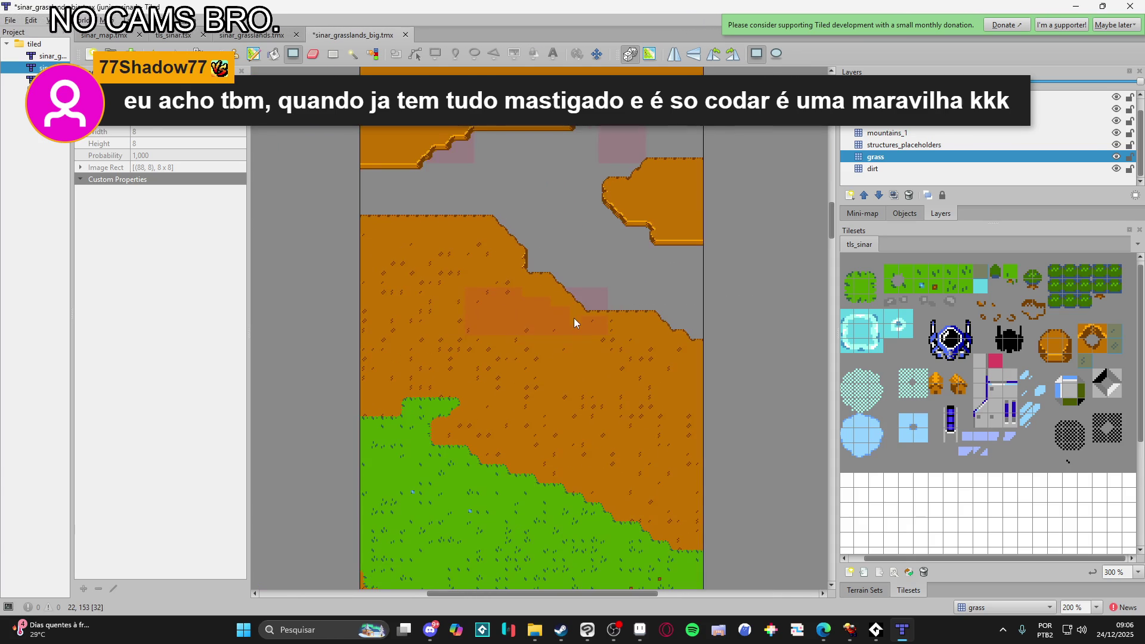
scroll(924, 140, "up", 1)
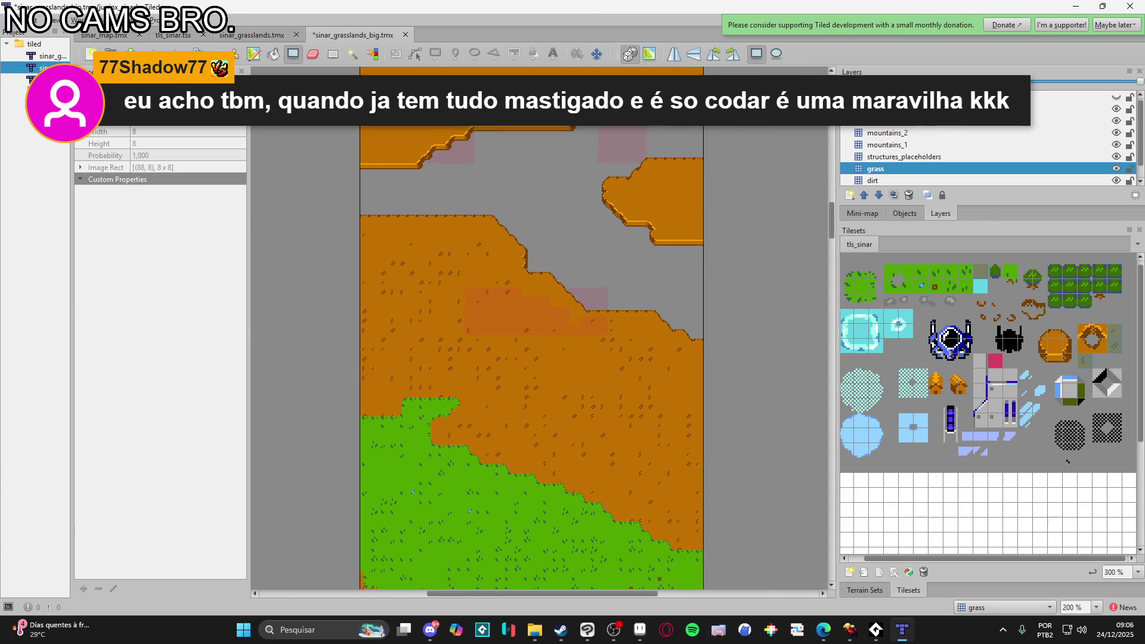
left_click(1115, 99)
left_click(1114, 99)
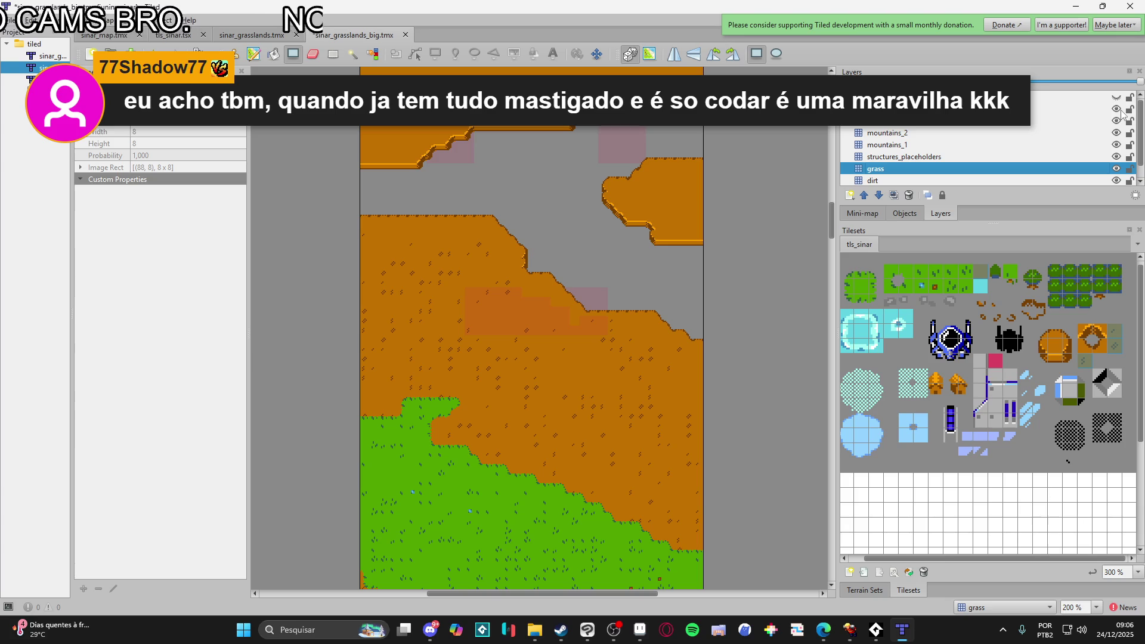
scroll(1109, 123, "down", 1)
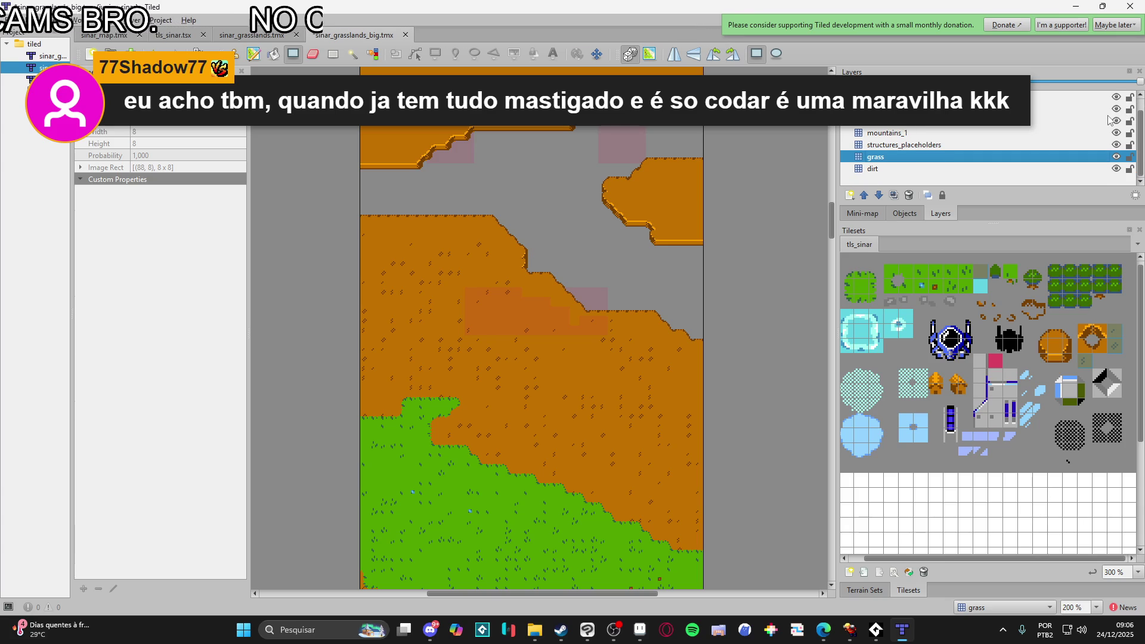
left_click(1089, 144)
mouse_move(939, 145)
left_mouse_down()
mouse_move(936, 165)
mouse_move(918, 109)
left_mouse_up()
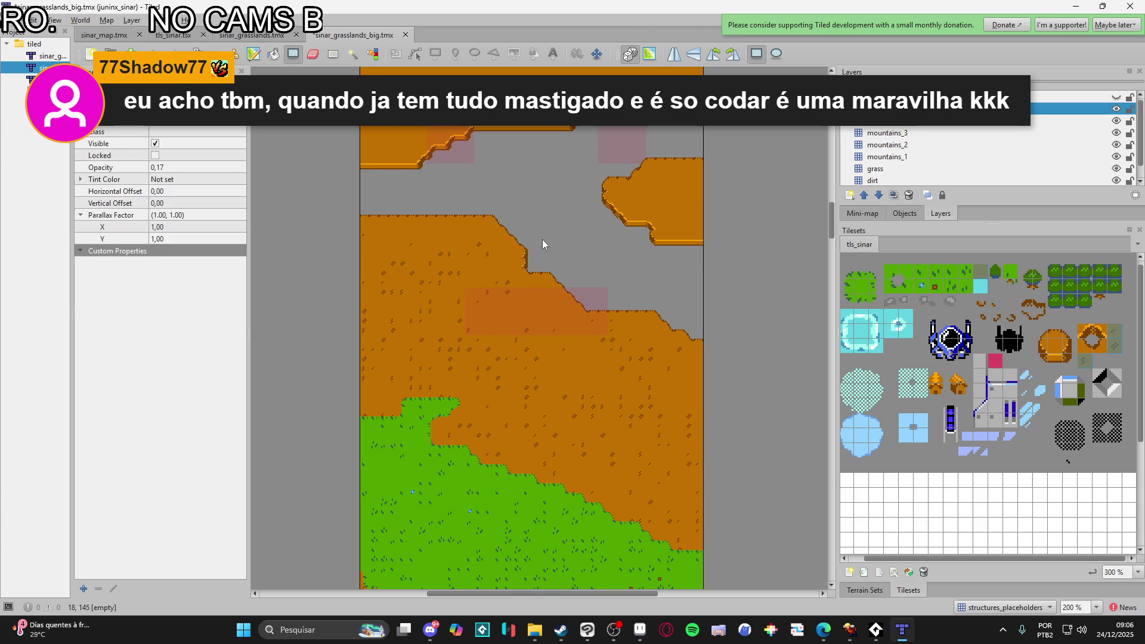
- Pan around the map to review it and select the mountains_1 layer
scroll(616, 287, "up", 2)
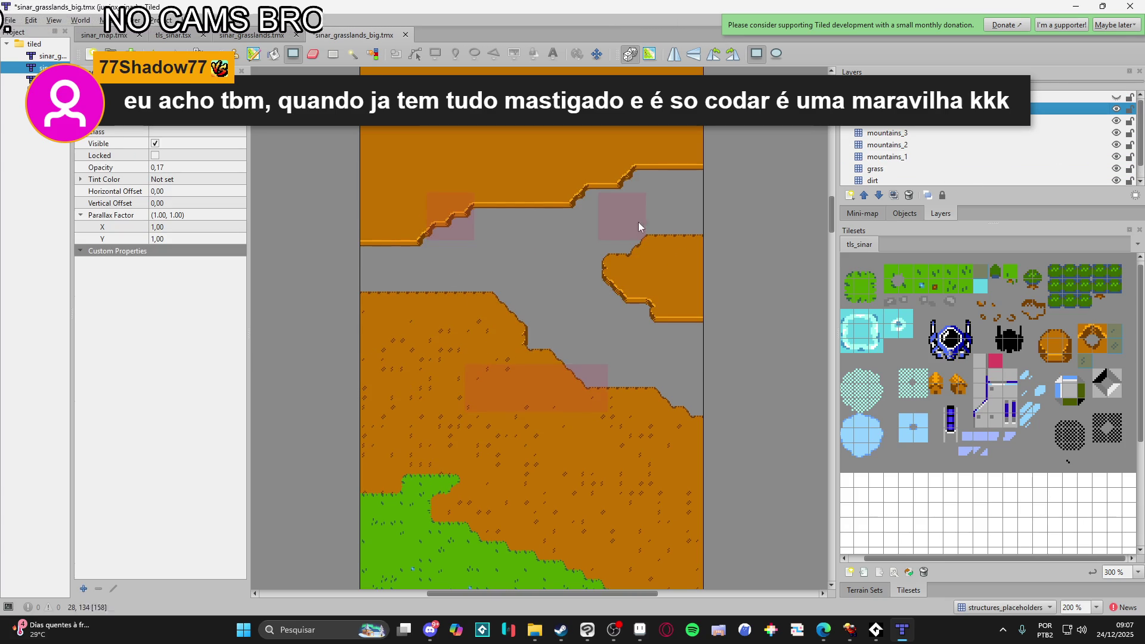
scroll(603, 246, "left", 2)
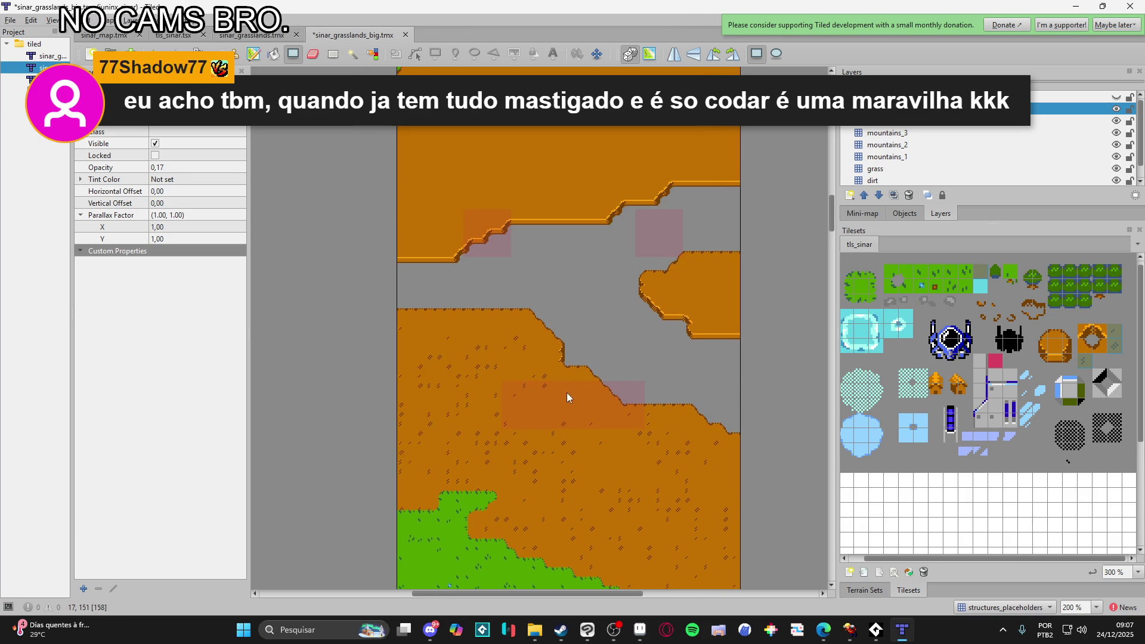
scroll(566, 388, "down", 2)
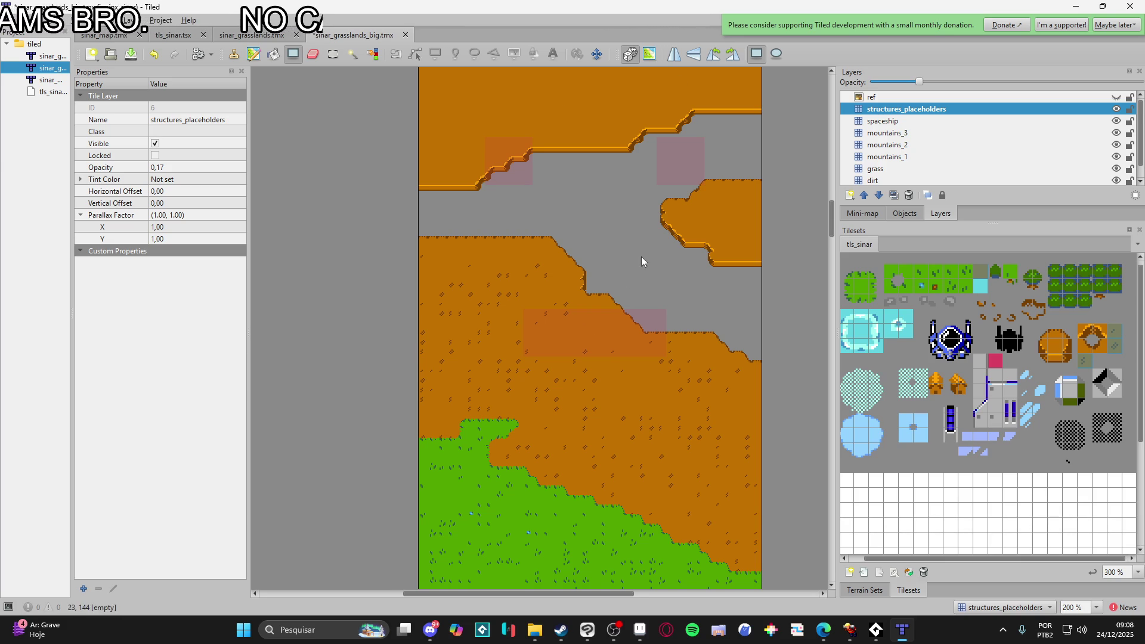
scroll(643, 274, "up", 1)
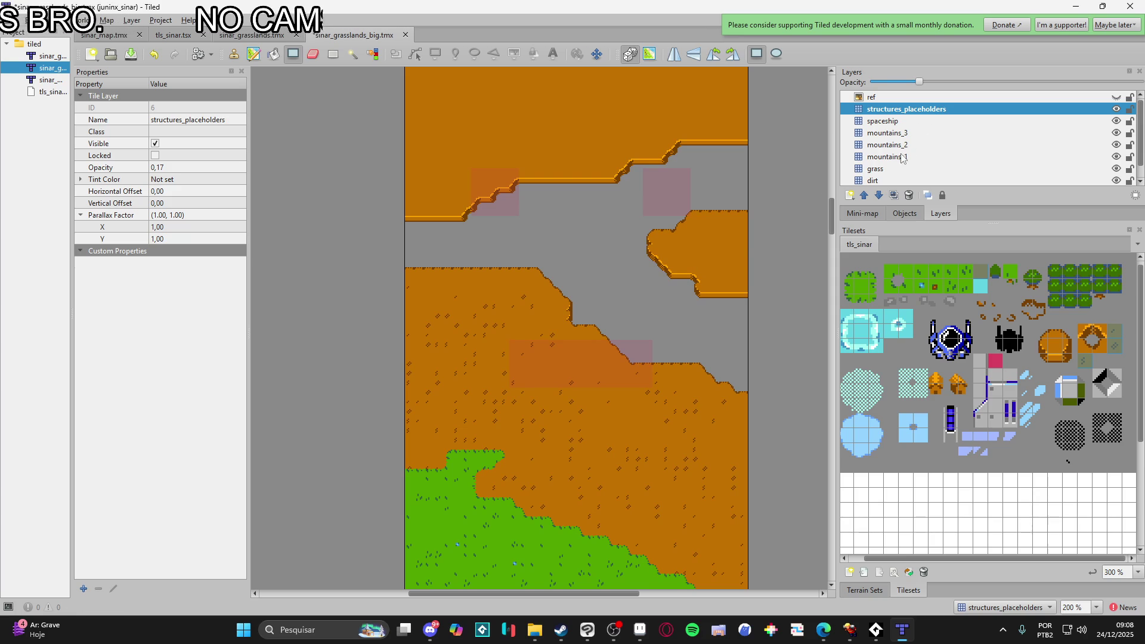
left_click(927, 157)
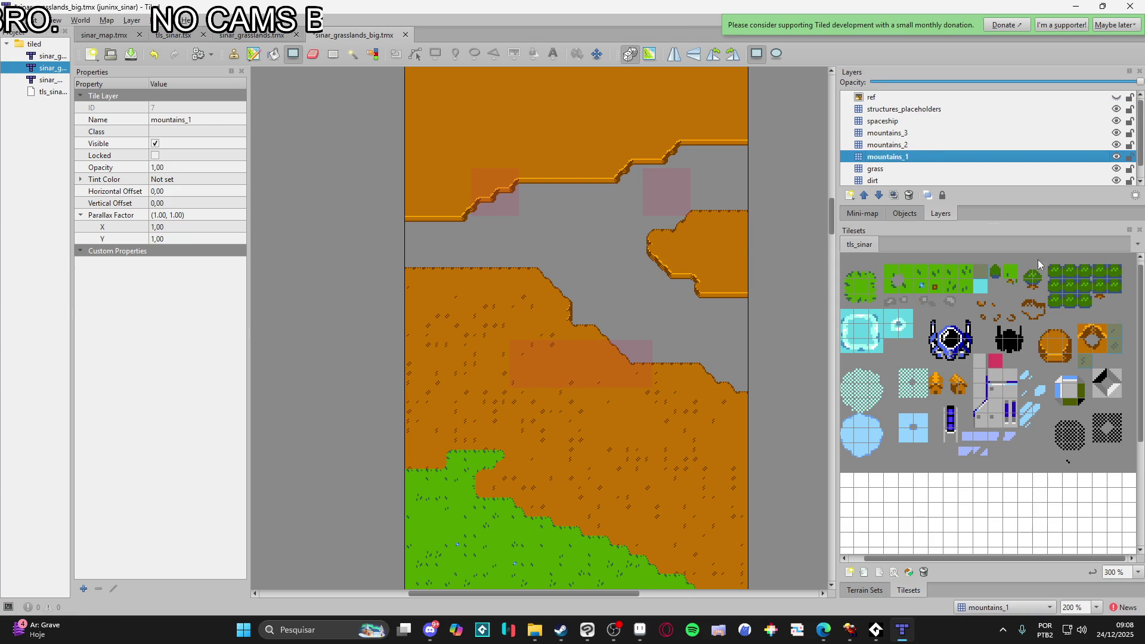
- With the mountain terrain, draw a ridge edge across the dirt, fill the upper-right gap and notch it
left_click(864, 590)
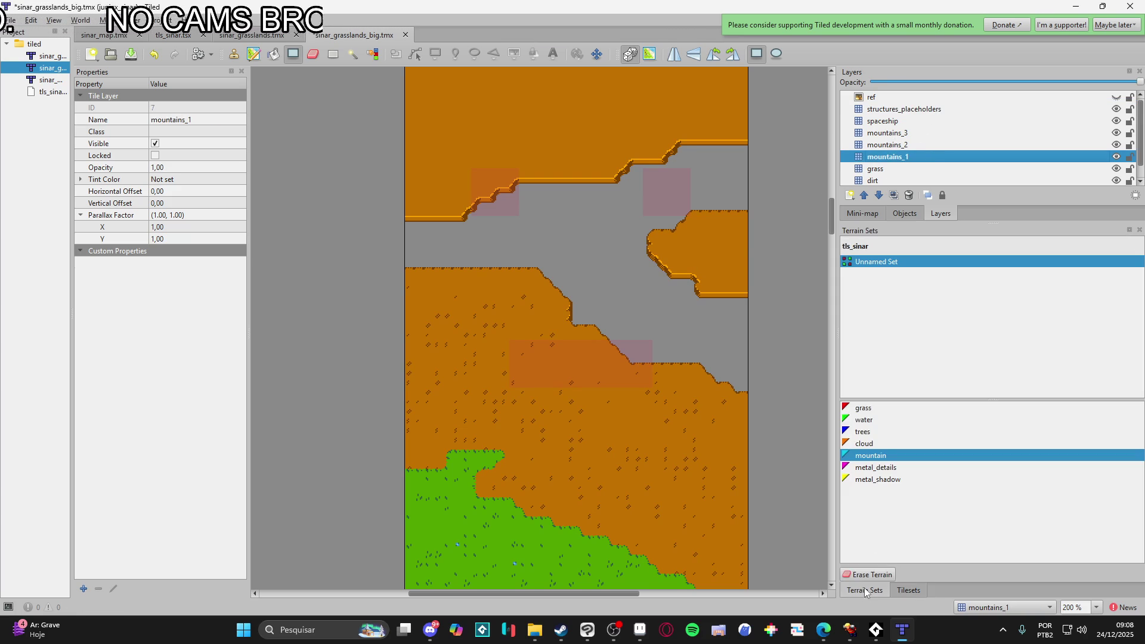
left_click(897, 458)
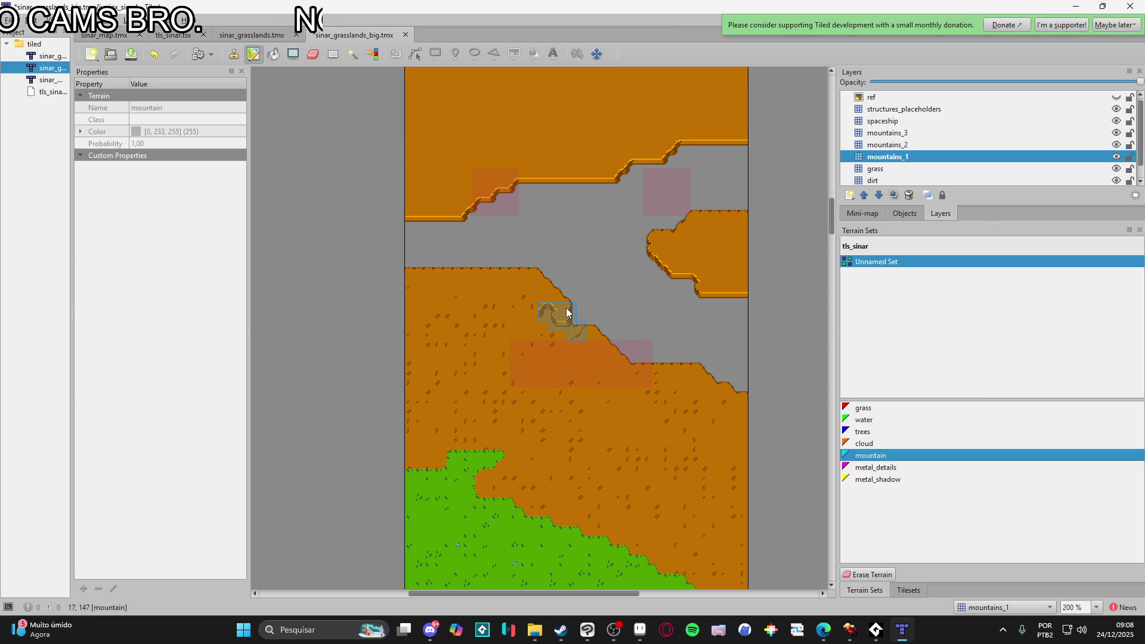
left_click_drag(666, 362, 589, 325)
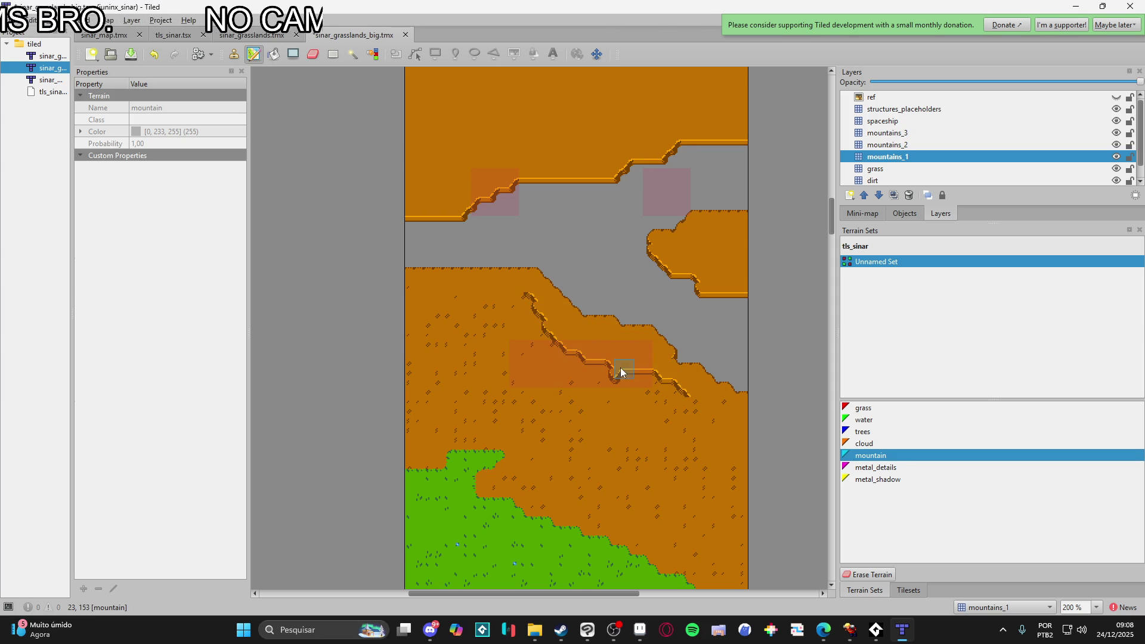
scroll(588, 350, "up", 1)
scroll(588, 350, "left", 1)
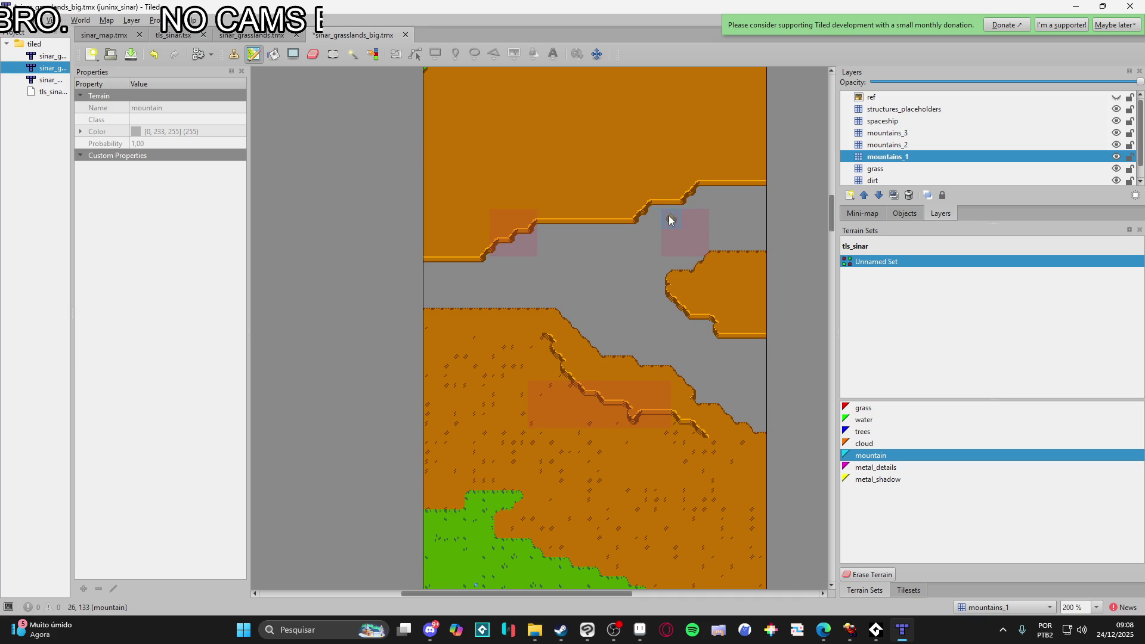
mouse_move(726, 259)
left_mouse_down()
mouse_move(690, 187)
mouse_move(711, 256)
mouse_move(648, 213)
mouse_move(649, 241)
left_mouse_up()
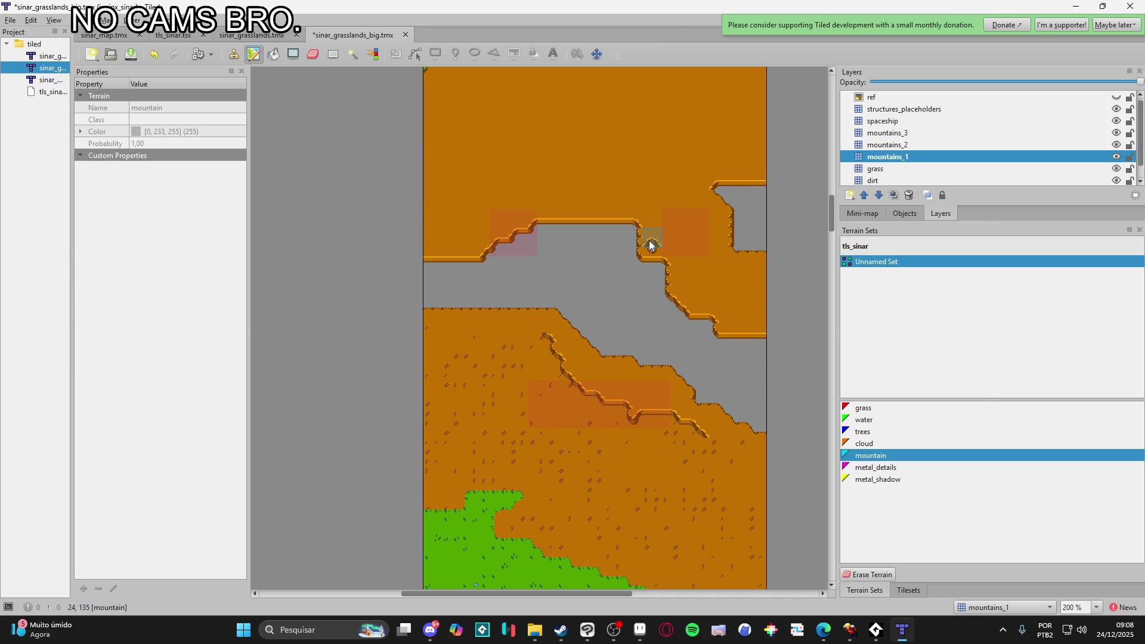
right_click(758, 234)
mouse_move(758, 234)
left_mouse_down()
mouse_move(677, 304)
mouse_move(671, 292)
mouse_move(699, 288)
mouse_move(715, 305)
mouse_move(728, 288)
mouse_move(692, 312)
mouse_move(794, 281)
left_mouse_up()
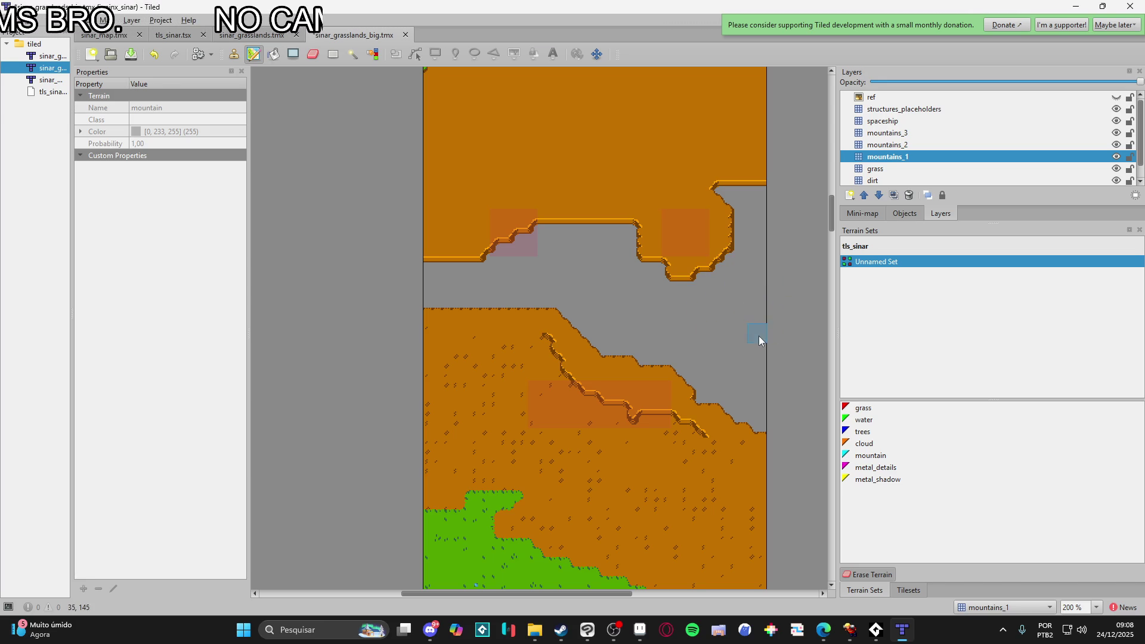
- On mountains_1, turn the upper cliff corner diagonal and reshape the dip in its edge
left_click(890, 158)
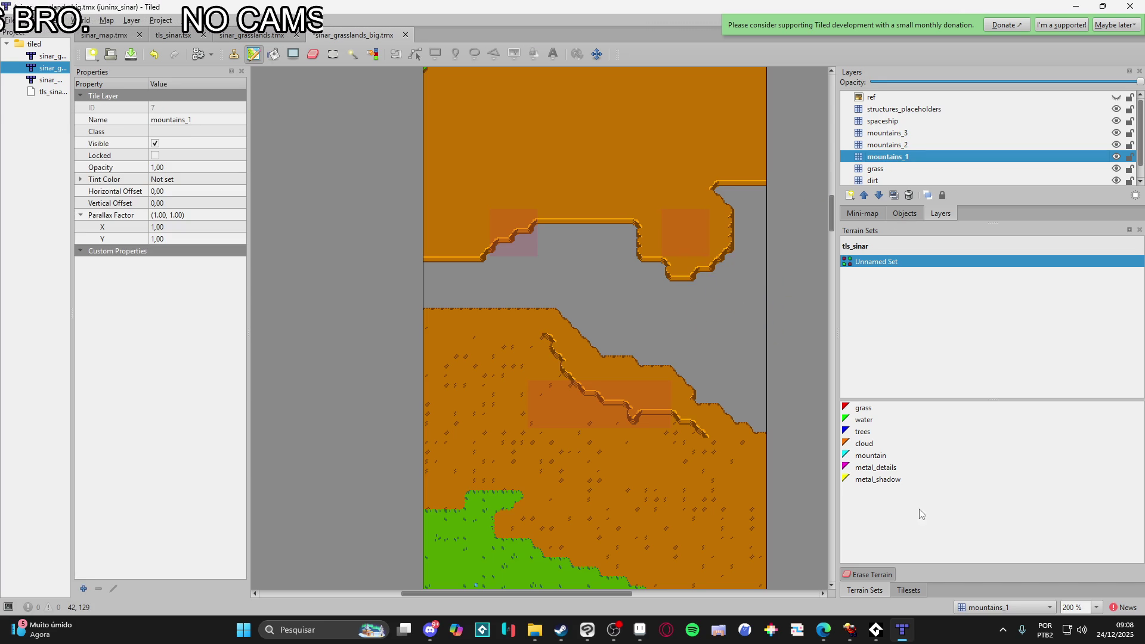
left_click(882, 459)
mouse_move(664, 263)
left_mouse_down()
mouse_move(621, 222)
mouse_move(652, 268)
mouse_move(705, 276)
mouse_move(732, 252)
left_mouse_up()
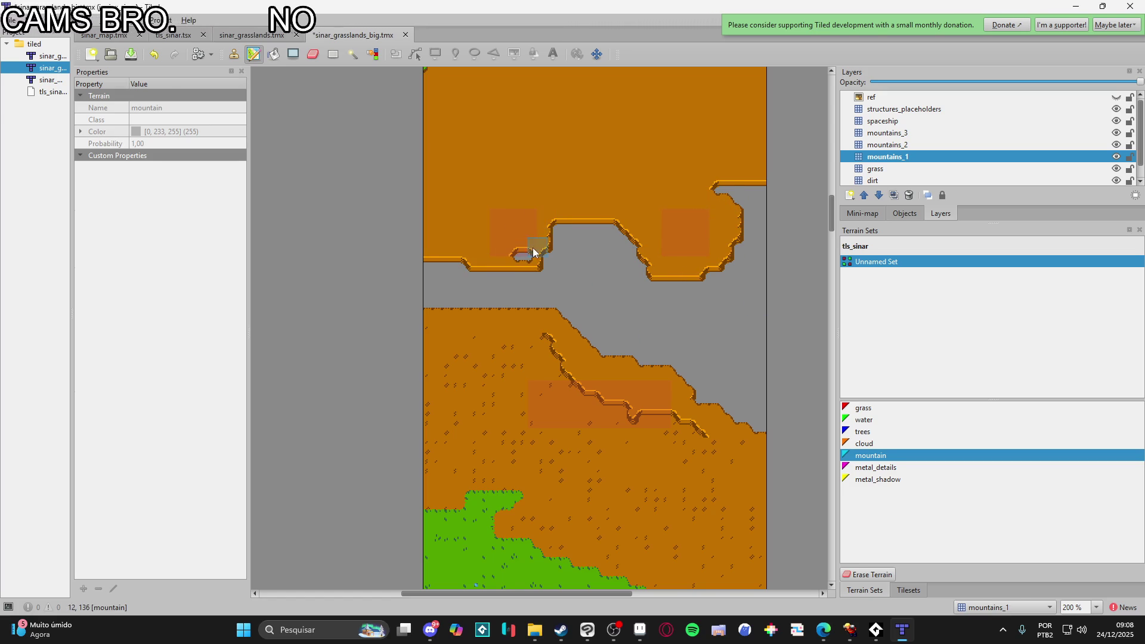
mouse_move(527, 261)
left_mouse_down()
mouse_move(552, 256)
mouse_move(557, 230)
mouse_move(573, 232)
mouse_move(486, 266)
mouse_move(522, 276)
left_mouse_up()
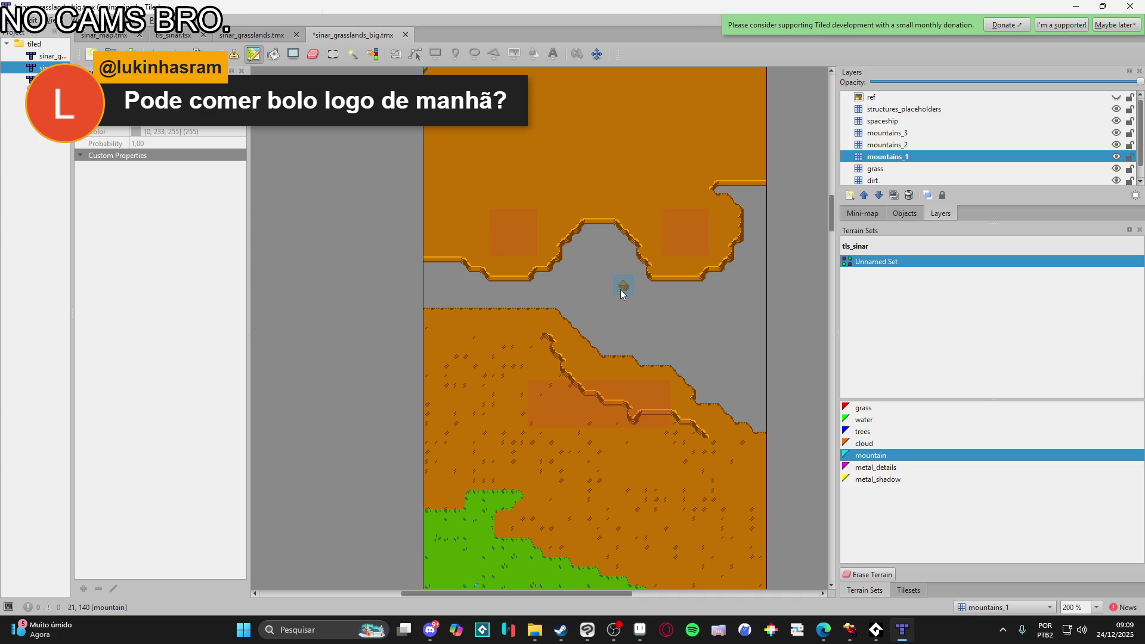
- Add a mountain outcrop at the right edge and a ledge at the lower mountain's left end
left_click(741, 327)
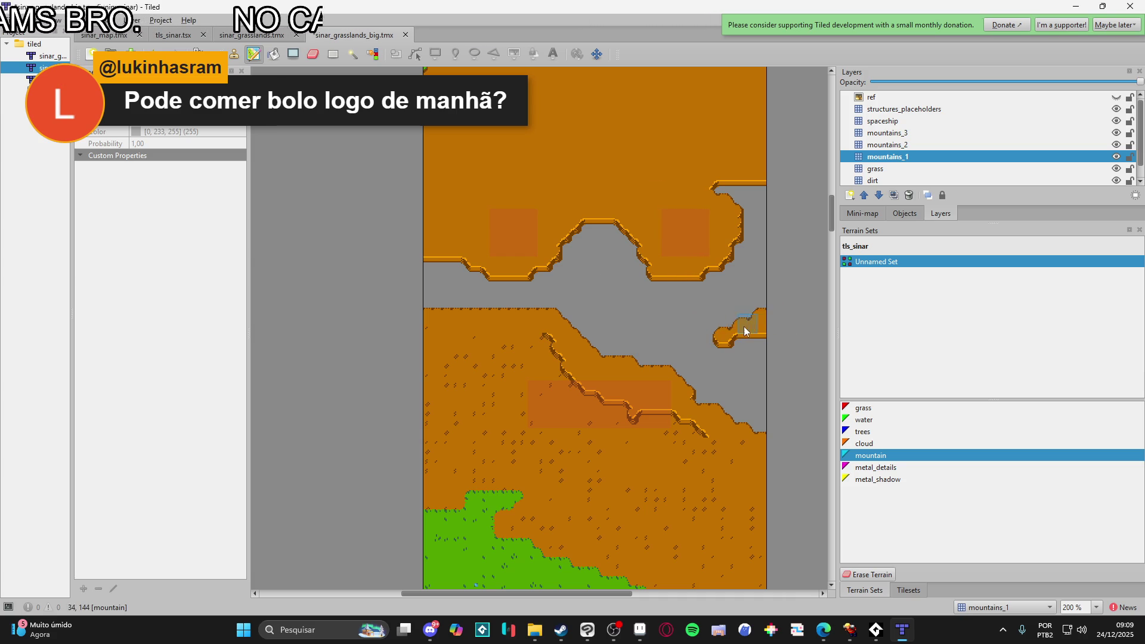
left_click(760, 355)
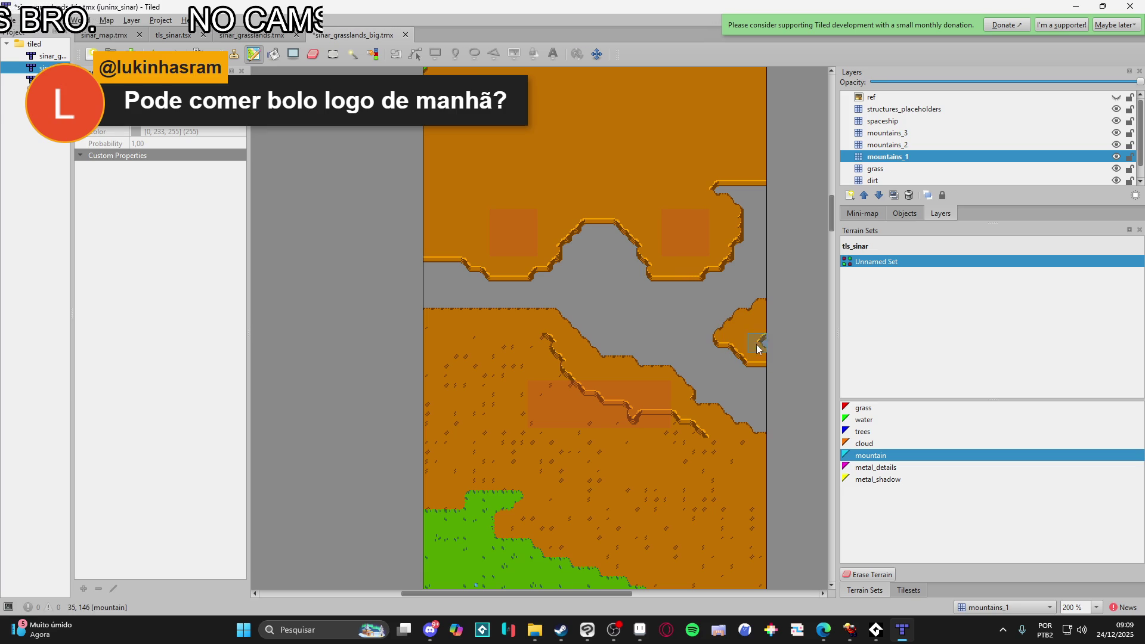
left_click(459, 317)
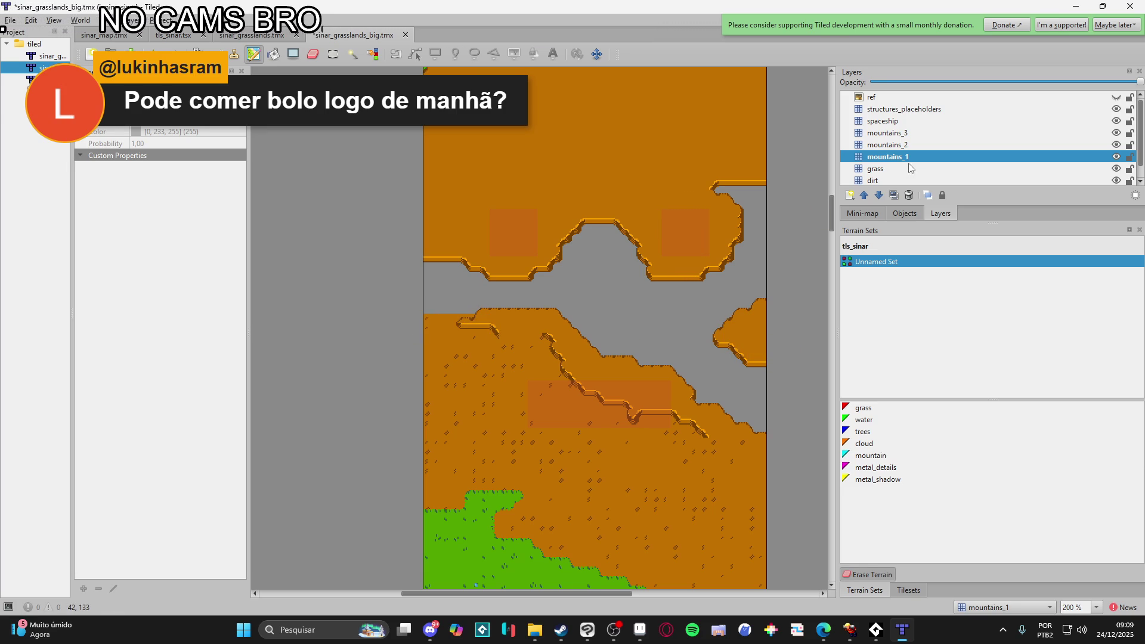
key("ctrl+Page_Down")
key("ctrl+Page_Down")
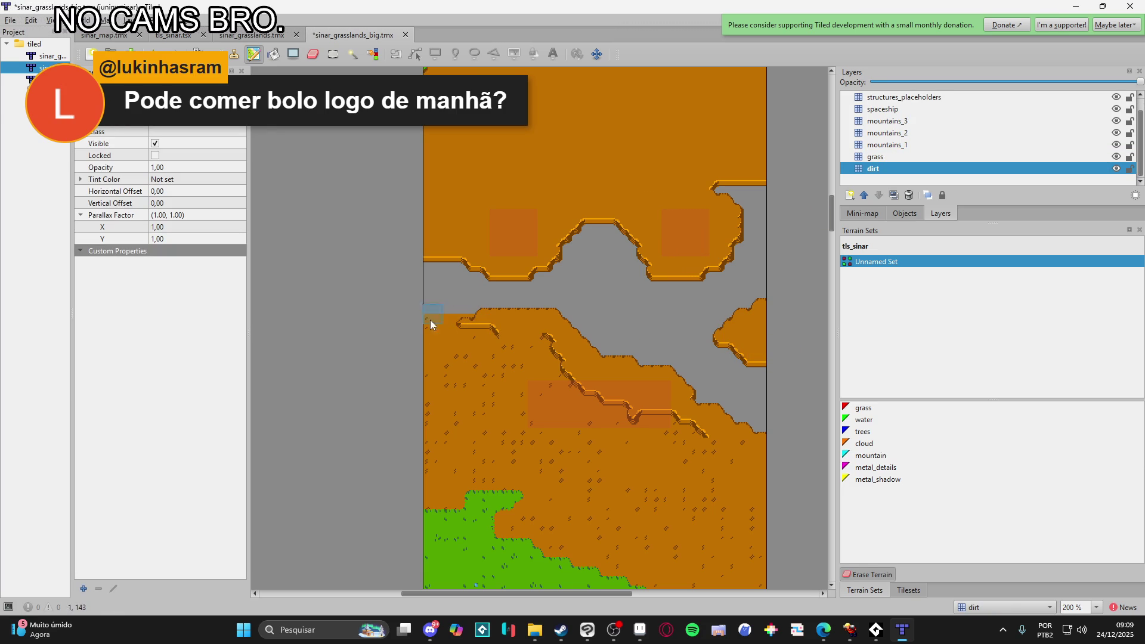
- Toggle the grass layer to inspect the dirt beneath, then make grass the active layer
key("e")
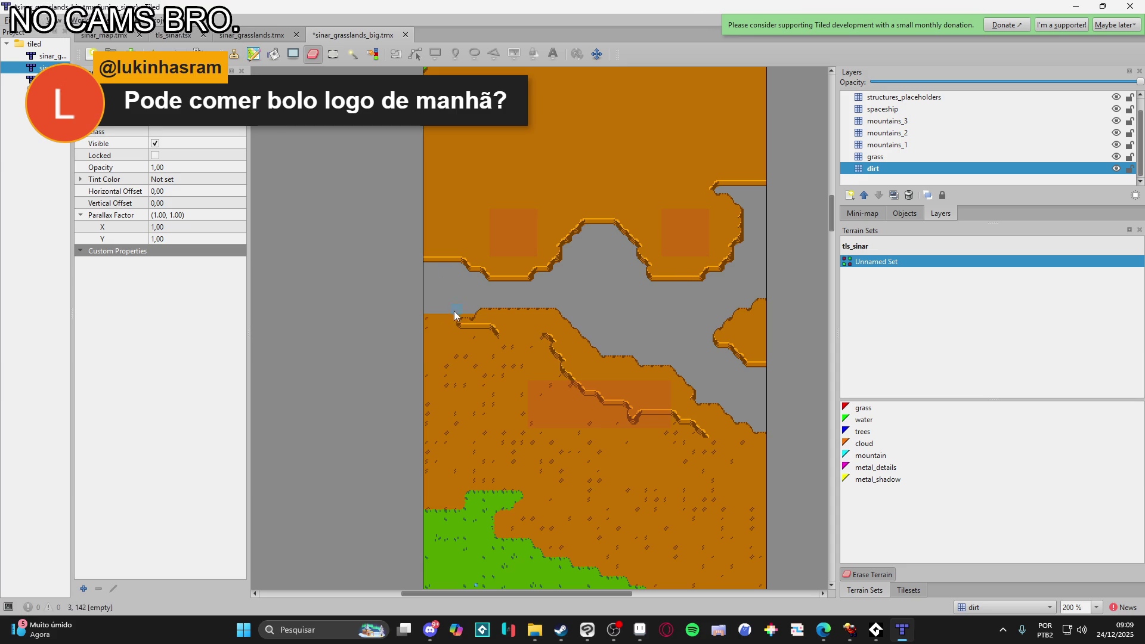
left_click(1117, 157)
left_click(1116, 157)
left_click(1073, 157)
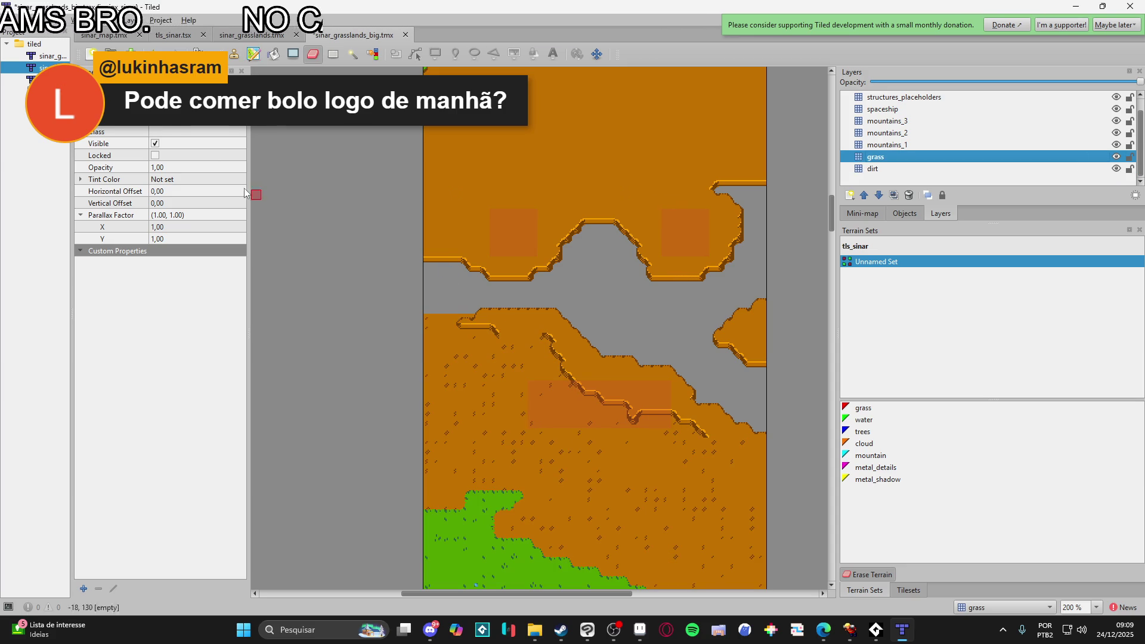
- Select and clear the ground areas beneath the lower mountain's upper edge on the grass layer
left_click(332, 54)
mouse_move(446, 294)
left_mouse_down()
mouse_move(617, 421)
mouse_move(642, 385)
mouse_move(613, 429)
mouse_move(731, 444)
mouse_move(681, 471)
mouse_move(706, 499)
left_mouse_up()
left_click_drag(377, 348, 637, 478)
left_click(865, 443)
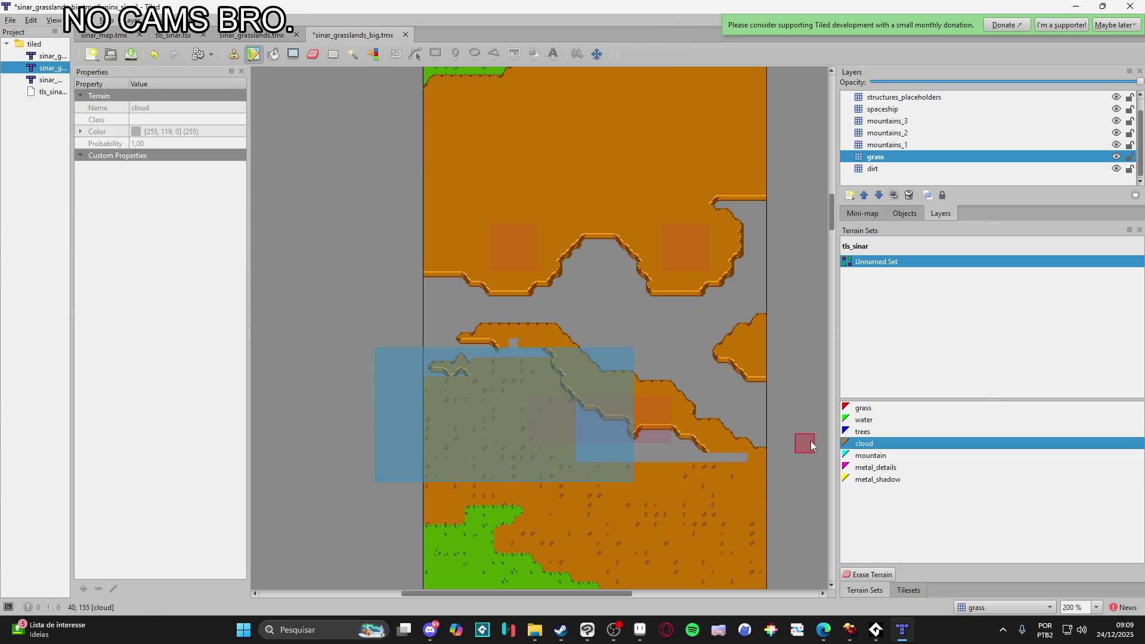
left_click(333, 53)
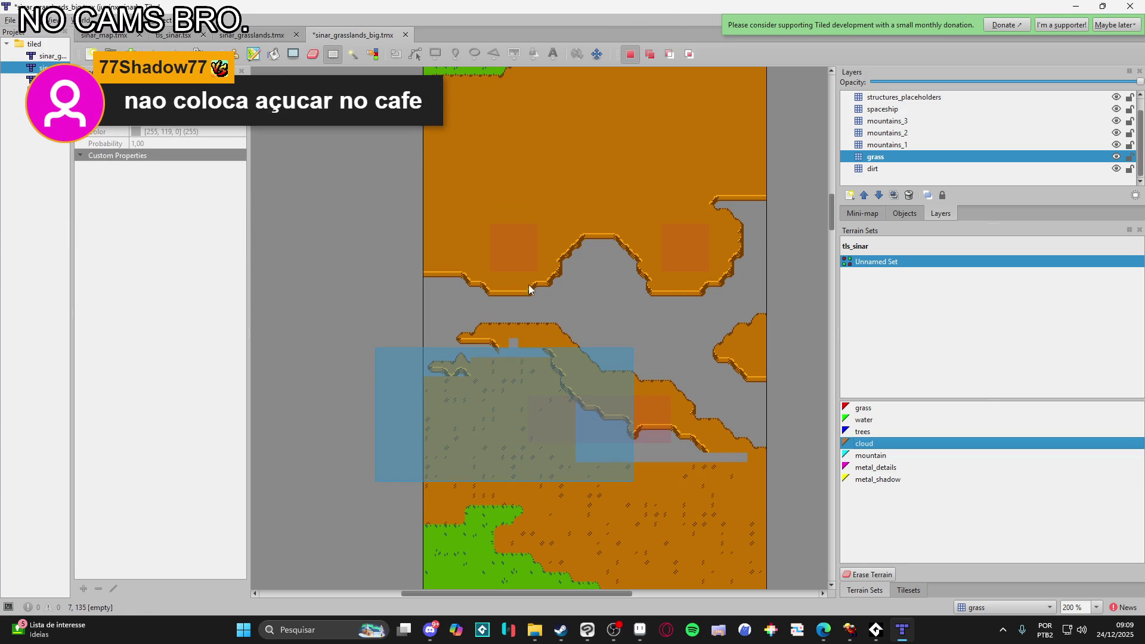
left_click_drag(790, 435, 600, 555)
scroll(578, 463, "down", 3)
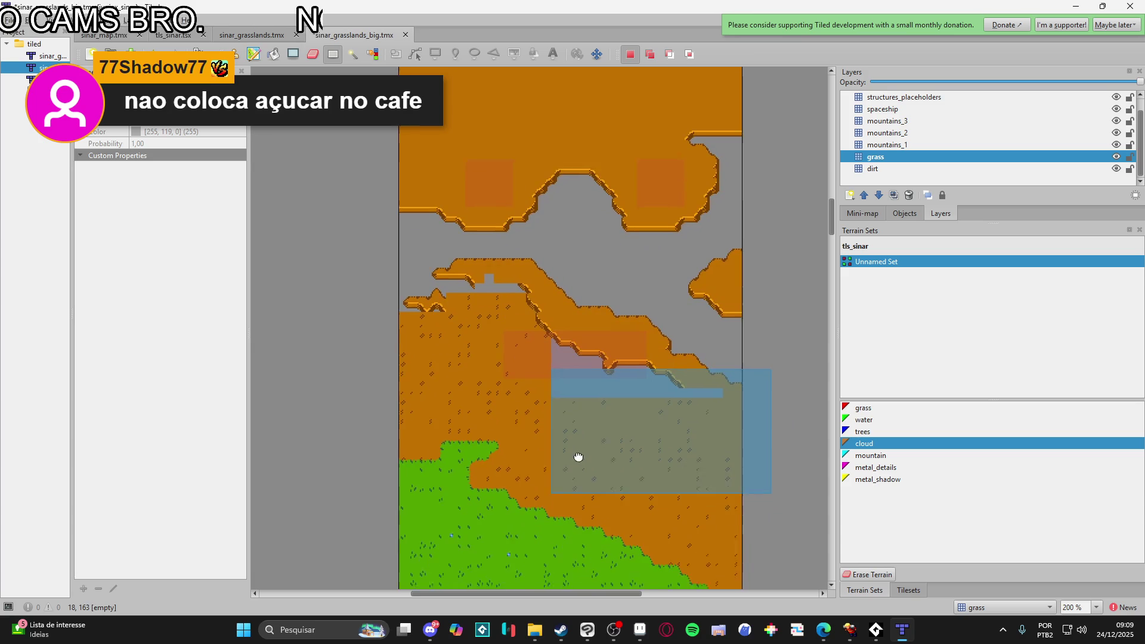
left_click(699, 419)
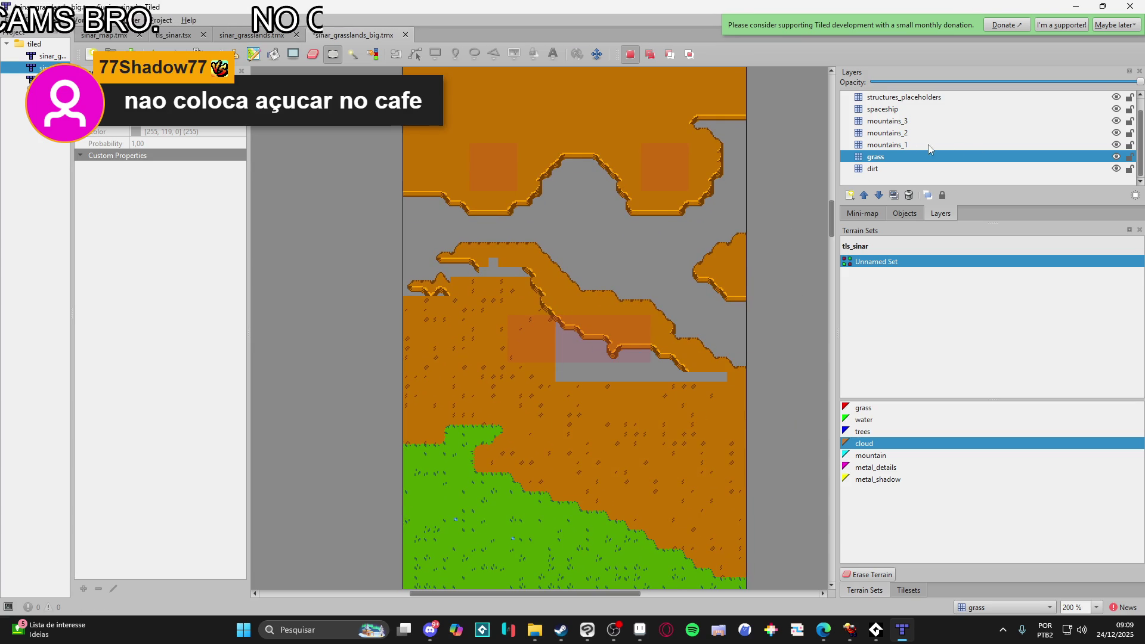
- Make mountains_1 the active layer with the mountain terrain selected
left_click(886, 169)
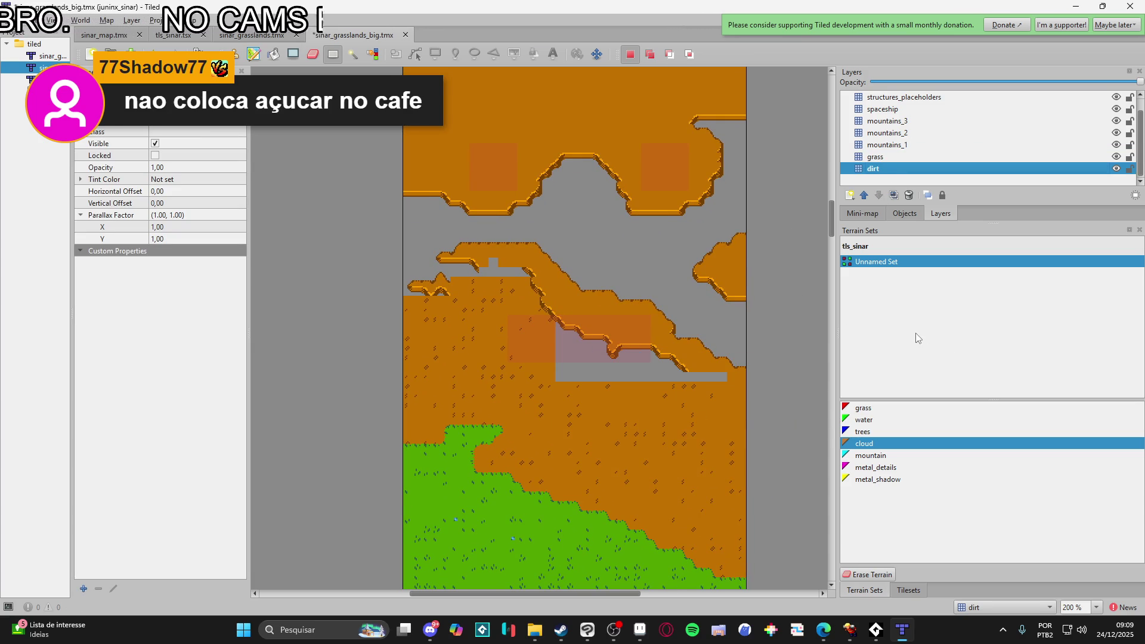
left_click(907, 146)
left_click(872, 456)
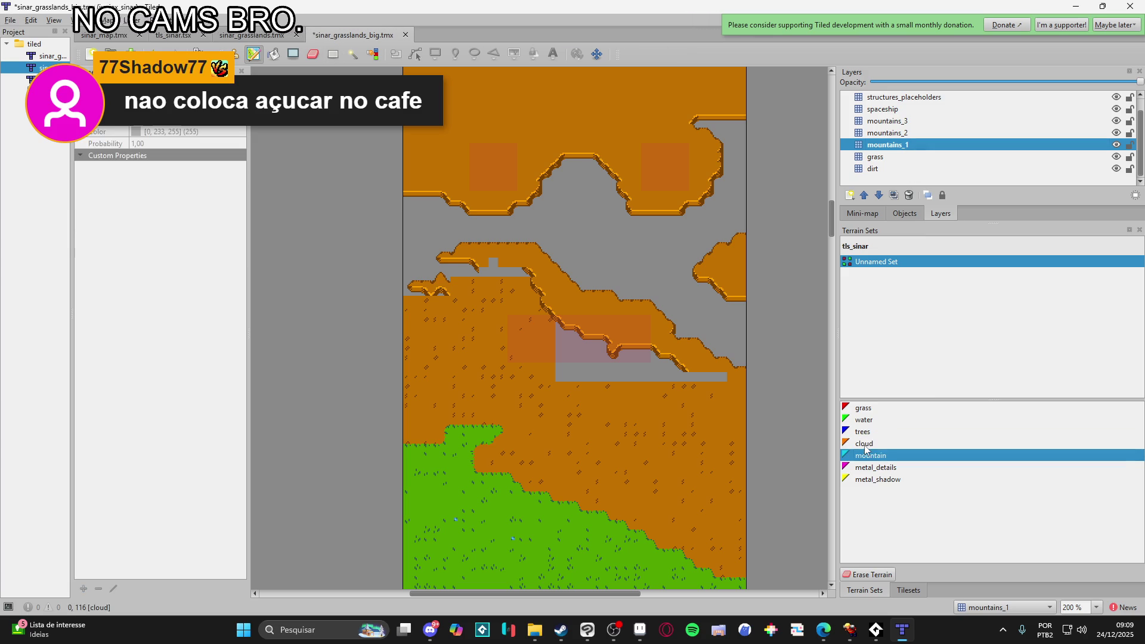
- Extend the mountain slope edge, then erase the cliff-edge tiles along the diagonal slope and ridge top
mouse_move(416, 280)
left_mouse_down()
mouse_move(439, 273)
mouse_move(405, 288)
left_mouse_up()
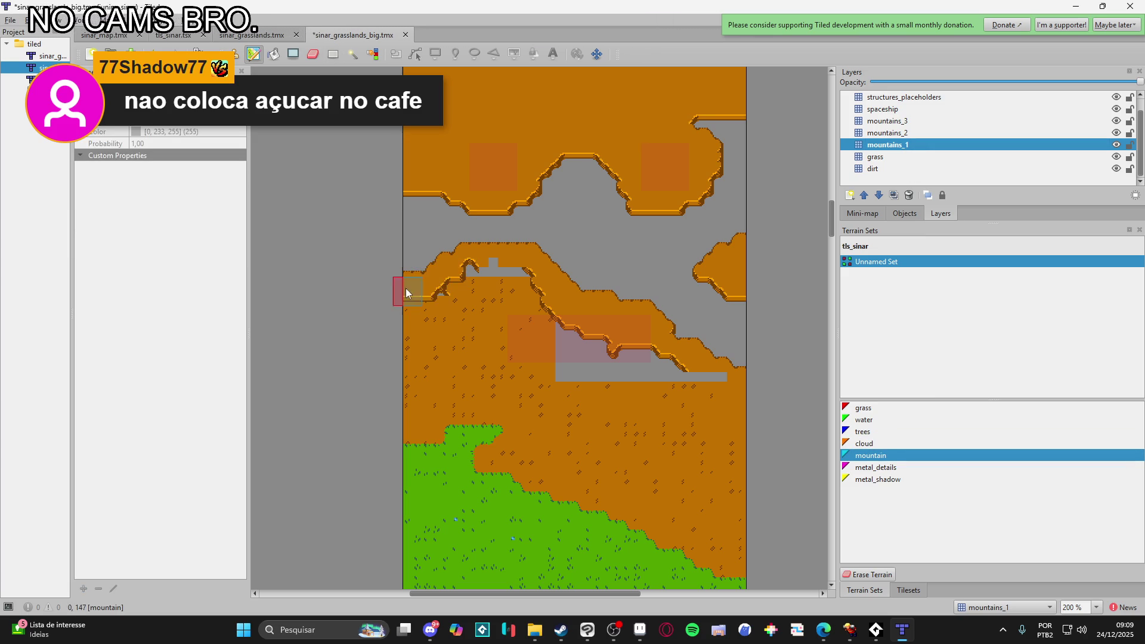
mouse_move(495, 266)
left_mouse_down()
mouse_move(680, 375)
mouse_move(722, 385)
mouse_move(739, 374)
left_mouse_up()
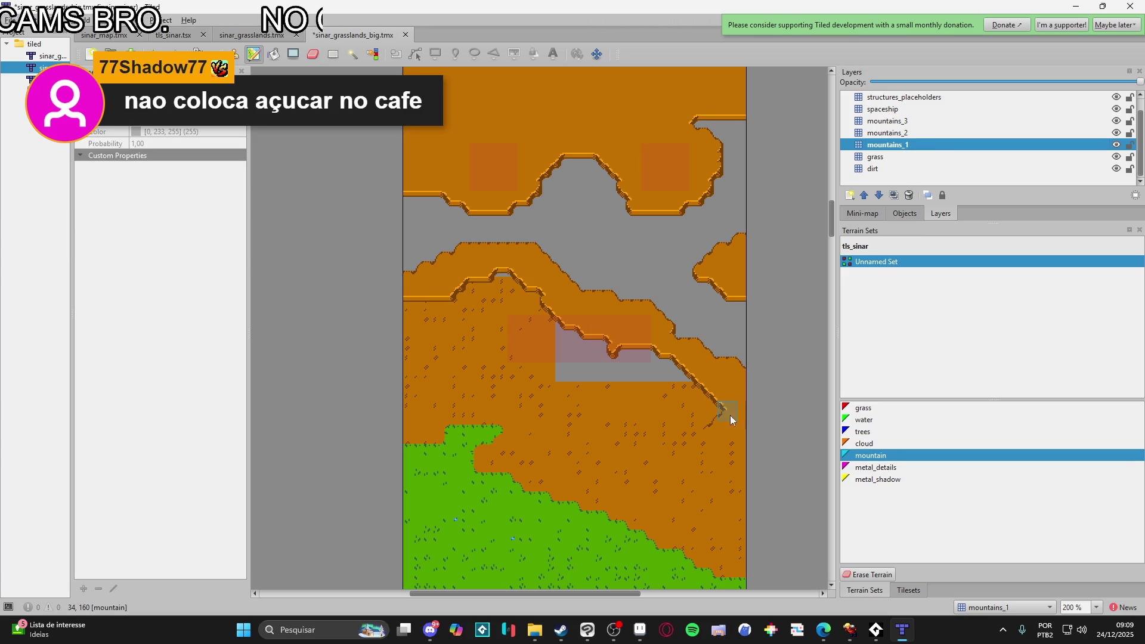
left_click(312, 54)
scroll(575, 346, "left", 1)
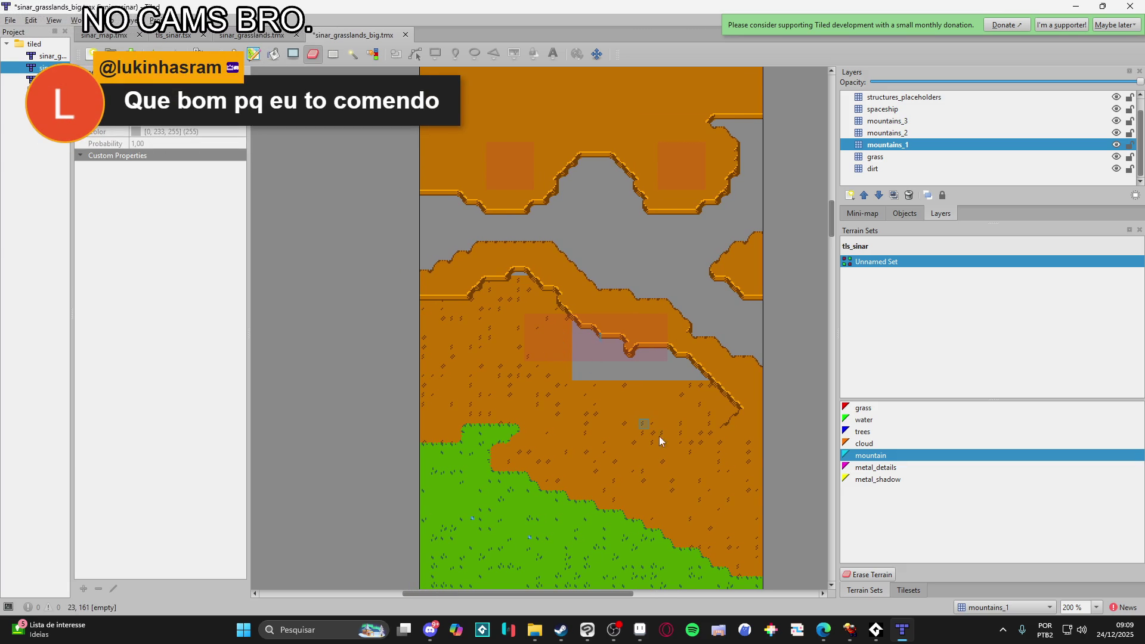
mouse_move(717, 382)
left_mouse_down()
mouse_move(675, 353)
mouse_move(624, 352)
mouse_move(611, 329)
mouse_move(593, 334)
mouse_move(558, 306)
left_mouse_up()
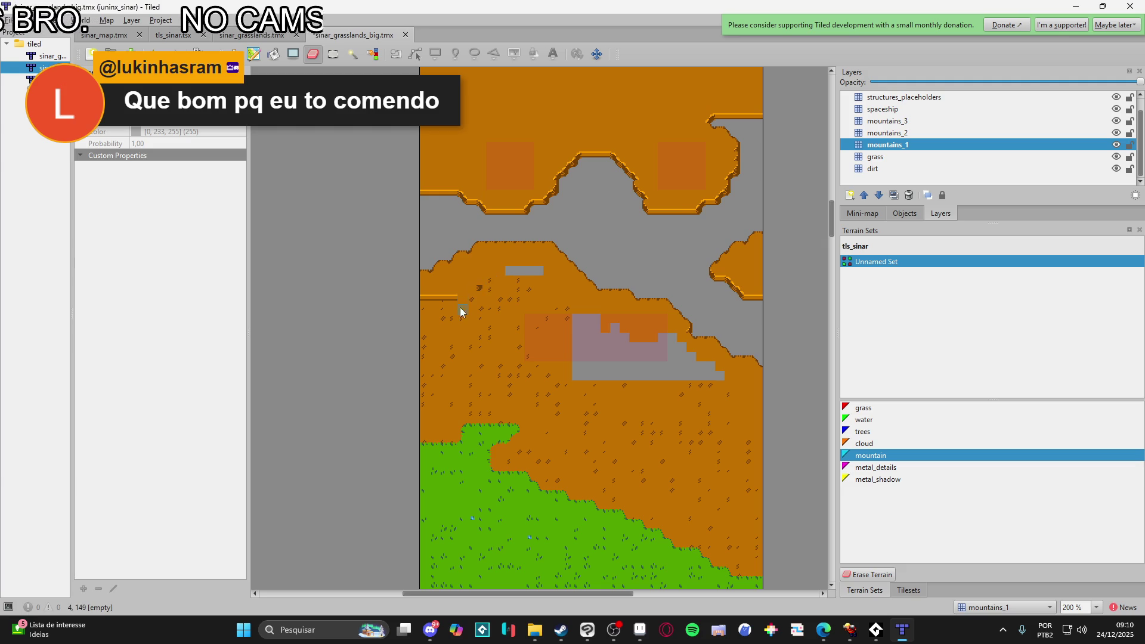
left_click_drag(477, 291, 413, 302)
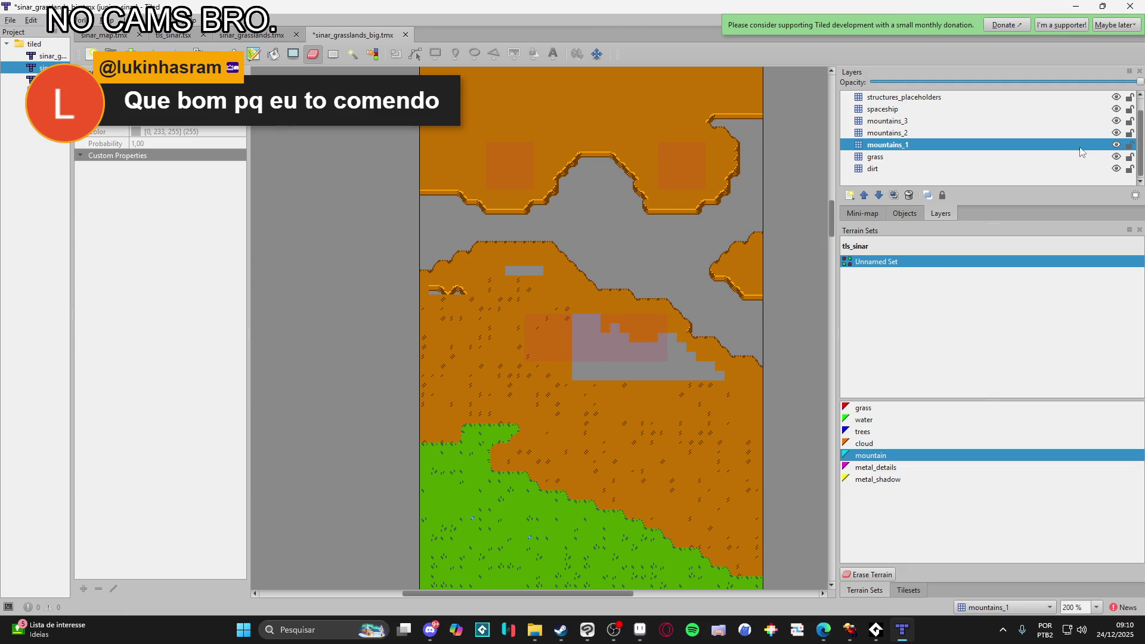
- Toggle the dirt layer to check its tiles and make it the active layer
left_click(1116, 168)
left_click(1116, 168)
left_click(1089, 173)
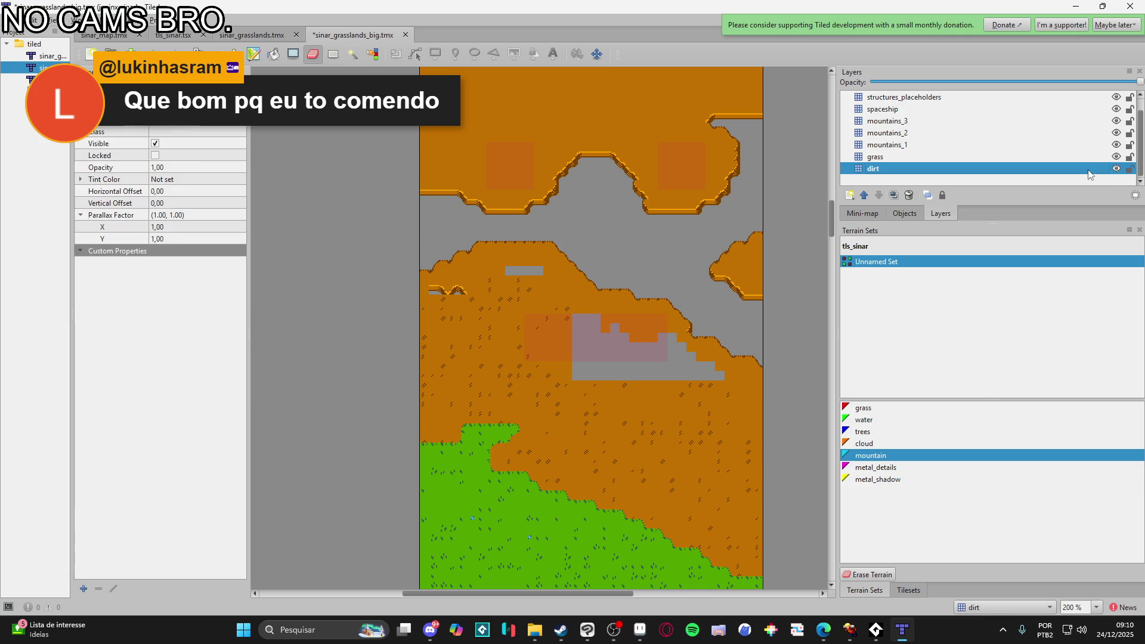
- Fill the grey empty area inside the lower mountain with dirt tiles using Shape Fill
left_click(909, 591)
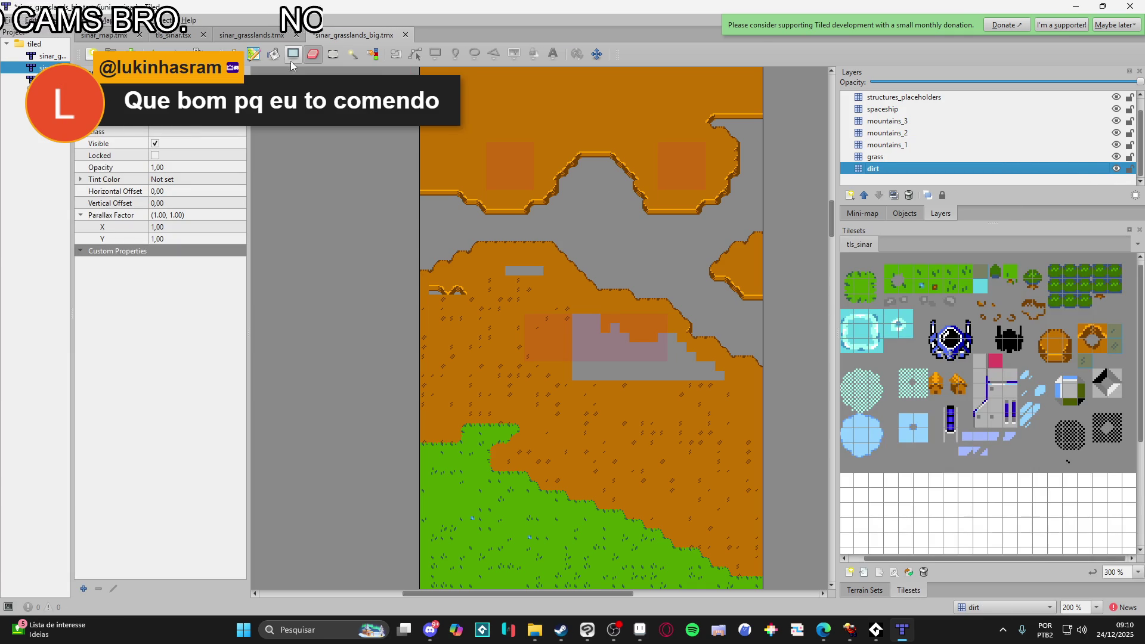
key("p")
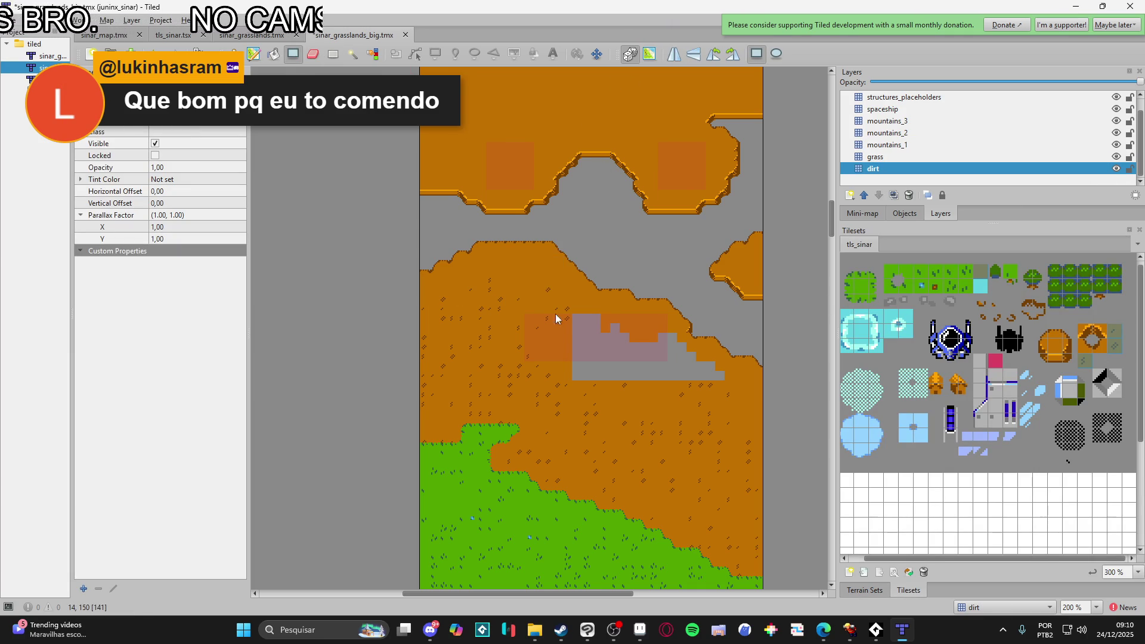
mouse_move(589, 325)
left_mouse_down()
mouse_move(671, 343)
mouse_move(630, 379)
left_mouse_up()
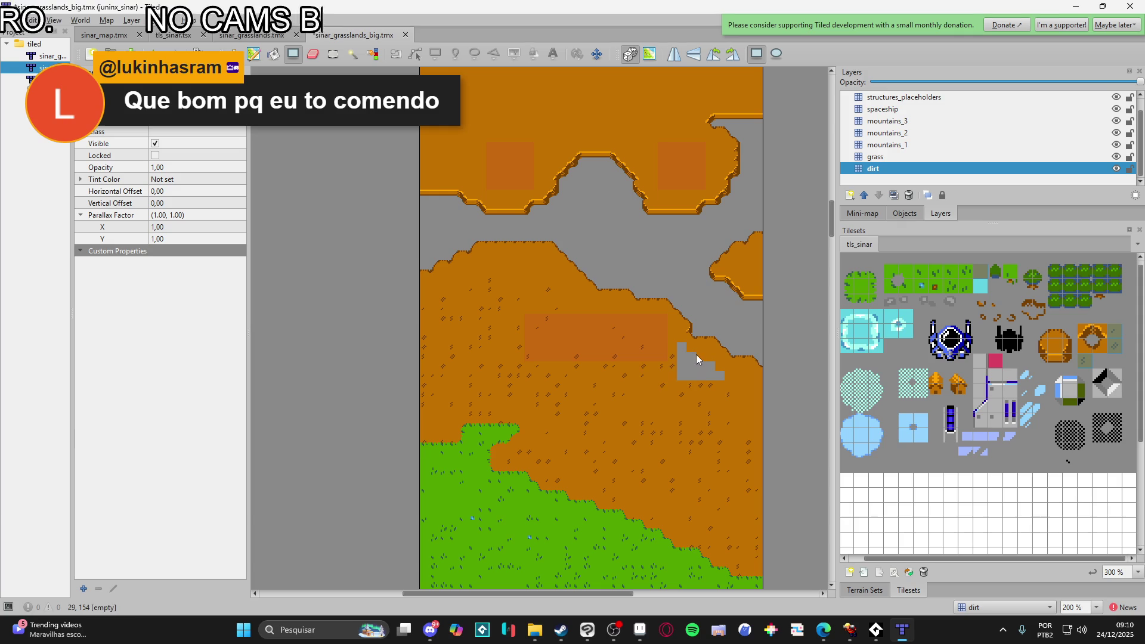
- Toggle the ref overlay on and off repeatedly to compare, leaving it shown
scroll(716, 406, "up", 1)
scroll(715, 406, "right", 1)
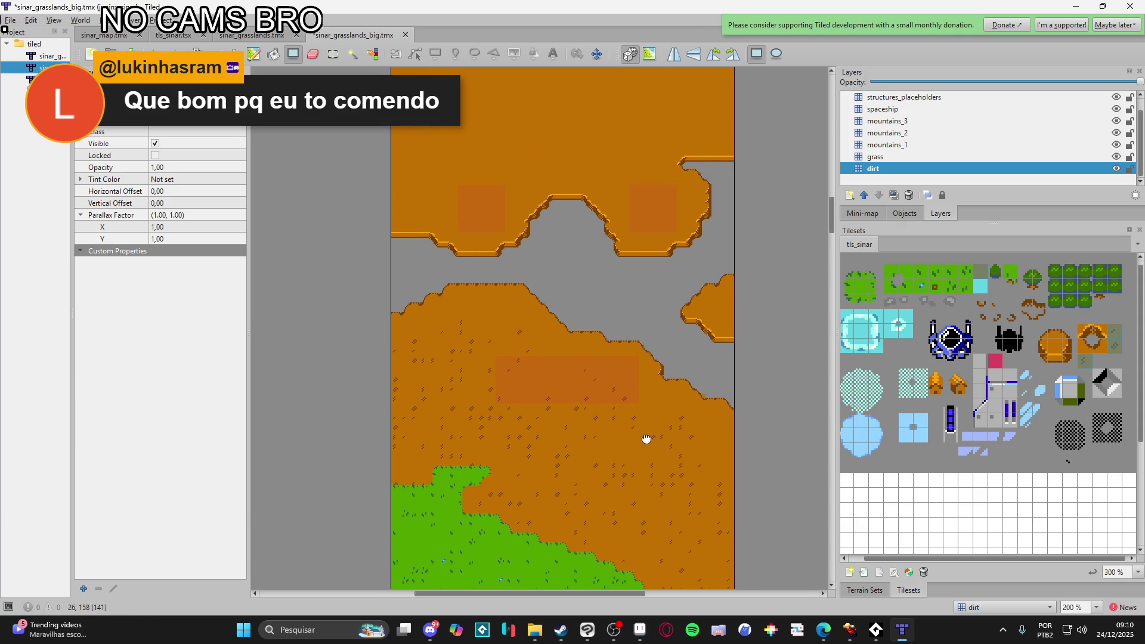
scroll(692, 425, "up", 1)
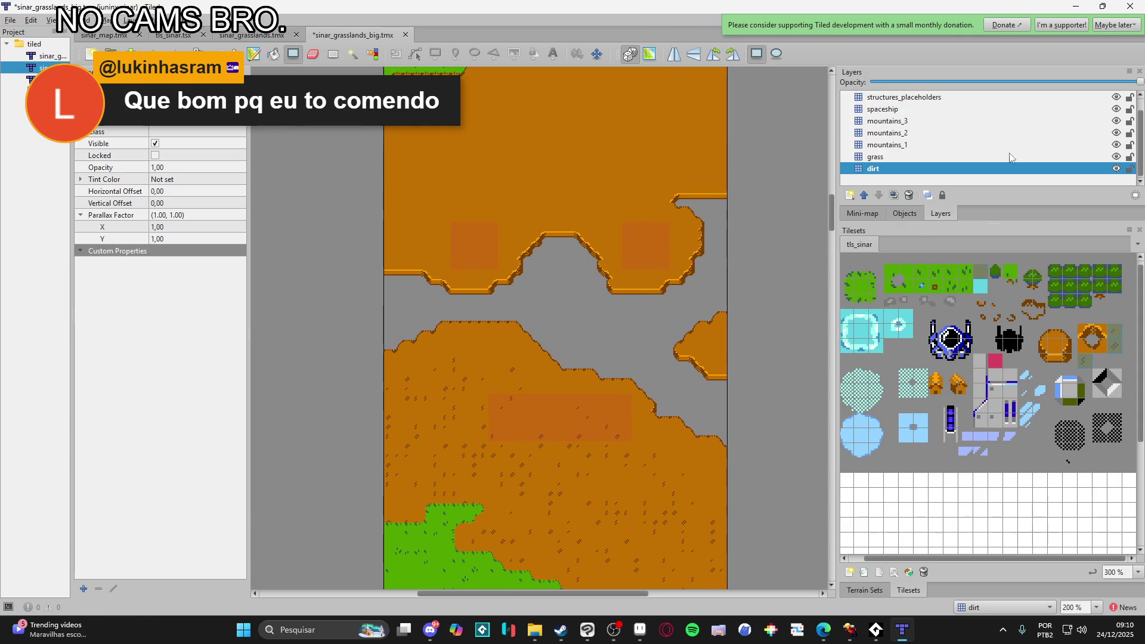
scroll(1115, 120, "up", 1)
left_click(1116, 97)
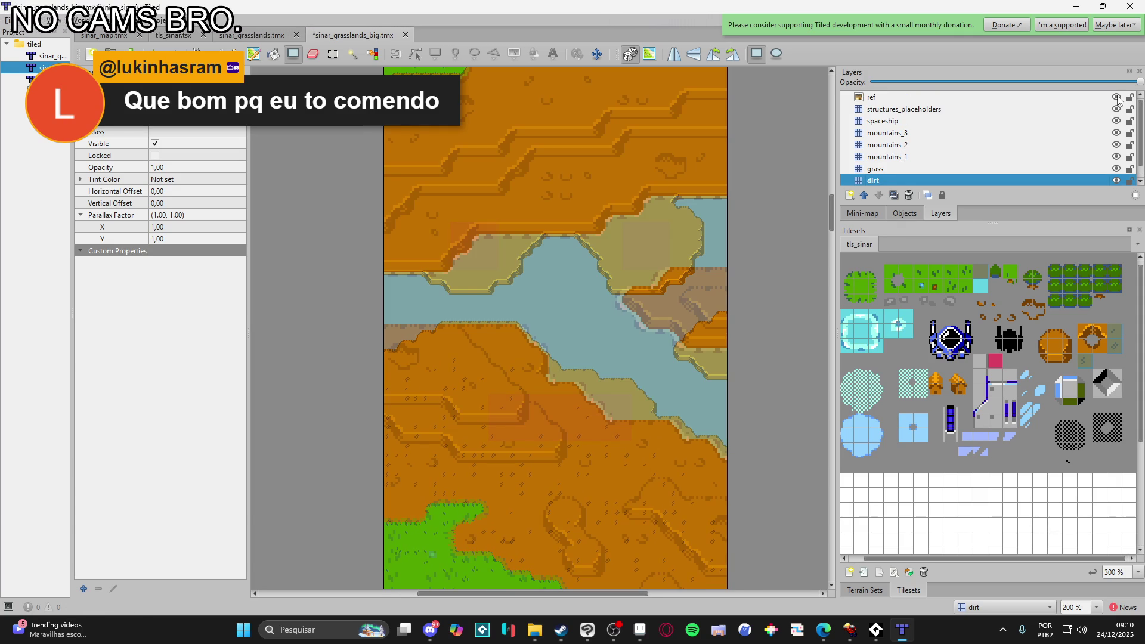
left_click(1116, 97)
left_click(1117, 97)
left_click(1116, 97)
left_click(1116, 98)
left_click(1116, 97)
left_click(1116, 97)
left_click(1116, 97)
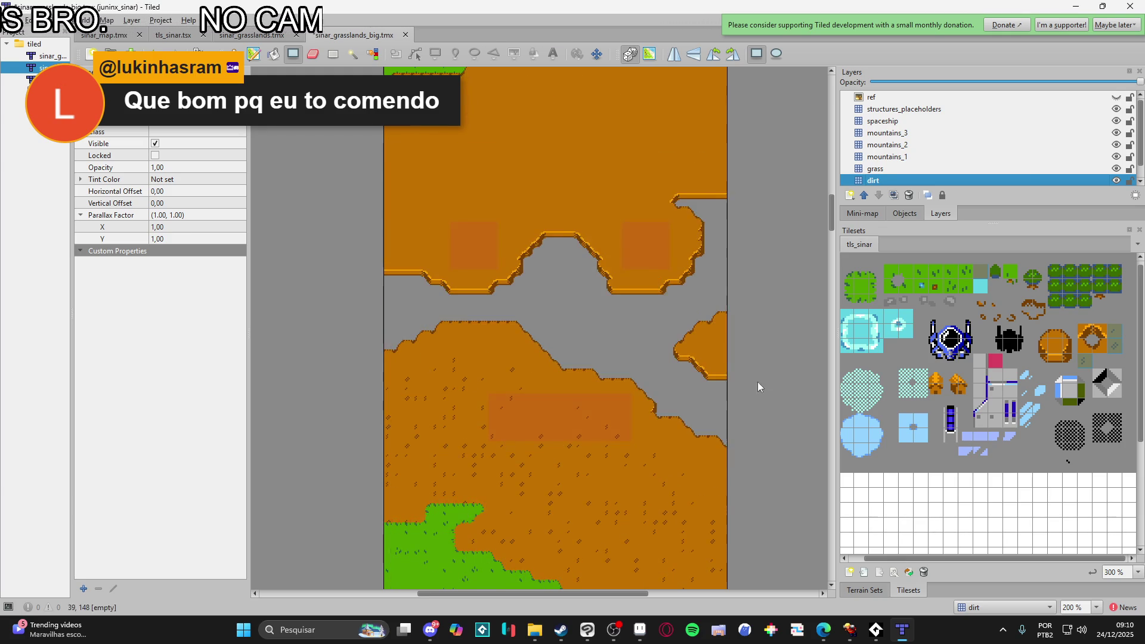
scroll(767, 381, "left", 2)
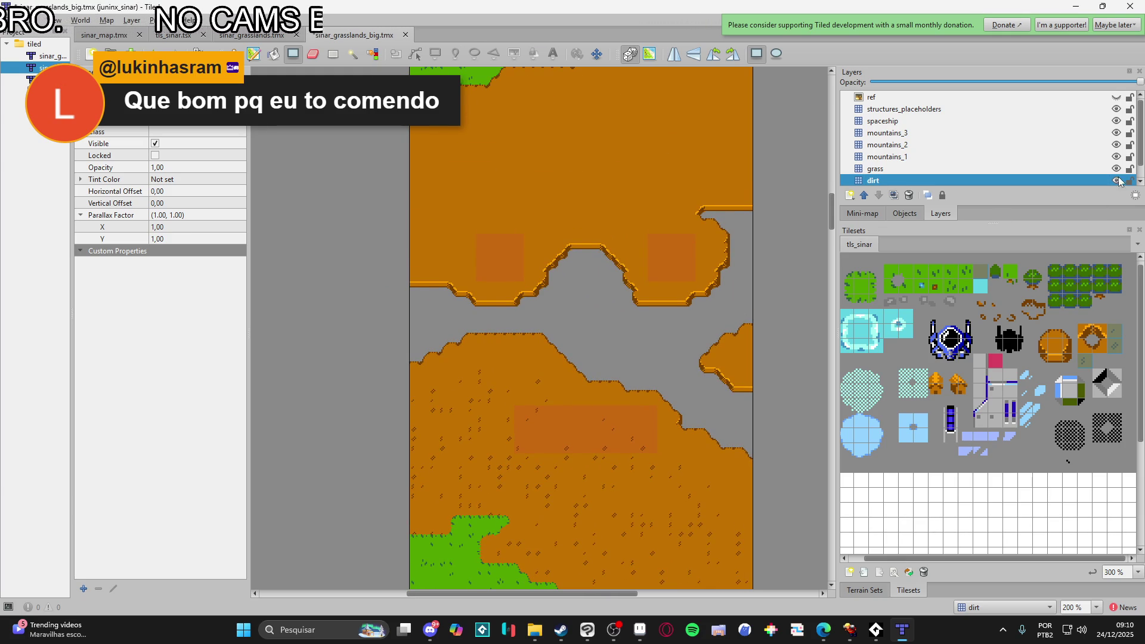
left_click(1116, 97)
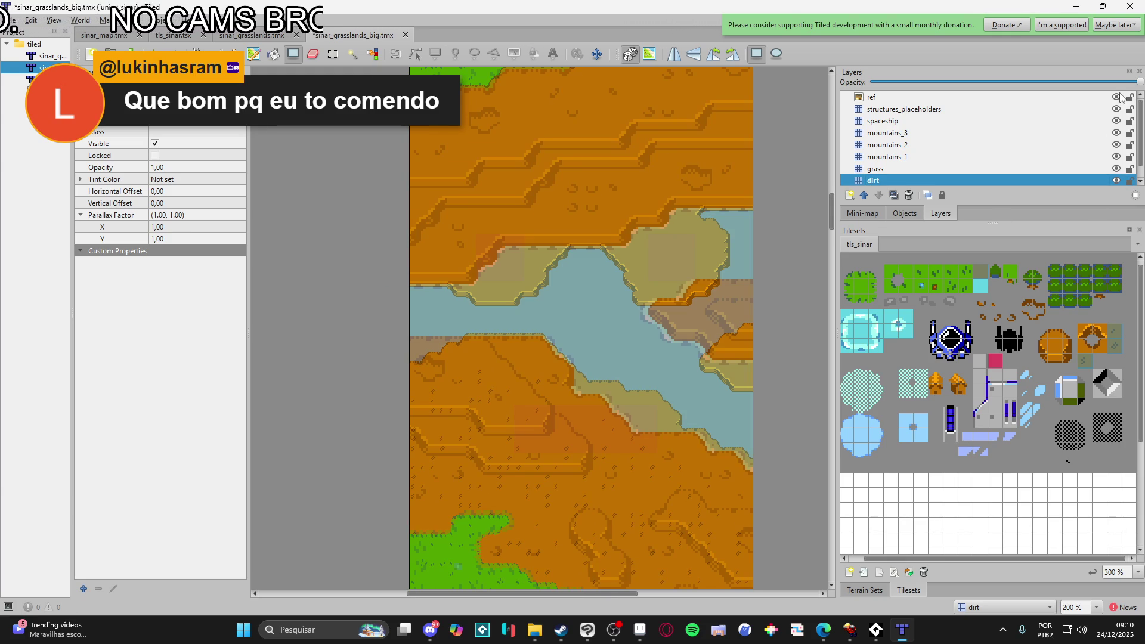
- Hide the ref overlay and scroll through the map to review it
left_click(1116, 97)
left_click(1116, 97)
left_click(1116, 97)
scroll(626, 242, "down", 3)
scroll(651, 296, "down", 10)
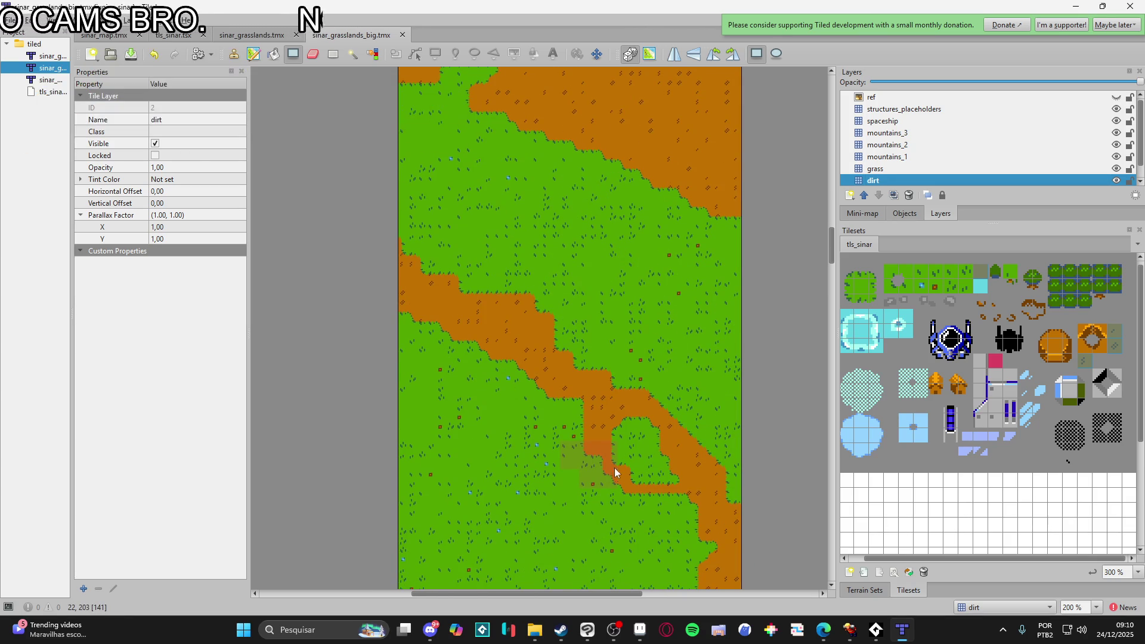
scroll(614, 465, "up", 2)
scroll(615, 463, "down", 3)
scroll(631, 269, "down", 10)
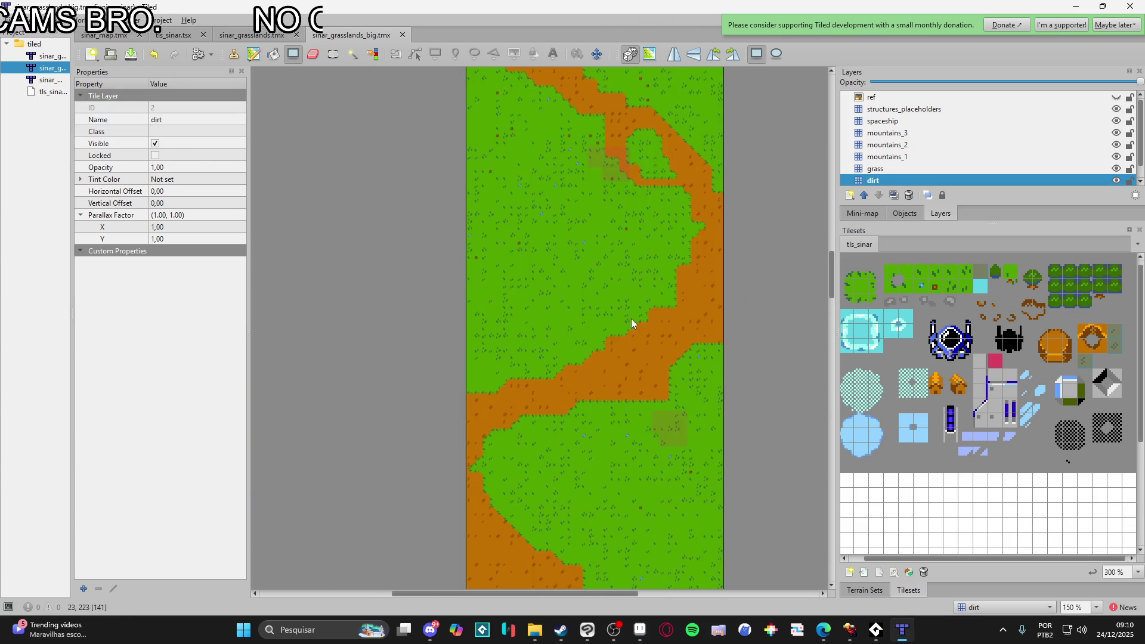
scroll(646, 221, "up", 10)
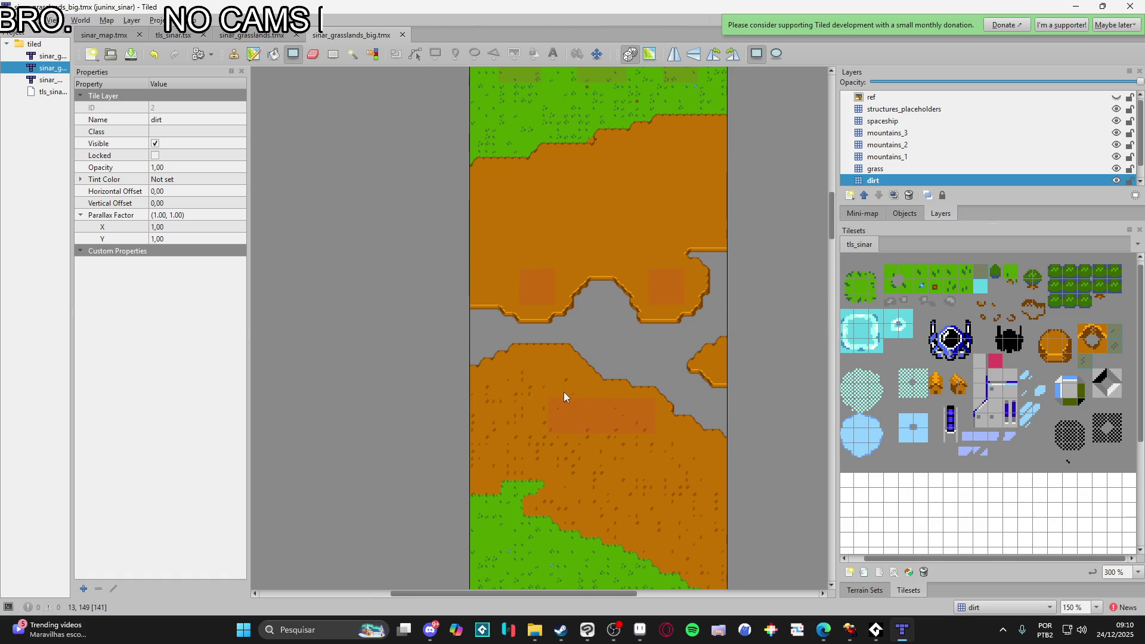
scroll(563, 396, "down", 10)
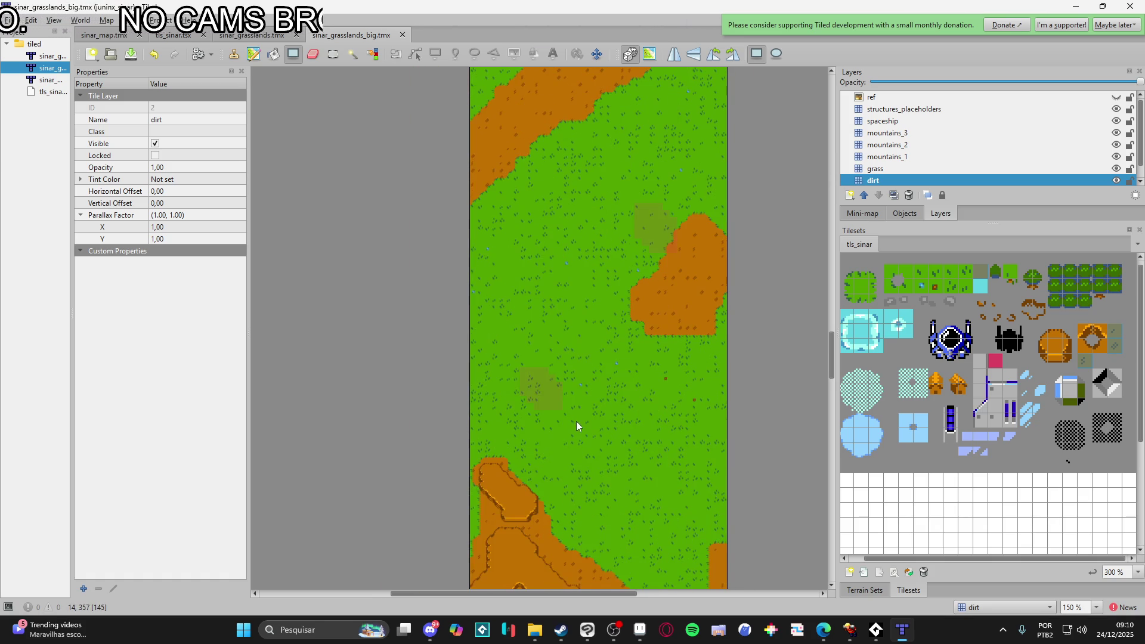
scroll(578, 424, "down", 10)
scroll(620, 424, "down", 5)
scroll(626, 378, "up", 5)
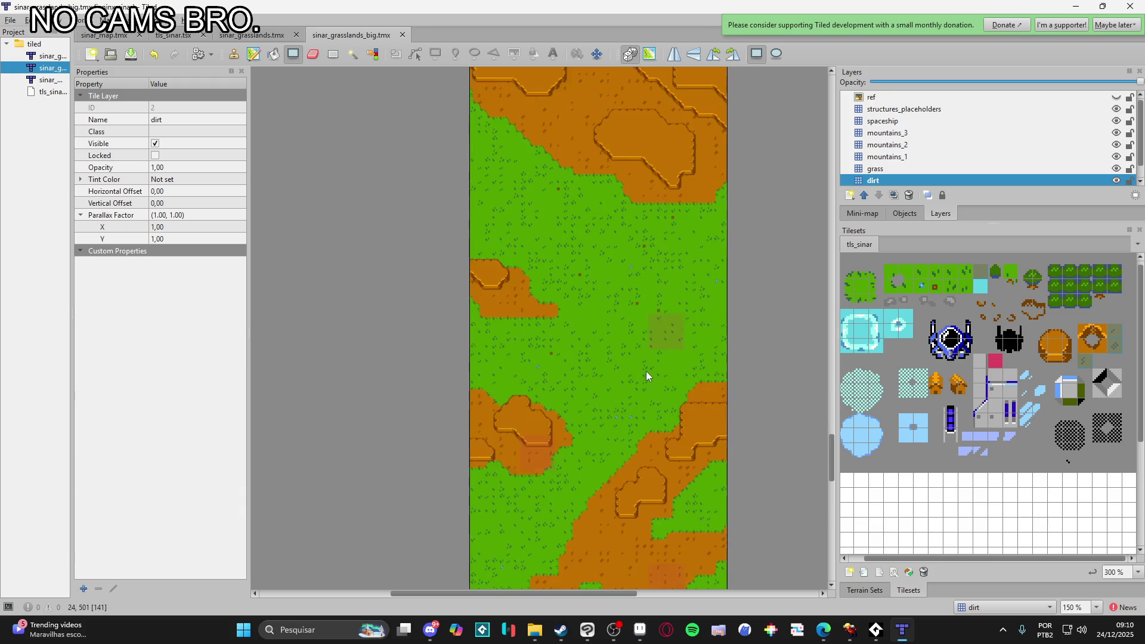
scroll(647, 366, "up", 10)
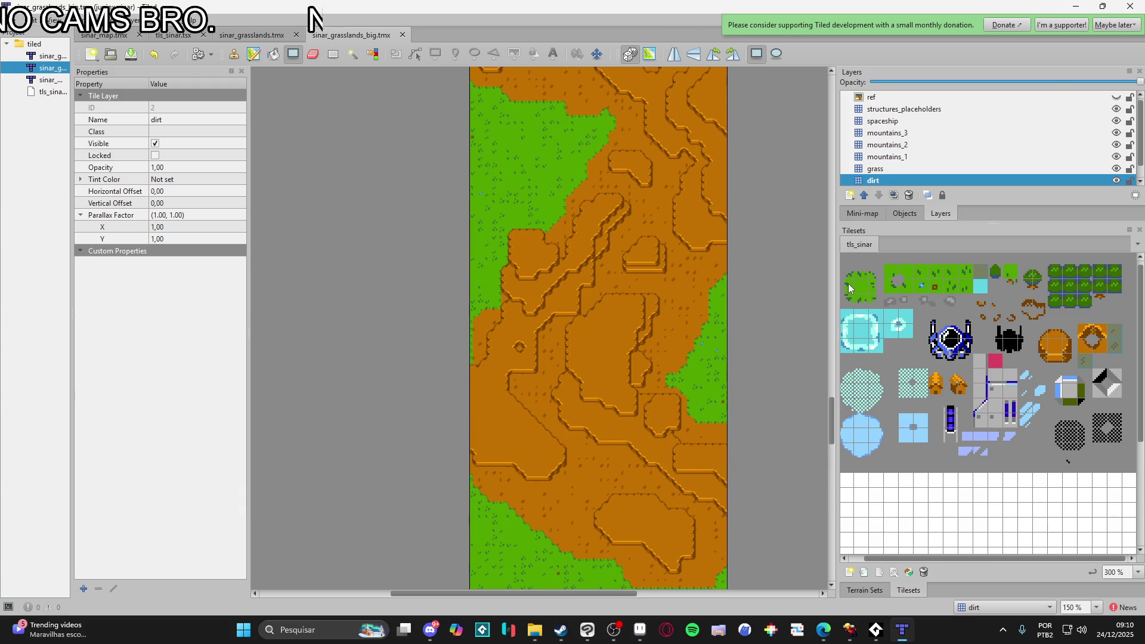
- Set the structures_placeholders layer's opacity to 0.67
left_click(1107, 98)
left_click(1078, 109)
mouse_move(1042, 80)
left_mouse_down()
mouse_move(1071, 80)
mouse_move(1051, 82)
left_mouse_up()
- Review the whole map again, select mountains_1, and switch to another application
scroll(615, 460, "down", 10)
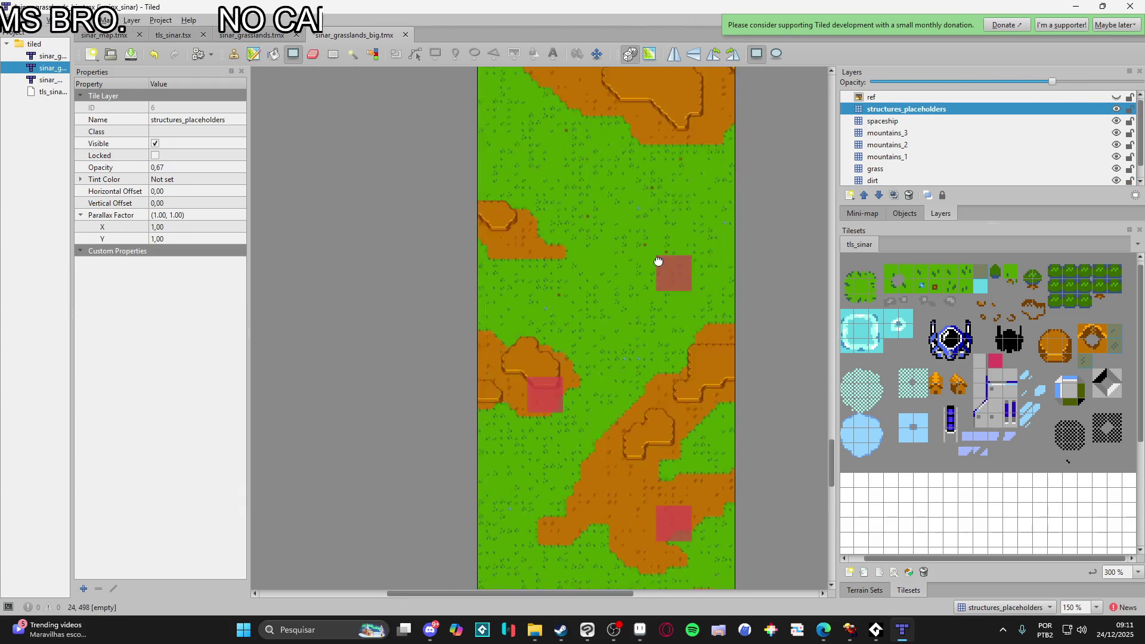
scroll(609, 195, "down", 10)
scroll(663, 278, "right", 2)
scroll(597, 302, "up", 20)
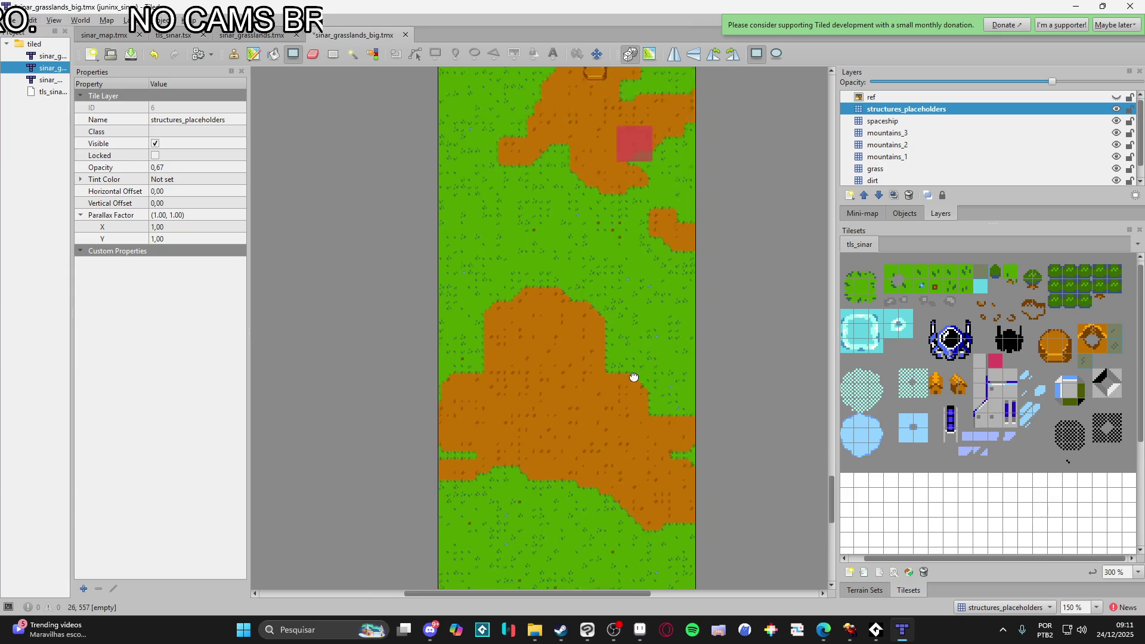
scroll(627, 280, "left", 1)
scroll(574, 348, "up", 20)
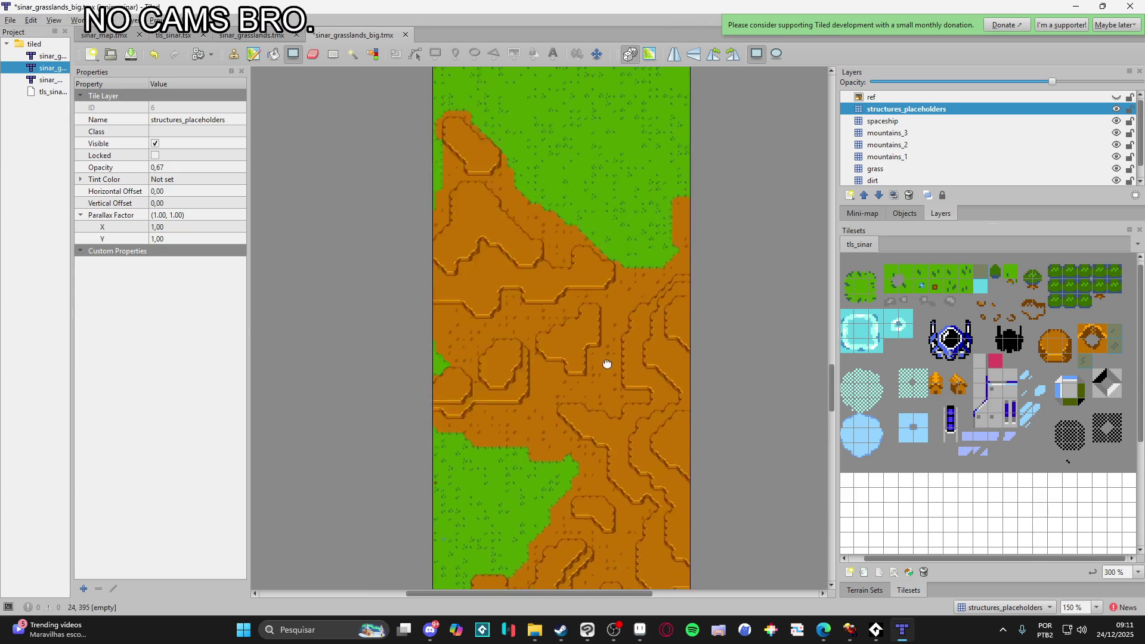
scroll(635, 409, "up", 20)
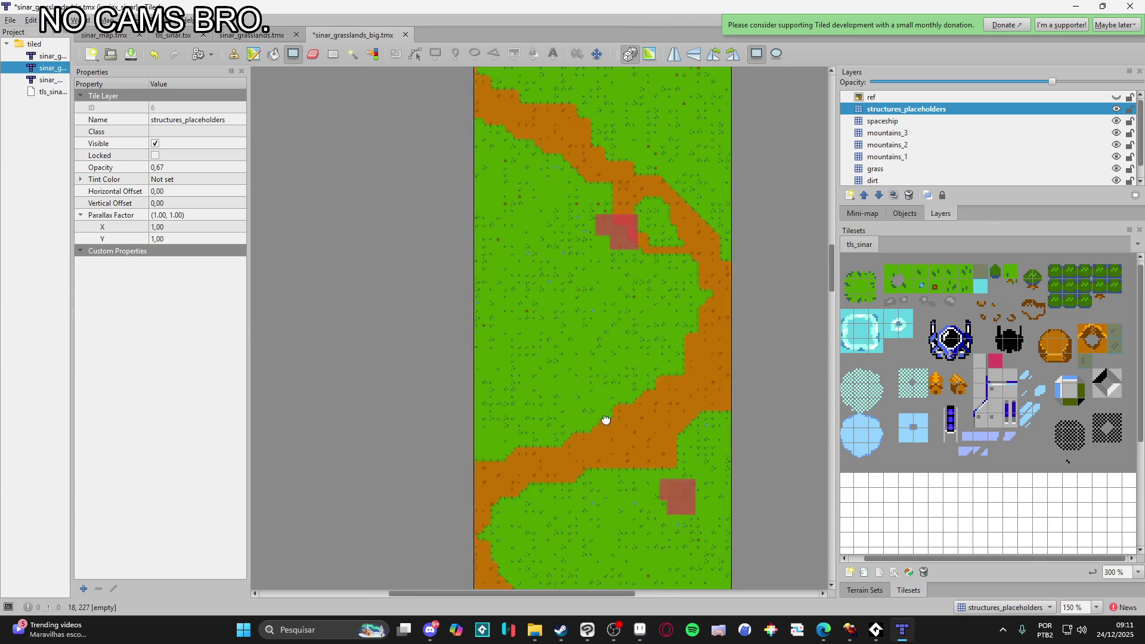
scroll(640, 410, "down", 5)
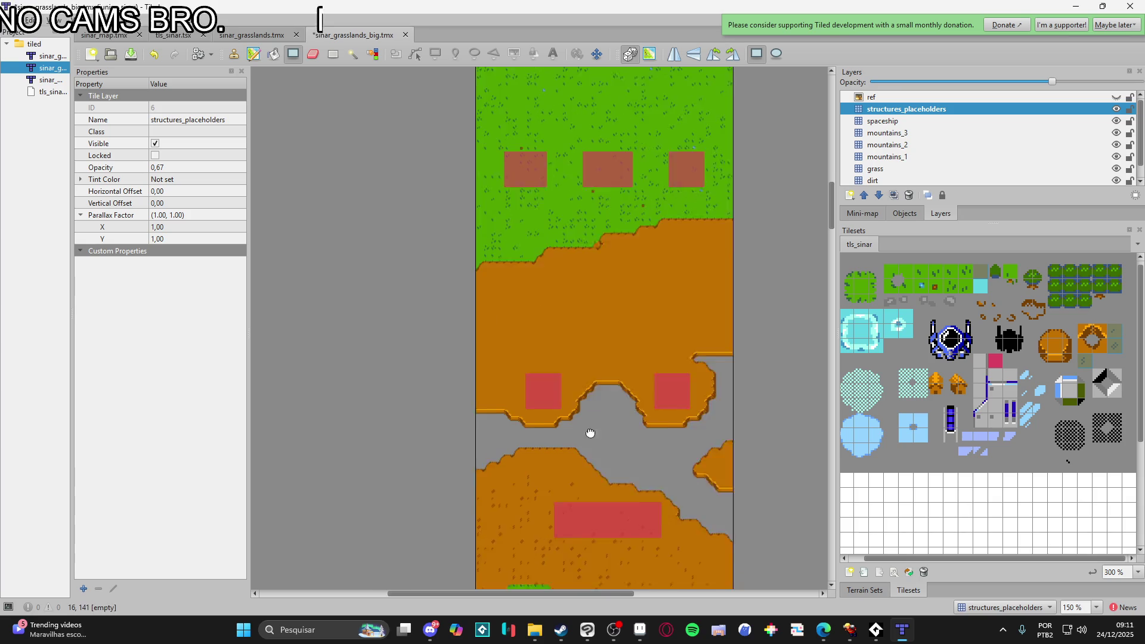
scroll(601, 460, "right", 1)
left_click(911, 156)
scroll(692, 328, "up", 20)
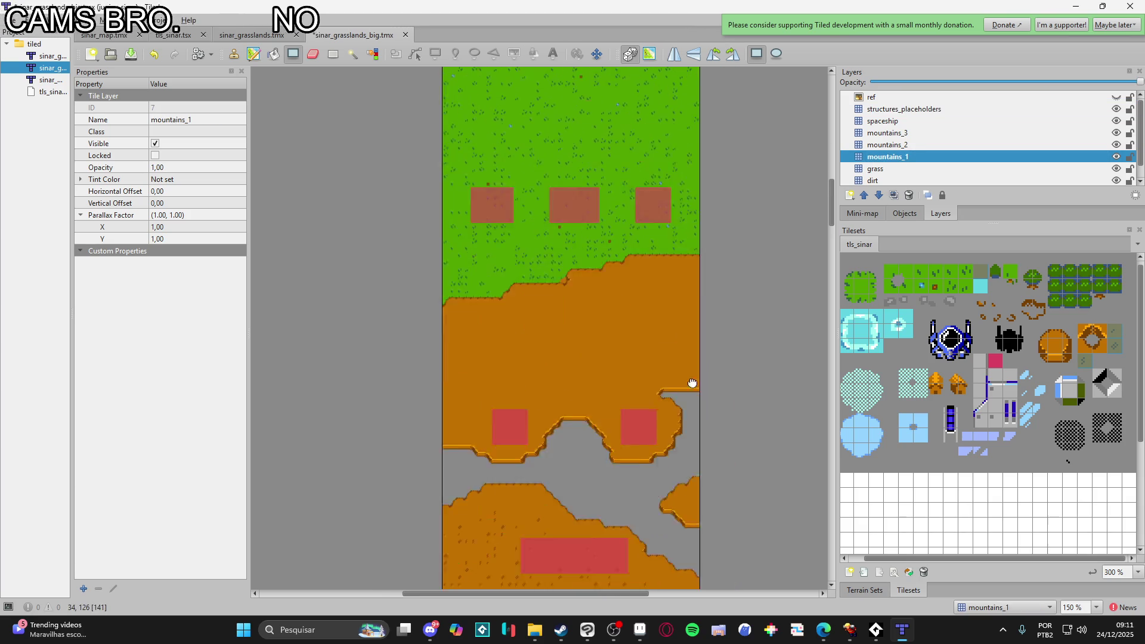
scroll(620, 430, "down", 15)
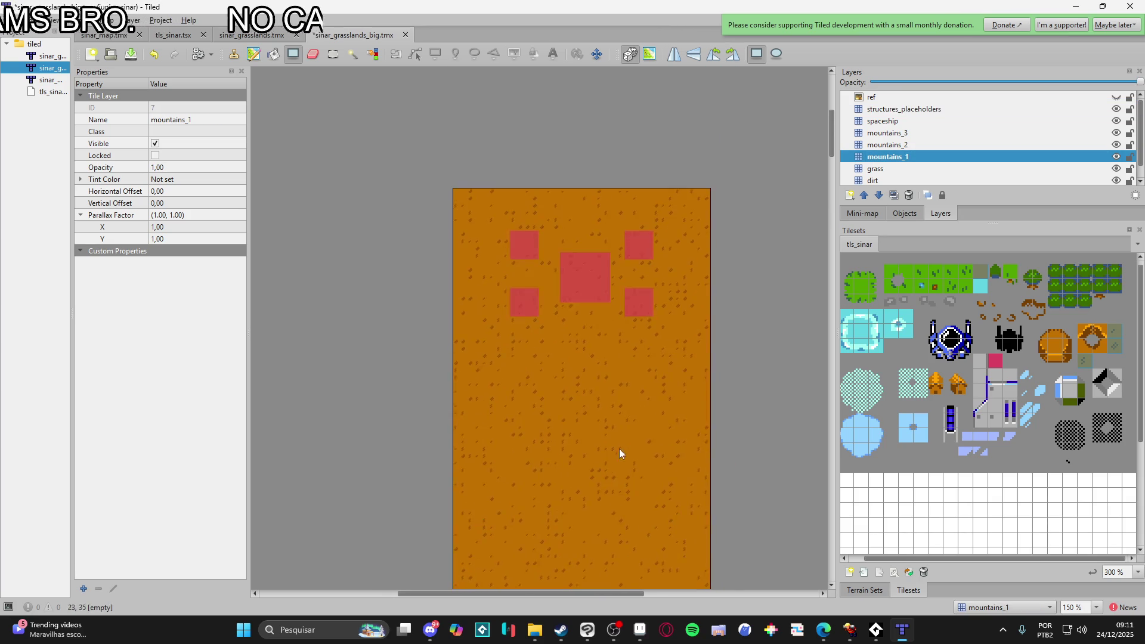
scroll(650, 360, "down", 10)
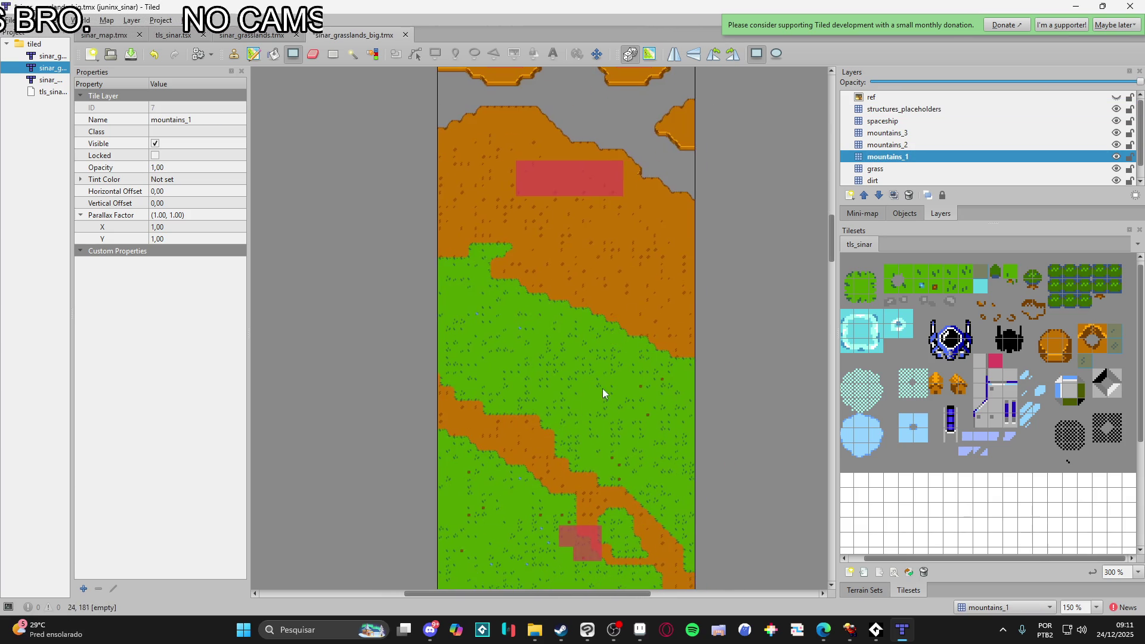
left_click(850, 636)
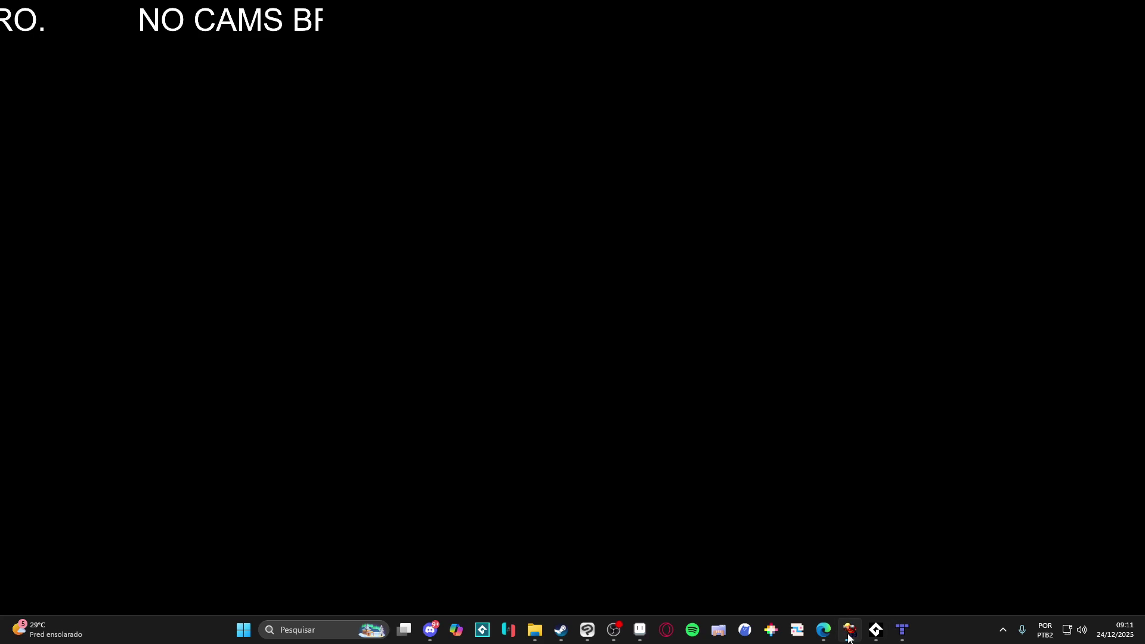
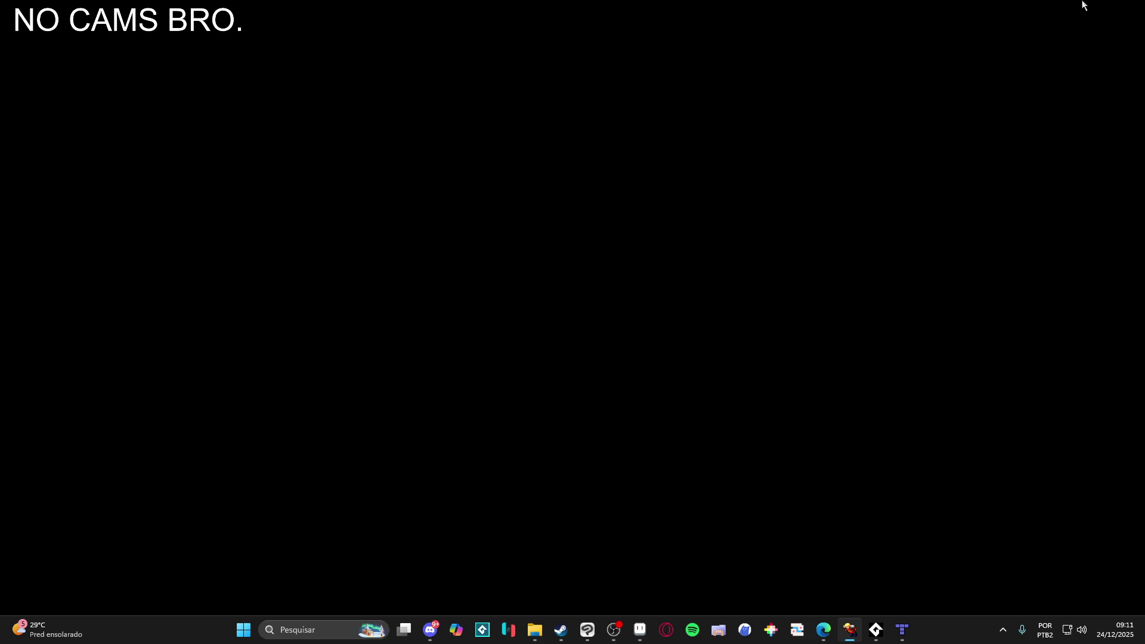
- Minimize the full-screen black window to reveal the sinar_grasslands_big.tmx map in Tiled
left_click(1081, 6)
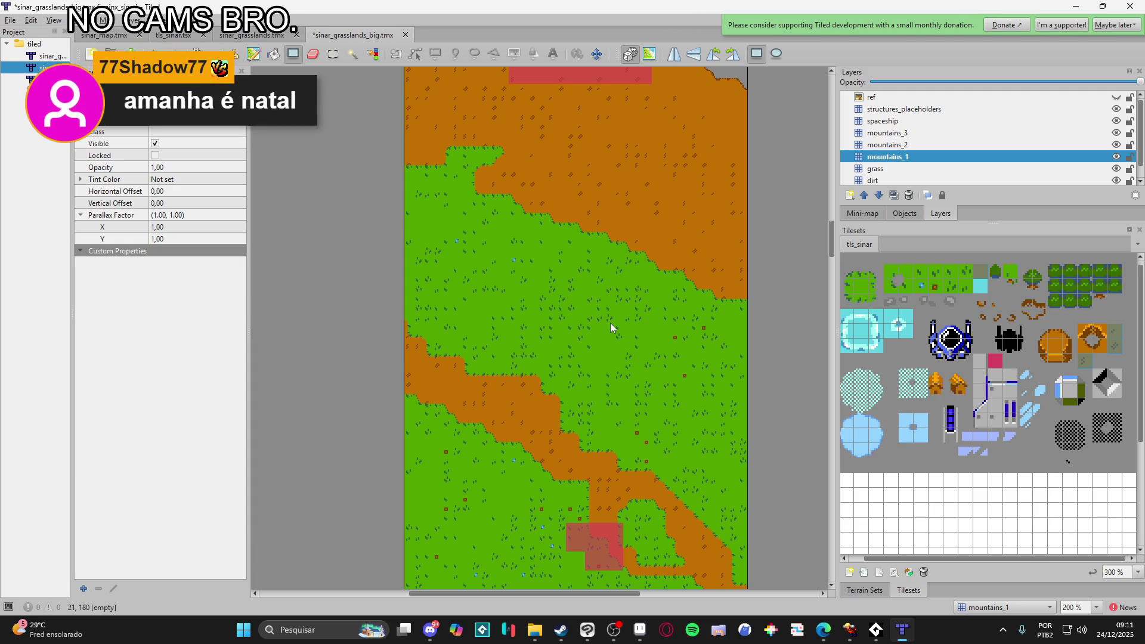
scroll(610, 323, "down", 5)
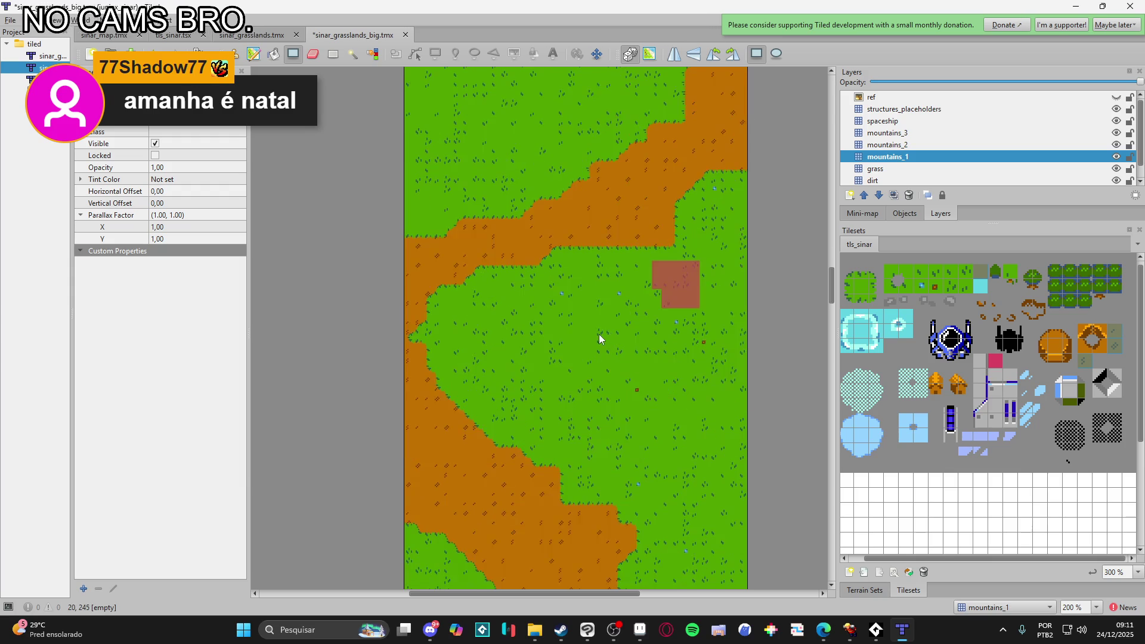
- Save the map with Ctrl+S and pause the music player's playback
key("ctrl+s")
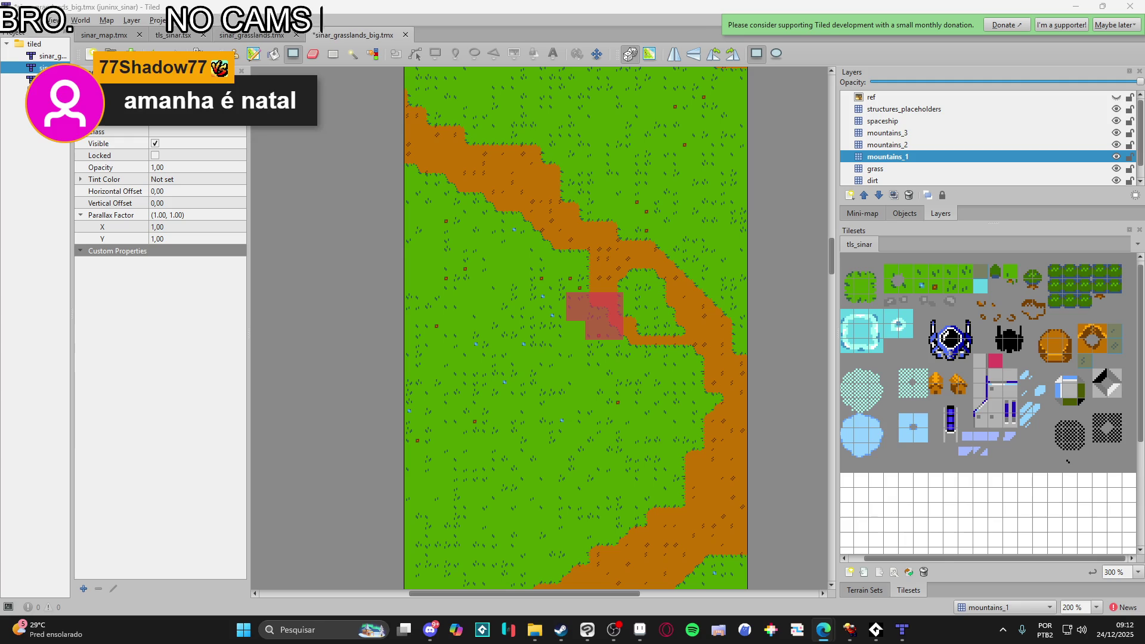
key("ctrl+s")
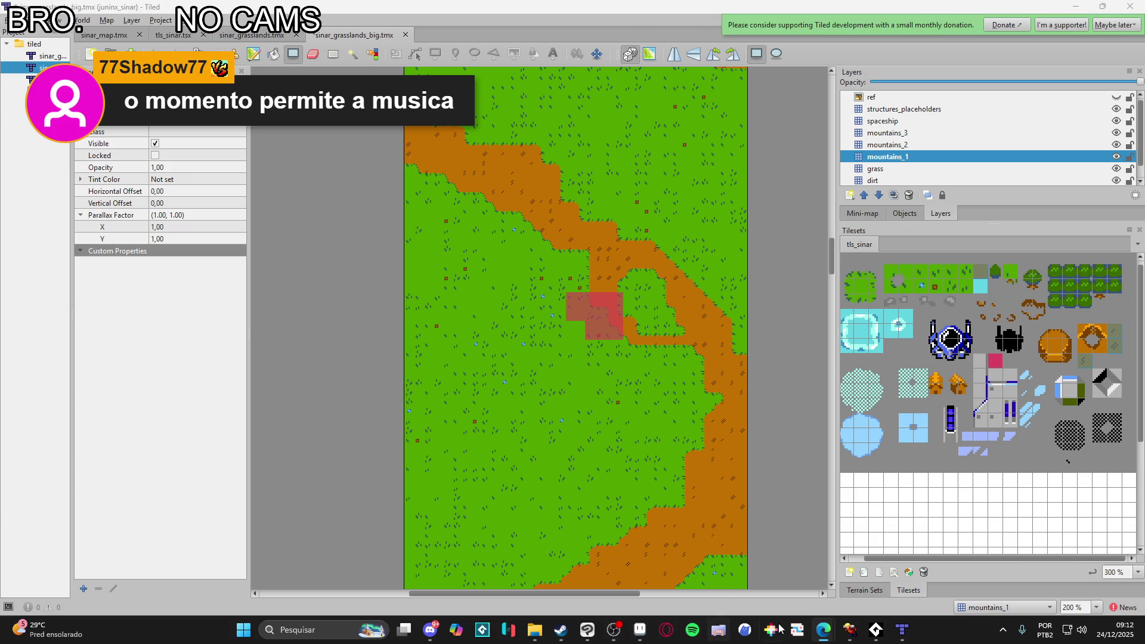
left_click(877, 634)
key("space")
- Bring the Tiled editor back to the front and scroll down the map
key("alt+Tab")
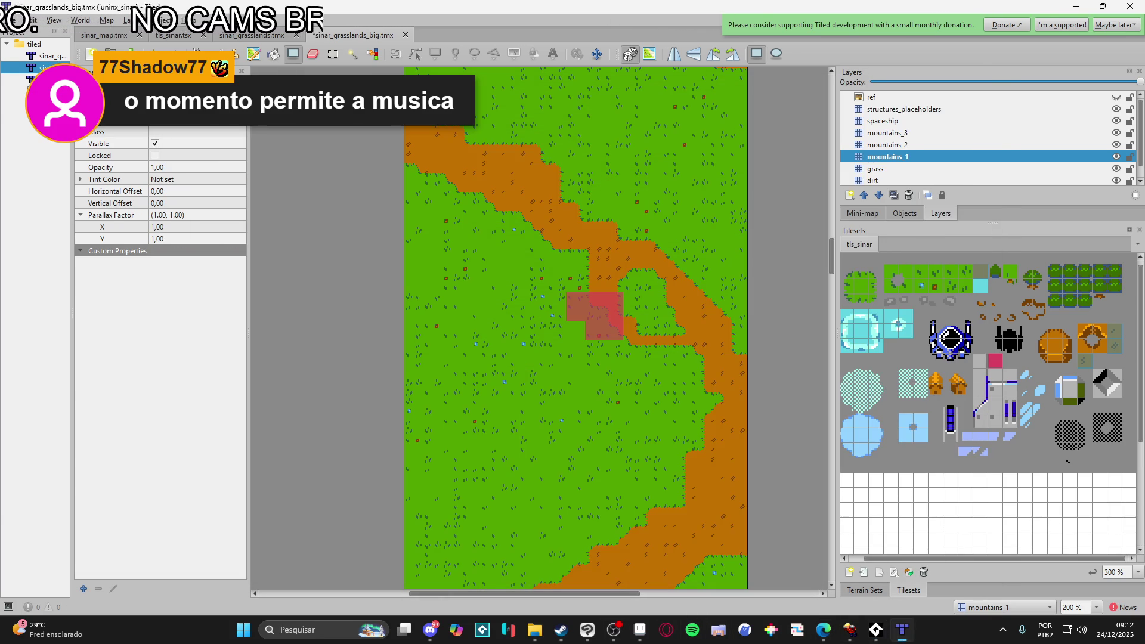
key("alt+Tab")
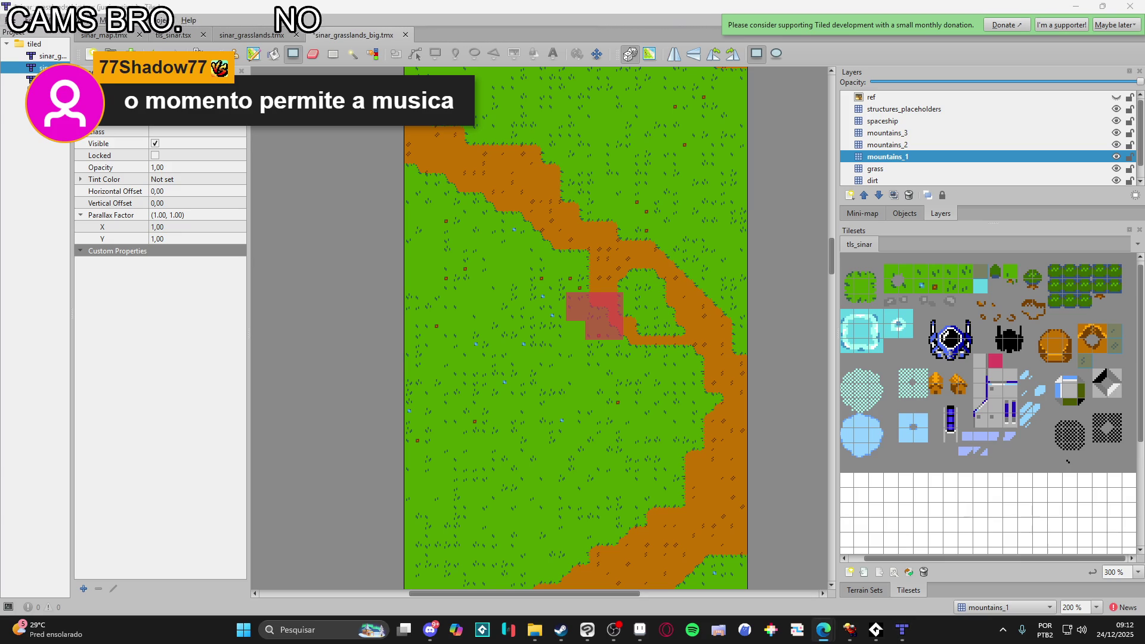
left_click(567, 2)
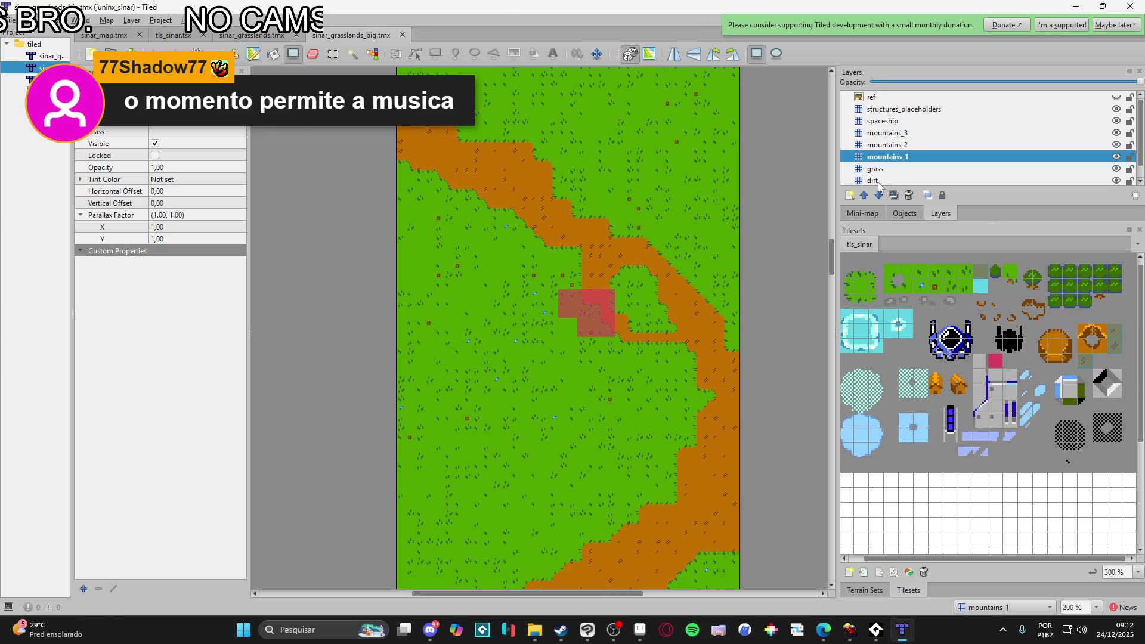
scroll(651, 296, "down", 3)
scroll(635, 319, "down", 3)
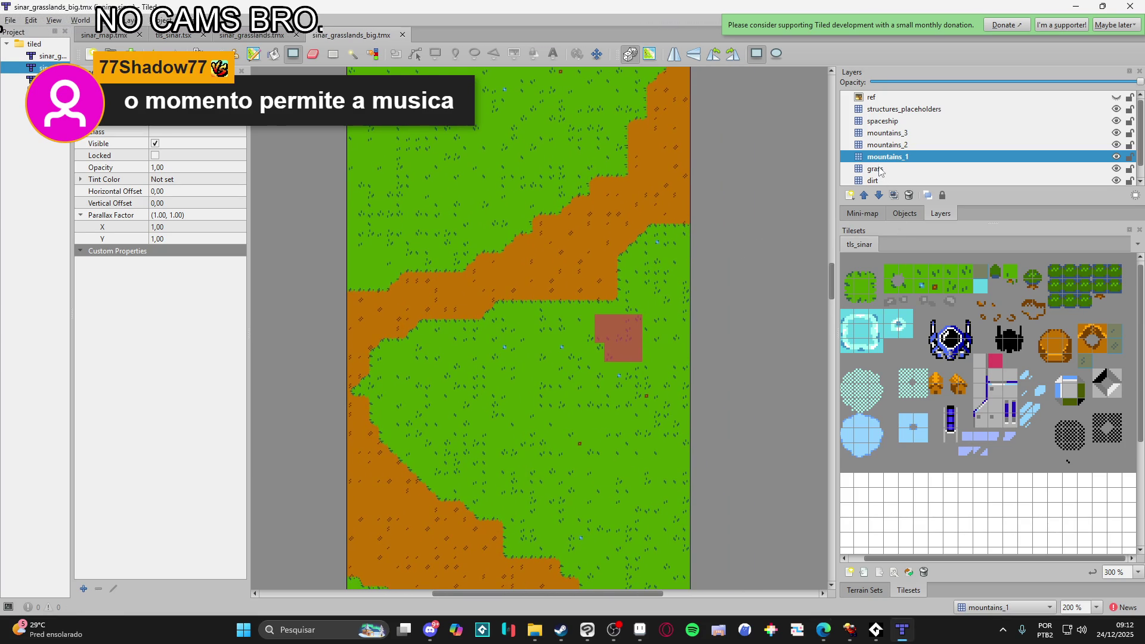
- Make the grass layer active, check its visibility, and switch to the terrain brush in Terrain Sets
left_click(901, 174)
left_click(1115, 169)
left_click(1116, 169)
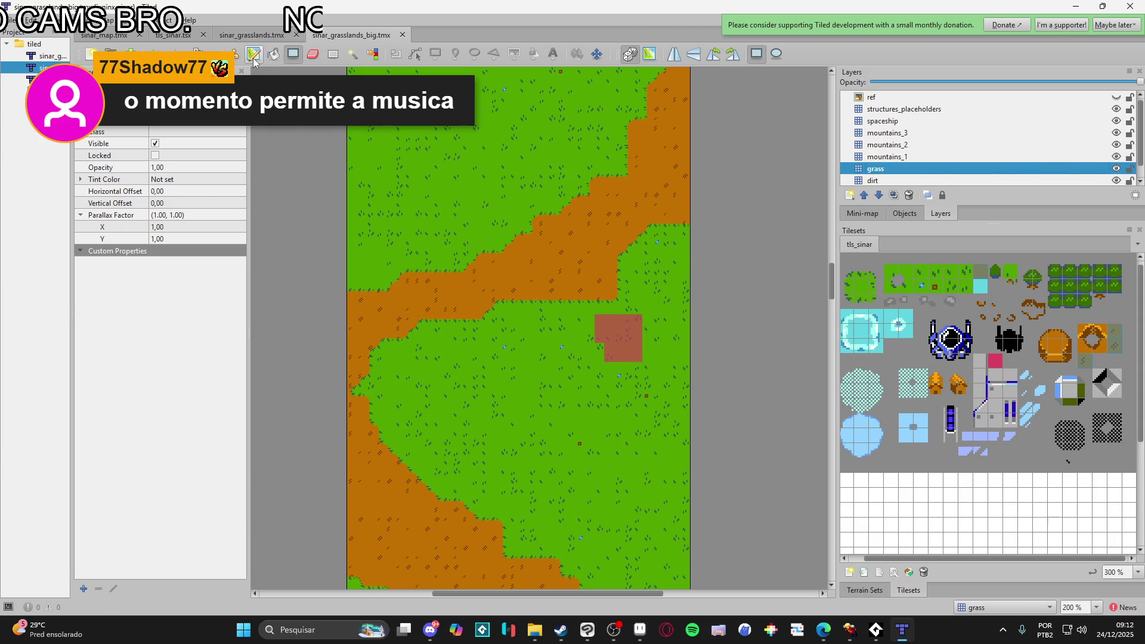
key("b")
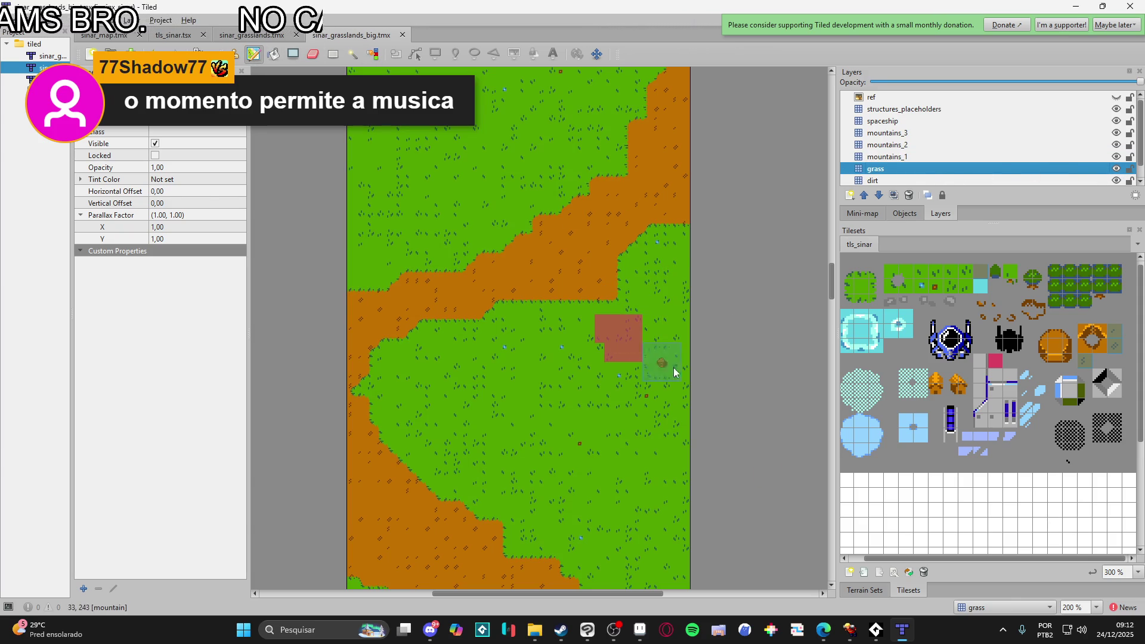
left_click(864, 590)
- Paint around the red placeholder blocks to cut a grass pocket into the dirt path, with grass terrain selected
left_click(624, 326)
mouse_move(594, 330)
left_mouse_down()
mouse_move(603, 353)
mouse_move(642, 360)
mouse_move(636, 350)
left_mouse_up()
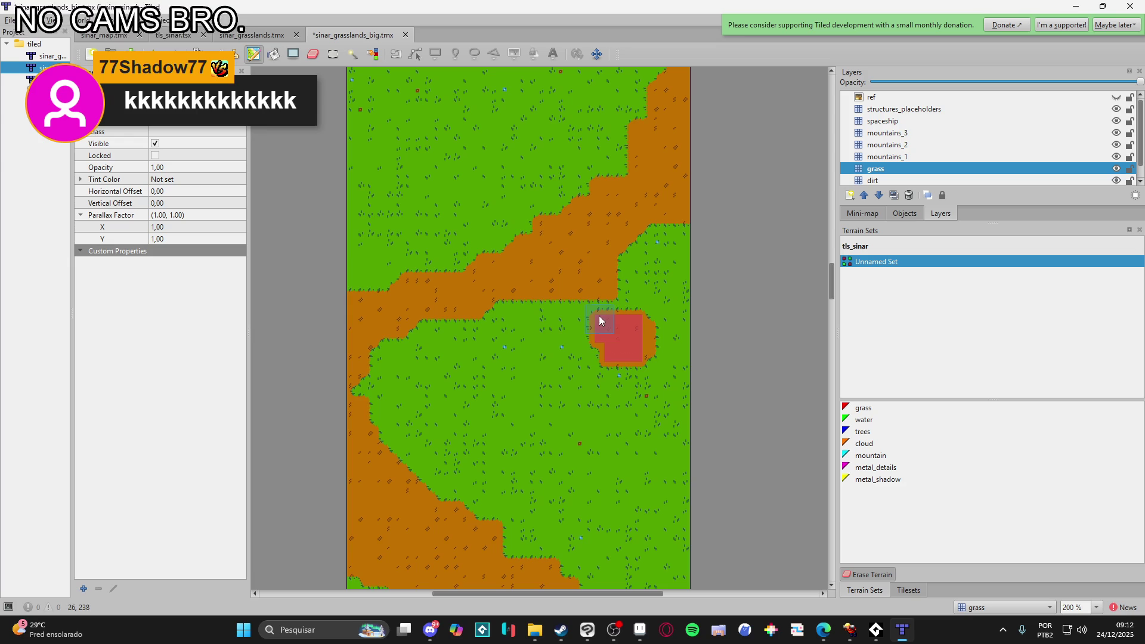
scroll(678, 378, "down", 5)
scroll(638, 439, "up", 2)
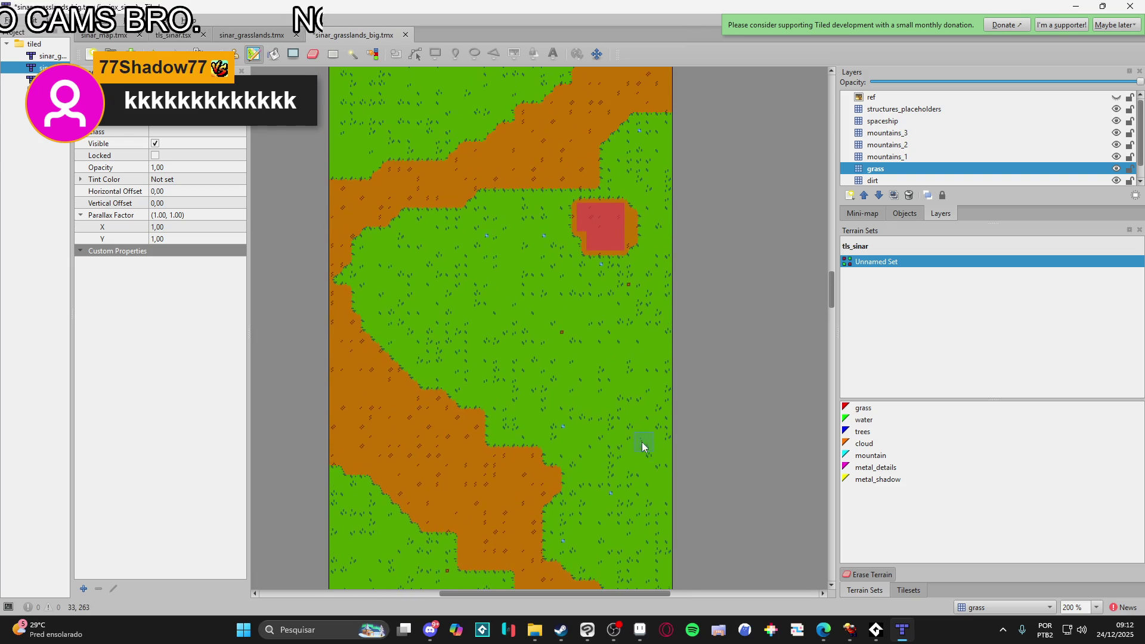
scroll(605, 450, "down", 8)
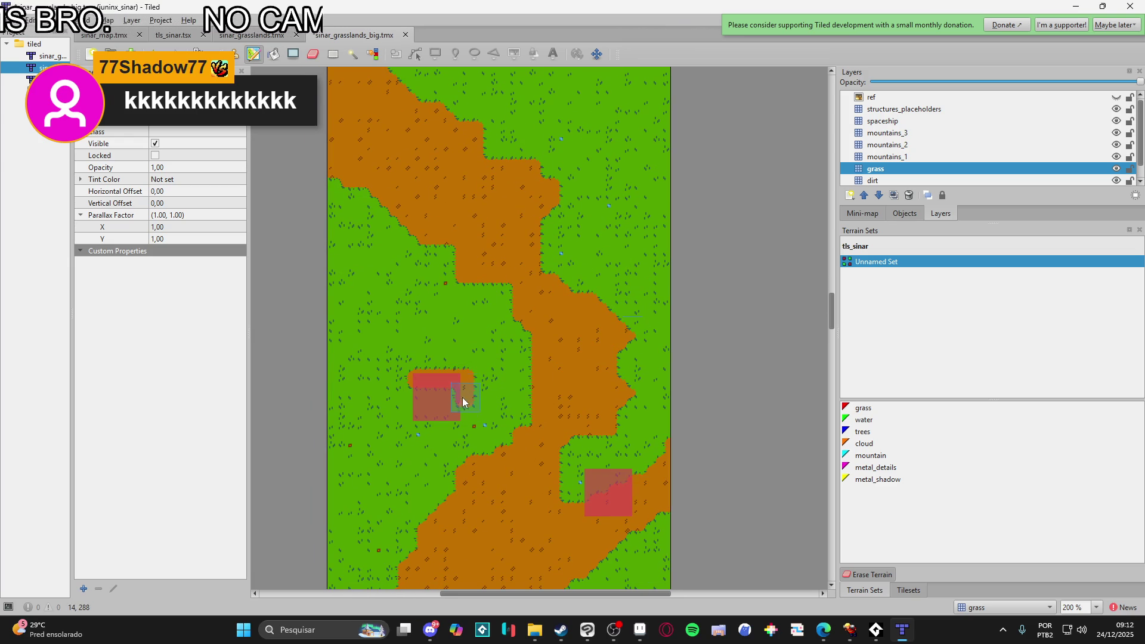
left_click_drag(455, 381, 421, 381)
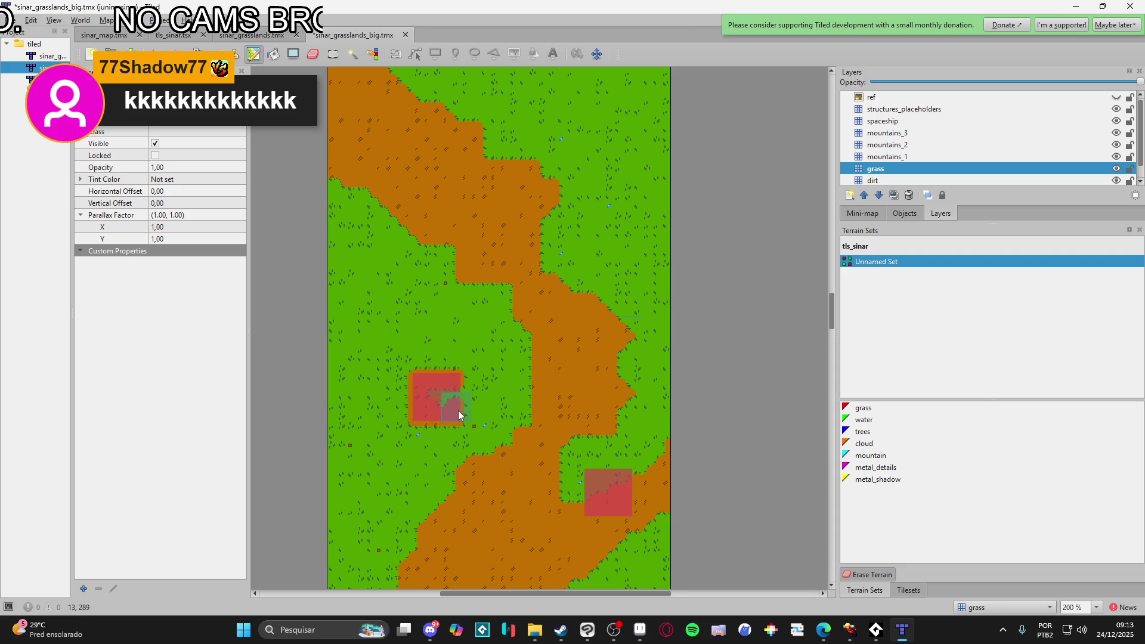
scroll(437, 398, "down", 3)
scroll(437, 398, "right", 2)
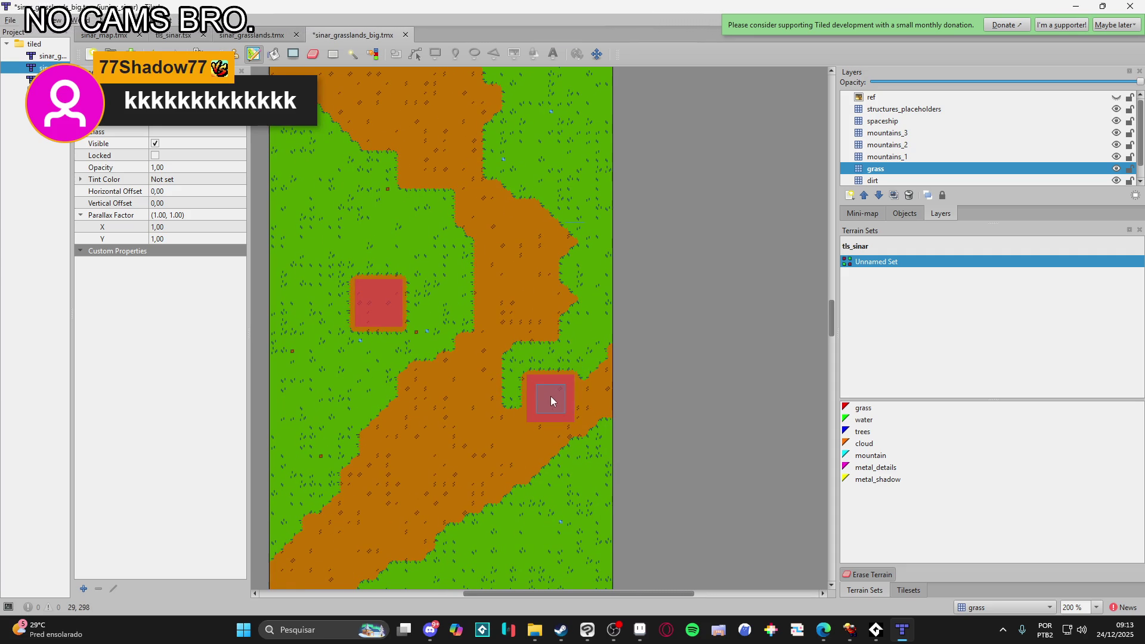
scroll(574, 416, "down", 2)
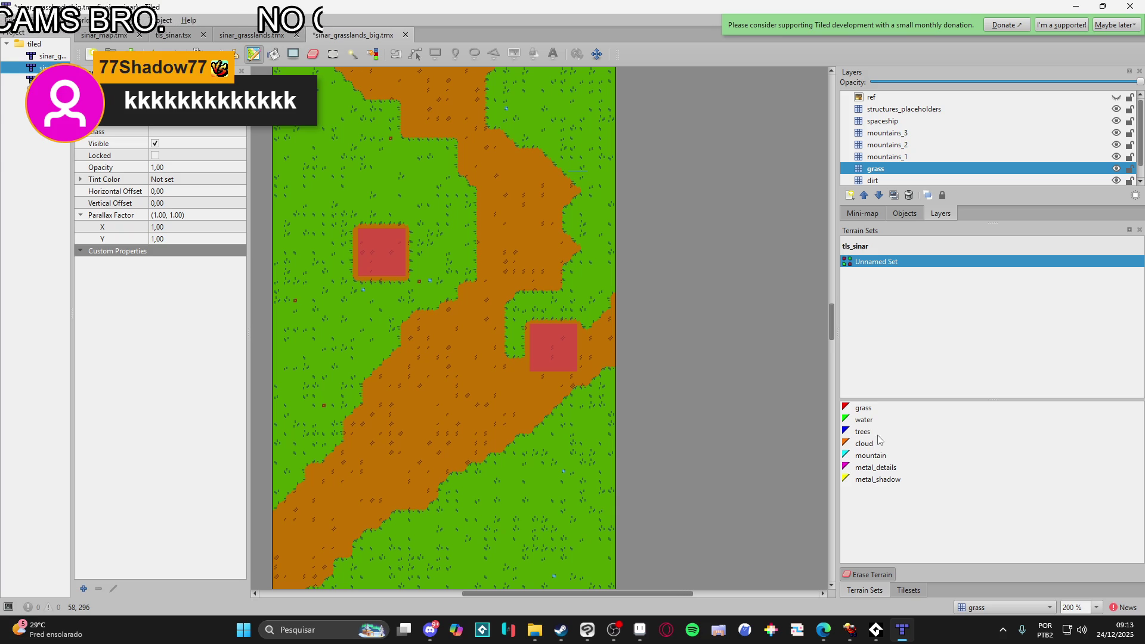
left_click(863, 409)
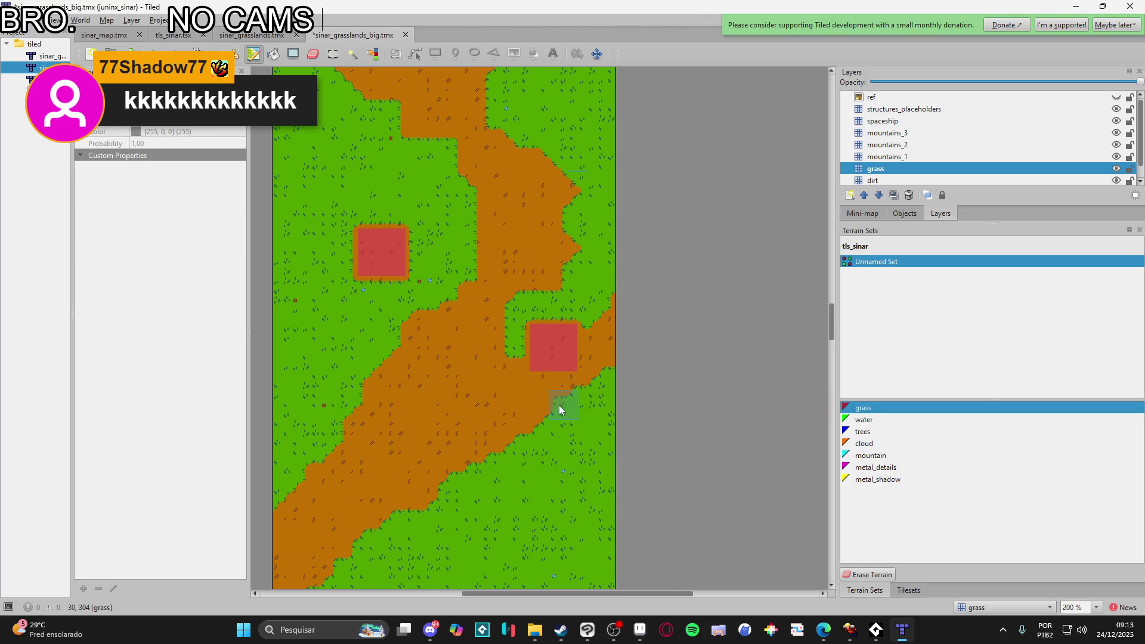
- Paint a grassy island into the dirt path and a small grass patch at the left edge, undoing a stray stroke
mouse_move(608, 378)
left_mouse_down()
mouse_move(598, 314)
mouse_move(616, 289)
mouse_move(606, 361)
left_mouse_up()
key("ctrl+z")
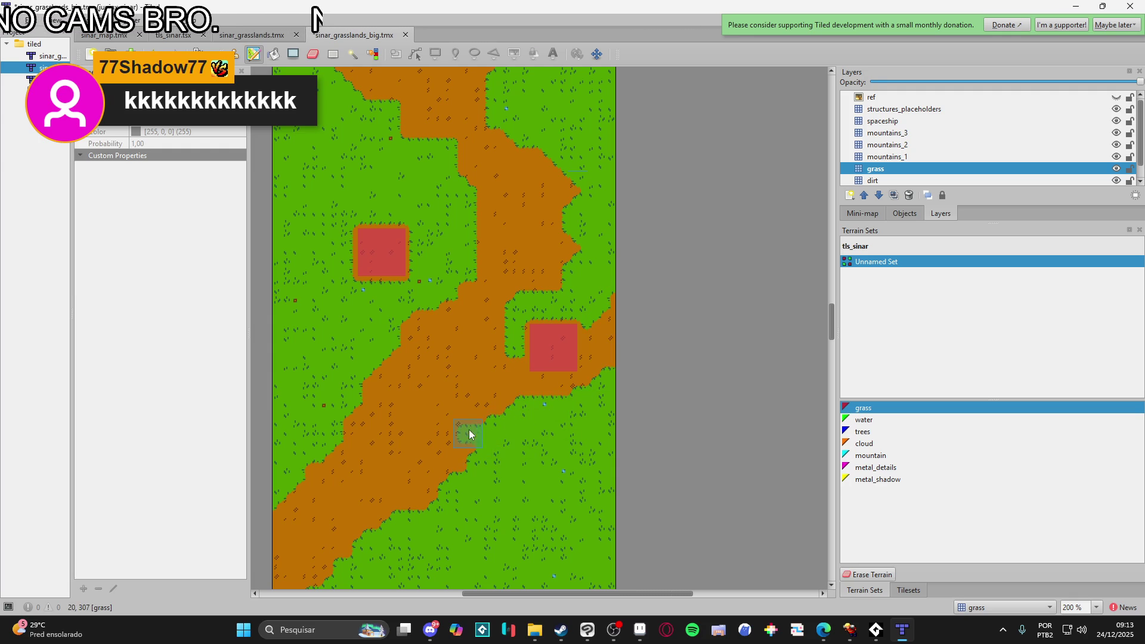
mouse_move(417, 427)
left_mouse_down()
mouse_move(440, 409)
mouse_move(426, 422)
mouse_move(440, 427)
mouse_move(453, 409)
left_mouse_up()
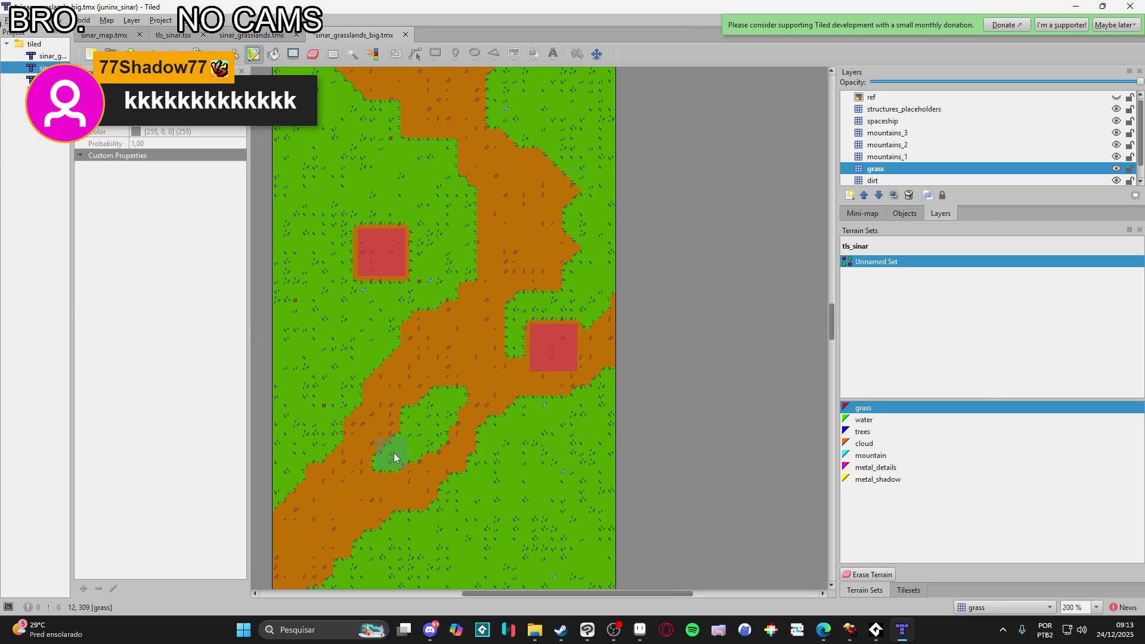
scroll(324, 503, "down", 3)
scroll(325, 503, "left", 2)
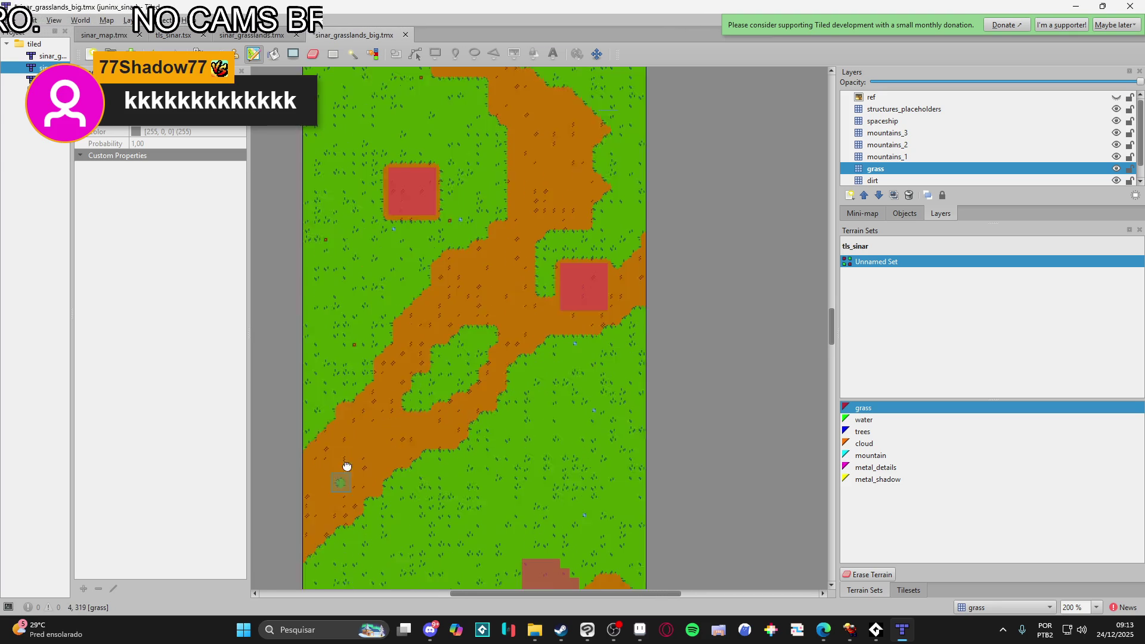
left_click_drag(315, 468, 332, 455)
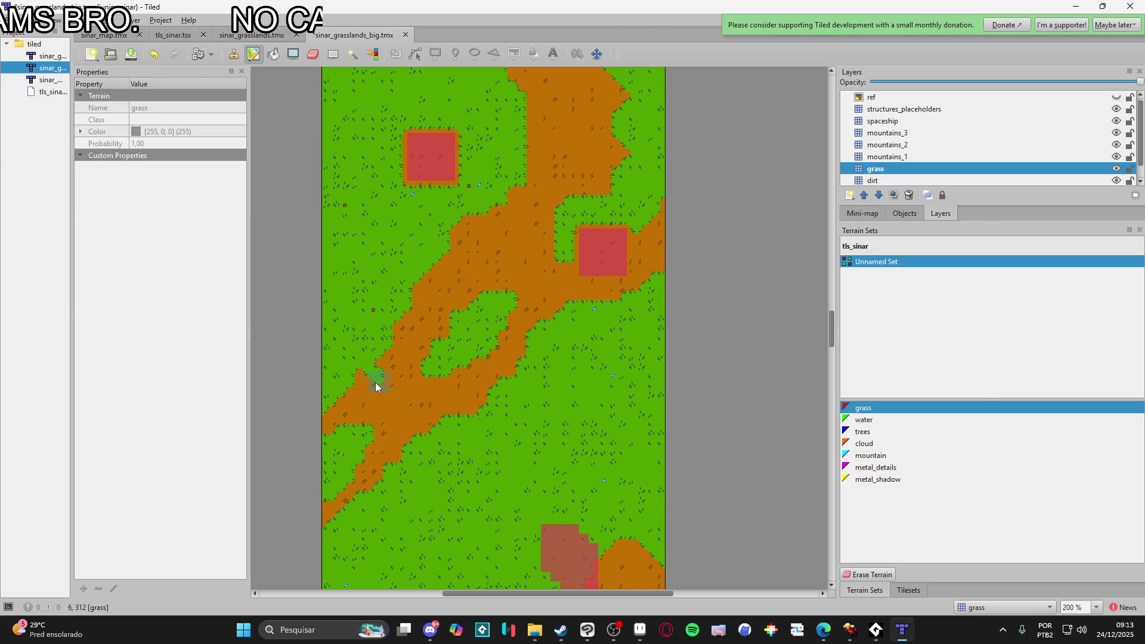
- Deselect the grass terrain and scroll back up to the red placeholder blocks
right_click(347, 411)
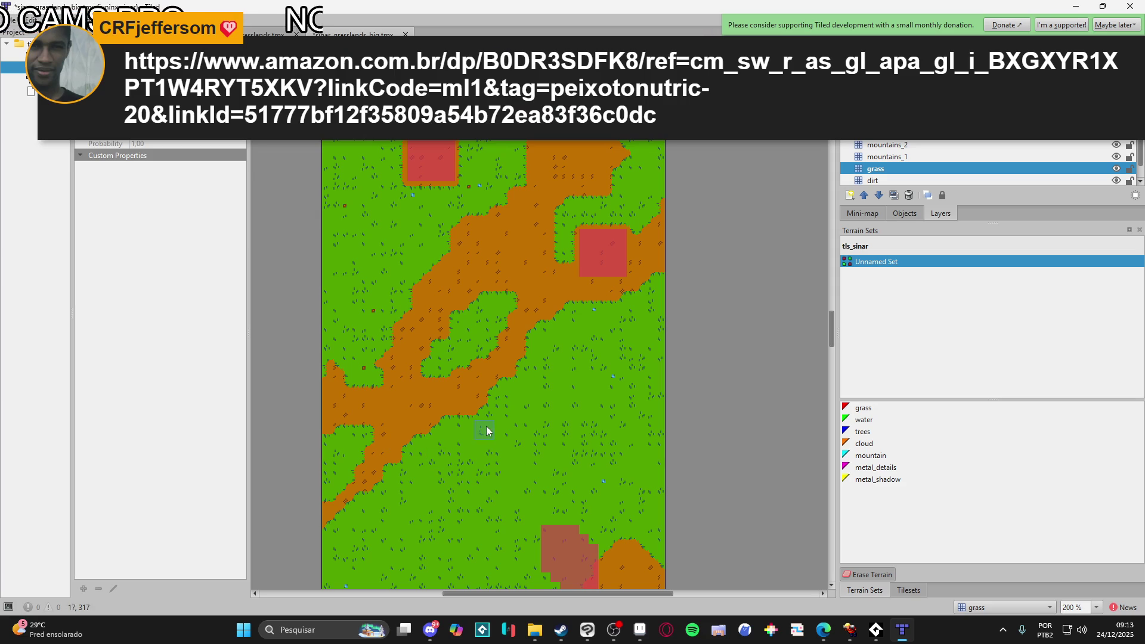
scroll(557, 334, "up", 5)
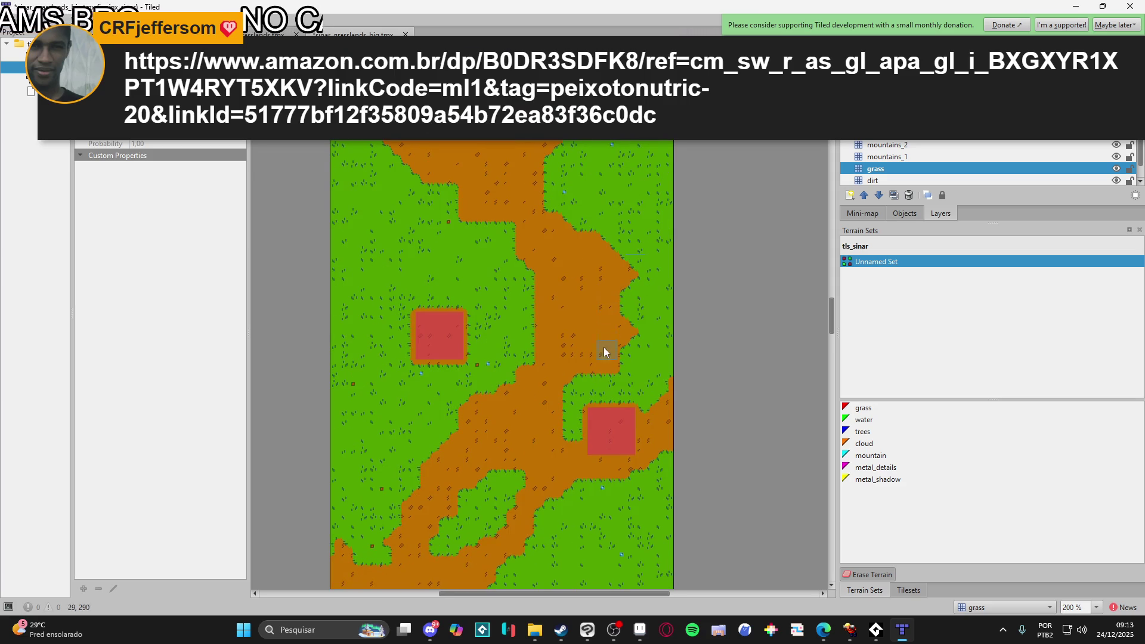
scroll(616, 334, "up", 3)
scroll(579, 355, "up", 2)
scroll(480, 182, "down", 6)
scroll(533, 319, "up", 2)
scroll(532, 319, "down", 9)
scroll(614, 443, "left", 3)
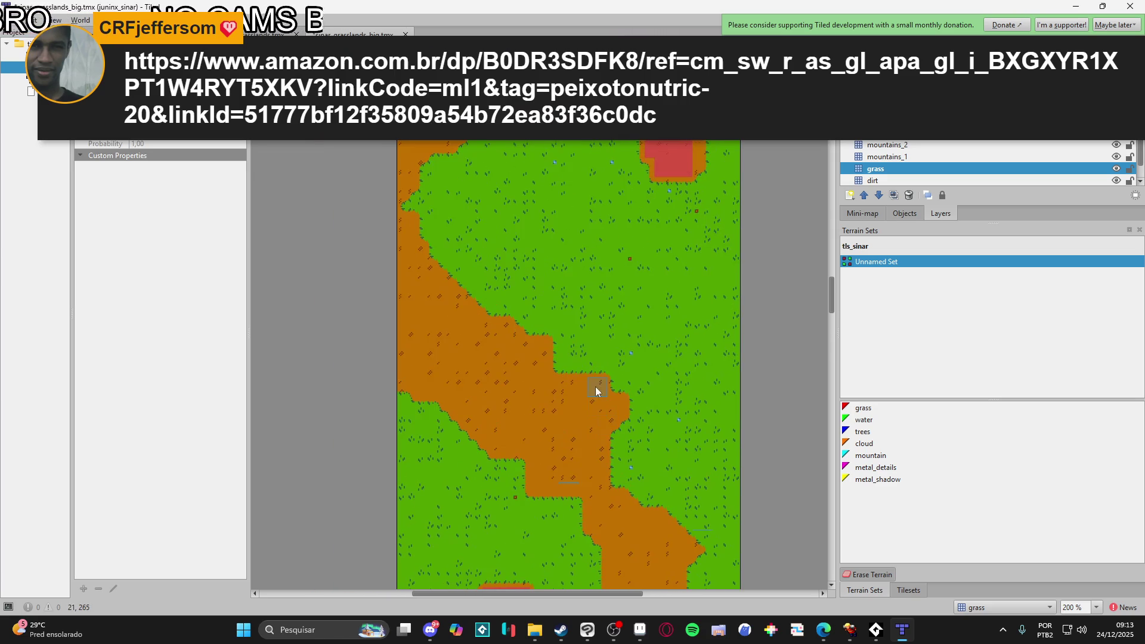
scroll(733, 310, "up", 5)
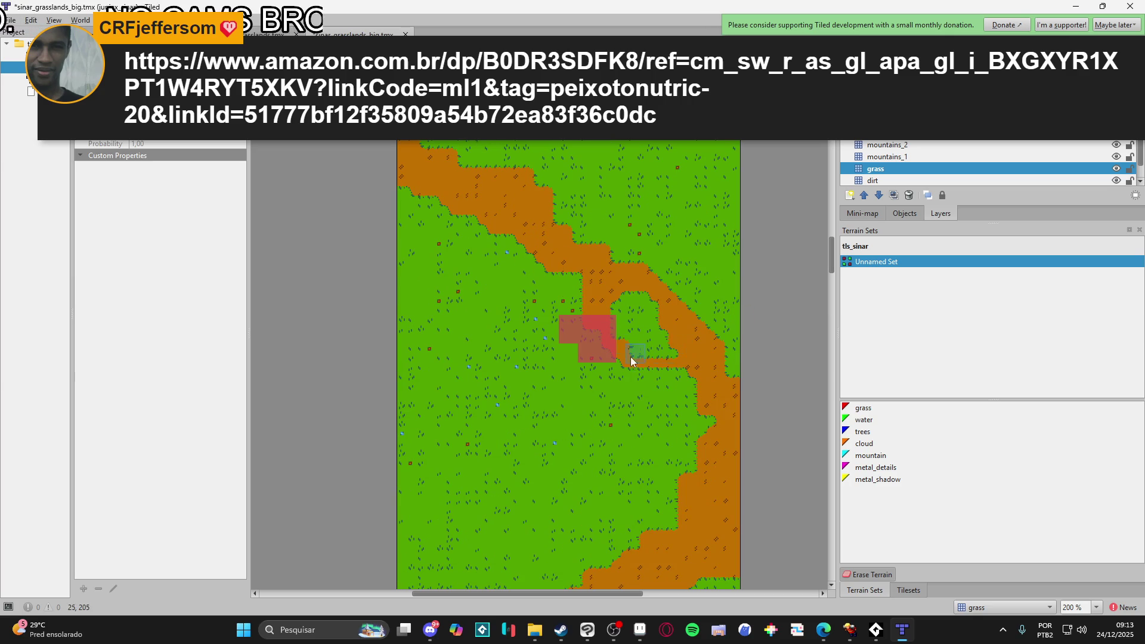
- Paint dirt beside the red placeholder block and bring up the music player console
left_click(566, 337)
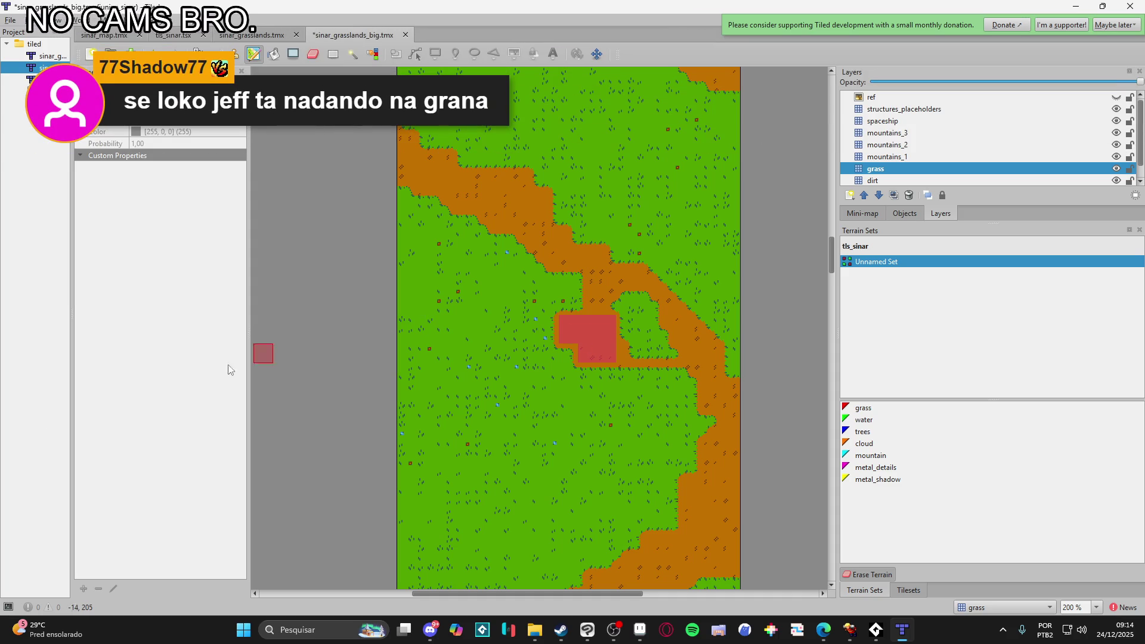
key("alt+Tab")
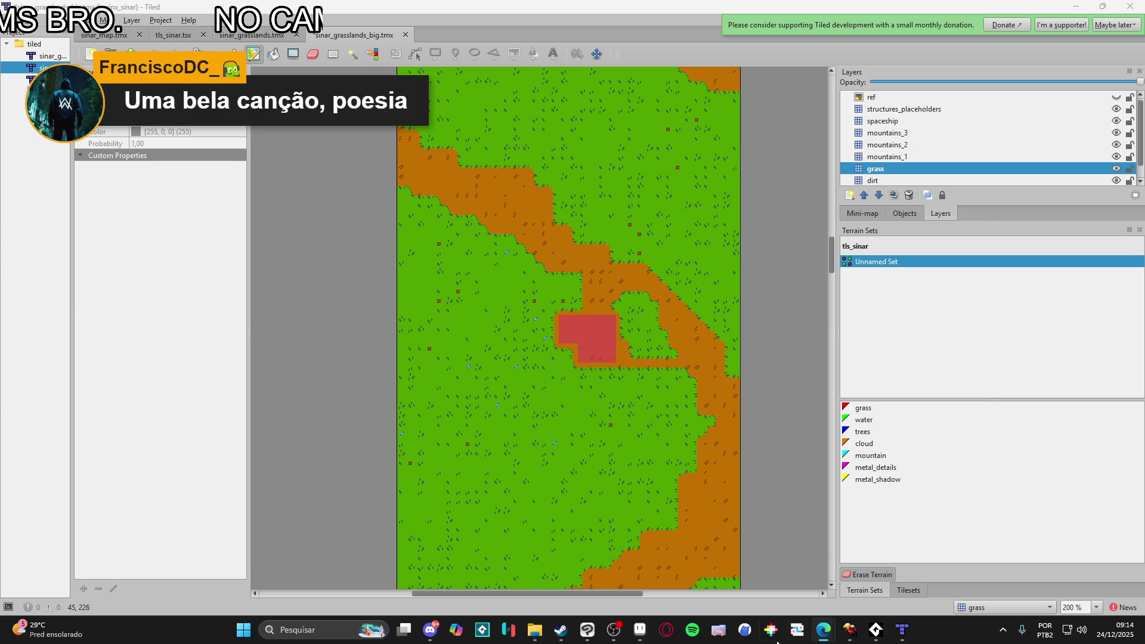
left_click(876, 630)
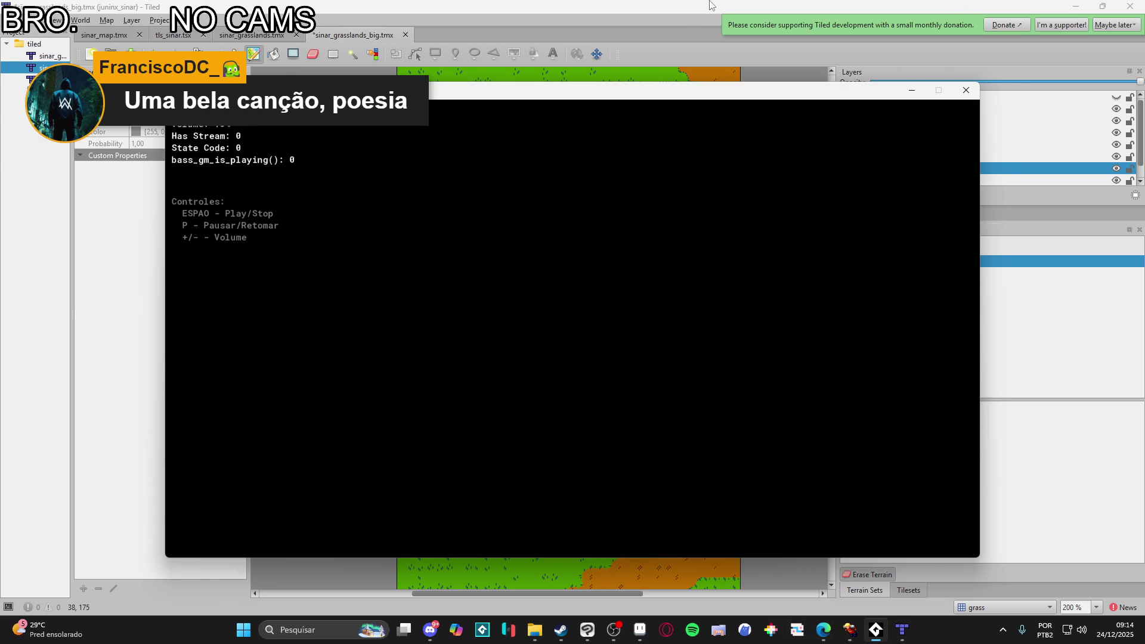
- Switch away from the console audio player back to the Tiled grasslands map
key("alt+Tab")
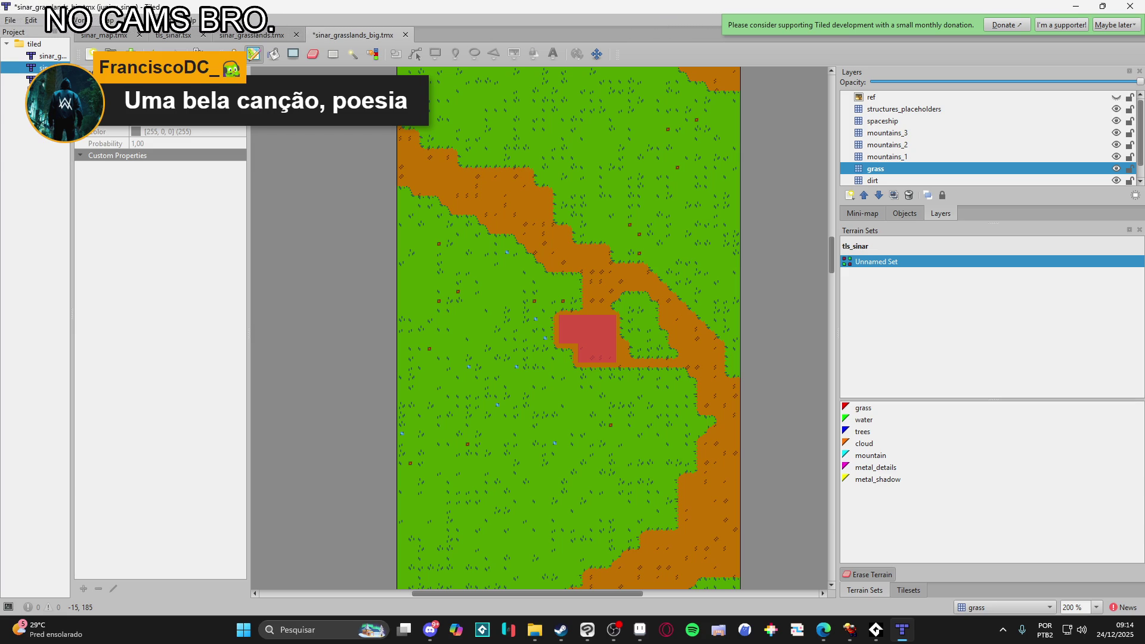
- Save sinar_grasslands_big.tmx, zoom in to 300%, and briefly toggle the ref layer overlay on and off
key("alt+Tab")
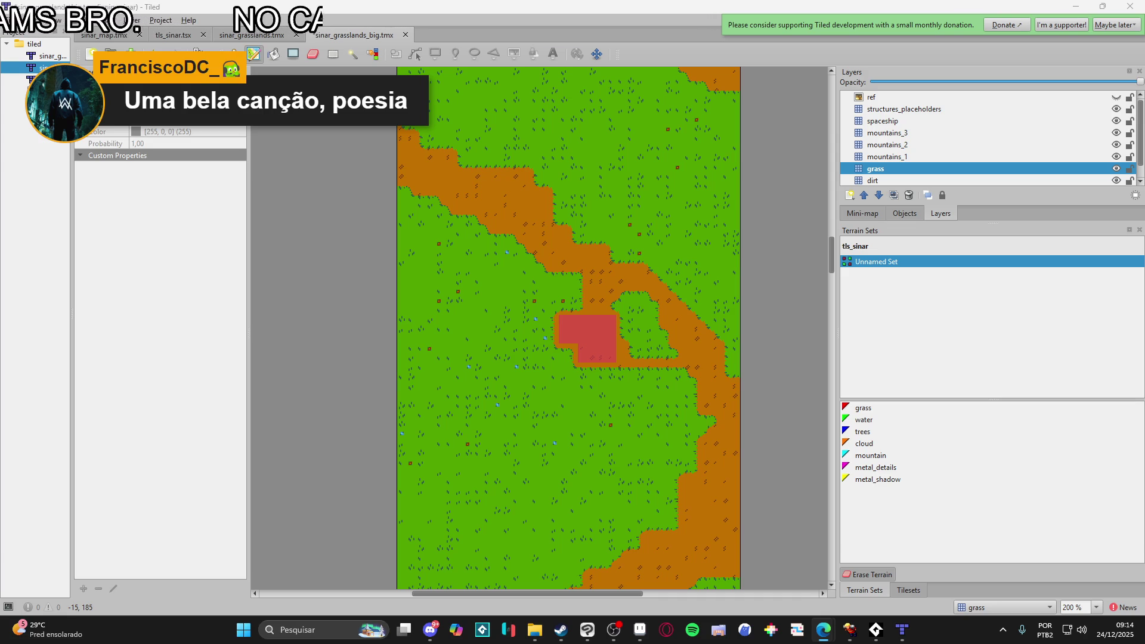
key("ctrl+s")
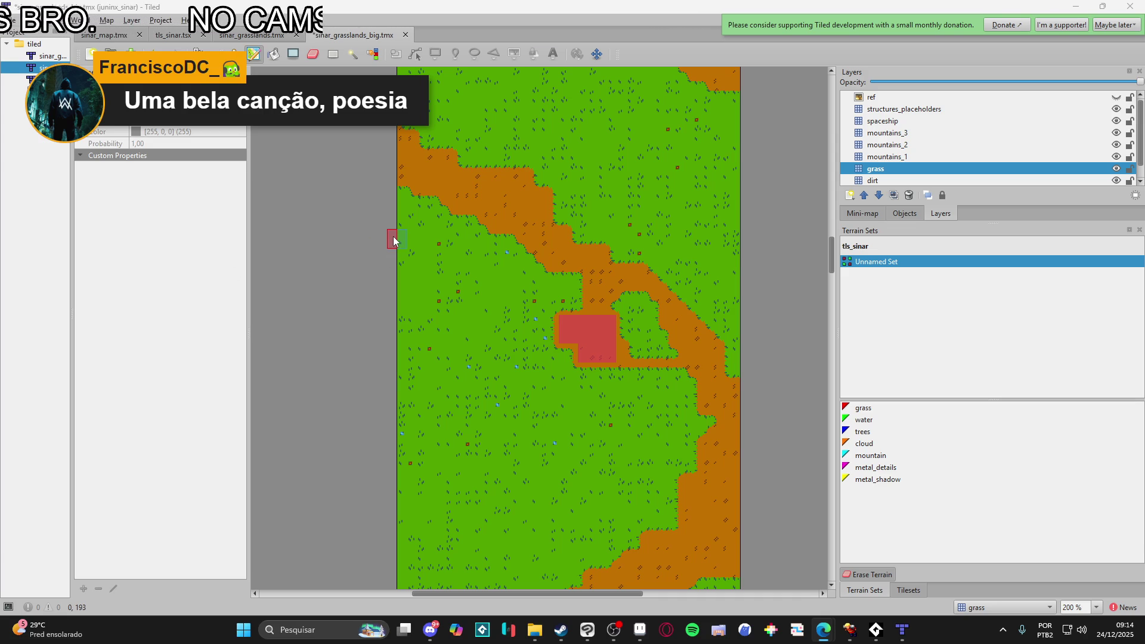
key("ctrl+s")
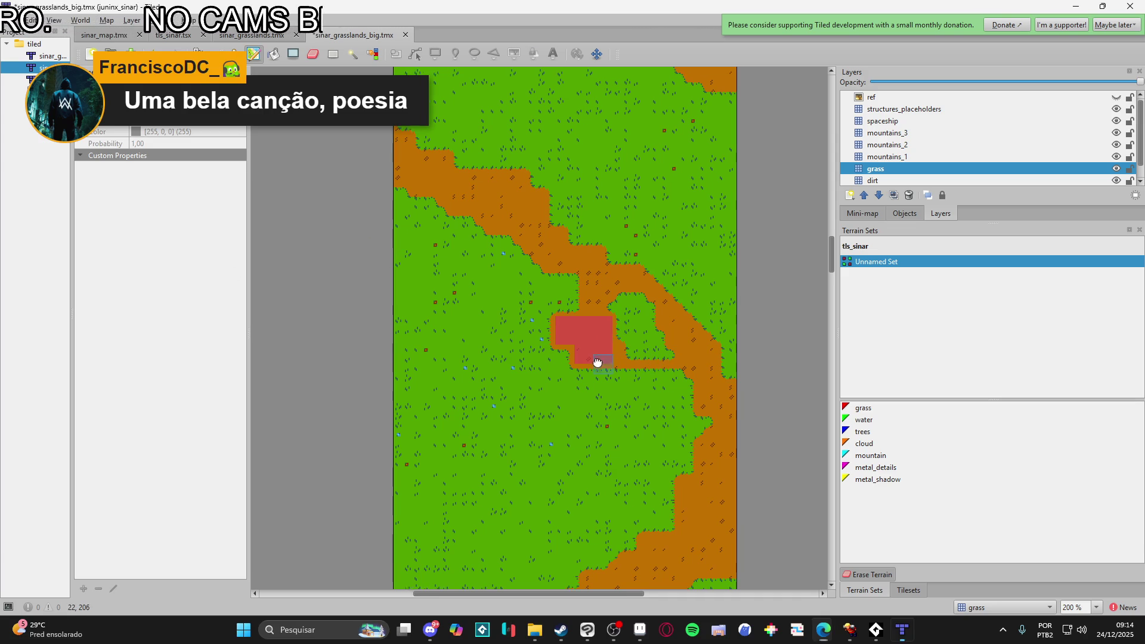
scroll(603, 359, "up", 5)
scroll(570, 376, "down", 2, "ctrl")
scroll(585, 308, "up", 3, "ctrl")
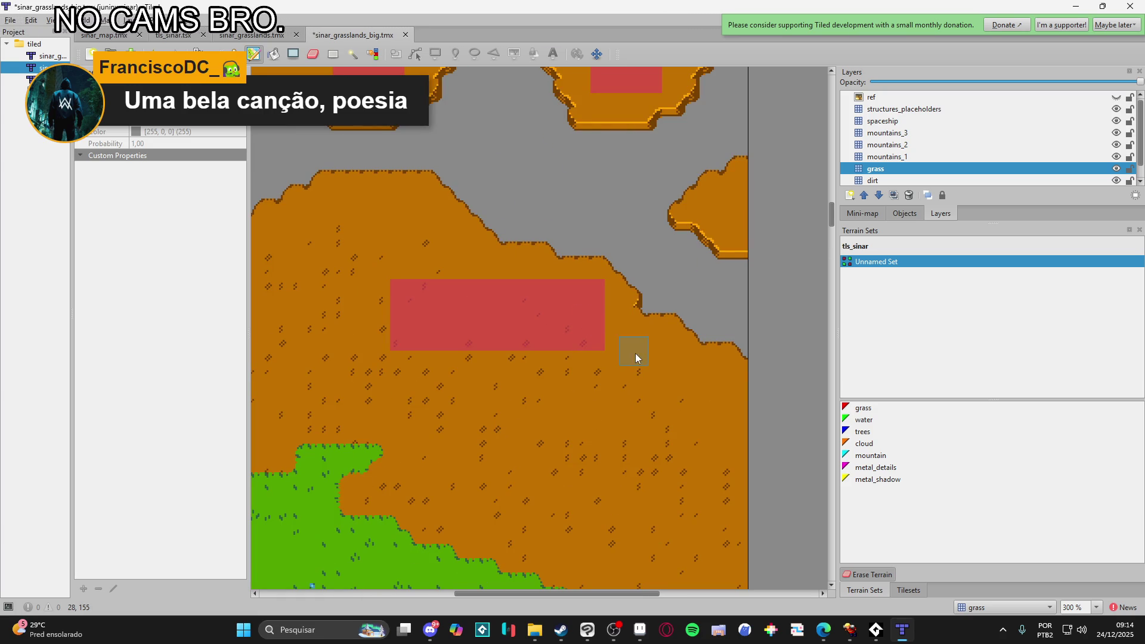
key("ctrl+s")
left_click(1115, 97)
left_click(1115, 97)
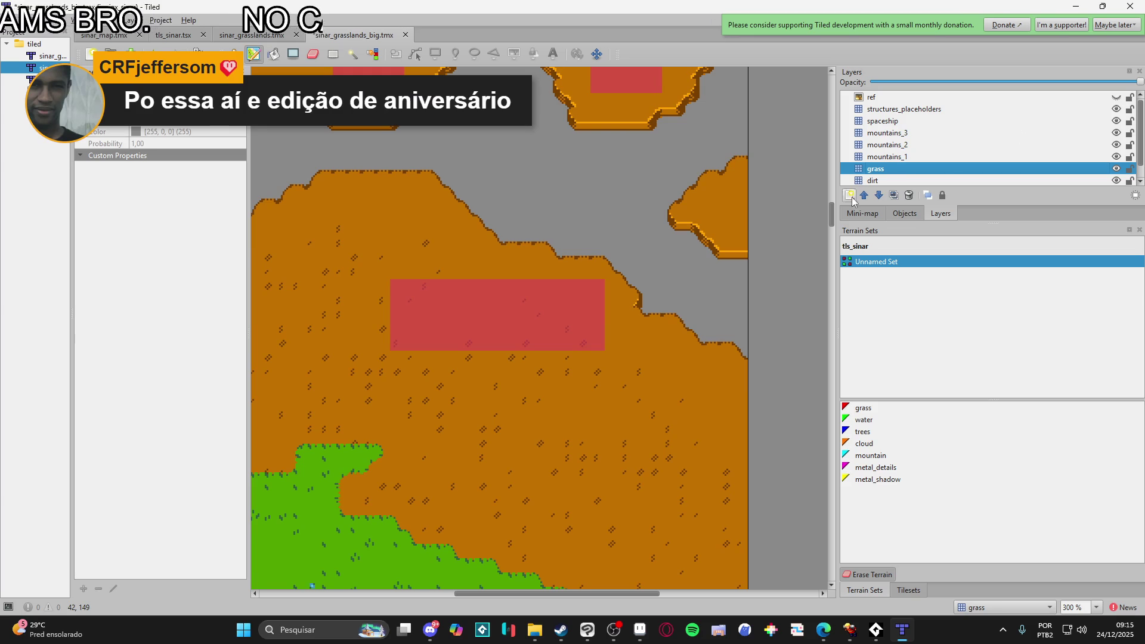
- Make mountains_2 the active layer and choose the mountain terrain in Terrain Sets
left_click(899, 156)
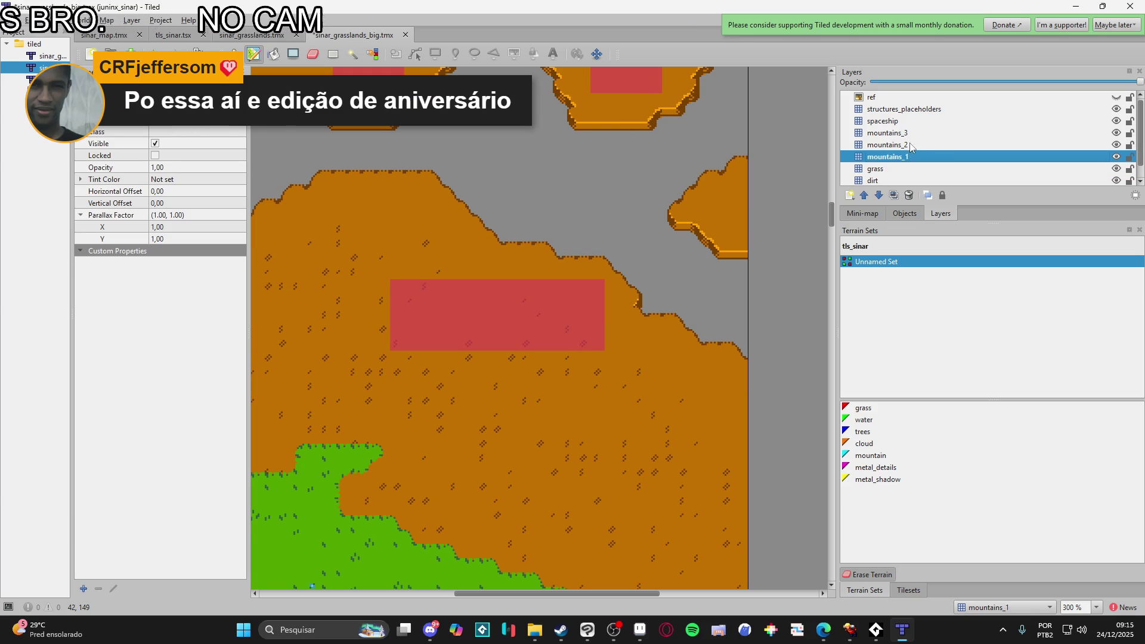
left_click(912, 144)
left_click(910, 590)
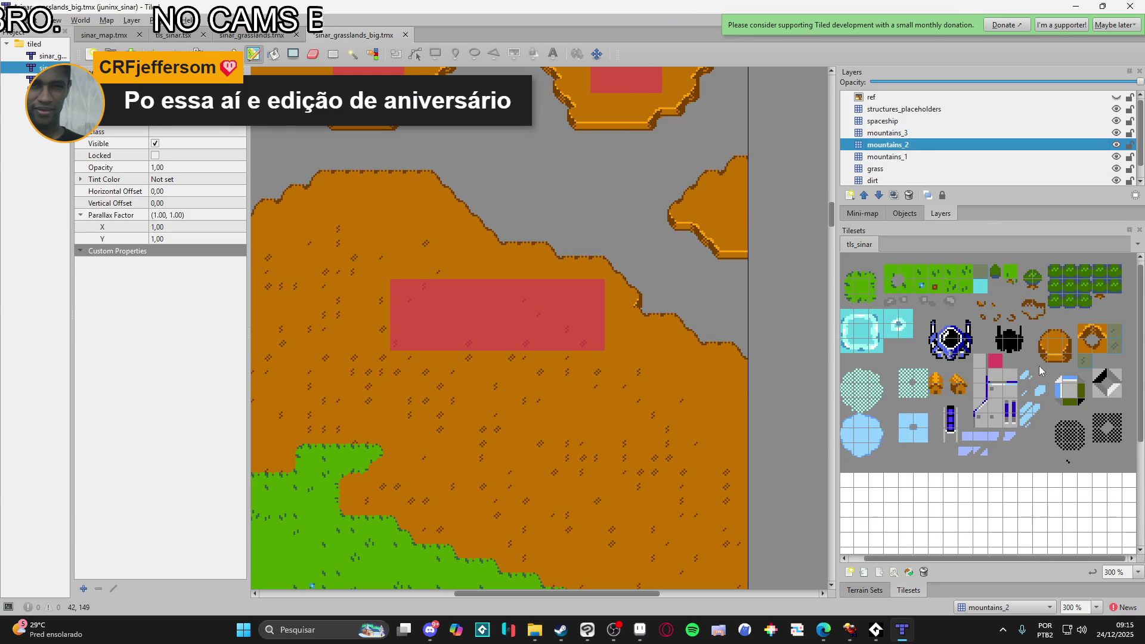
left_click(864, 590)
left_click(887, 456)
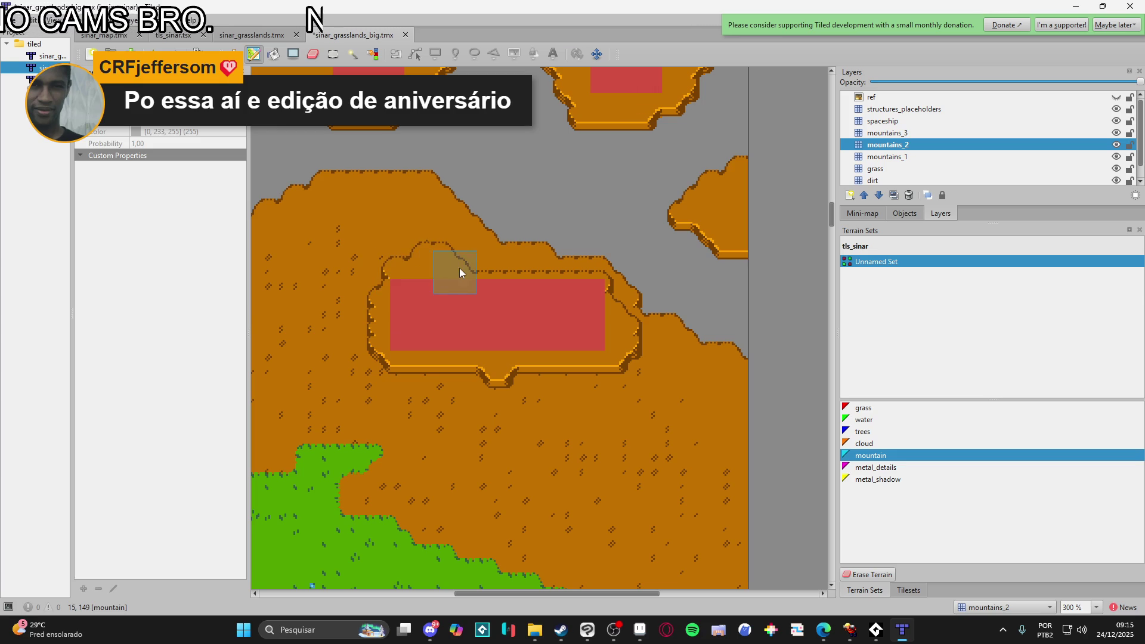
- Show the ref overlay and paint a mountain ridge across the dirt, extending it upward
scroll(606, 463, "down", 3)
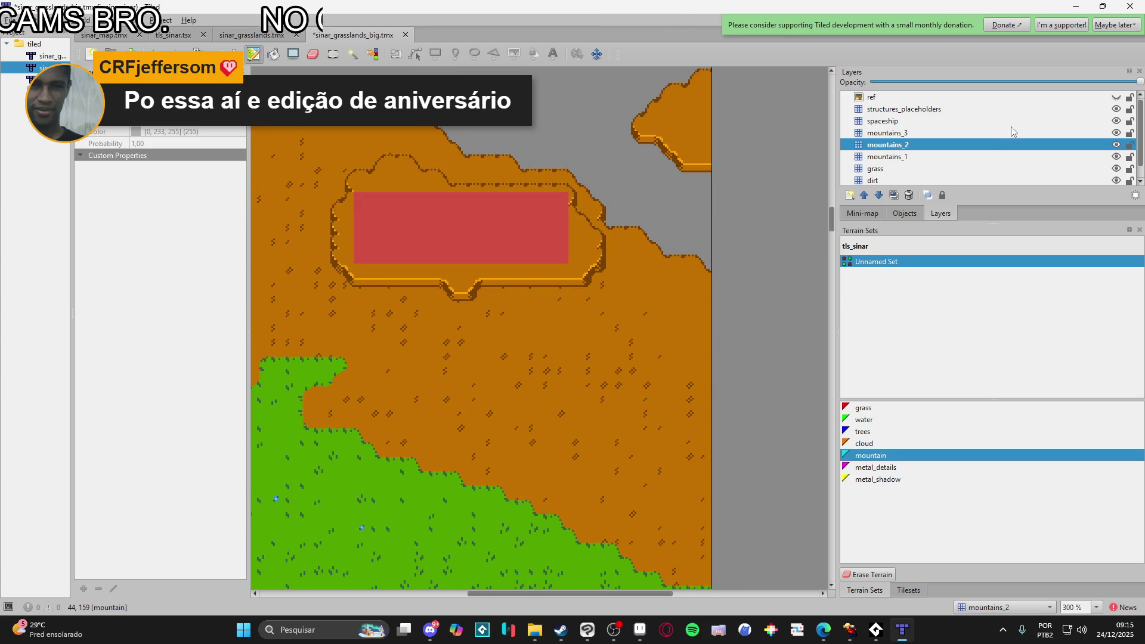
left_click(1115, 96)
scroll(655, 381, "down", 2)
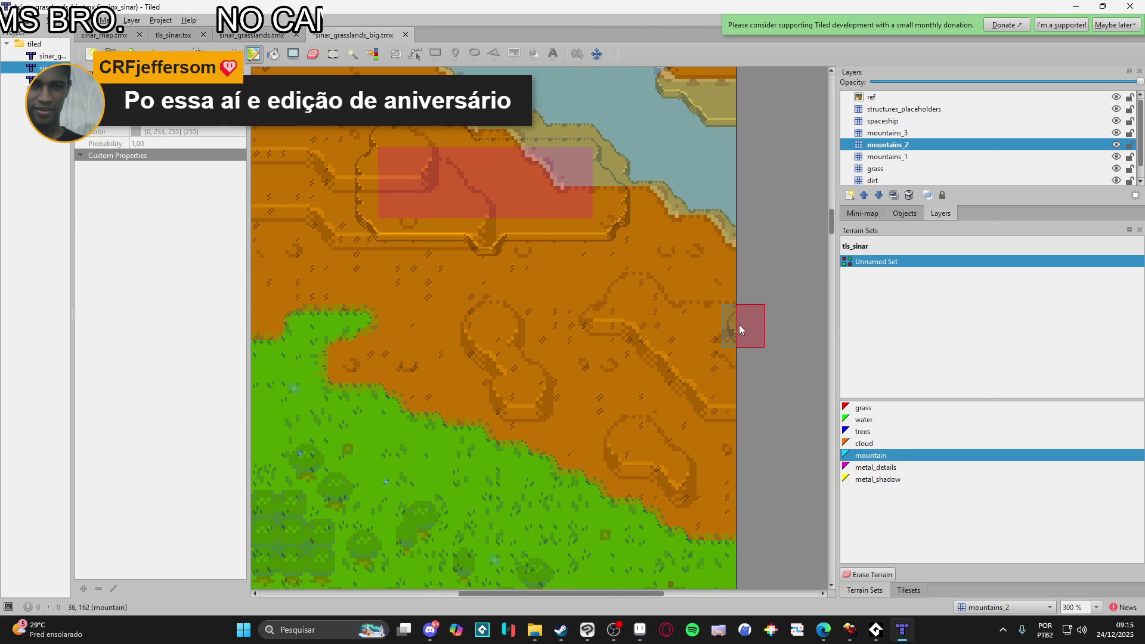
mouse_move(624, 291)
left_mouse_down()
mouse_move(595, 316)
mouse_move(646, 345)
left_mouse_up()
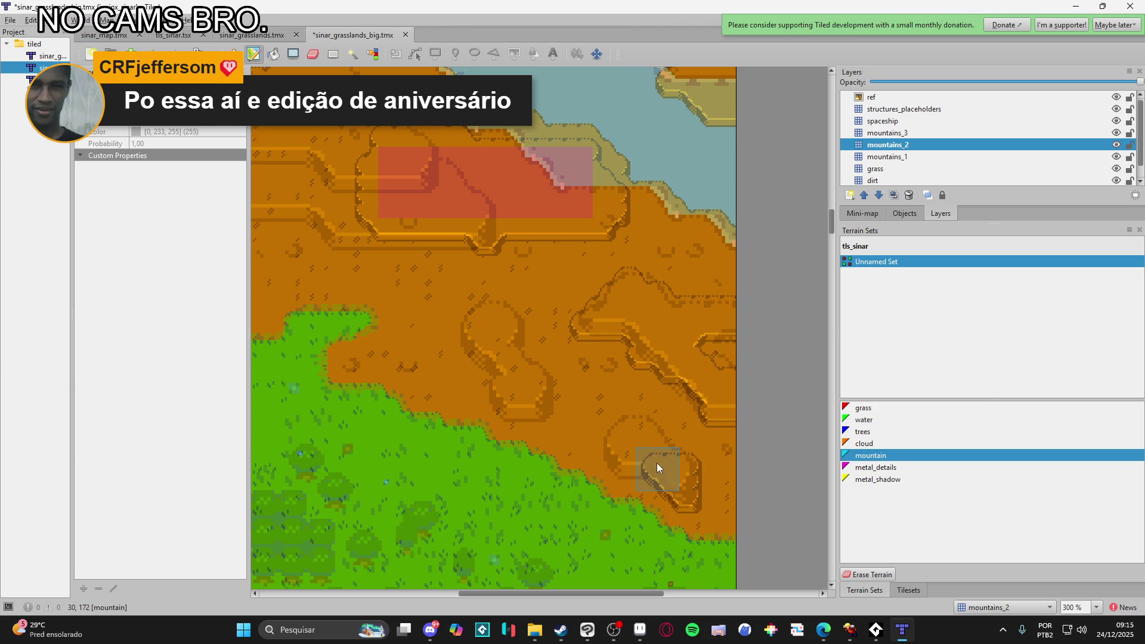
scroll(563, 430, "up", 2)
scroll(563, 429, "left", 2)
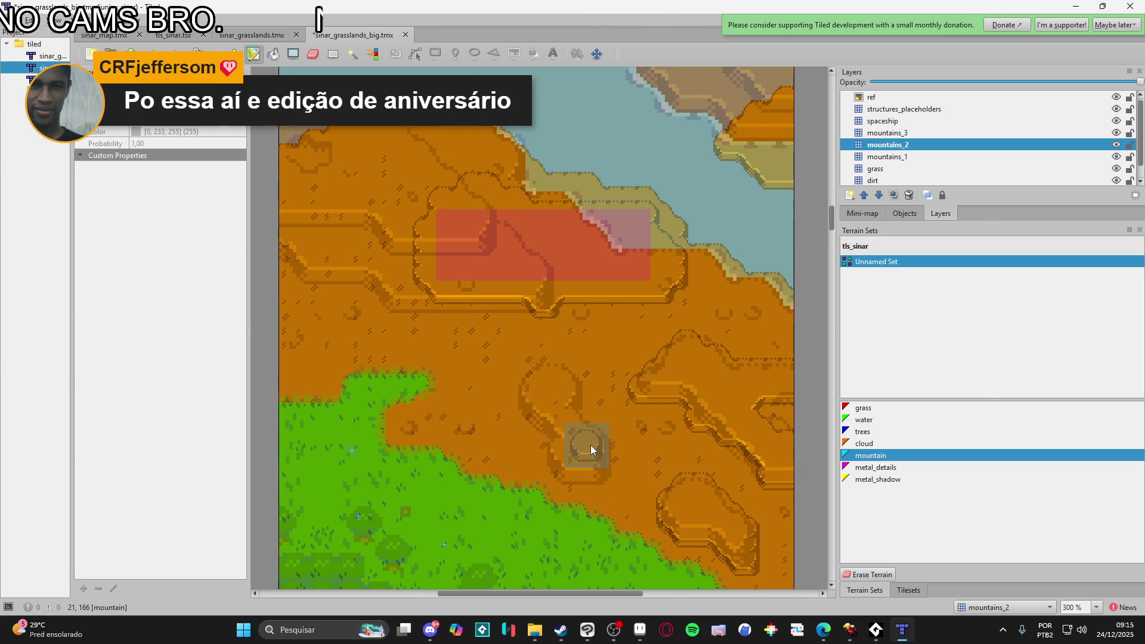
mouse_move(570, 455)
left_mouse_down()
mouse_move(547, 412)
mouse_move(551, 384)
left_mouse_up()
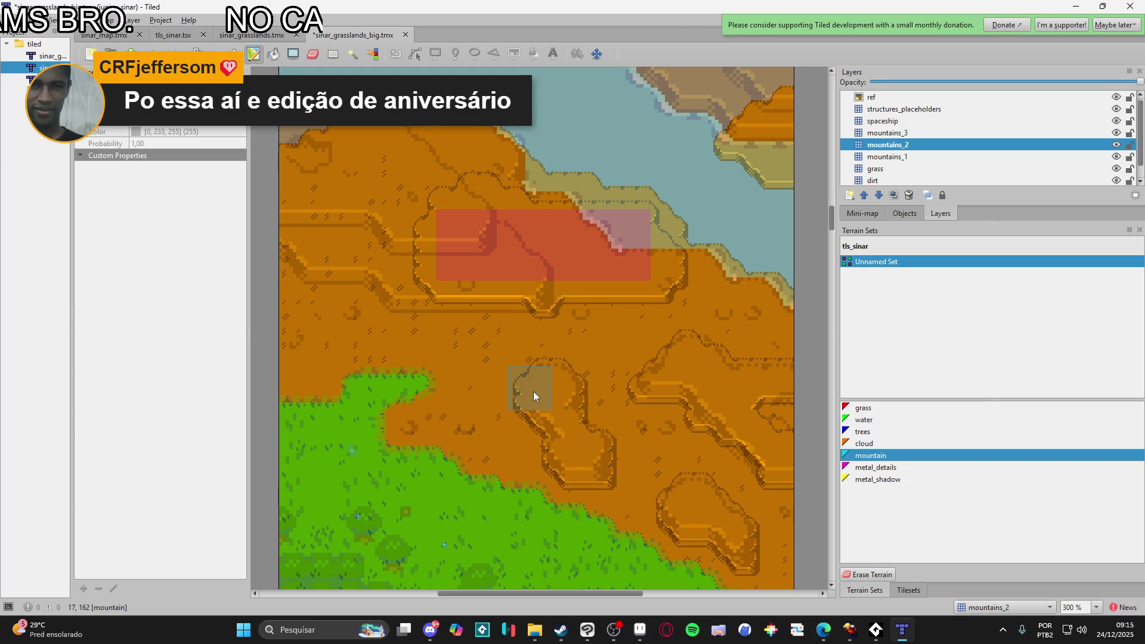
- Paint a horizontal mountain strip along the ridge on mountains_2
scroll(536, 417, "up", 4)
scroll(536, 418, "left", 2)
scroll(398, 416, "up", 1)
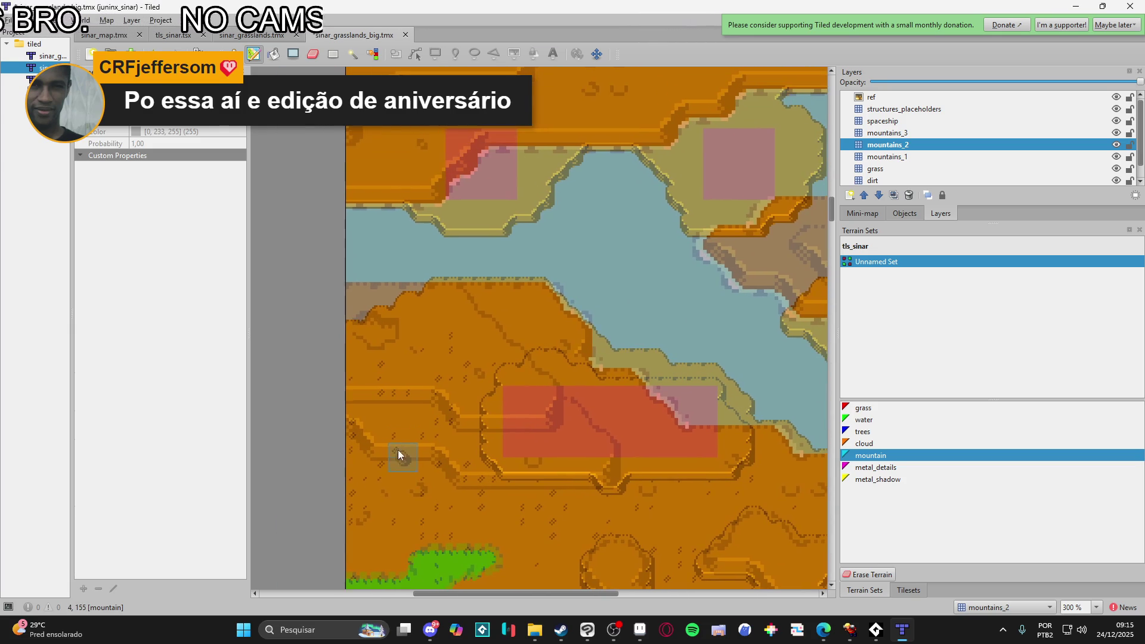
scroll(399, 409, "left", 1)
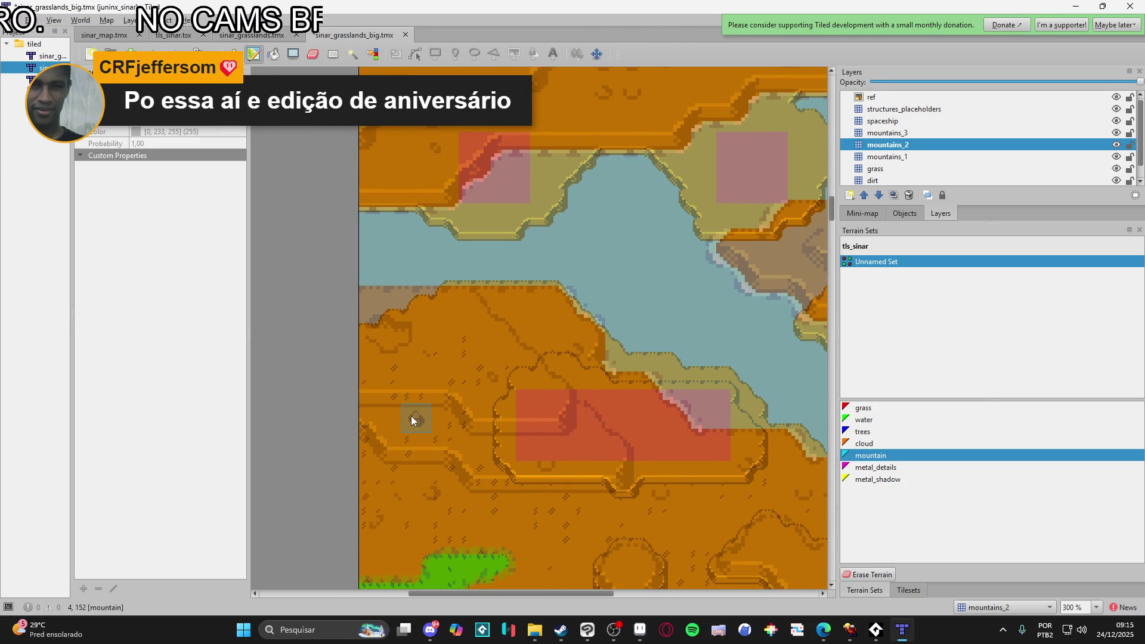
scroll(410, 417, "up", 1)
scroll(411, 417, "right", 1)
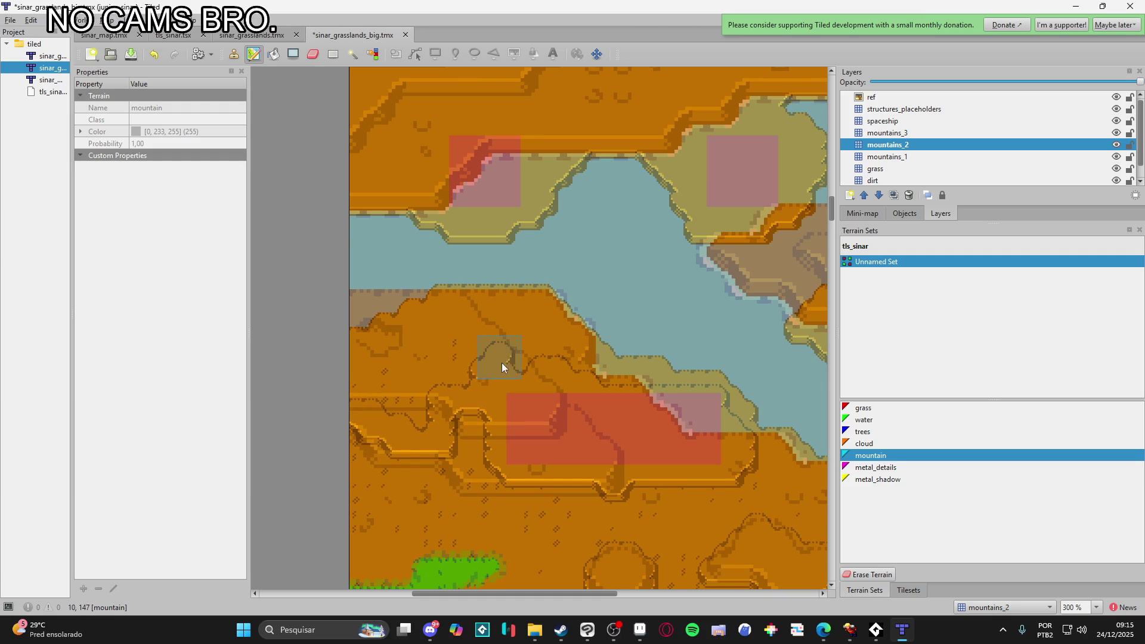
mouse_move(538, 302)
left_mouse_down()
mouse_move(403, 306)
mouse_move(522, 325)
mouse_move(481, 331)
mouse_move(435, 396)
mouse_move(363, 373)
left_mouse_up()
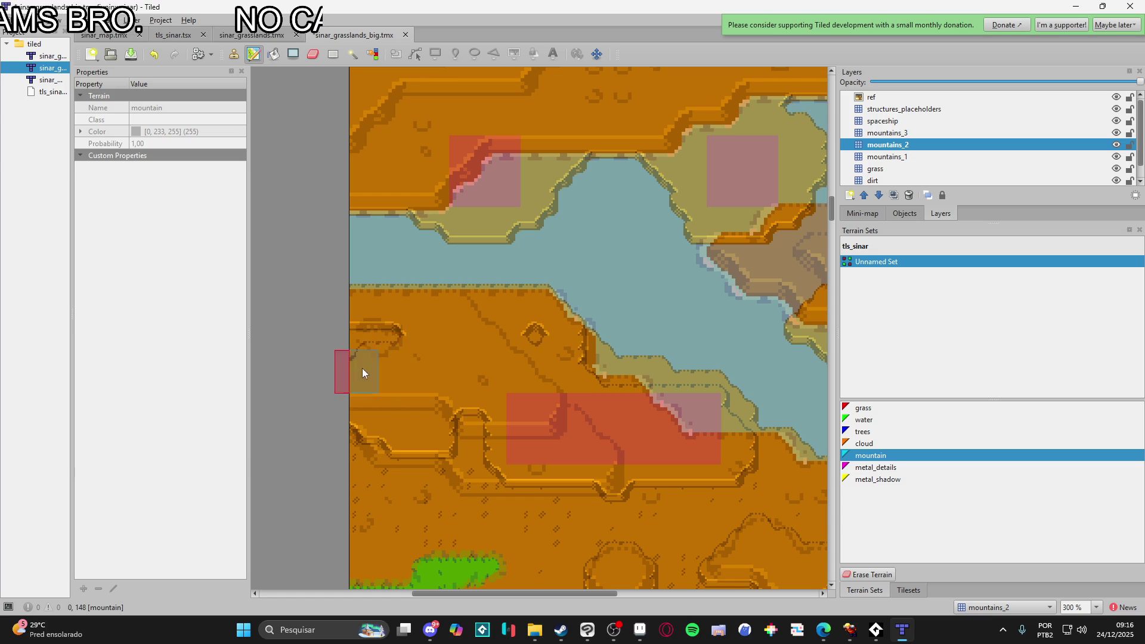
- On the mountains_3 layer, paint mountain terrain on the map's left side
scroll(543, 355, "up", 1)
scroll(542, 355, "right", 1)
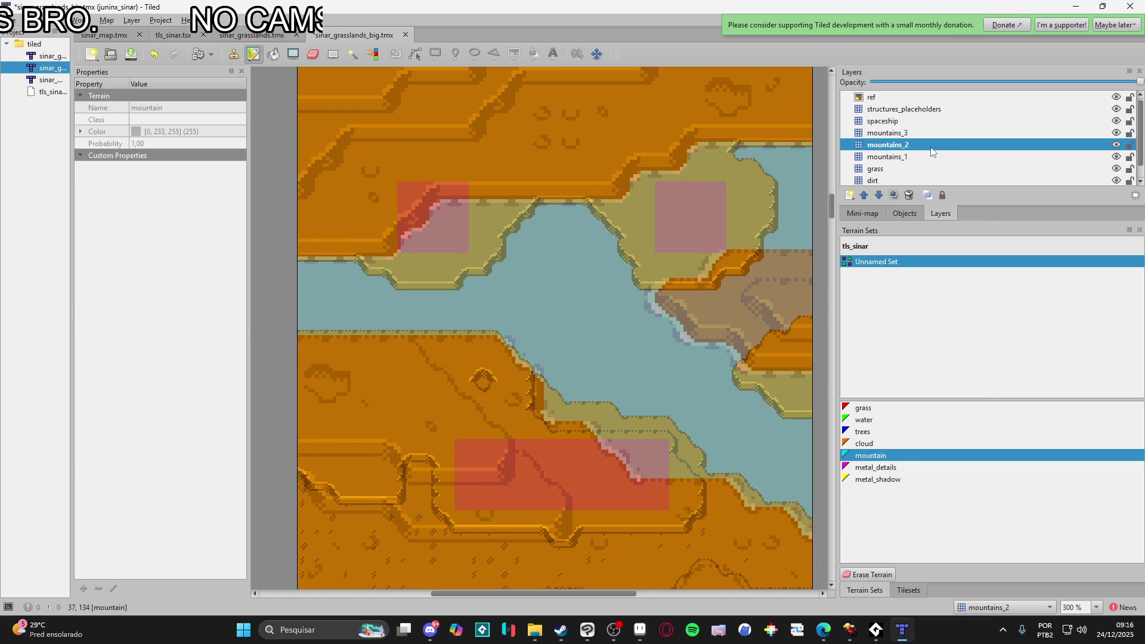
left_click(930, 132)
mouse_move(285, 338)
left_mouse_down()
mouse_move(406, 349)
mouse_move(345, 376)
mouse_move(367, 328)
mouse_move(410, 349)
mouse_move(420, 386)
mouse_move(424, 367)
mouse_move(374, 409)
left_mouse_up()
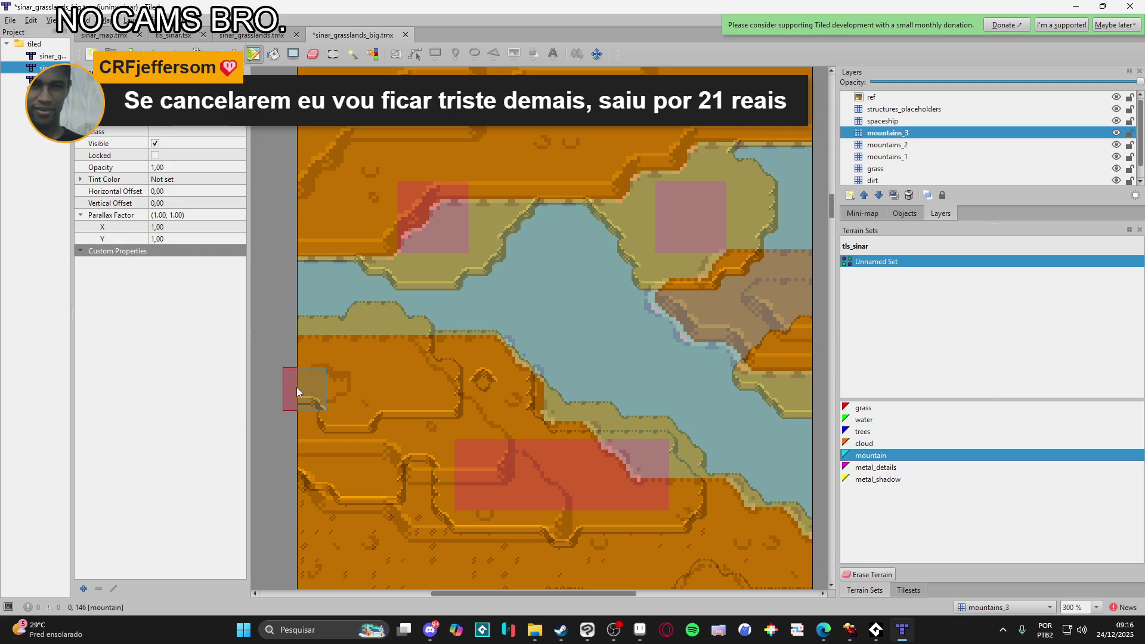
scroll(340, 405, "up", 1)
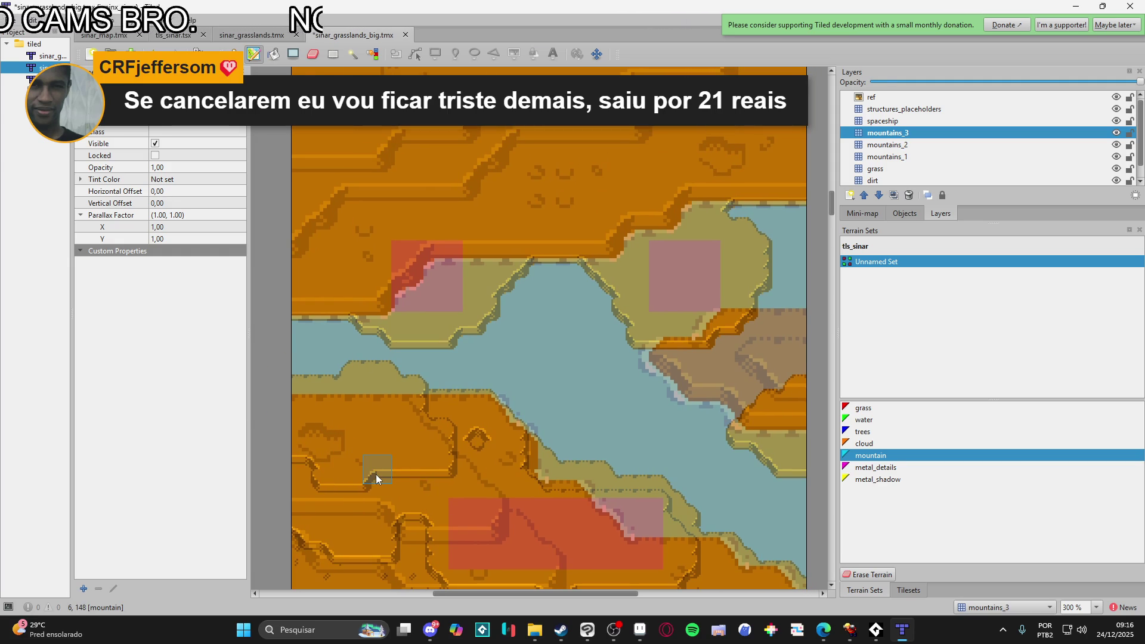
scroll(449, 480, "down", 1, "ctrl")
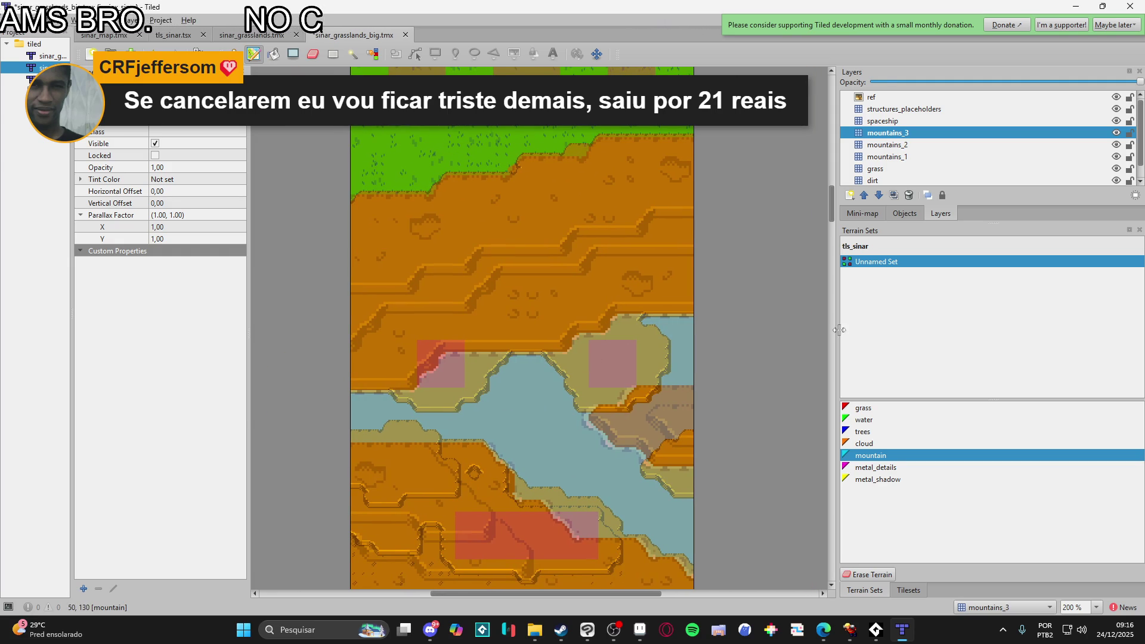
- Toggle the ref overlay off and on to compare the cliffs with the reference
left_click(1116, 97)
left_click(1115, 98)
left_click(1116, 98)
left_click(1115, 97)
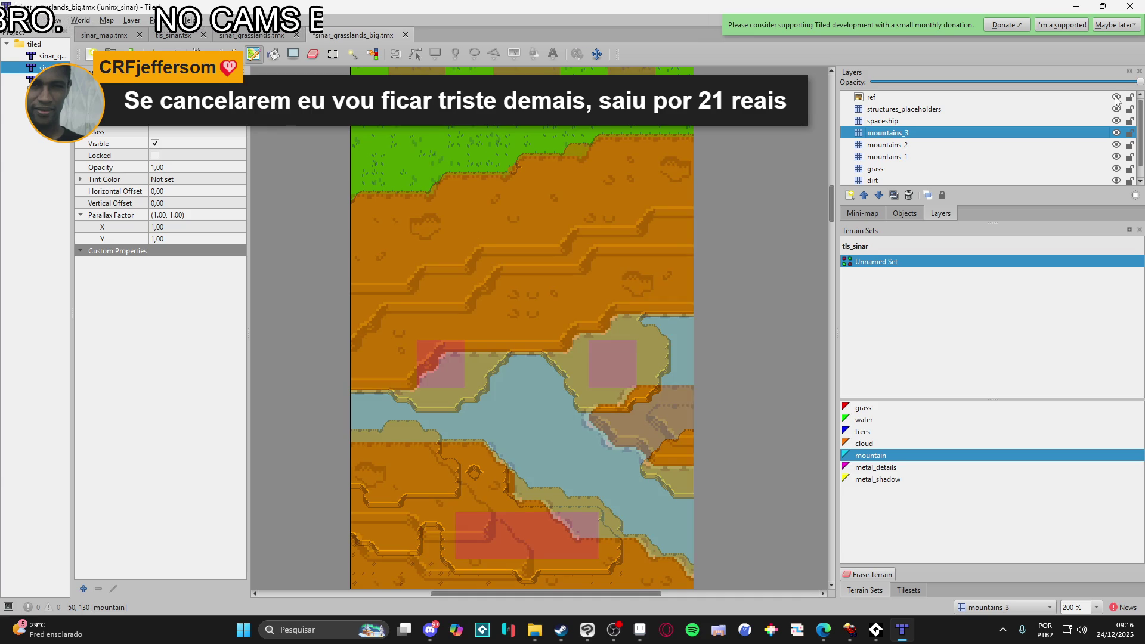
- On mountains_2, paint the cliff edge from the left edge across the upper dirt, reshaping and notching it
left_click(1115, 97)
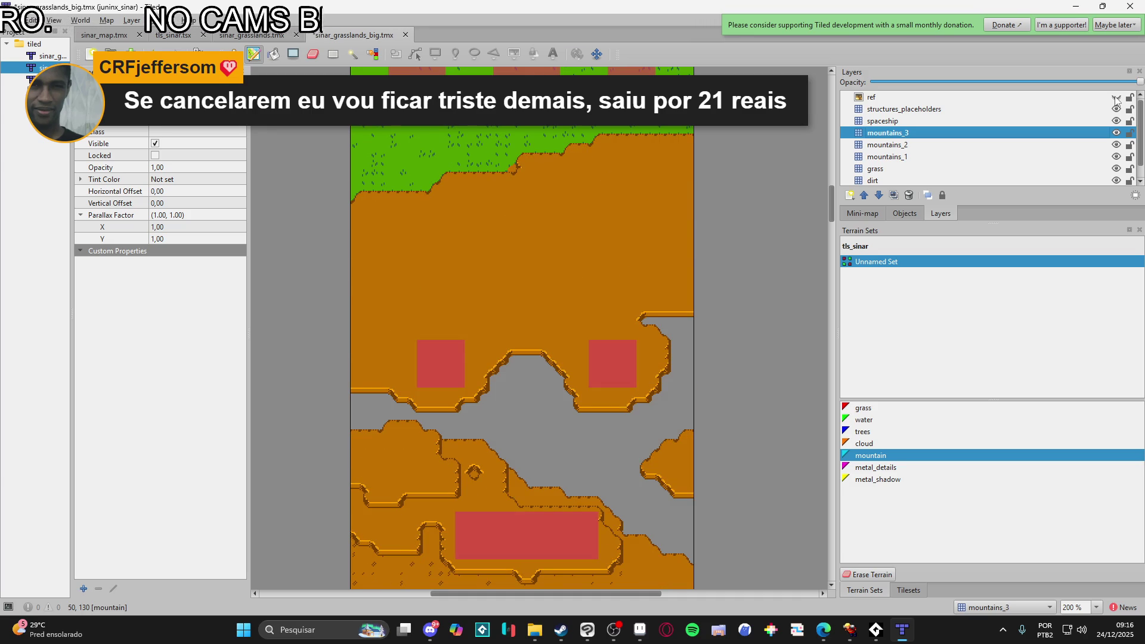
left_click(928, 146)
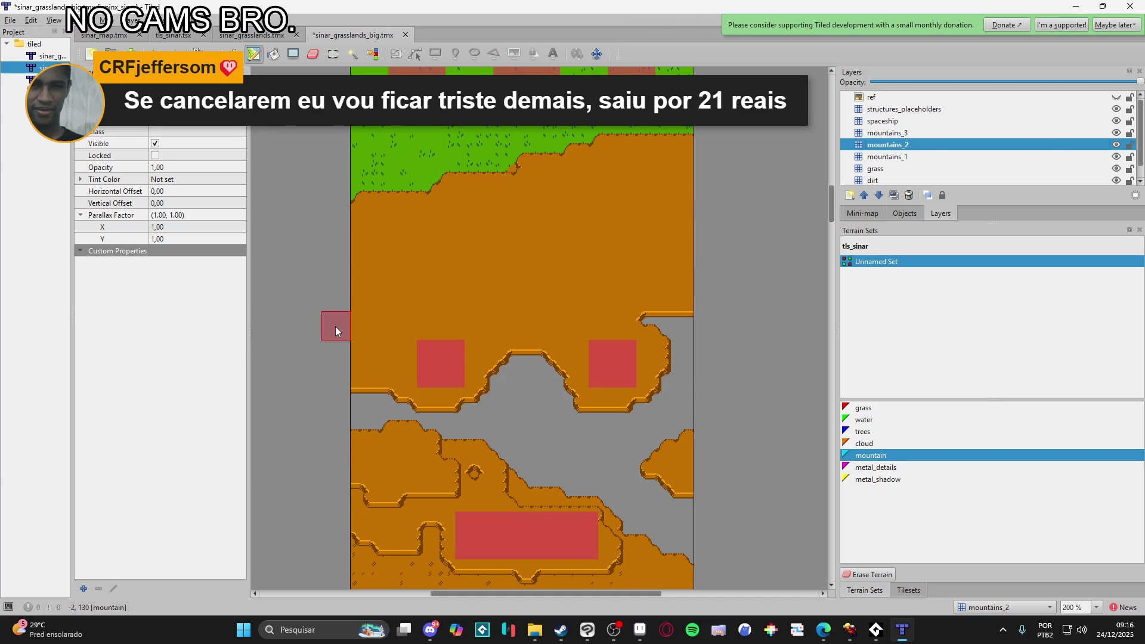
mouse_move(367, 325)
left_mouse_down()
mouse_move(352, 319)
mouse_move(466, 296)
mouse_move(534, 315)
mouse_move(659, 268)
mouse_move(661, 232)
mouse_move(596, 245)
left_mouse_up()
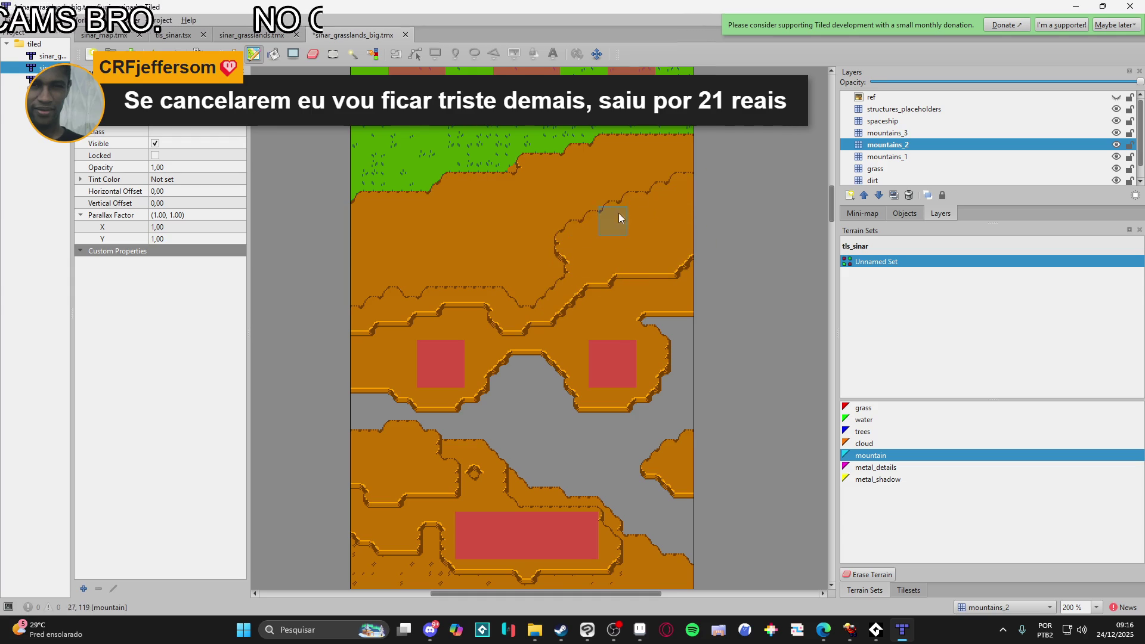
mouse_move(690, 174)
left_mouse_down()
mouse_move(419, 255)
mouse_move(542, 245)
mouse_move(539, 285)
mouse_move(388, 290)
mouse_move(439, 246)
mouse_move(394, 230)
mouse_move(483, 227)
mouse_move(461, 231)
left_mouse_up()
mouse_move(574, 190)
left_mouse_down()
mouse_move(667, 181)
mouse_move(649, 178)
left_mouse_up()
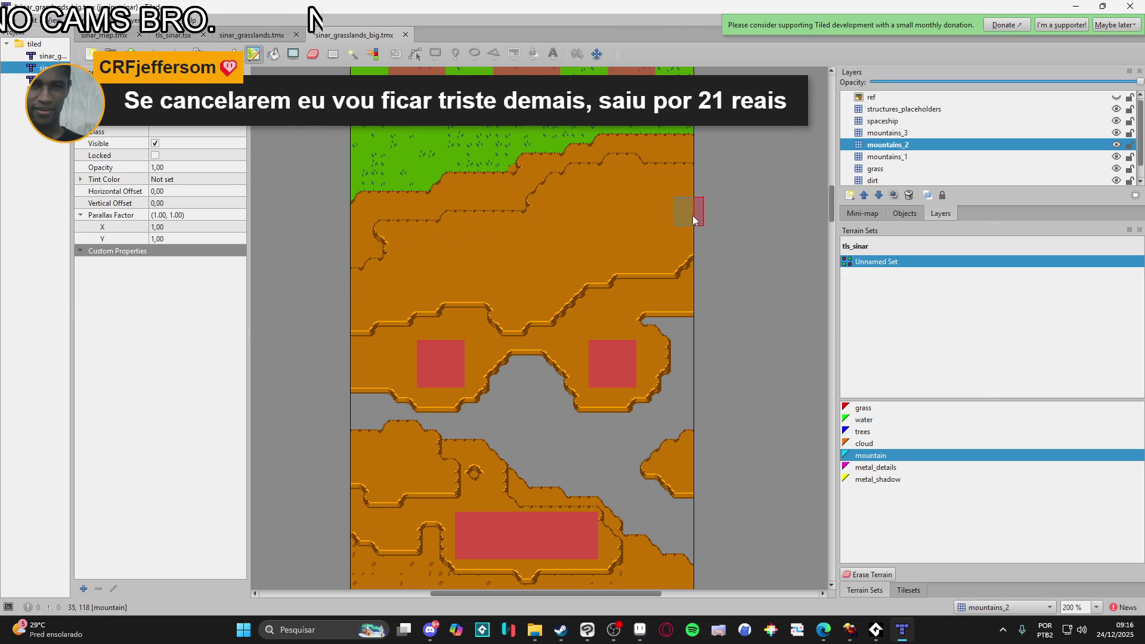
mouse_move(672, 252)
left_mouse_down()
mouse_move(607, 287)
mouse_move(635, 283)
left_mouse_up()
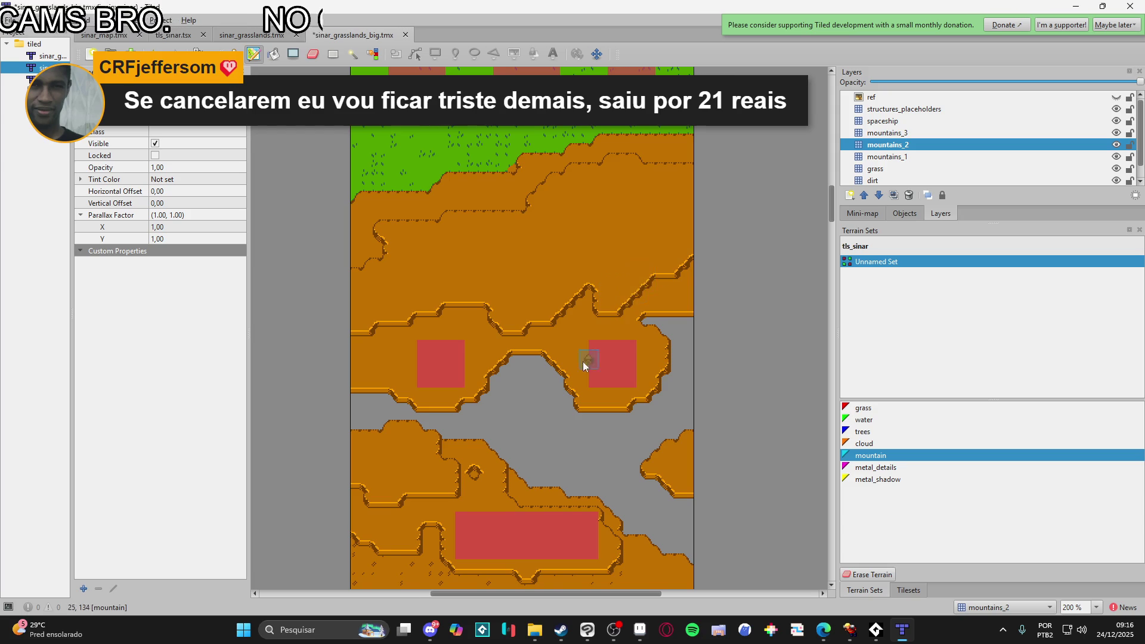
- Raise the cliff ledge one tile and add a new cliff edge, then move to mountains_3
scroll(602, 327, "down", 3)
scroll(579, 289, "up", 2)
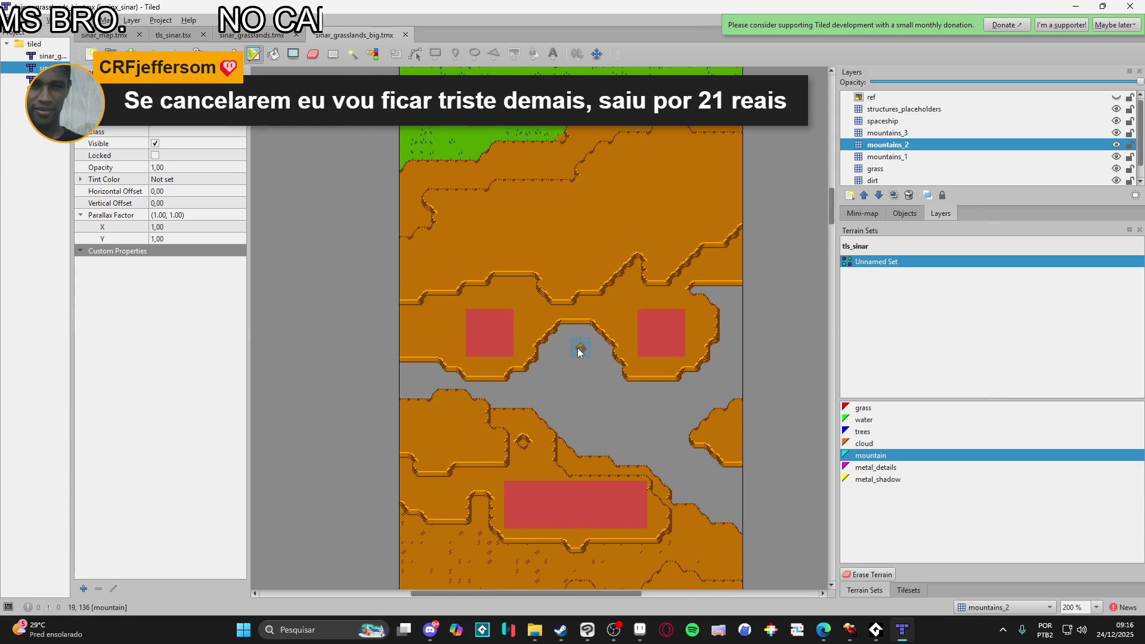
scroll(572, 369, "up", 3)
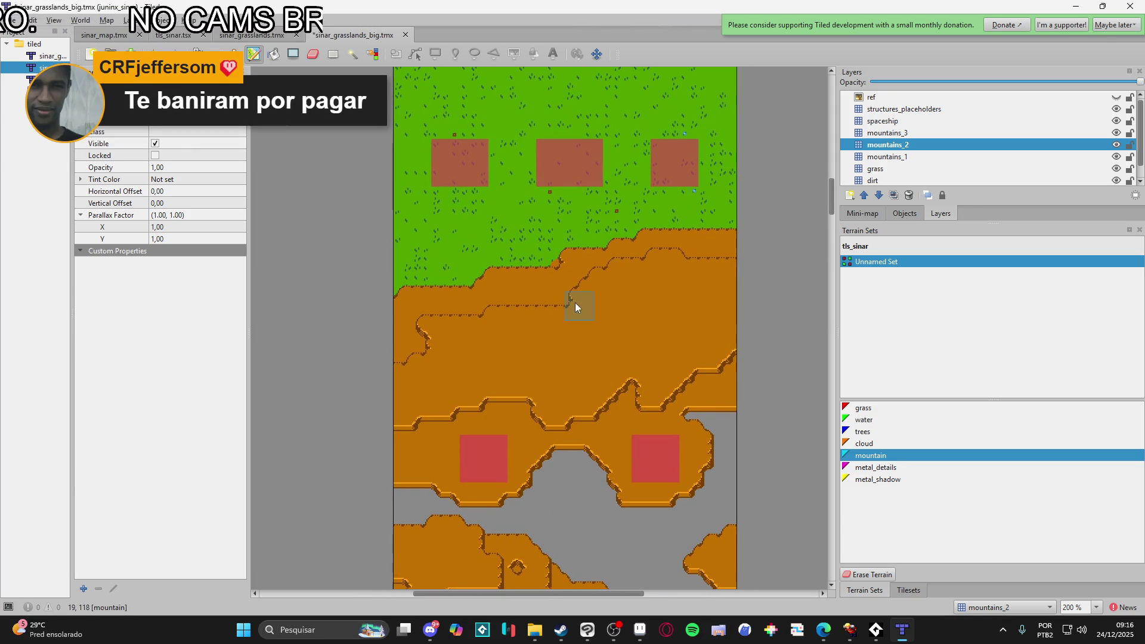
mouse_move(521, 287)
left_mouse_down()
mouse_move(579, 298)
mouse_move(537, 303)
left_mouse_up()
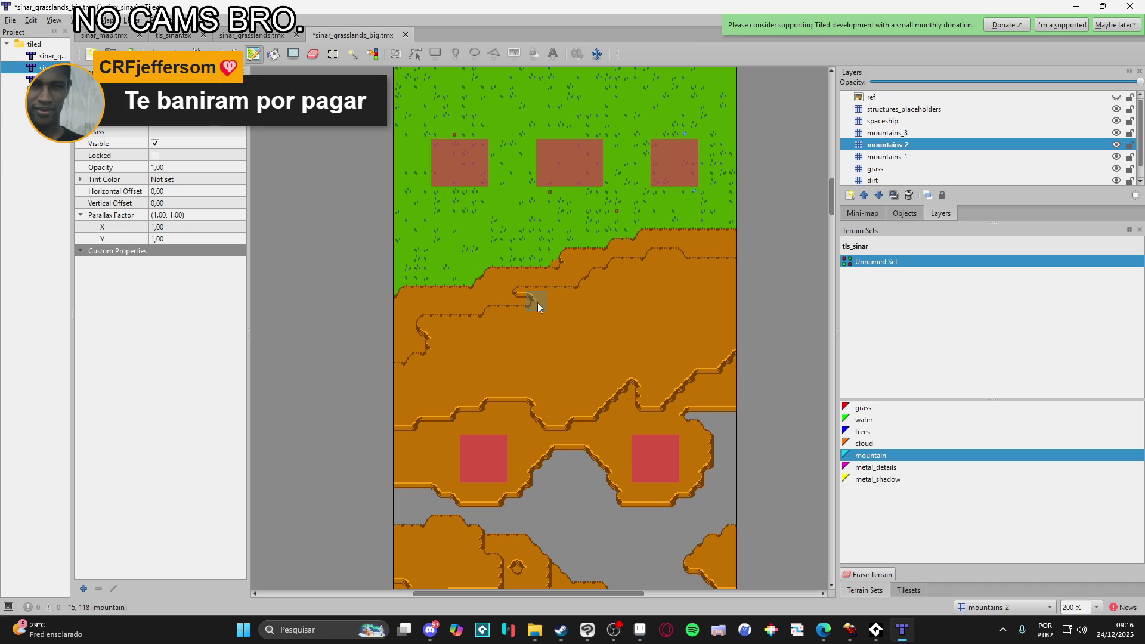
left_click(506, 278)
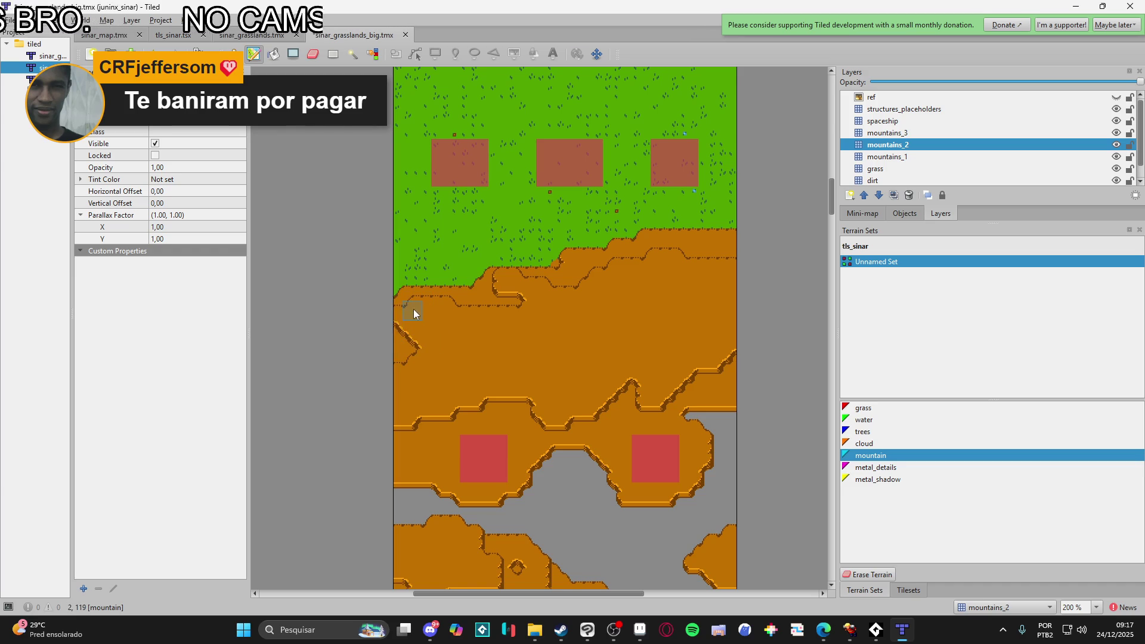
scroll(654, 326, "right", 1)
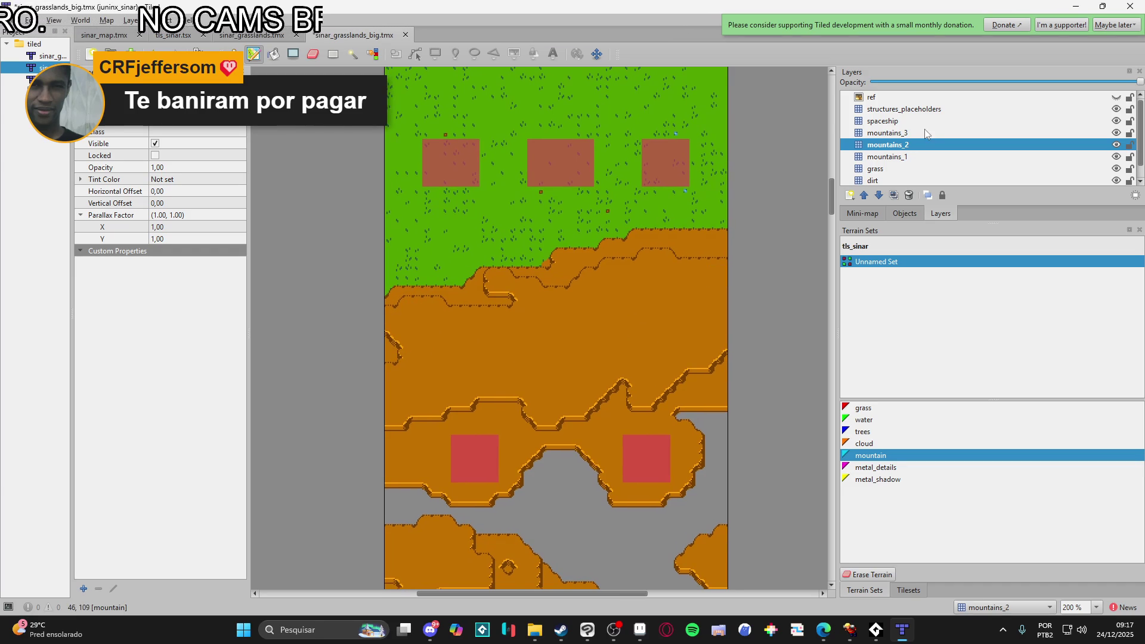
key("ctrl+Page_Up")
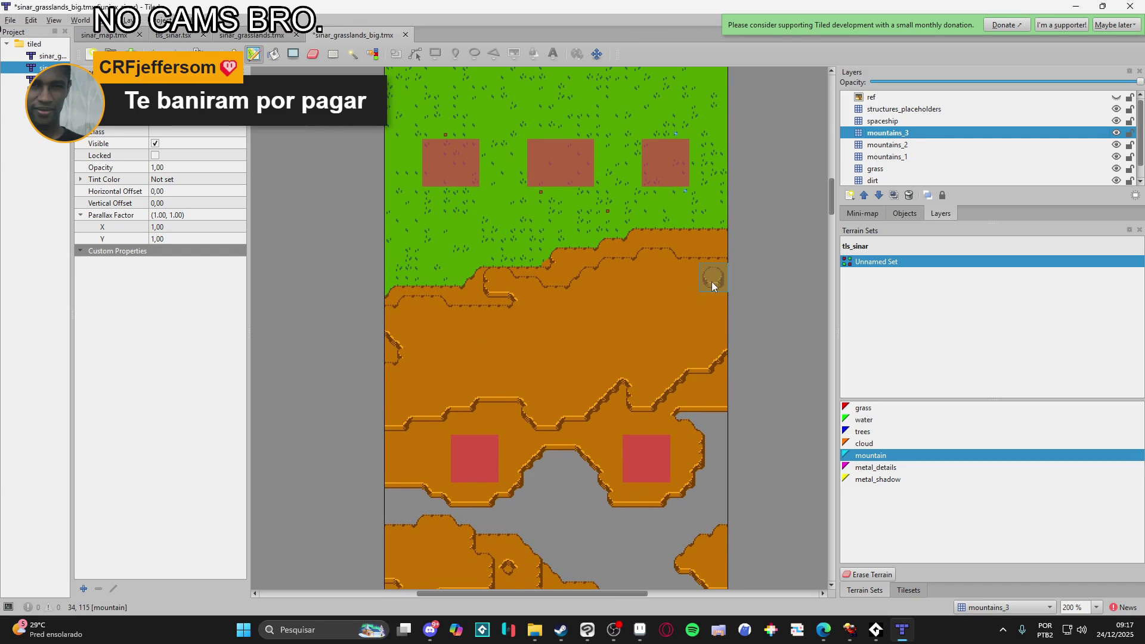
- Paint a continuous mountains_3 cliff edge from the map's right edge leftward across the mountains
left_click(713, 277)
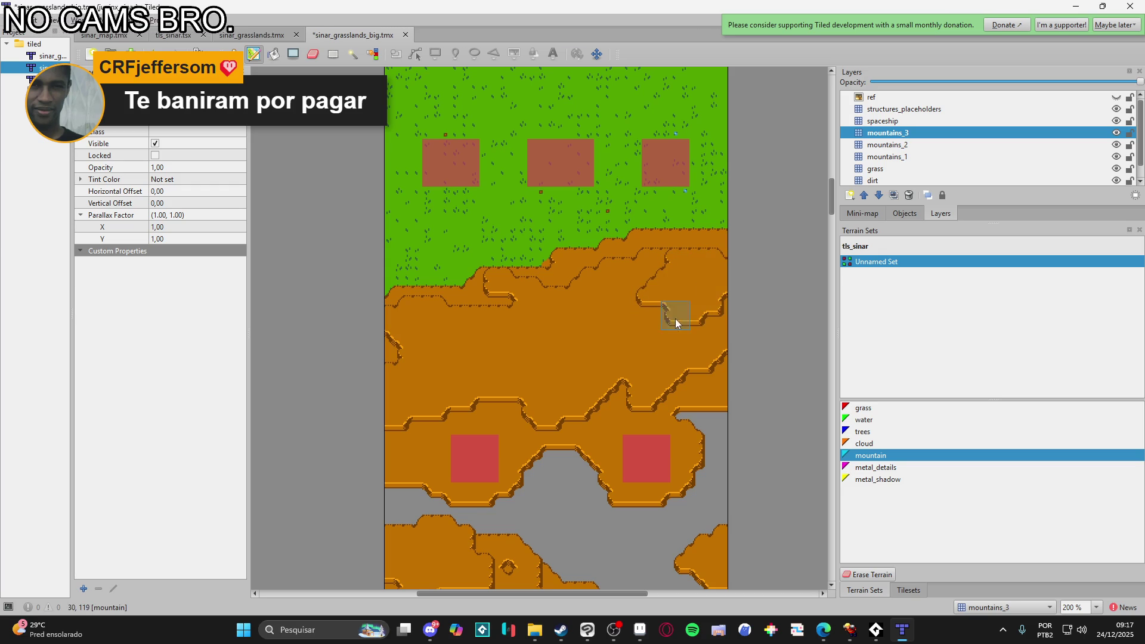
mouse_move(652, 277)
left_mouse_down()
mouse_move(656, 306)
mouse_move(620, 337)
mouse_move(486, 347)
mouse_move(434, 329)
left_mouse_up()
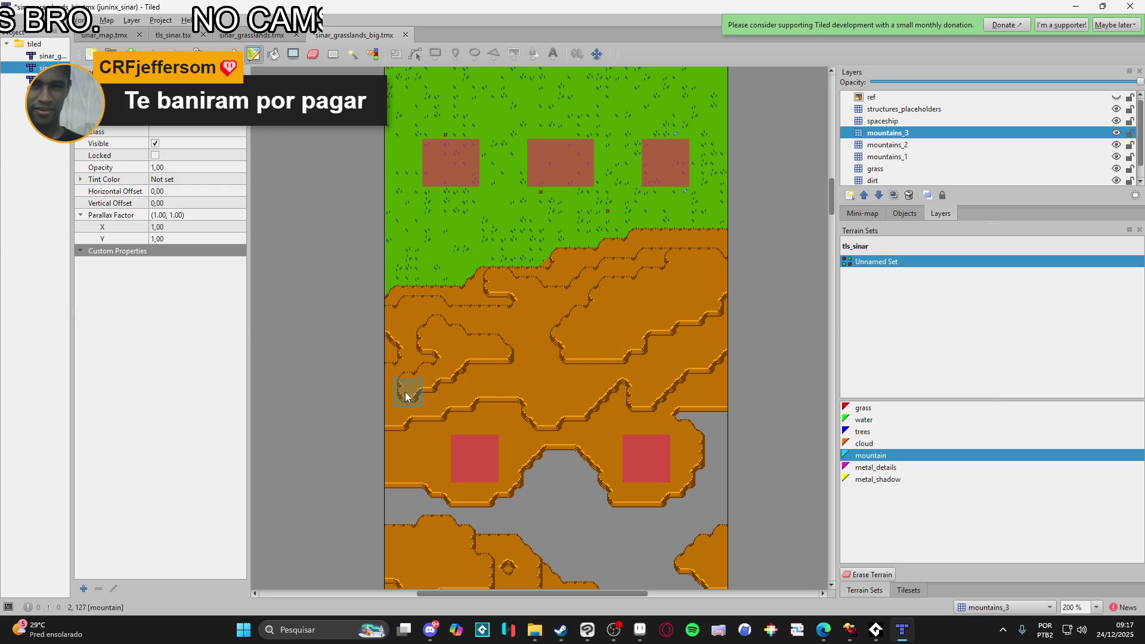
mouse_move(436, 328)
left_mouse_down()
mouse_move(511, 351)
mouse_move(585, 349)
mouse_move(554, 356)
left_mouse_up()
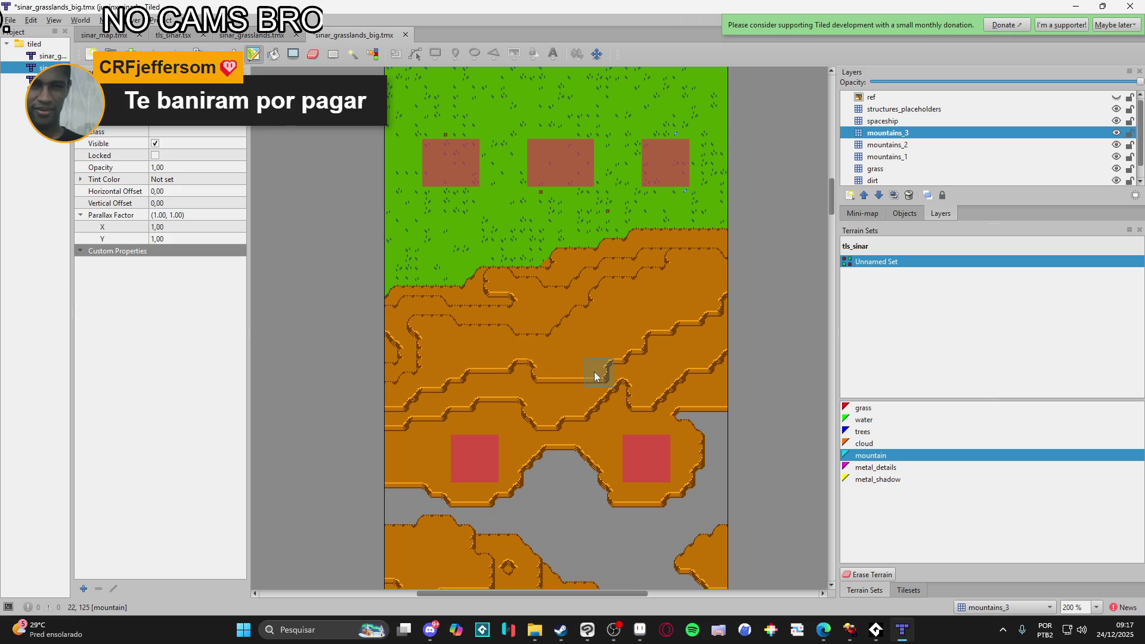
left_click_drag(663, 311, 732, 321)
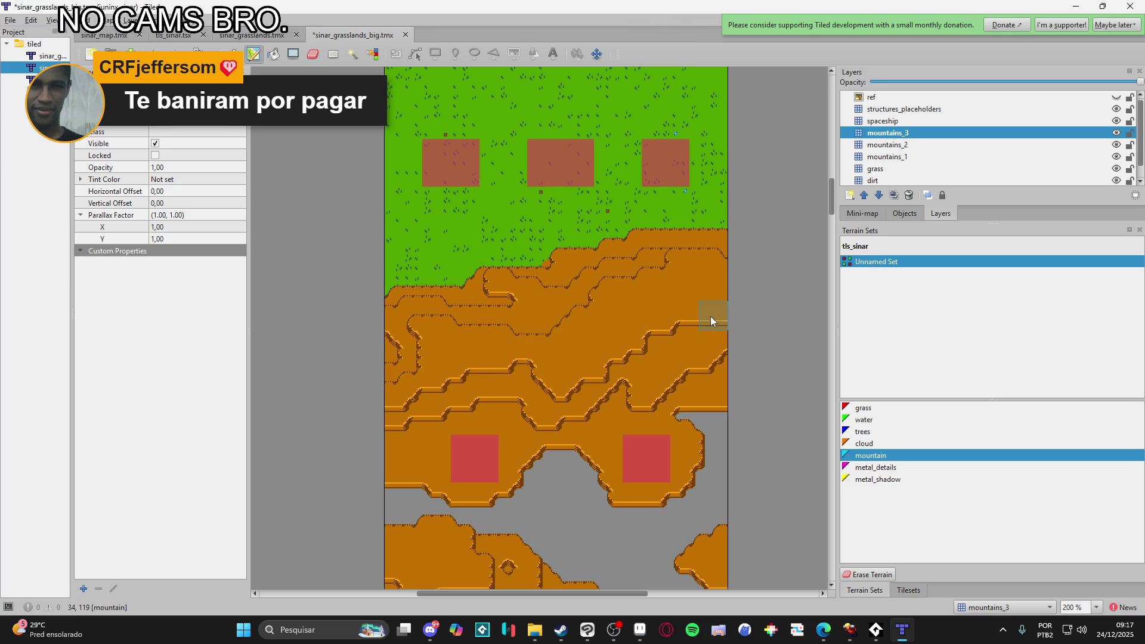
scroll(686, 369, "down", 3)
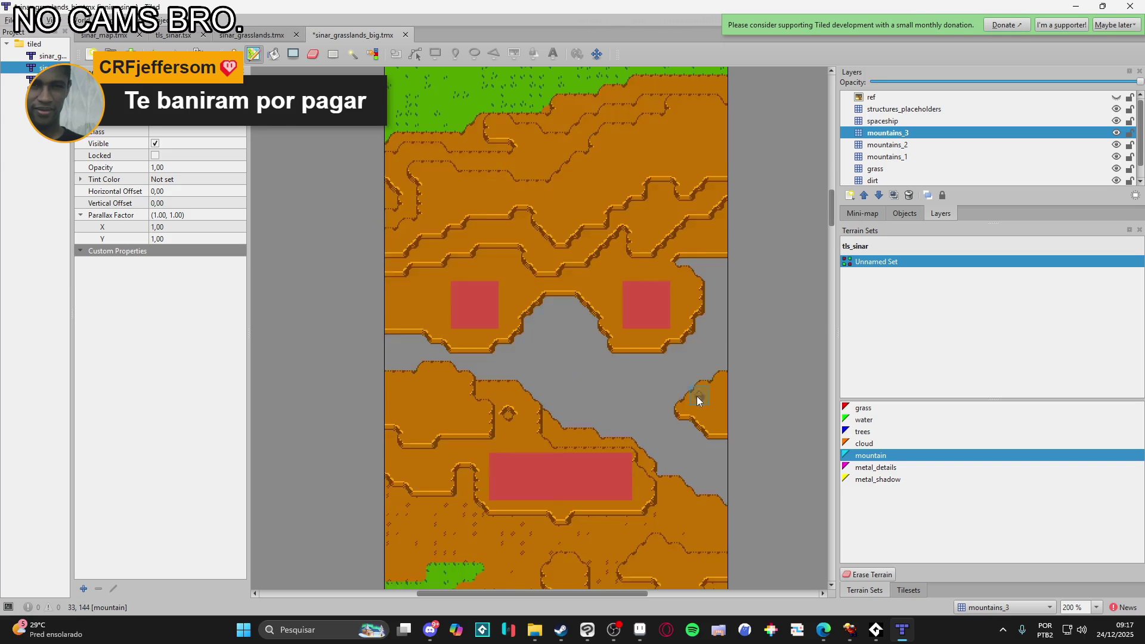
scroll(695, 396, "up", 4)
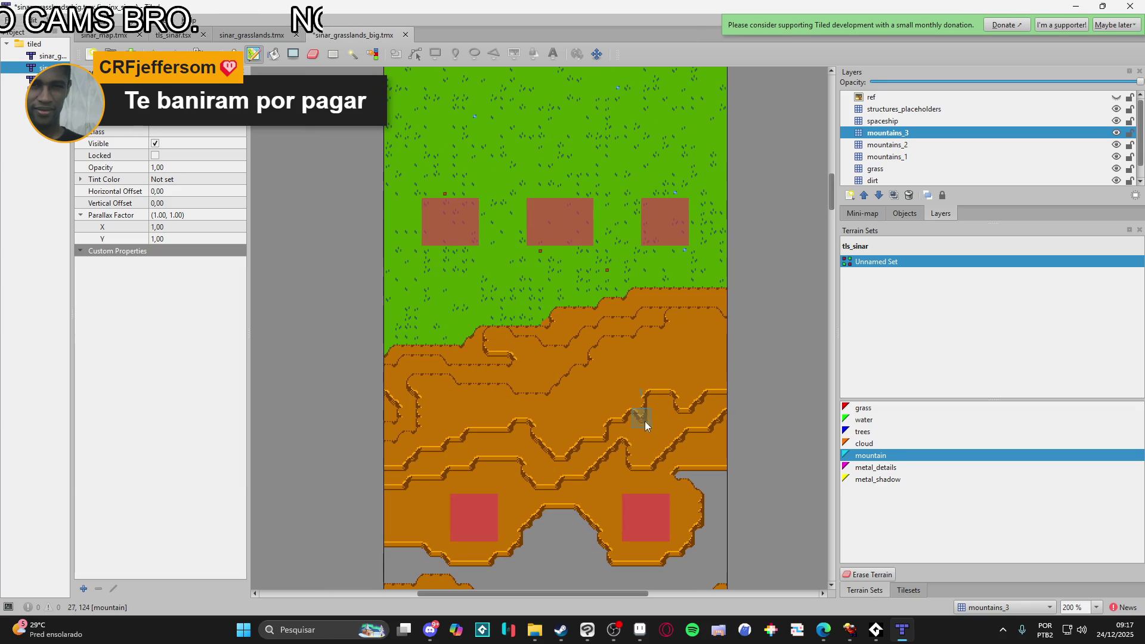
- On the grass layer, switch to Erase Terrain and clear grass around the middle placeholder square
left_click(922, 170)
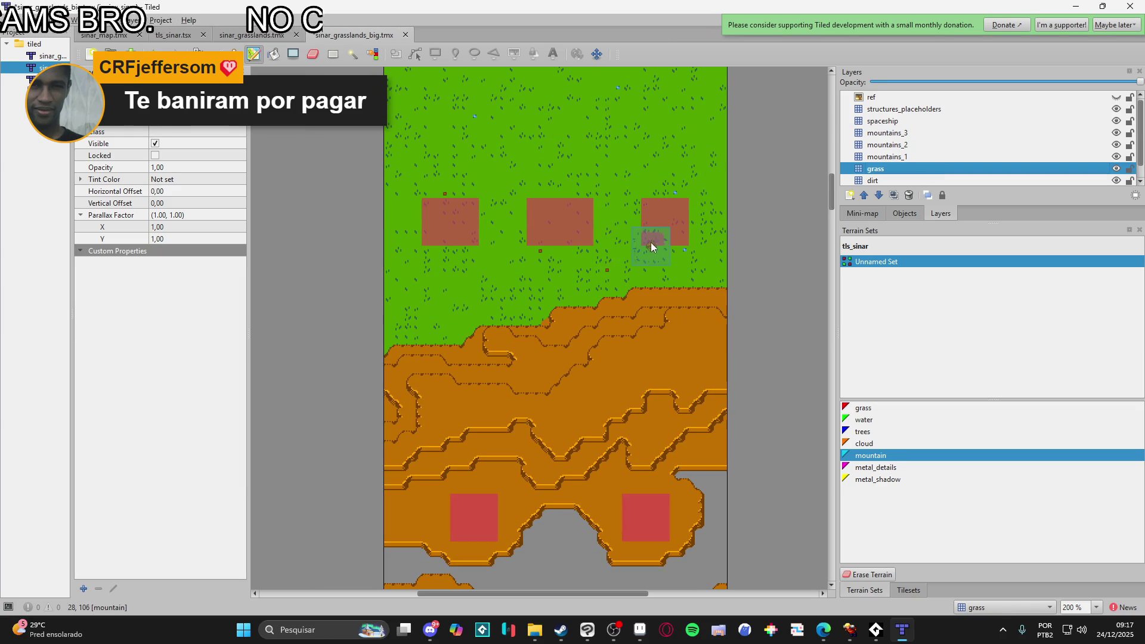
left_click(867, 575)
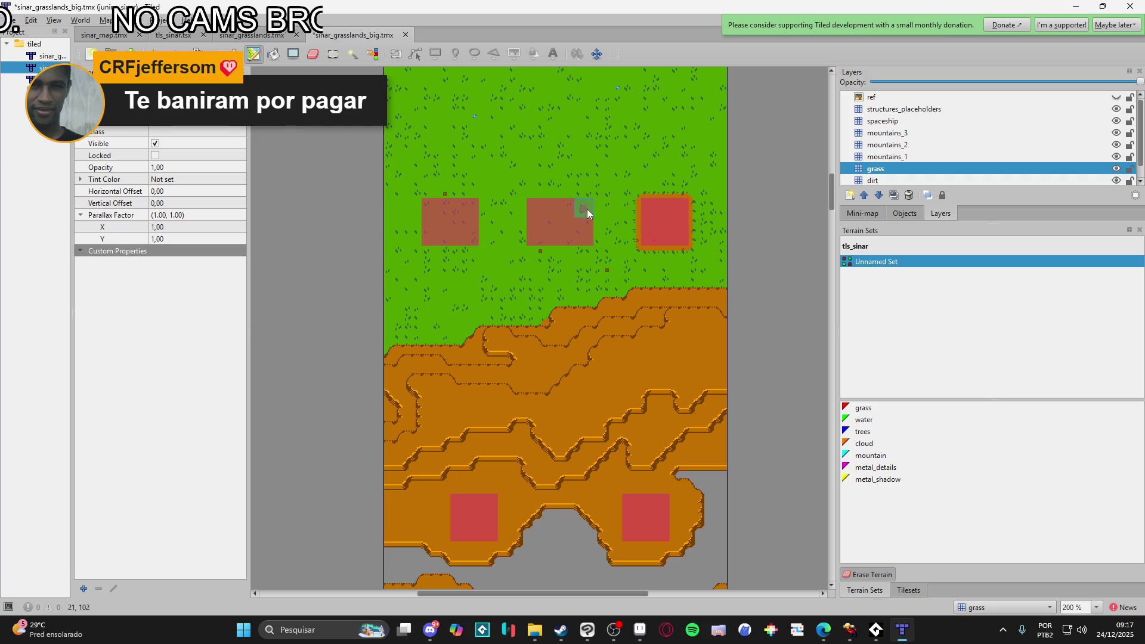
left_click_drag(531, 242, 532, 212)
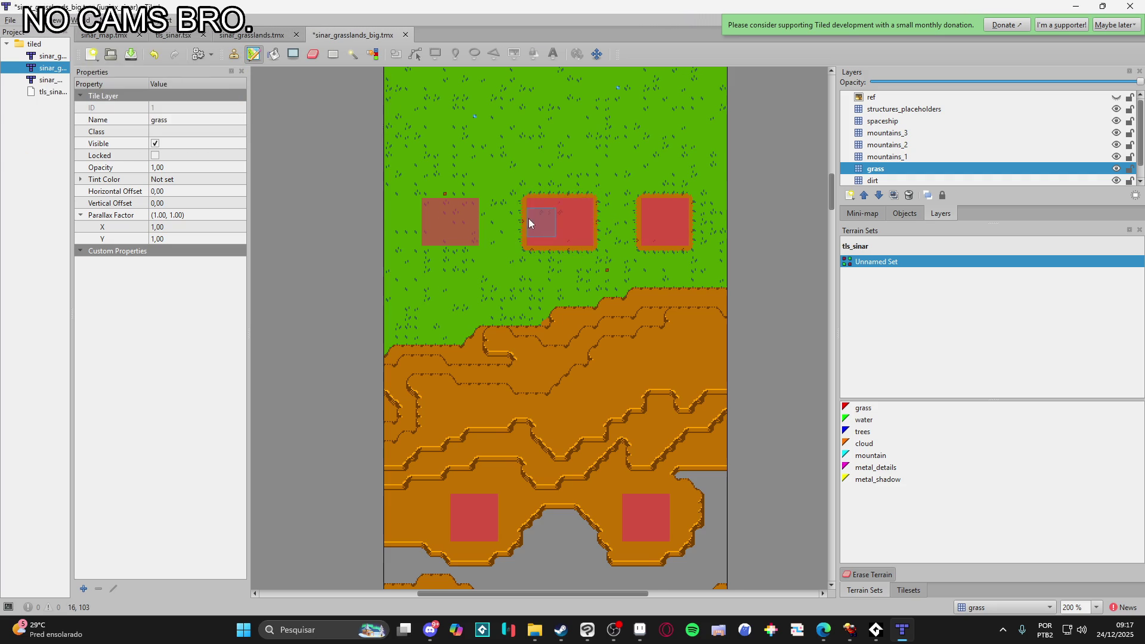
- Erase the grass along the middle square's top and left edges
scroll(545, 220, "up", 3)
mouse_move(639, 222)
left_mouse_down()
mouse_move(503, 225)
mouse_move(495, 302)
left_mouse_up()
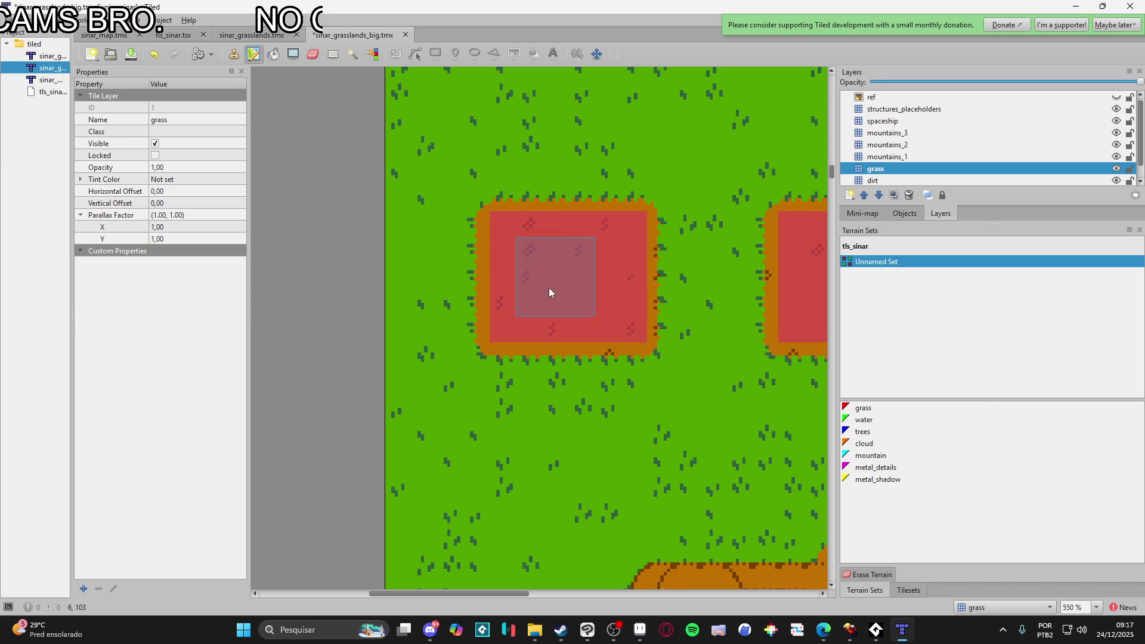
scroll(542, 286, "down", 5)
scroll(617, 351, "up", 10)
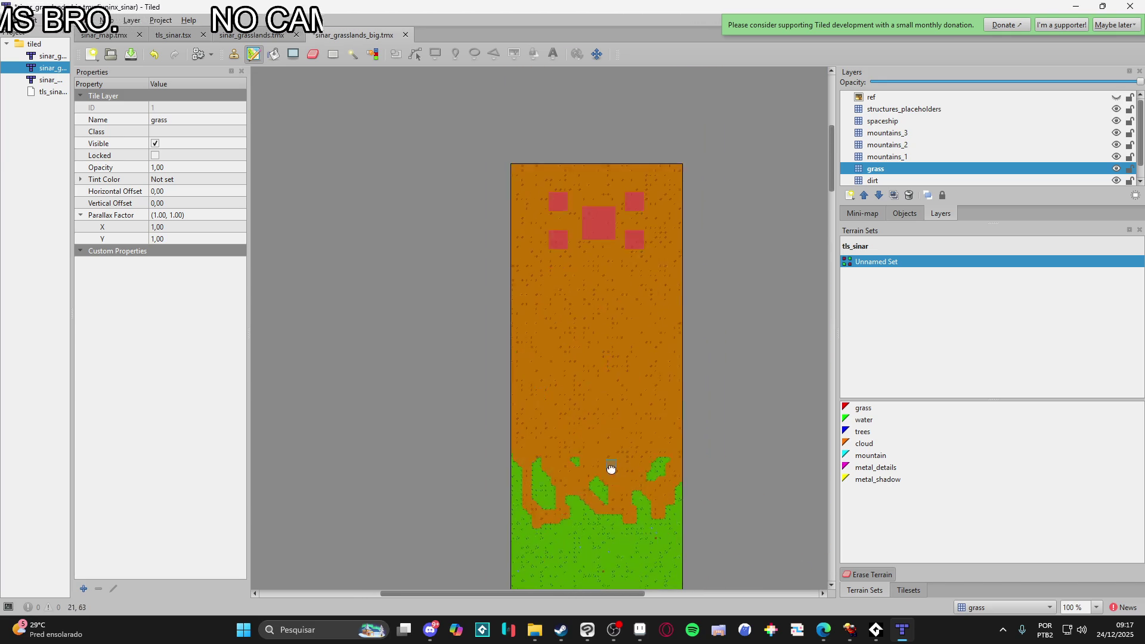
scroll(592, 323, "up", 5)
scroll(592, 324, "down", 4)
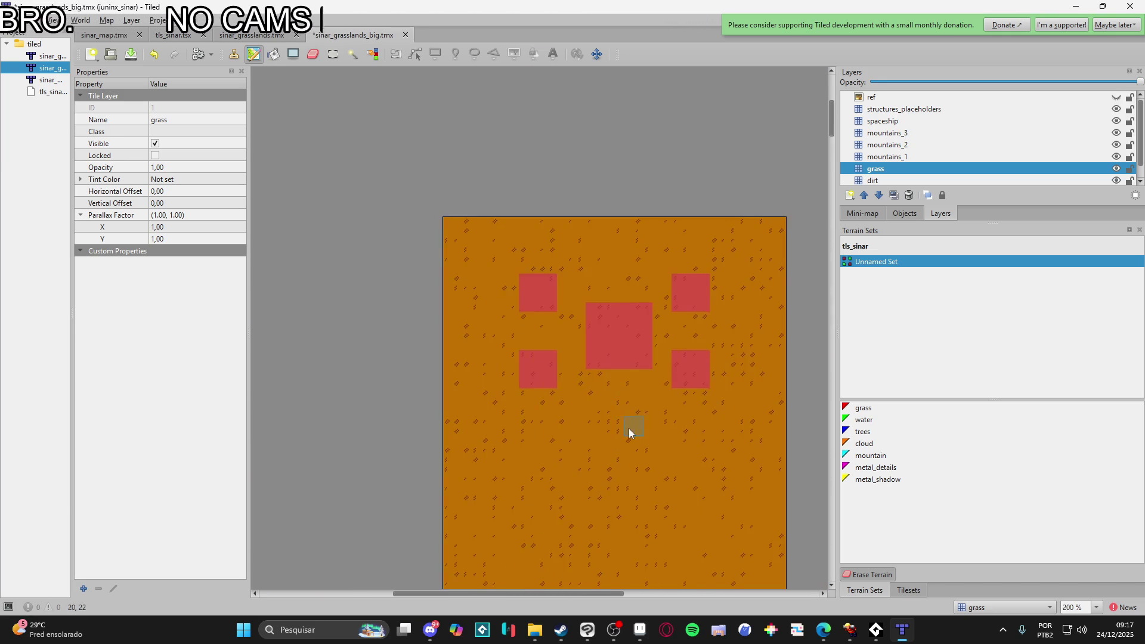
scroll(563, 351, "down", 2)
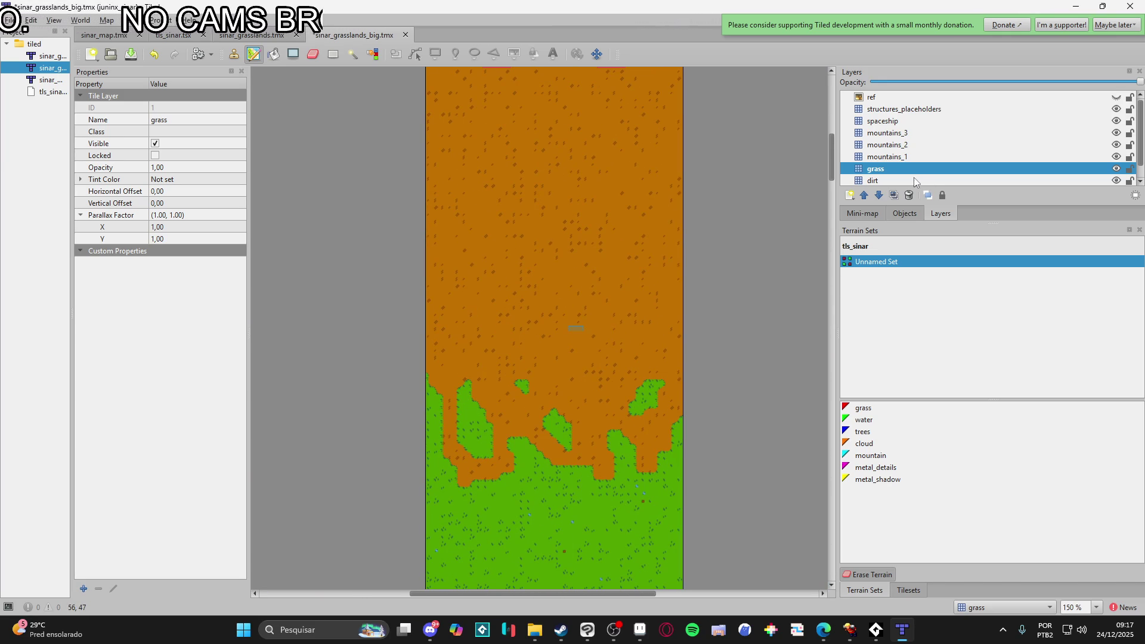
scroll(915, 177, "down", 1)
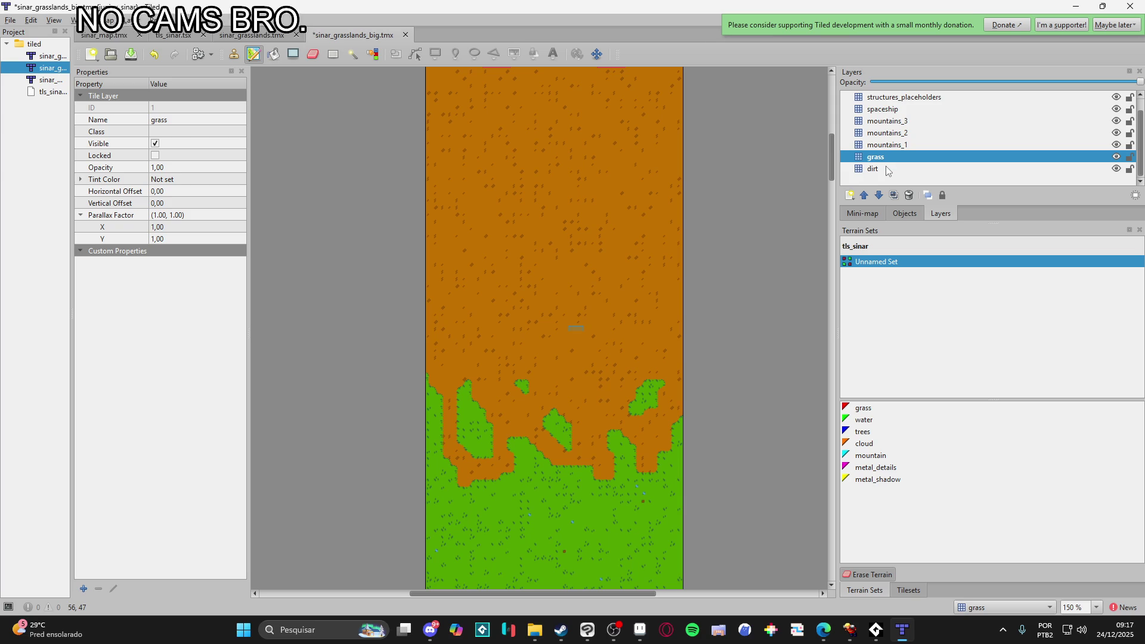
scroll(1000, 142, "up", 1)
- Briefly show and then hide the reference image overlay
left_click(1115, 97)
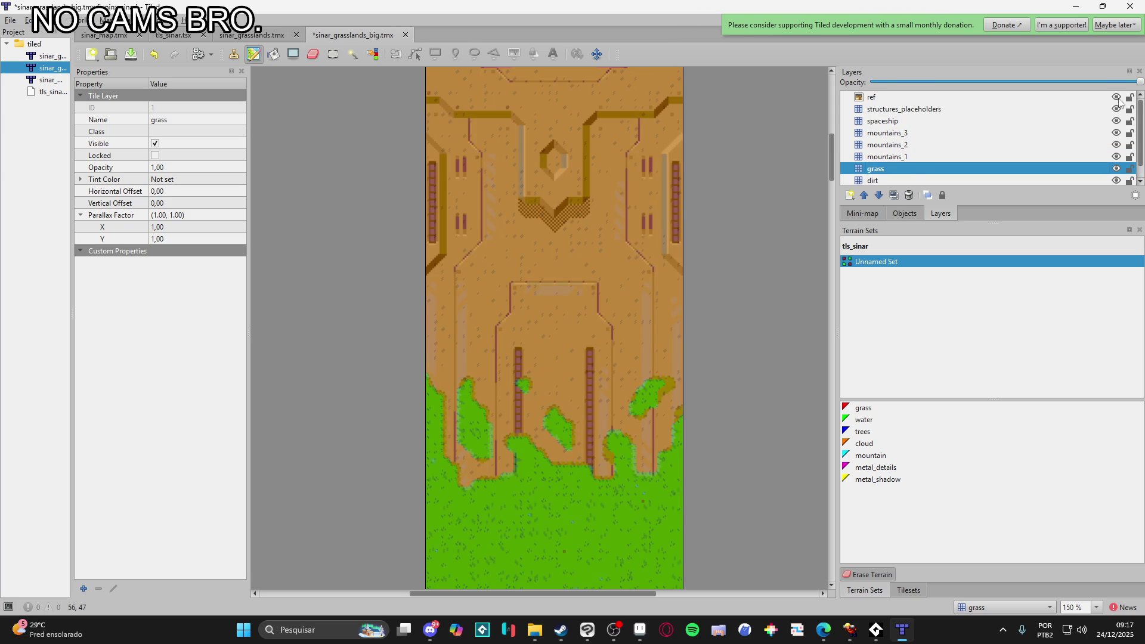
left_click(1117, 98)
scroll(904, 175, "down", 1)
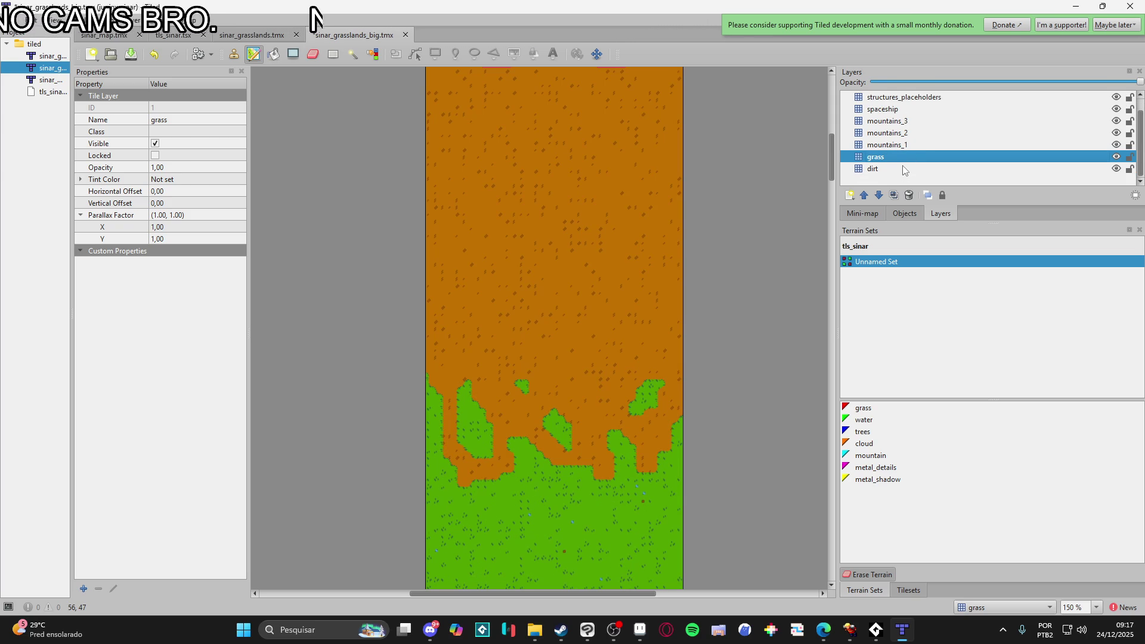
- Add a new tile layer named metal_floor above the dirt layer
left_click(898, 169)
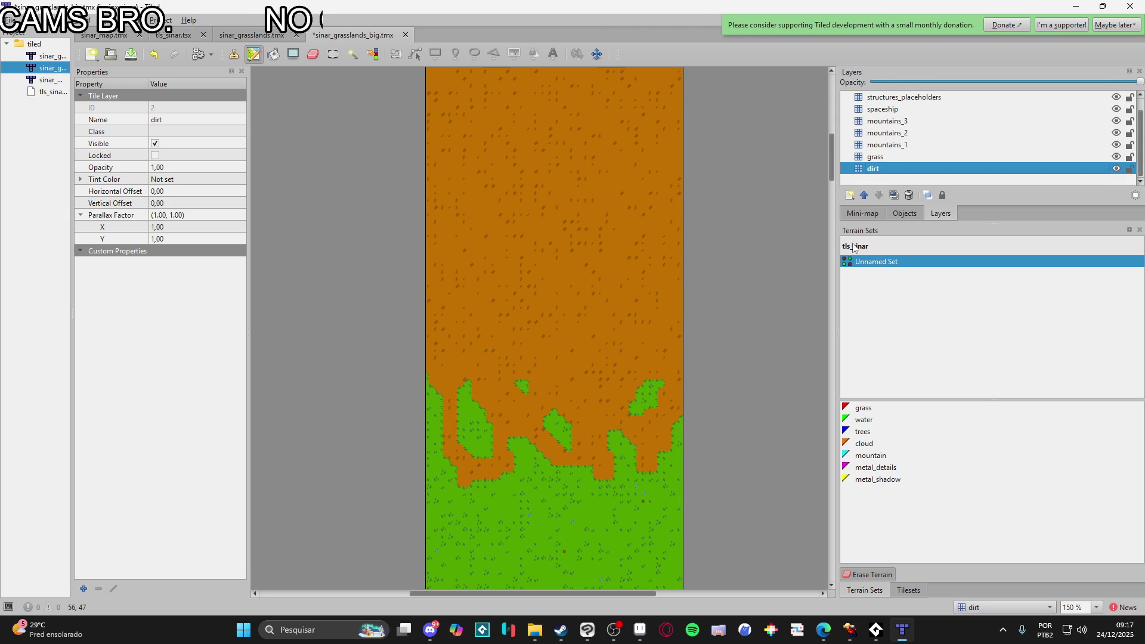
left_click(850, 195)
left_click(870, 205)
type("metal_floor")
key("Return")
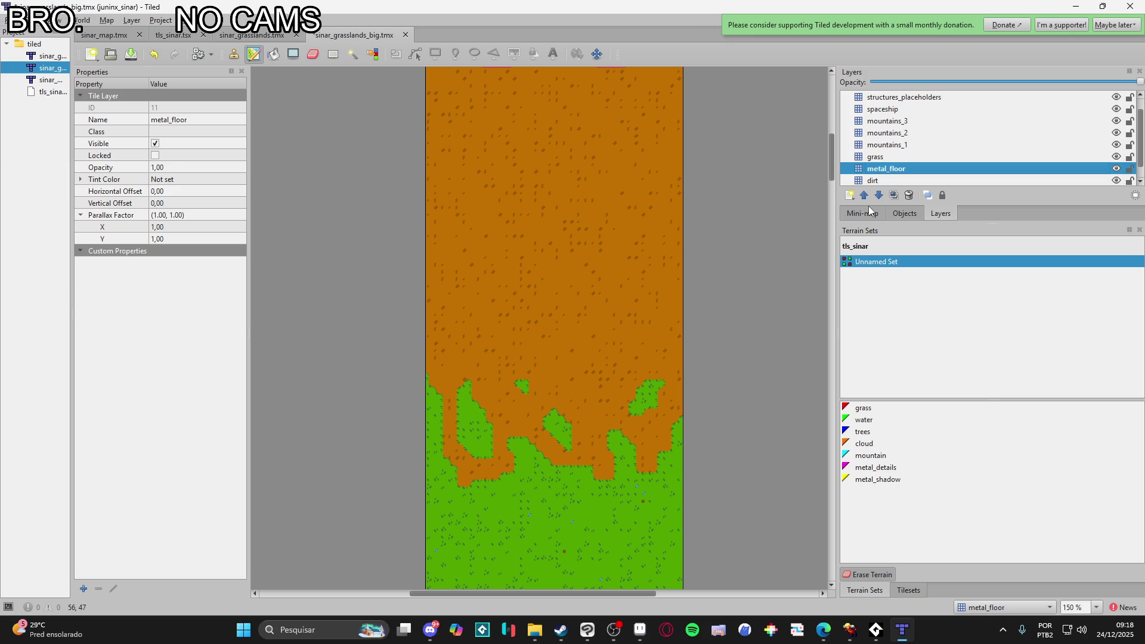
- Rectangle-fill the entire map with the grey metal floor tile from tls_sinar
left_click(907, 592)
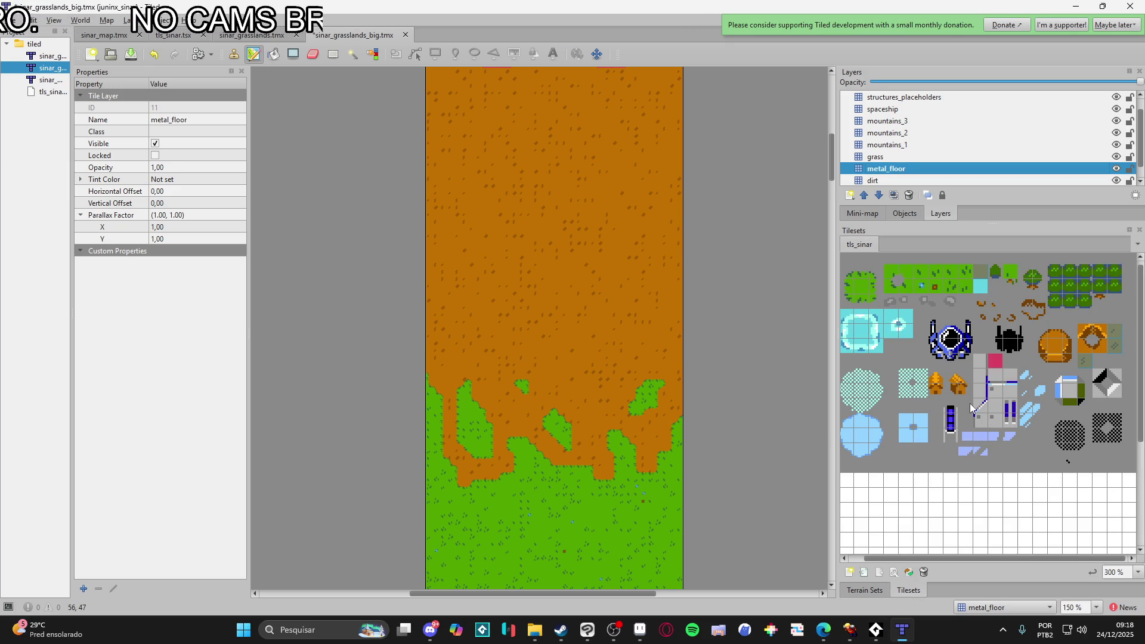
left_click(998, 389)
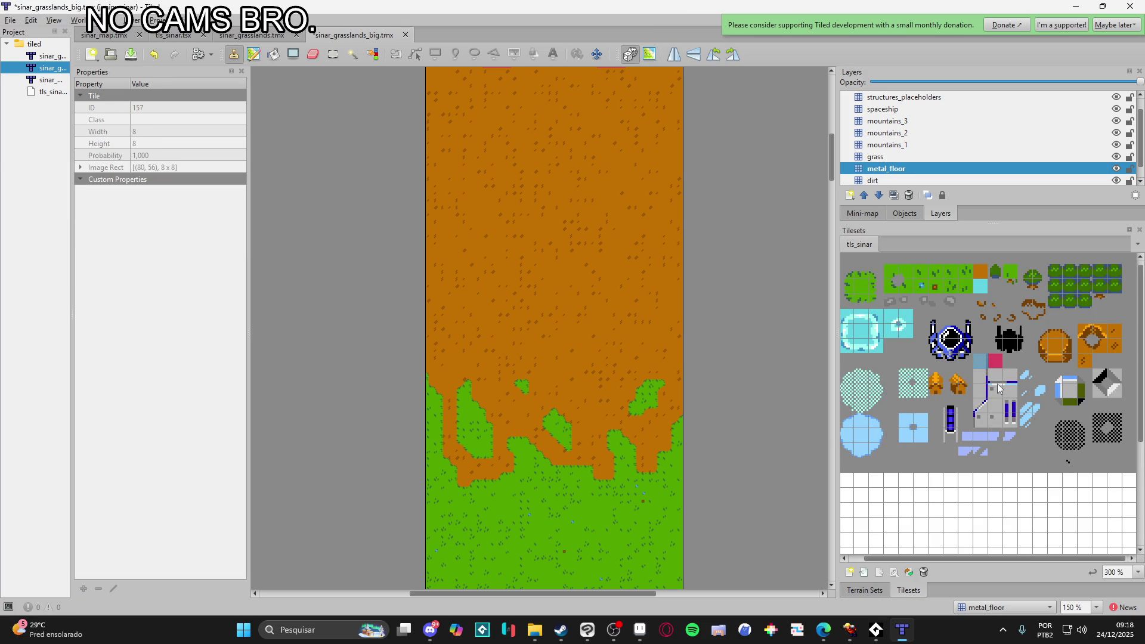
left_click(978, 377)
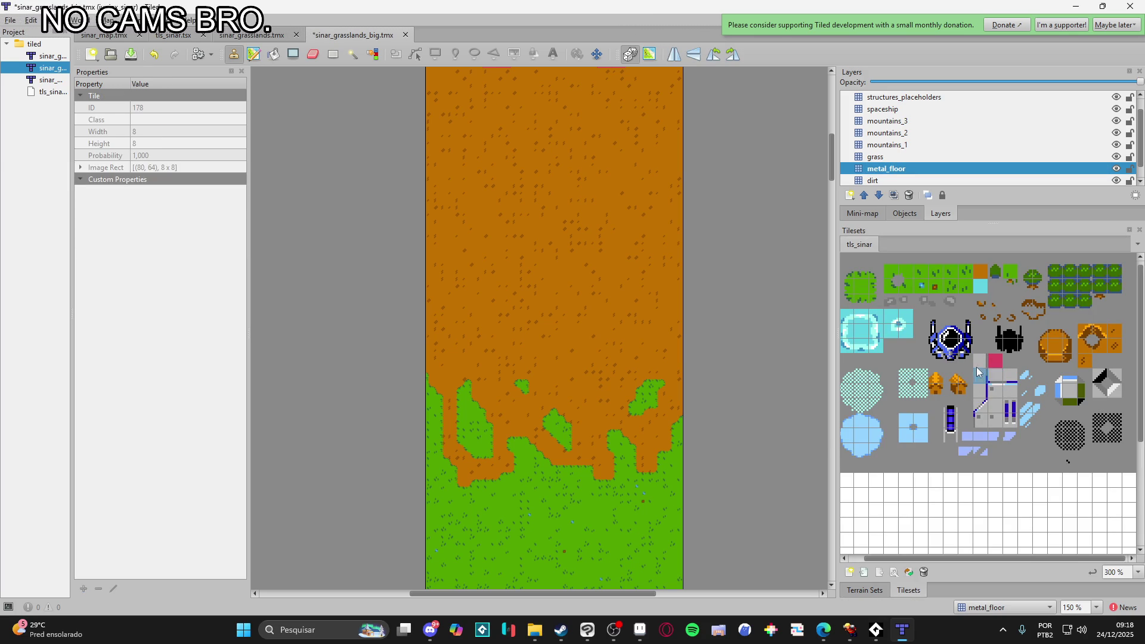
left_click(996, 406)
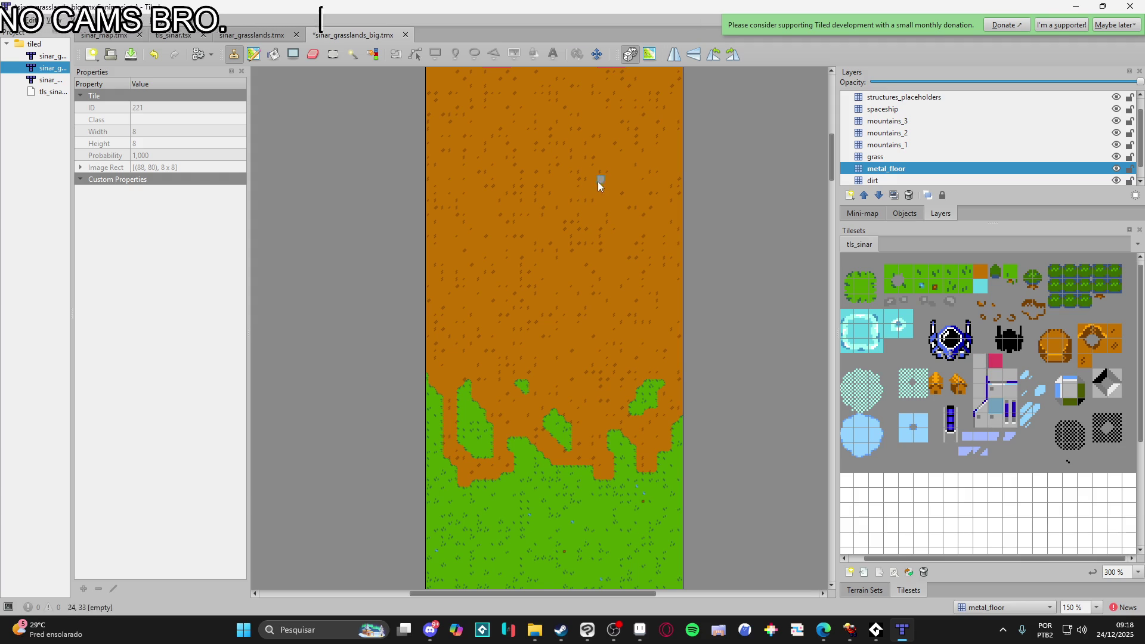
key("r")
scroll(492, 373, "down", 1)
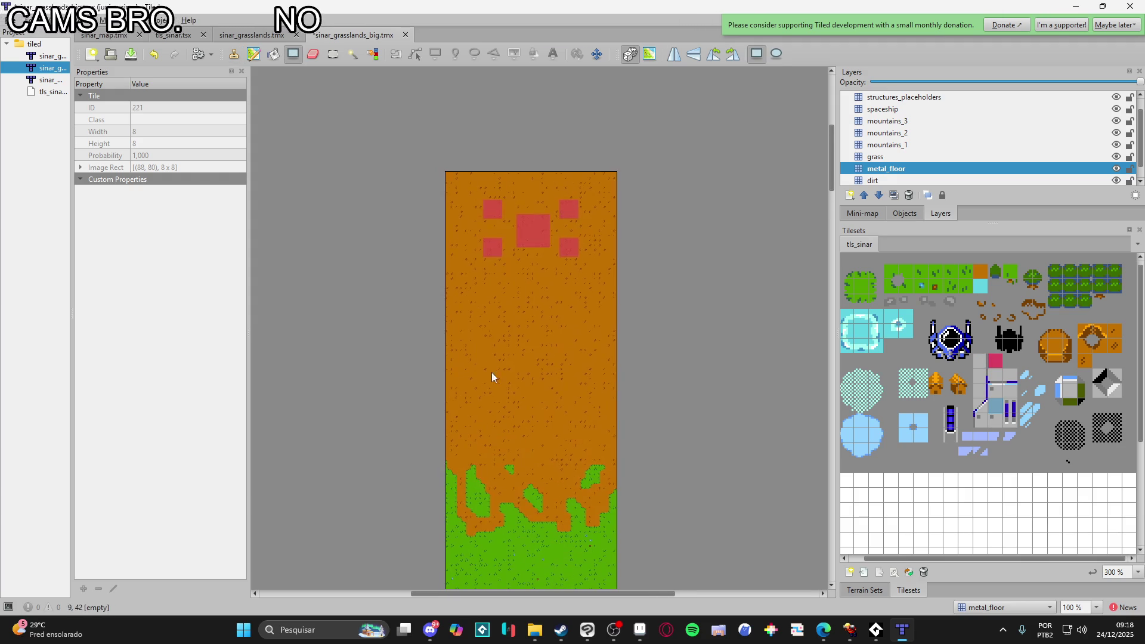
left_click_drag(422, 145, 702, 539)
scroll(568, 475, "up", 2)
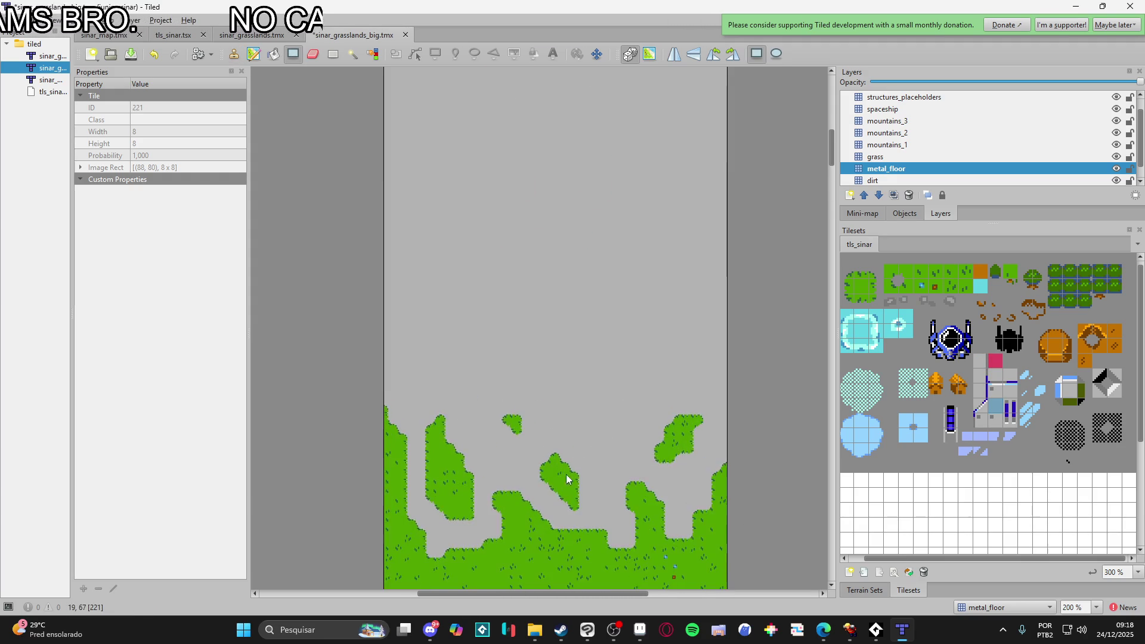
scroll(554, 453, "down", 3)
scroll(534, 427, "down", 2)
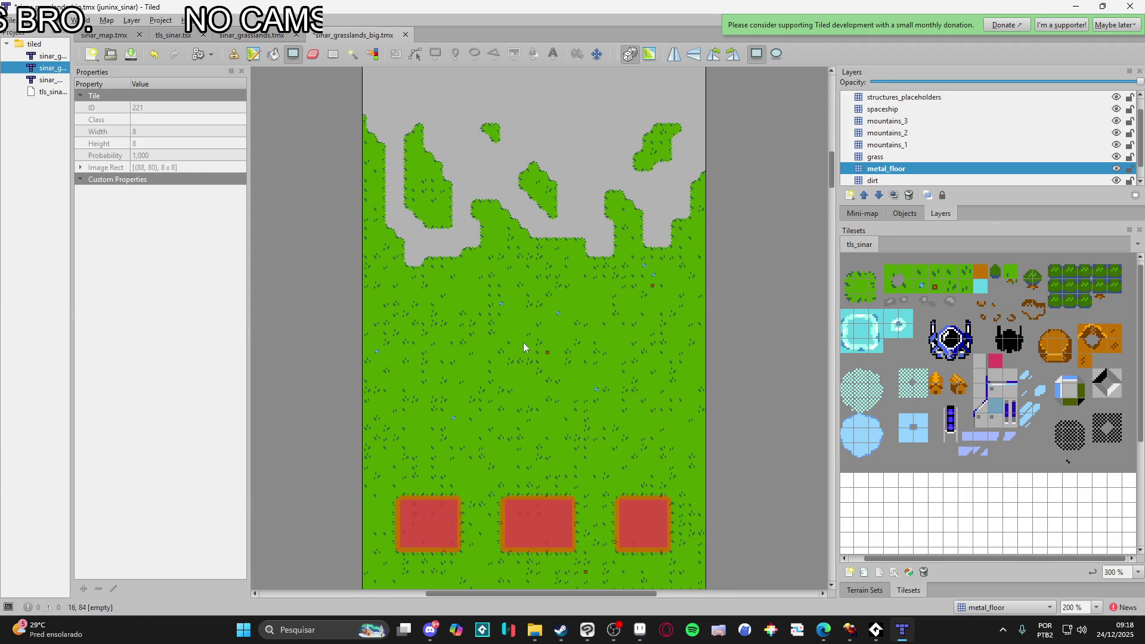
scroll(527, 339, "down", 2)
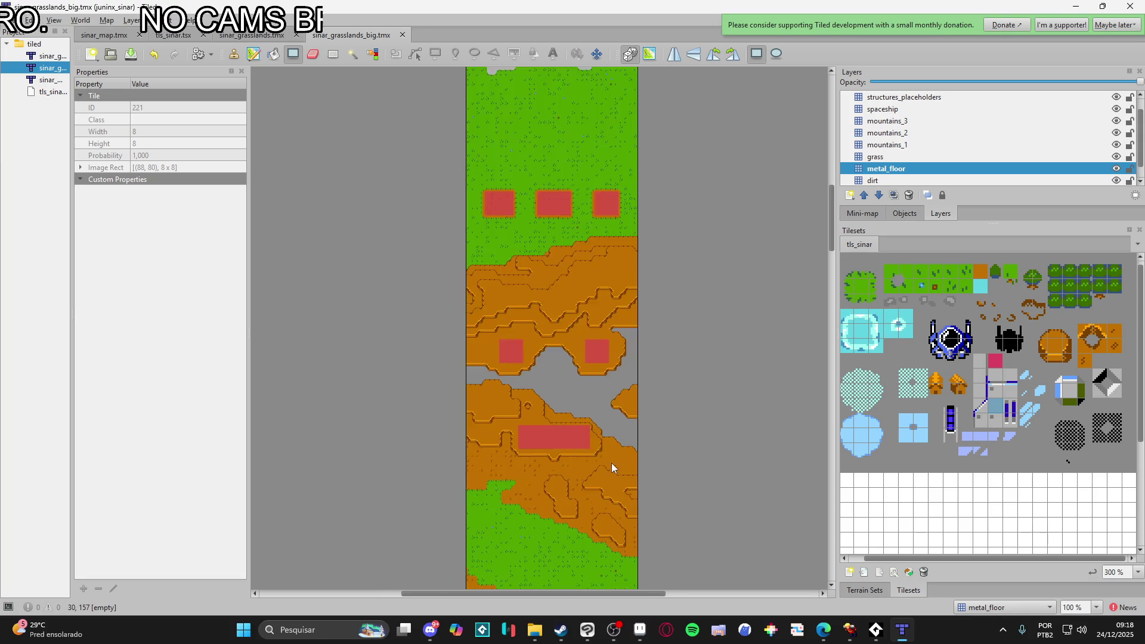
scroll(611, 463, "up", 2)
scroll(901, 172, "down", 1)
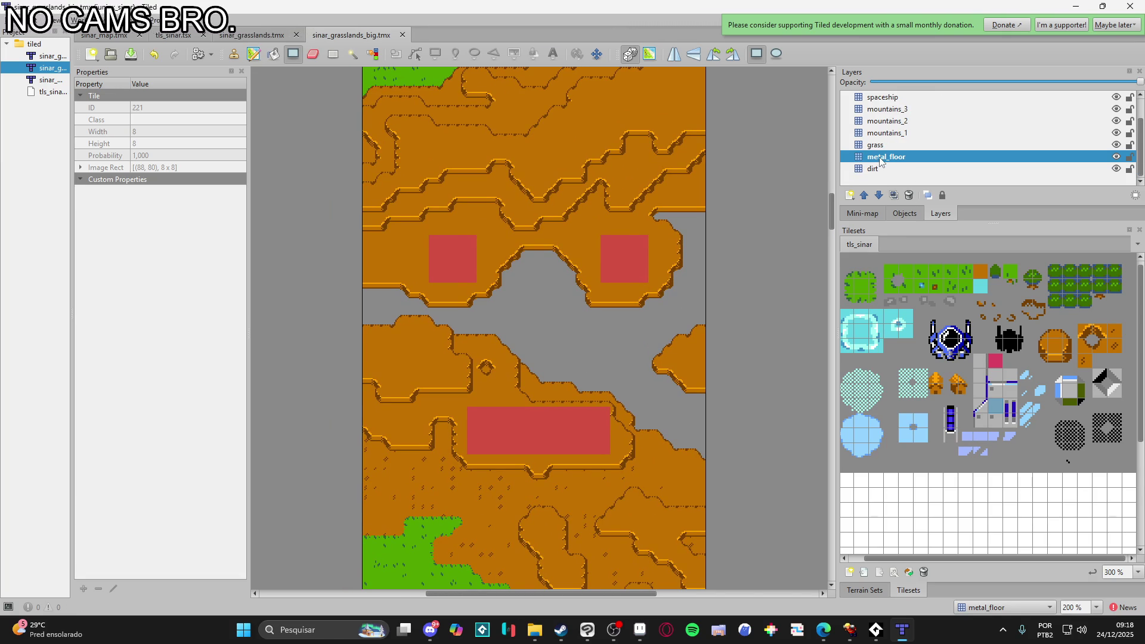
left_click(850, 194)
- Add a new tile layer named water above metal_floor
left_click(863, 212)
type("water")
key("Return")
key("F5")
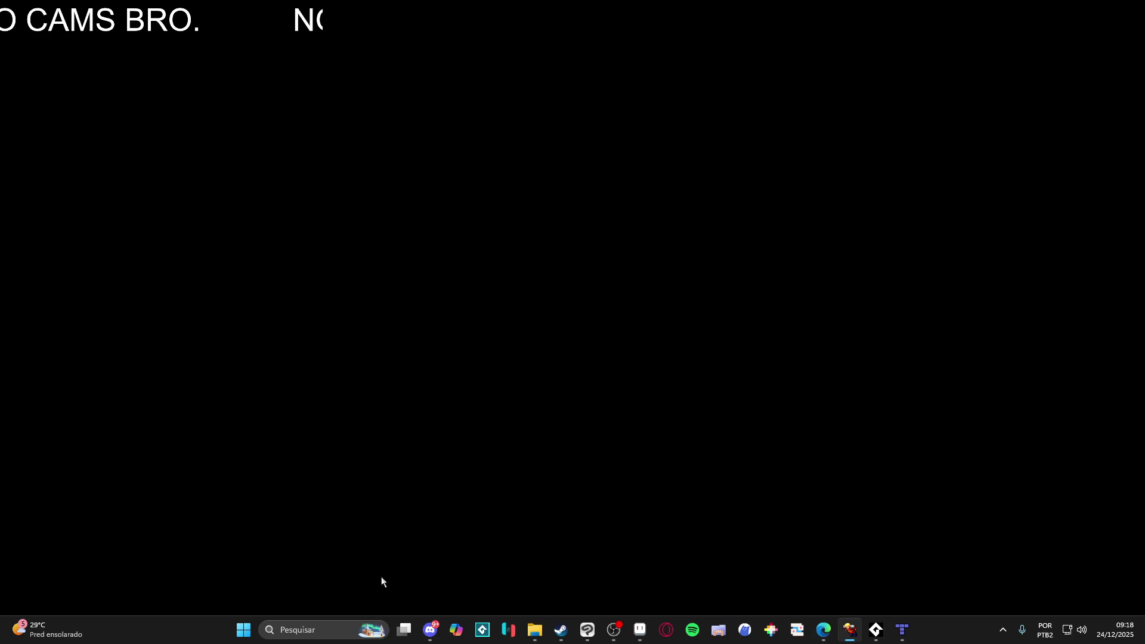
left_click(1083, 5)
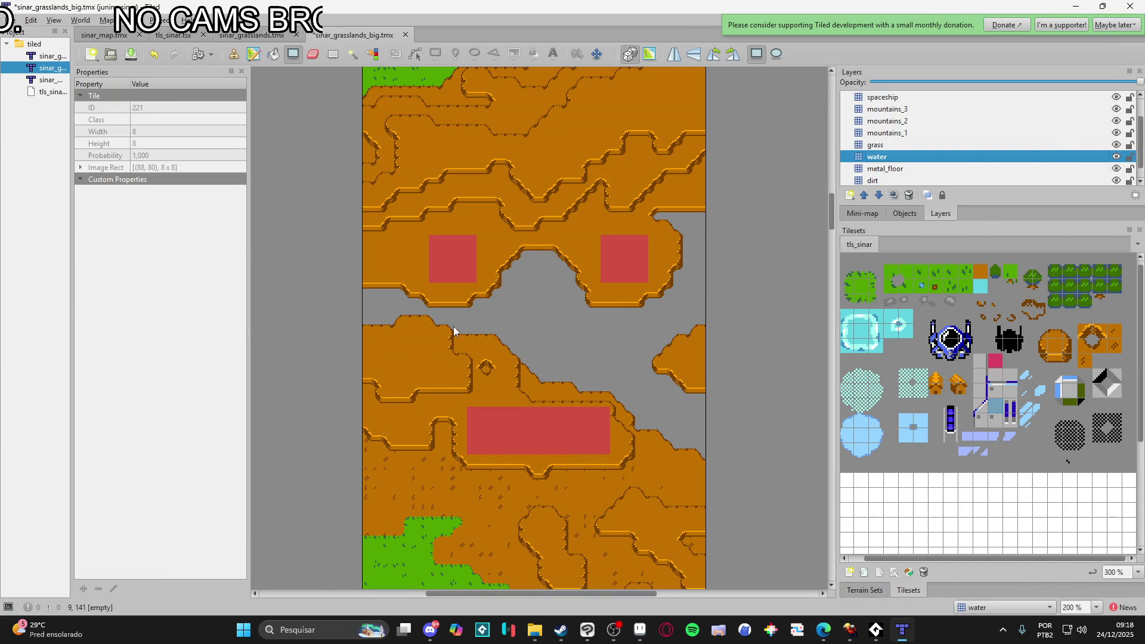
- Test-fill a strip below the dirt edge, undo it, and bring up the terrain sets
scroll(309, 264, "up", 6, "ctrl")
scroll(341, 252, "down", 1, "ctrl")
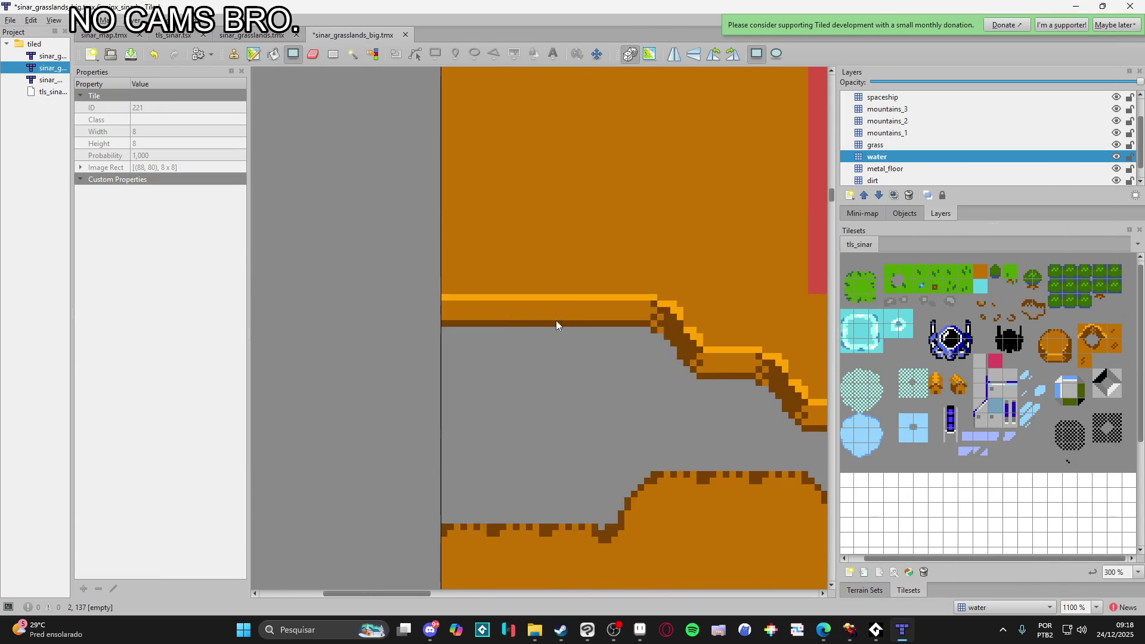
left_click_drag(446, 253, 610, 212)
key("ctrl+z")
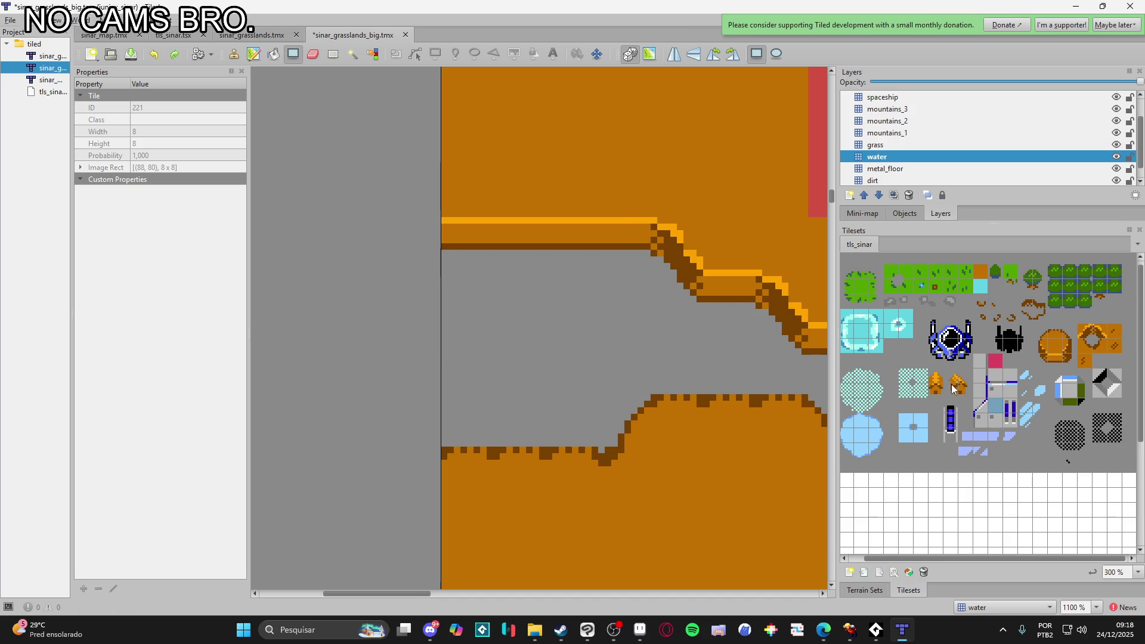
left_click(864, 590)
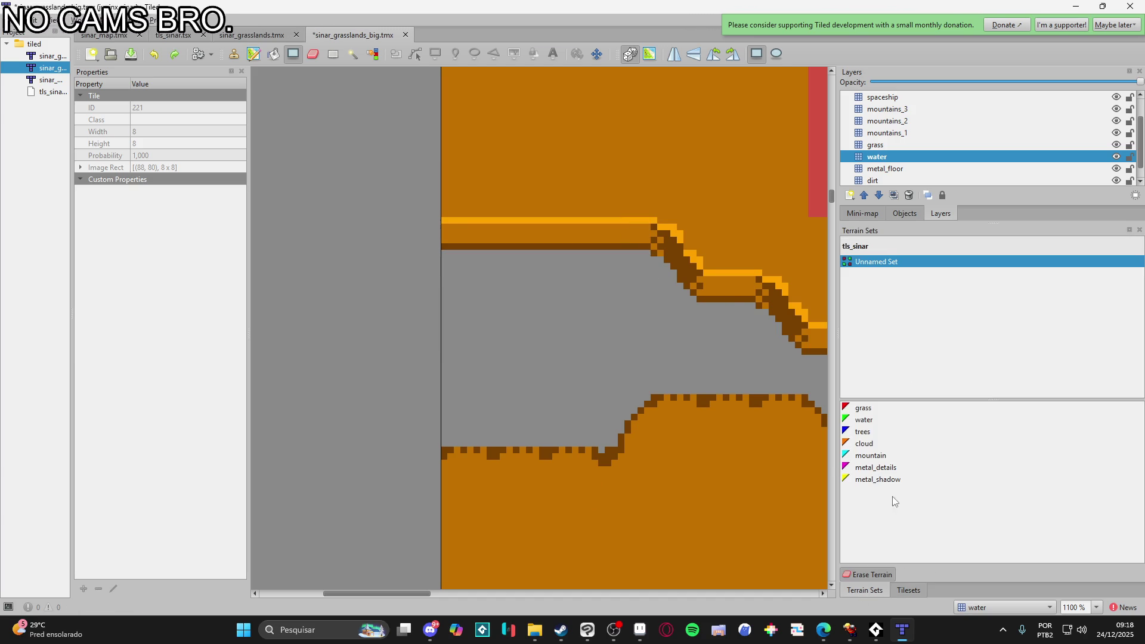
- Select the water terrain and paint shoreline along the upper dirt edge and lower-left diagonals
left_click(871, 422)
mouse_move(430, 199)
left_mouse_down()
mouse_move(650, 212)
mouse_move(707, 269)
mouse_move(539, 277)
mouse_move(624, 298)
mouse_move(675, 329)
left_mouse_up()
scroll(707, 268, "right", 3)
scroll(675, 329, "right", 5)
left_click_drag(391, 355, 564, 361)
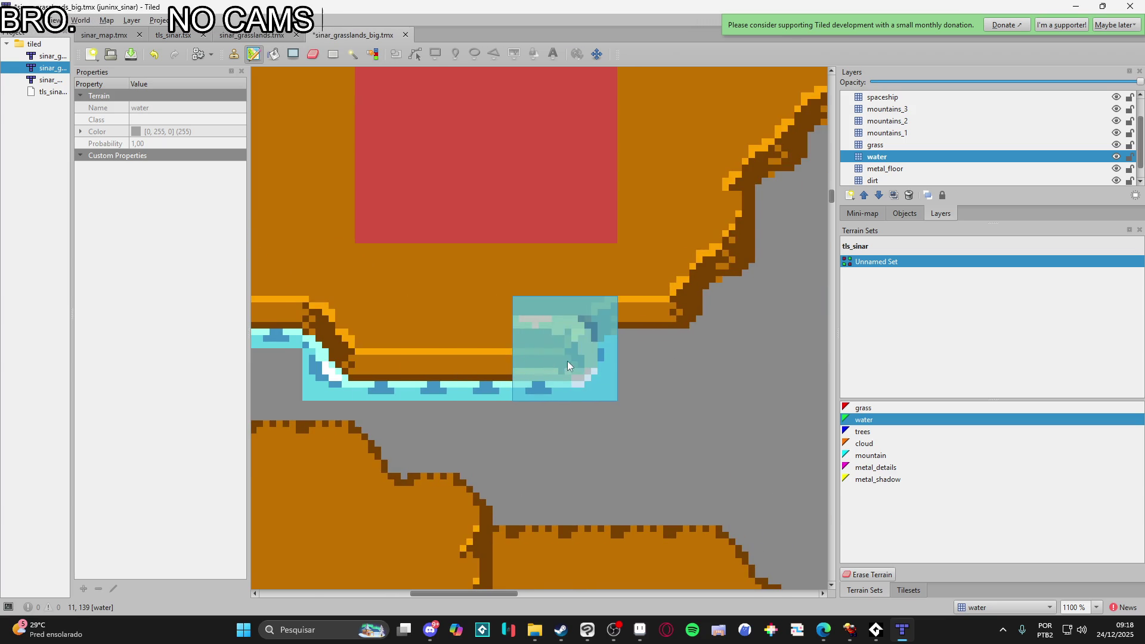
left_click(577, 330)
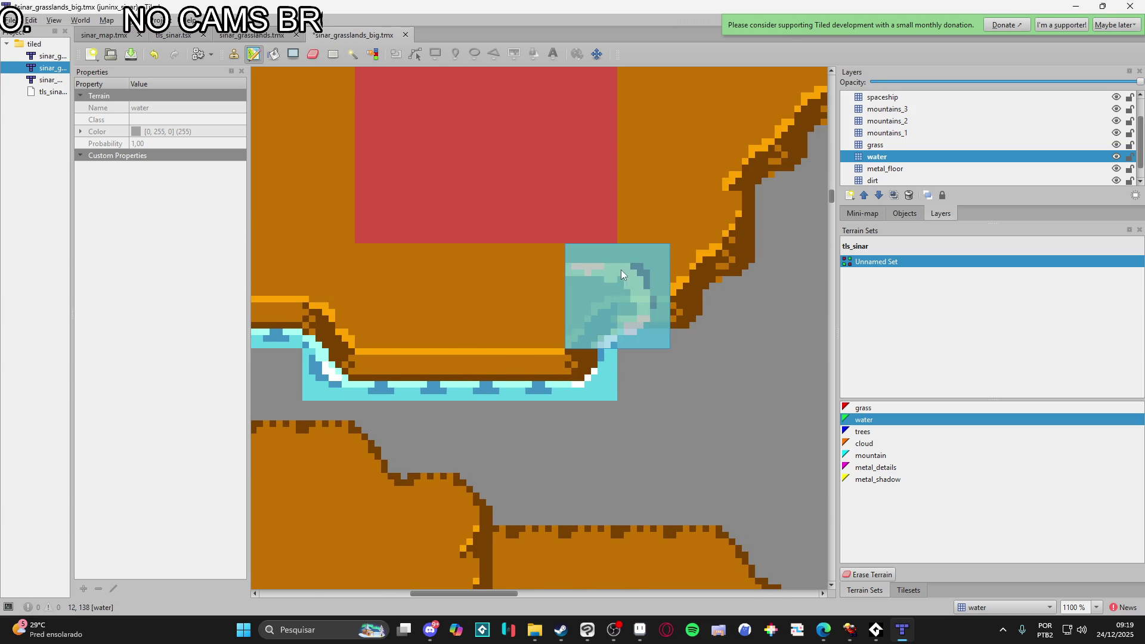
scroll(649, 277, "up", 2)
scroll(649, 276, "right", 2)
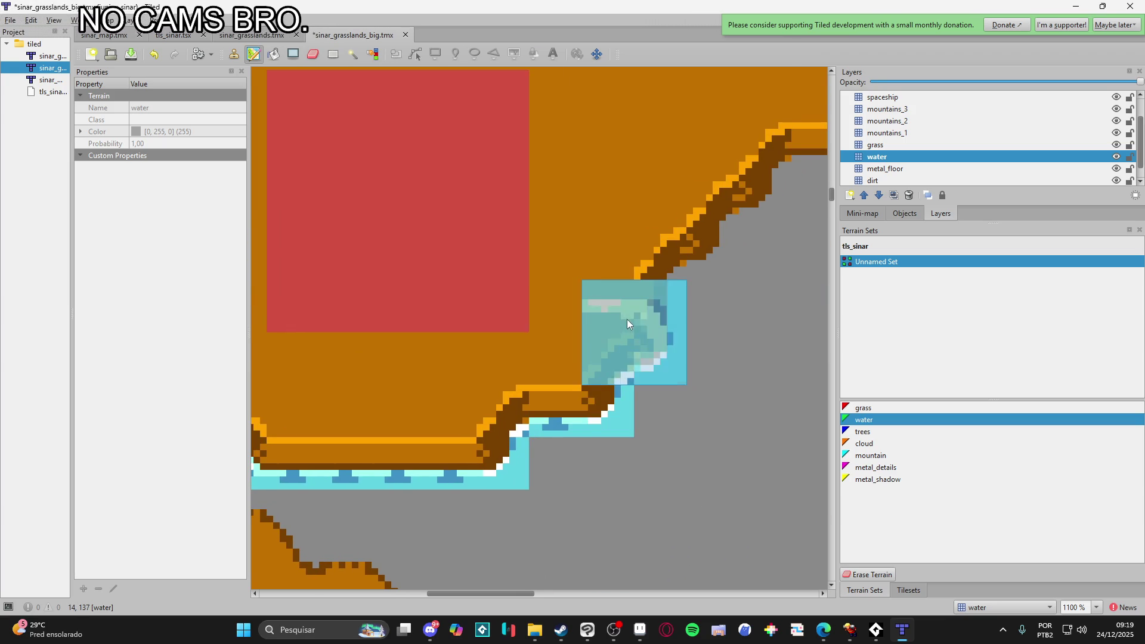
scroll(627, 319, "up", 1)
scroll(627, 320, "right", 1)
left_click(646, 263)
scroll(646, 263, "up", 2)
scroll(646, 262, "right", 2)
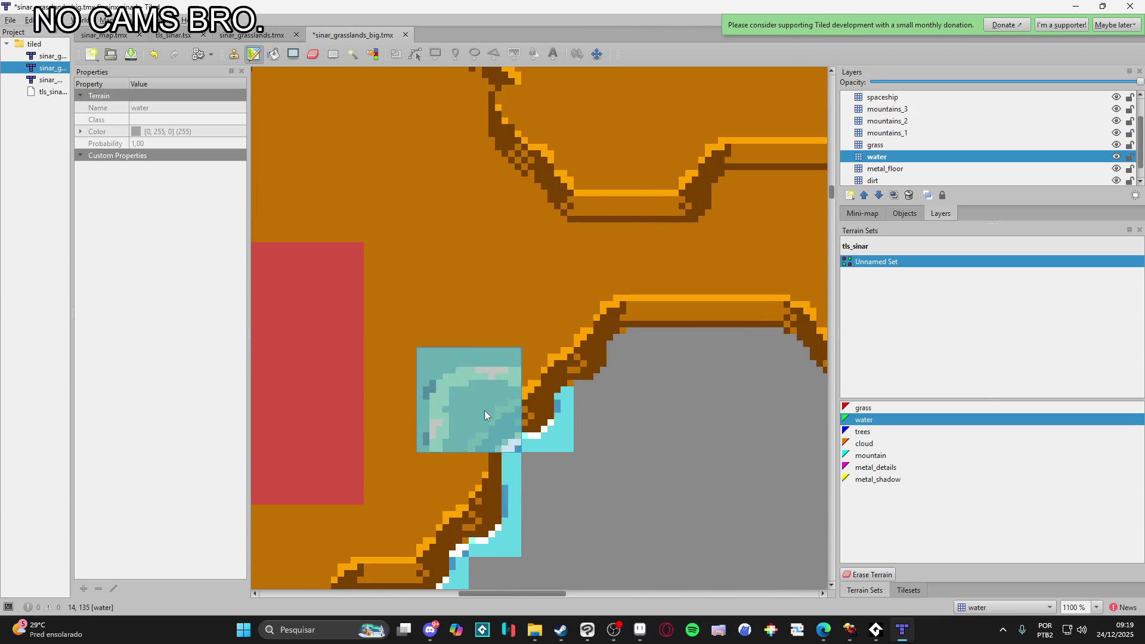
scroll(463, 471, "up", 1)
scroll(462, 471, "right", 1)
left_click(462, 471)
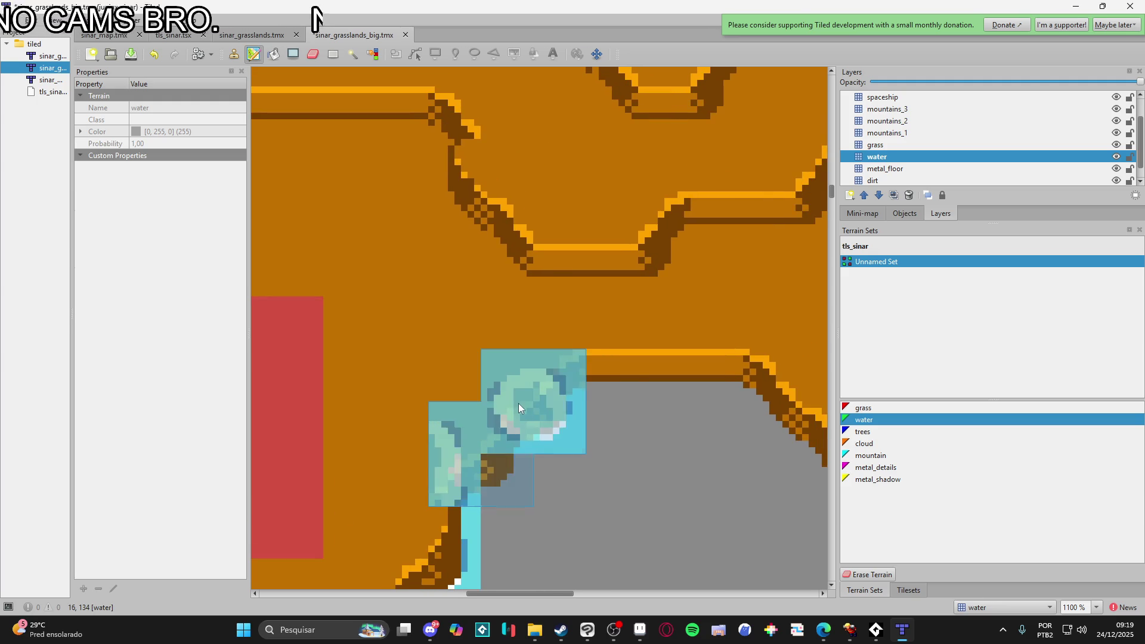
scroll(517, 403, "up", 1)
scroll(518, 403, "right", 1)
left_click(439, 478)
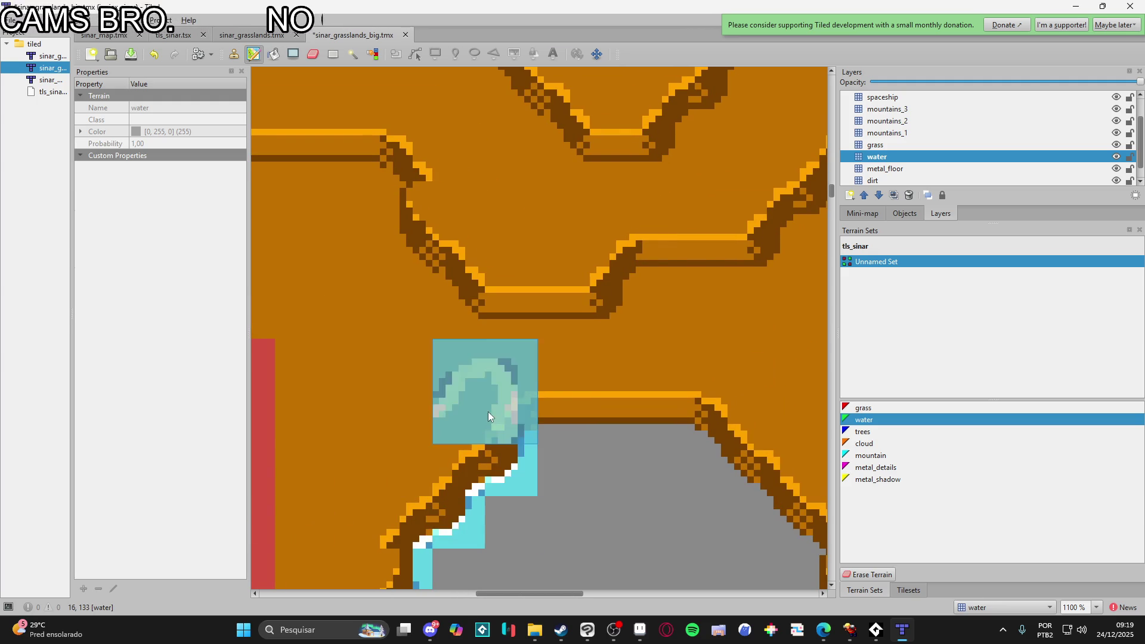
- Paint water shoreline along the channel's horizontal, diagonal, bottom, right and top dirt edges
left_click_drag(545, 391, 722, 391)
scroll(721, 391, "down", 3)
scroll(722, 391, "right", 4)
mouse_move(460, 231)
left_mouse_down()
mouse_move(601, 390)
mouse_move(596, 432)
left_mouse_up()
scroll(596, 432, "down", 3)
scroll(596, 432, "right", 2)
mouse_move(573, 346)
left_mouse_down()
mouse_move(602, 445)
mouse_move(631, 448)
left_mouse_up()
scroll(631, 444, "right", 3)
left_click_drag(392, 427, 664, 439)
scroll(664, 438, "up", 1)
scroll(665, 439, "right", 2)
left_click_drag(594, 407, 700, 394)
scroll(561, 447, "right", 3)
scroll(560, 447, "up", 1)
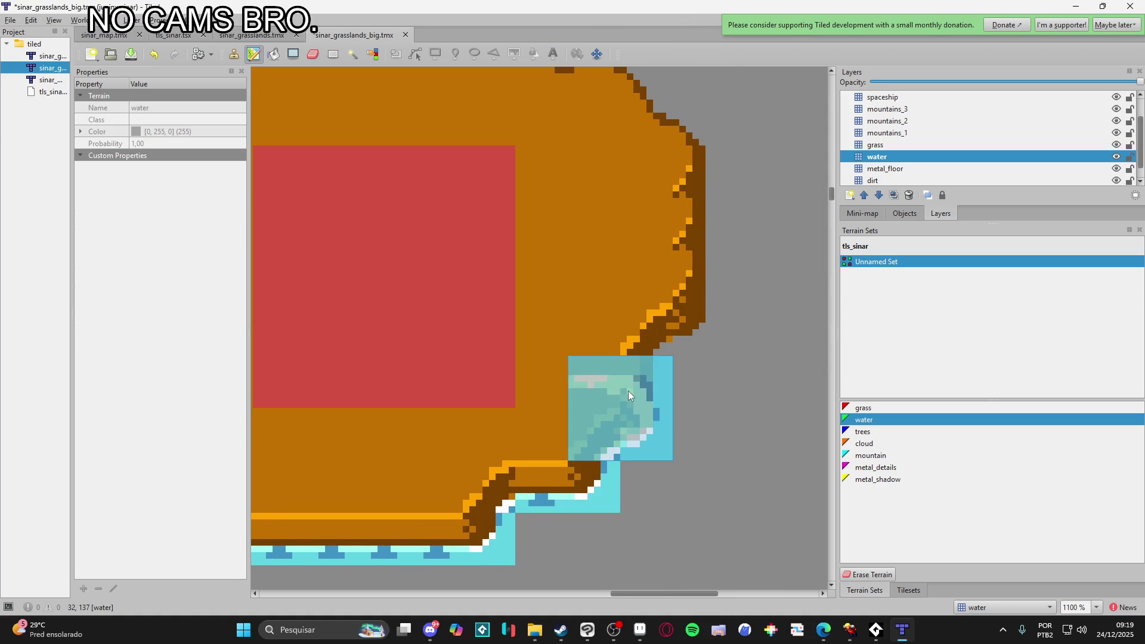
scroll(628, 391, "up", 1)
left_click_drag(605, 439, 657, 242)
scroll(656, 242, "up", 2)
scroll(657, 242, "left", 1)
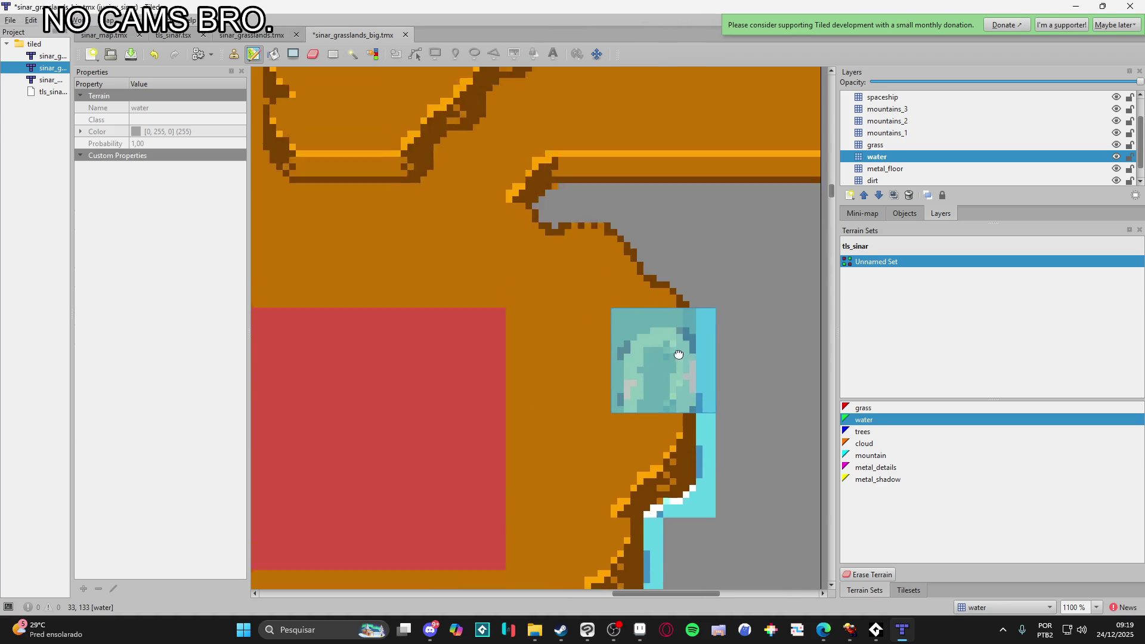
mouse_move(669, 353)
left_mouse_down()
mouse_move(546, 289)
mouse_move(501, 204)
left_mouse_up()
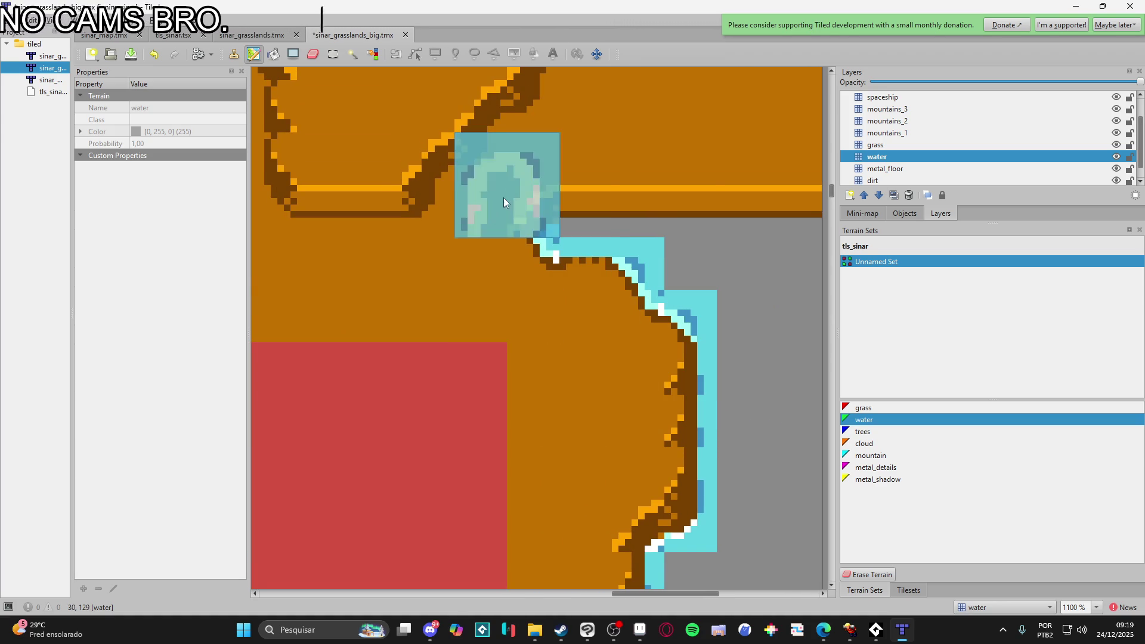
scroll(649, 164, "down", 8)
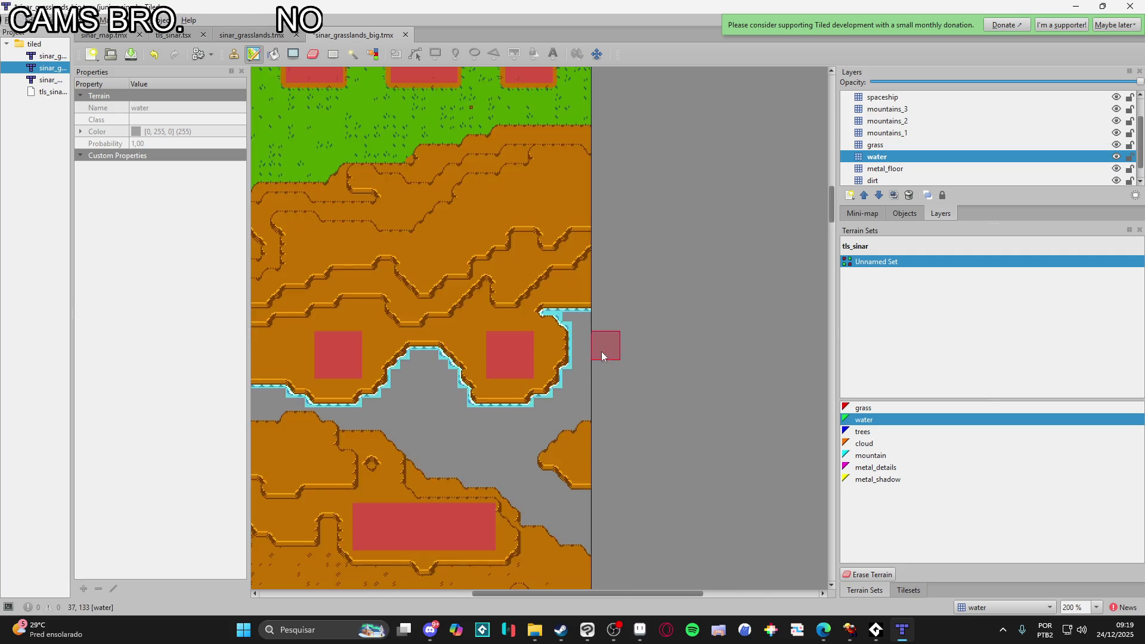
scroll(524, 411, "up", 8)
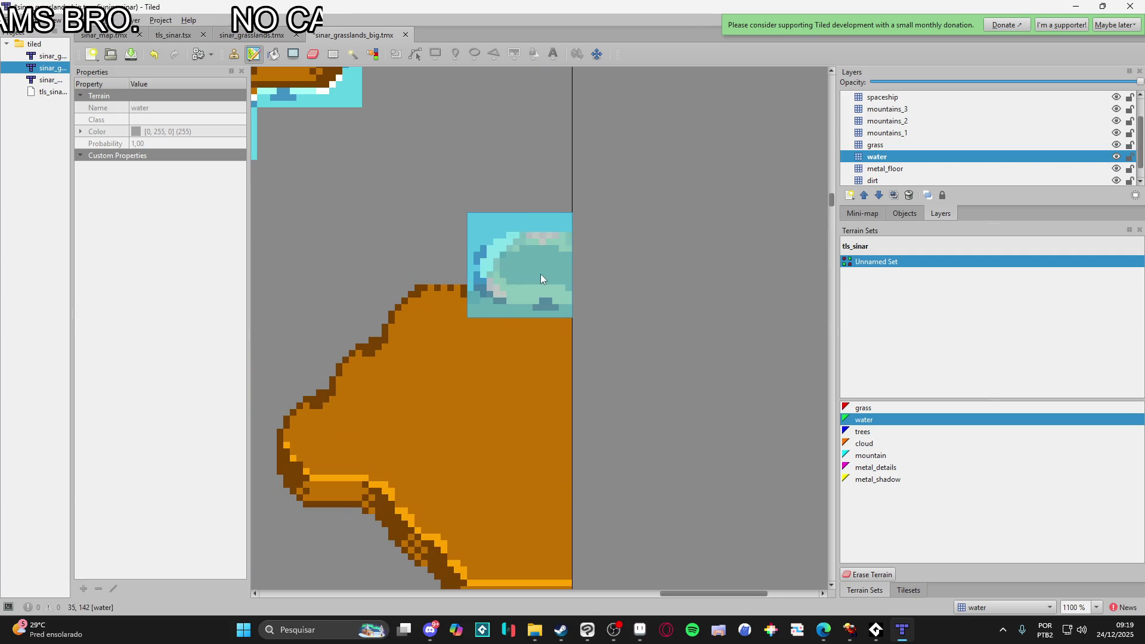
mouse_move(474, 327)
left_mouse_down()
mouse_move(397, 371)
mouse_move(313, 449)
mouse_move(415, 486)
mouse_move(544, 241)
mouse_move(618, 314)
mouse_move(549, 399)
mouse_move(593, 320)
mouse_move(617, 398)
mouse_move(724, 379)
mouse_move(696, 309)
mouse_move(570, 301)
mouse_move(496, 237)
mouse_move(406, 186)
mouse_move(485, 319)
mouse_move(456, 306)
mouse_move(470, 275)
mouse_move(514, 340)
mouse_move(627, 379)
mouse_move(498, 276)
mouse_move(582, 323)
left_mouse_up()
- Bring another dirt area into view and paint water up and left along its edge
left_click_drag(440, 328, 656, 421)
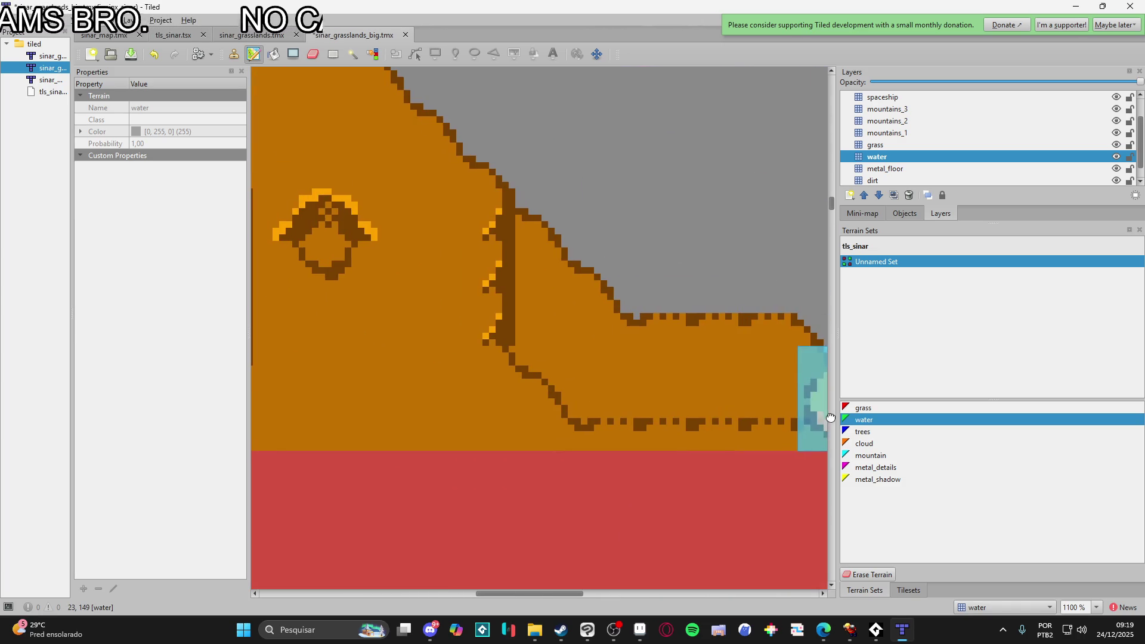
left_click_drag(759, 402, 666, 394)
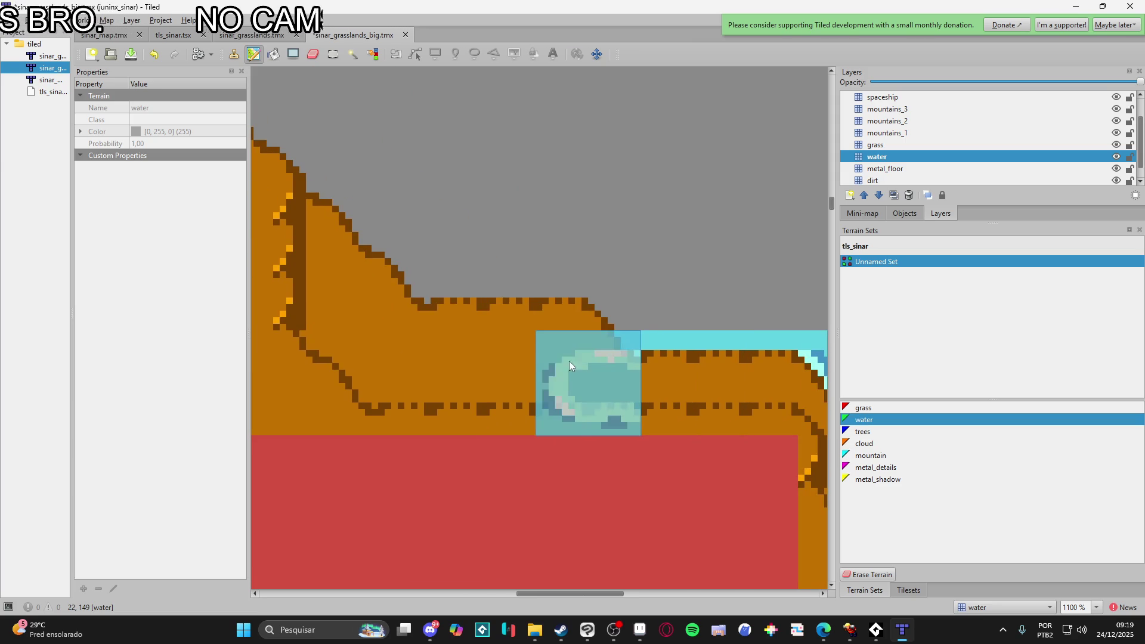
mouse_move(413, 327)
left_mouse_down()
mouse_move(499, 384)
mouse_move(443, 341)
mouse_move(443, 305)
mouse_move(509, 345)
mouse_move(573, 322)
mouse_move(619, 375)
mouse_move(528, 292)
mouse_move(499, 242)
mouse_move(616, 319)
left_mouse_up()
scroll(596, 373, "down", 3)
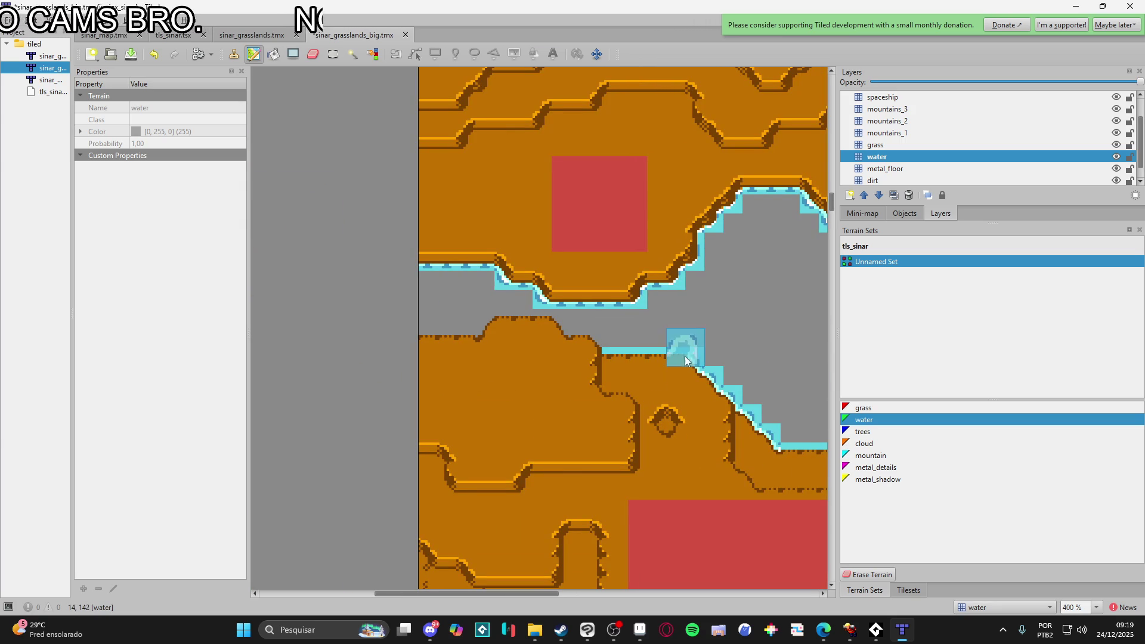
scroll(677, 368, "down", 2)
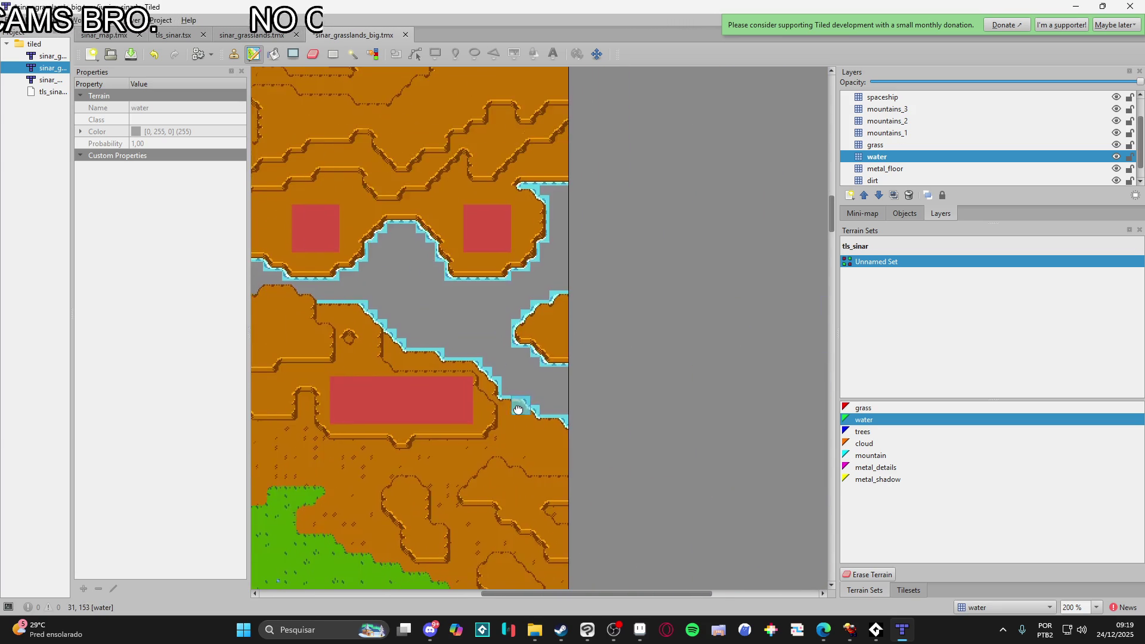
scroll(536, 409, "left", 3)
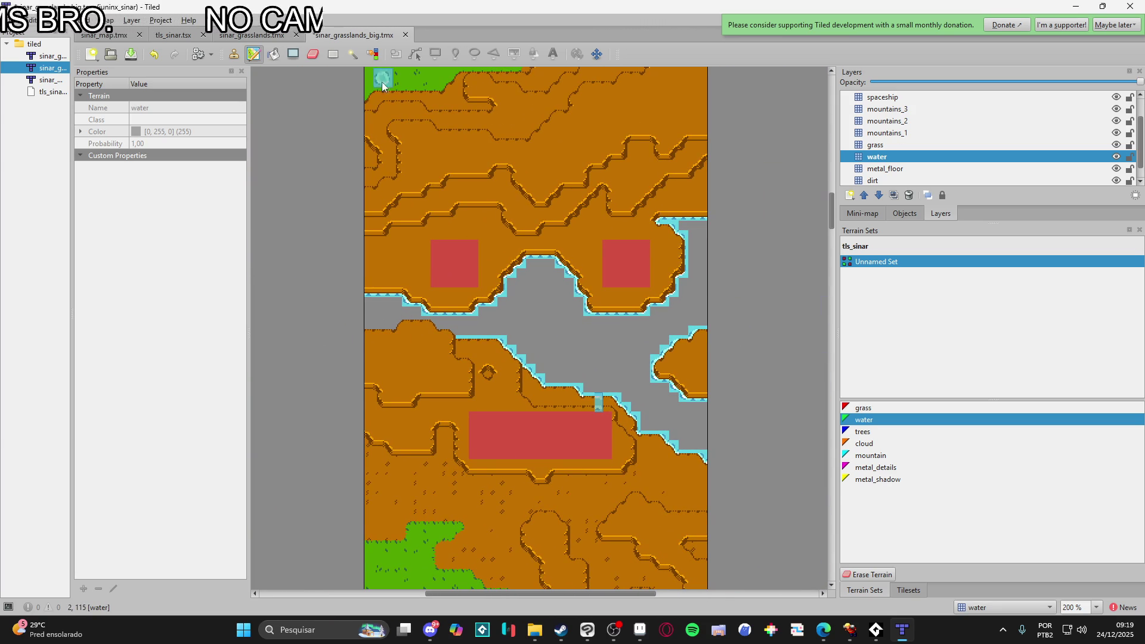
- Bucket-fill the empty gap between the dirt cliffs with the plain water tile
left_click(909, 590)
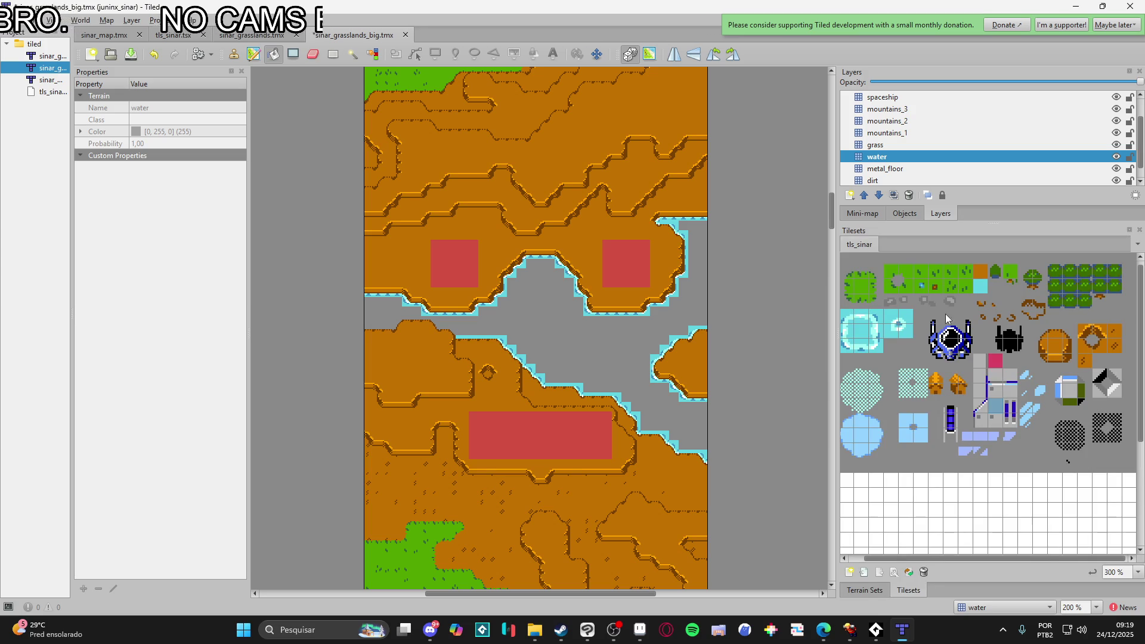
left_click(859, 332)
left_click(542, 350)
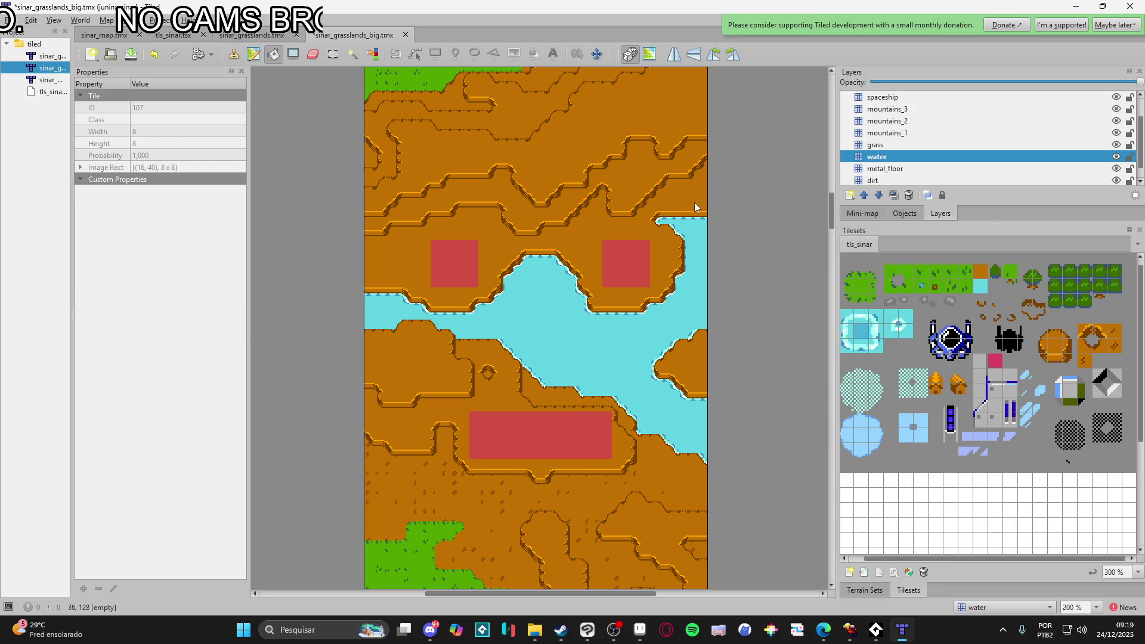
scroll(756, 388, "down", 5)
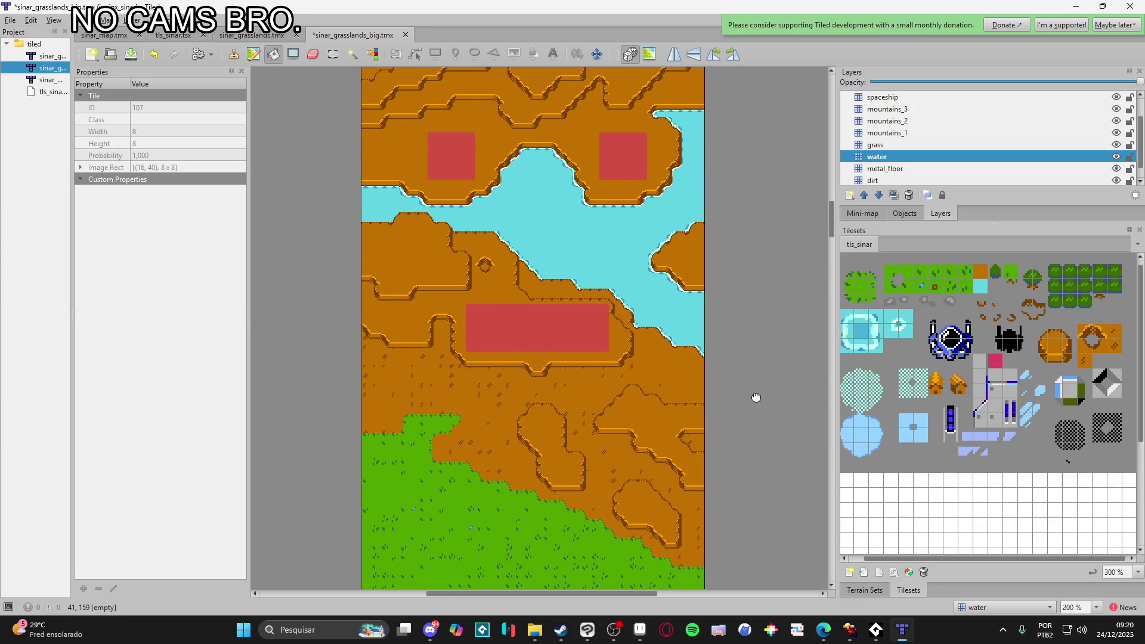
scroll(753, 241, "left", 2)
scroll(749, 436, "down", 10)
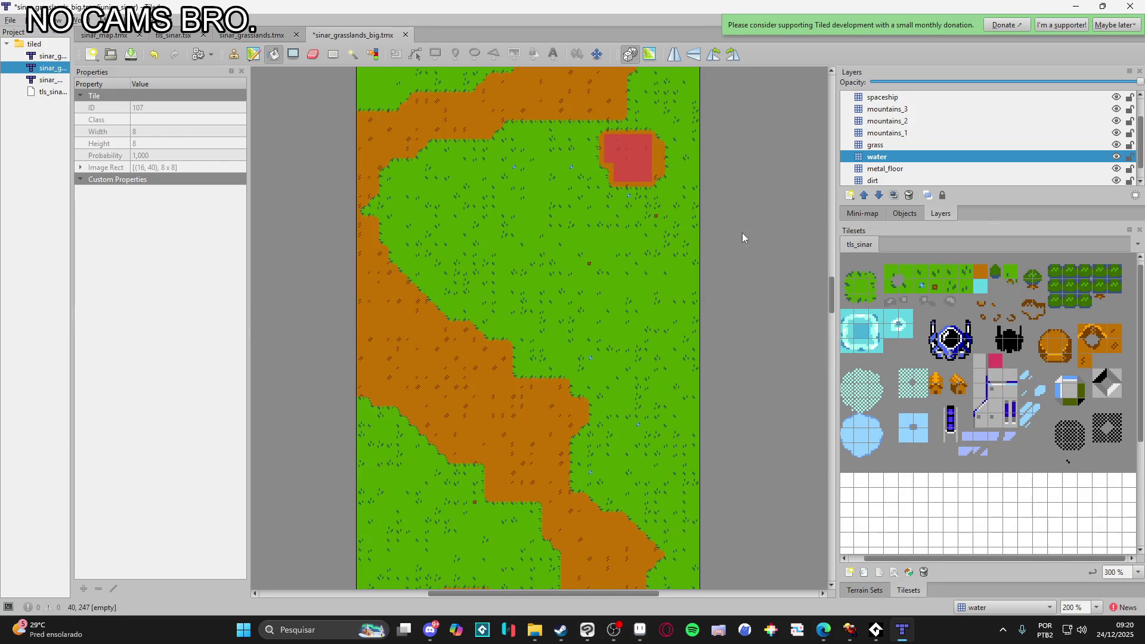
scroll(761, 273, "down", 15)
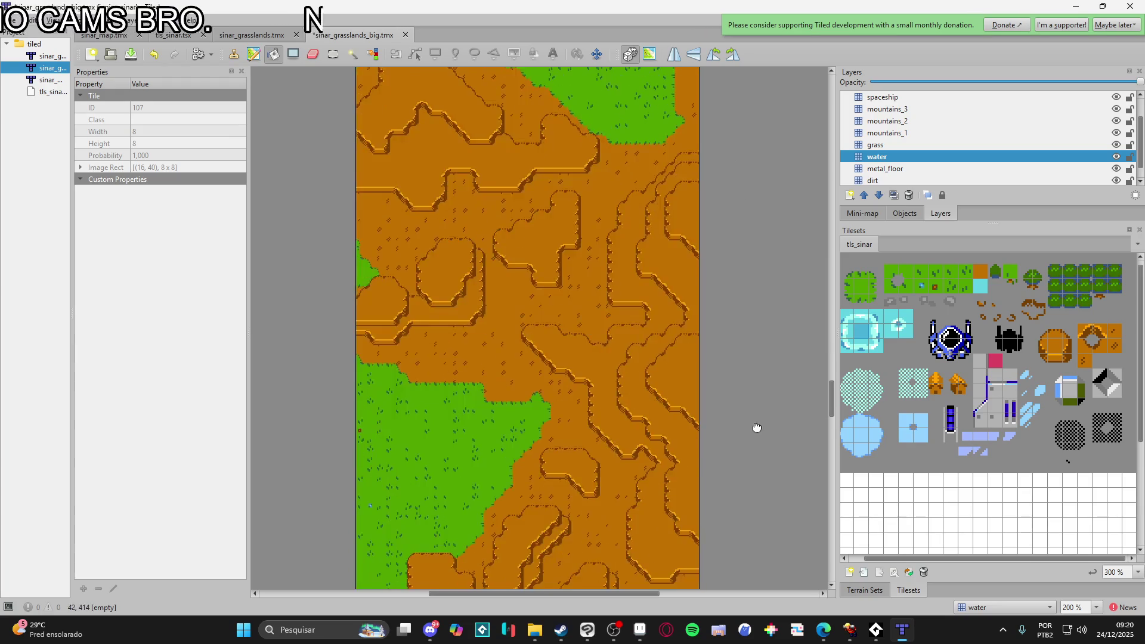
scroll(712, 388, "down", 10)
scroll(765, 502, "right", 2)
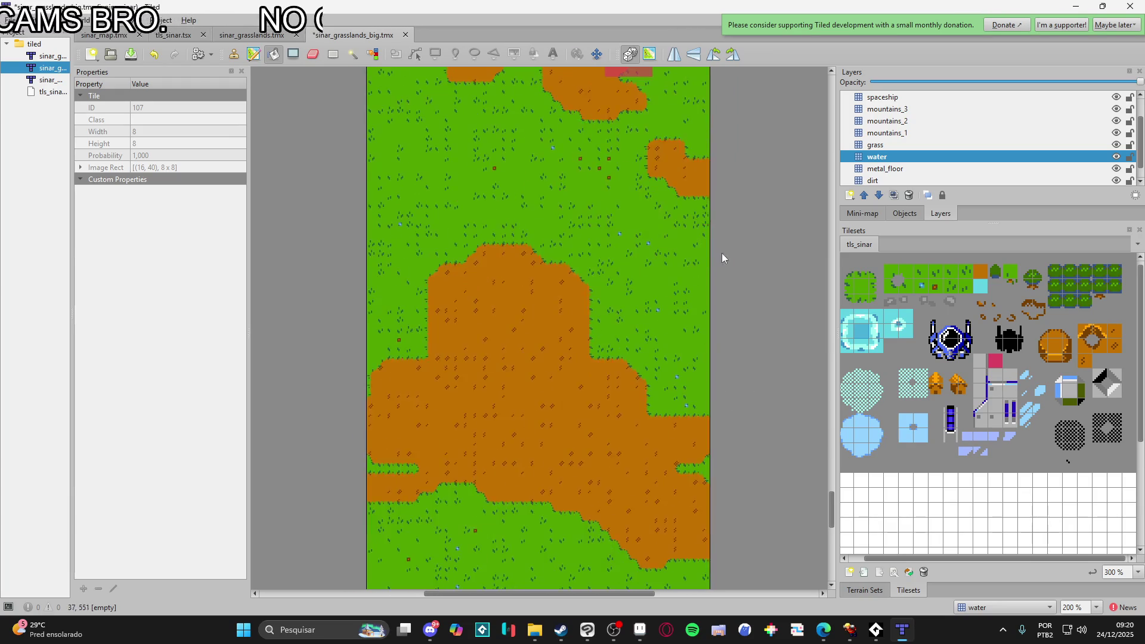
scroll(721, 417, "up", 15)
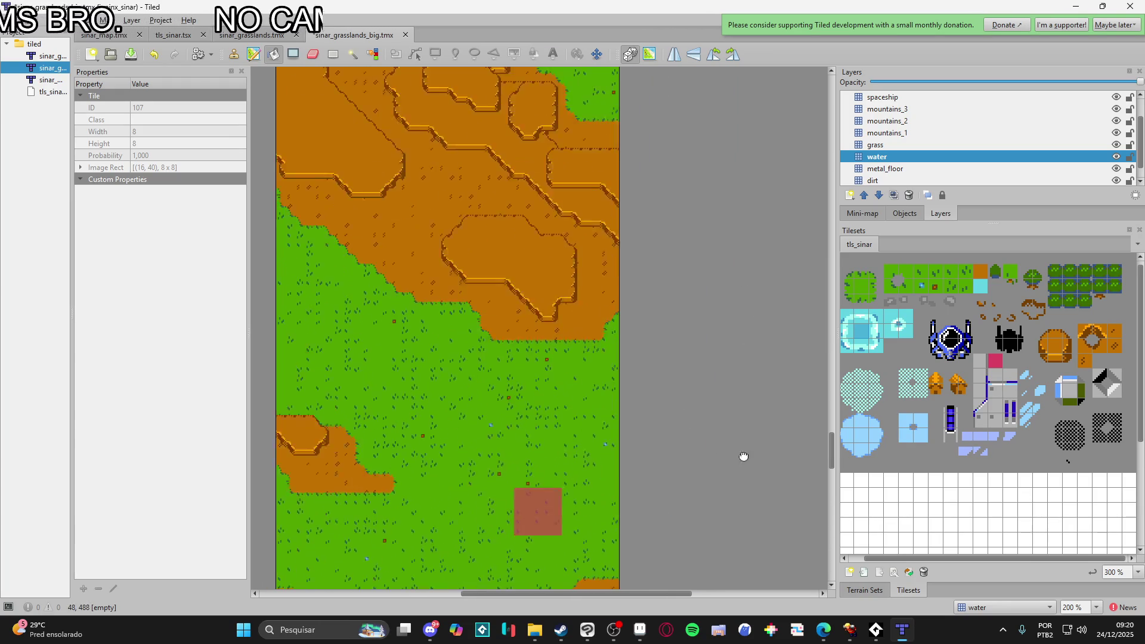
scroll(712, 423, "up", 15)
scroll(736, 396, "right", 2)
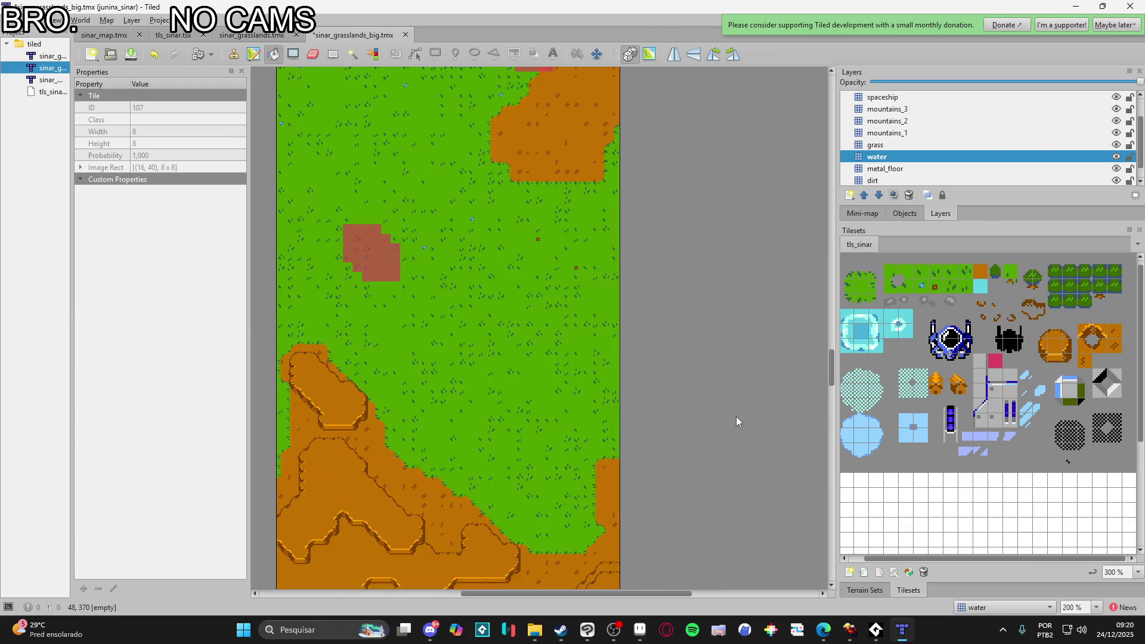
scroll(749, 407, "up", 15)
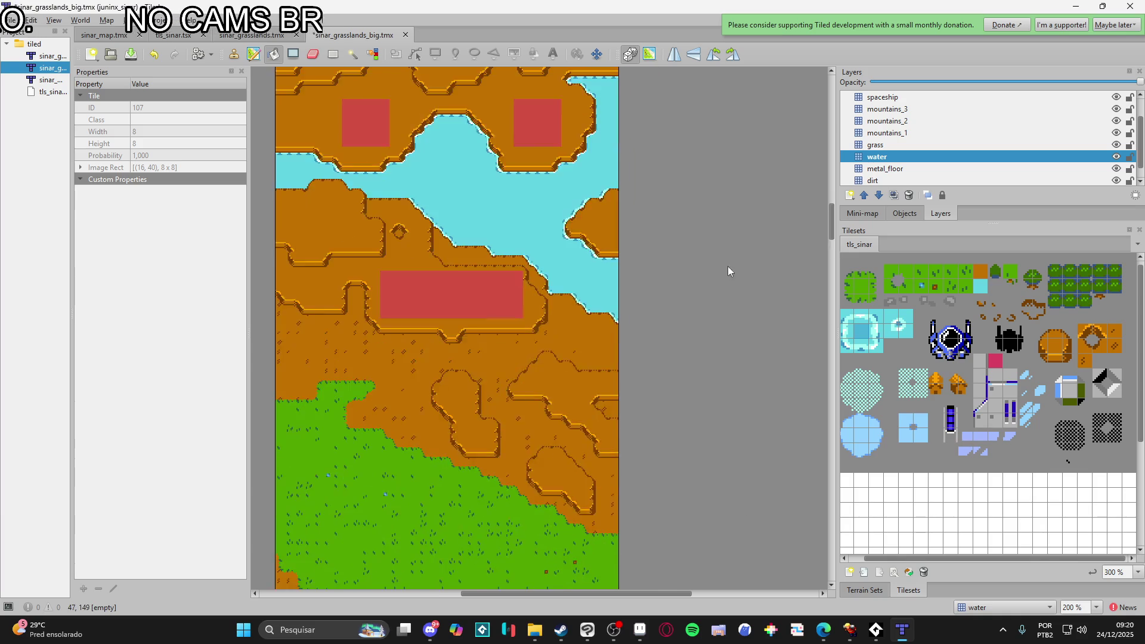
scroll(672, 145, "down", 15)
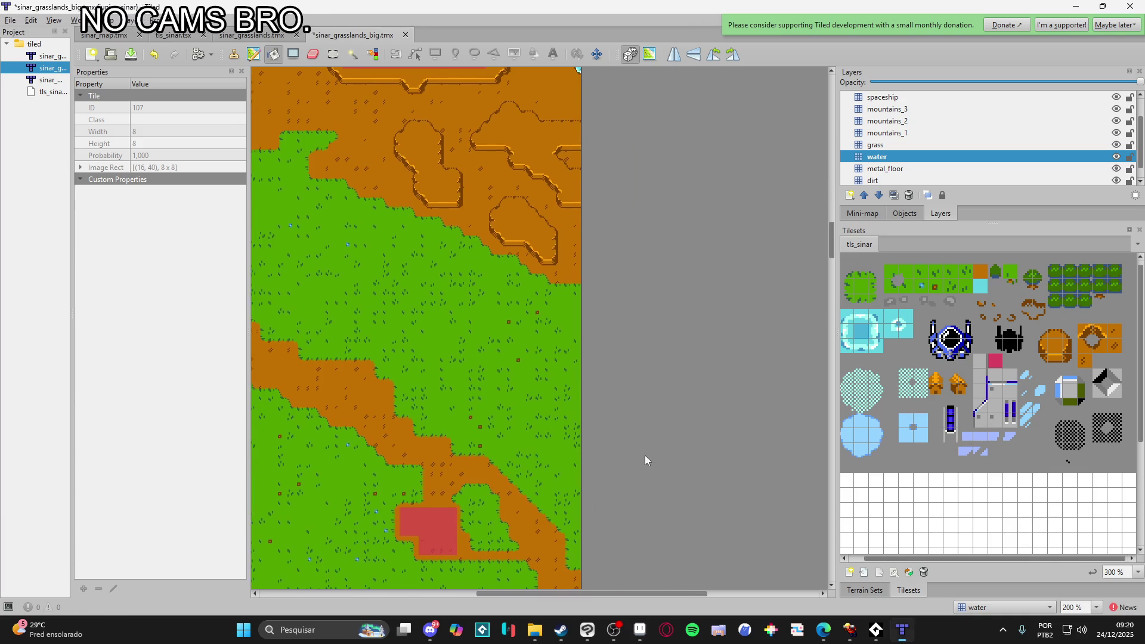
scroll(677, 499, "left", 2)
scroll(787, 357, "down", 1, "ctrl")
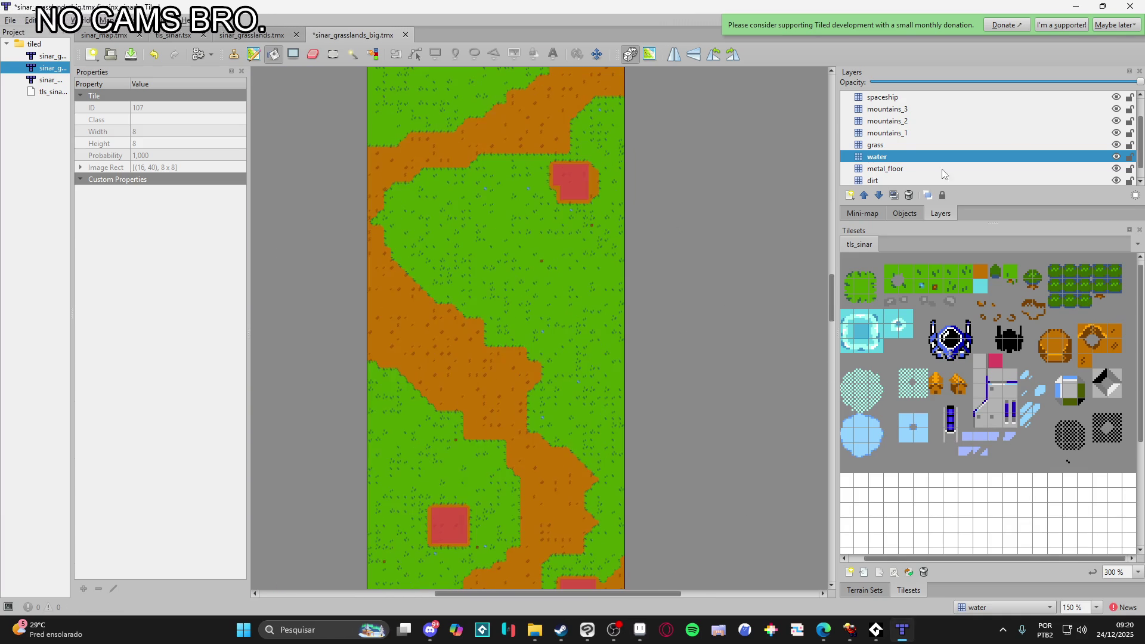
scroll(936, 168, "up", 1)
- Toggle the ref layer overlay on and off to compare, leave it hidden, and select the water layer
left_click(1116, 97)
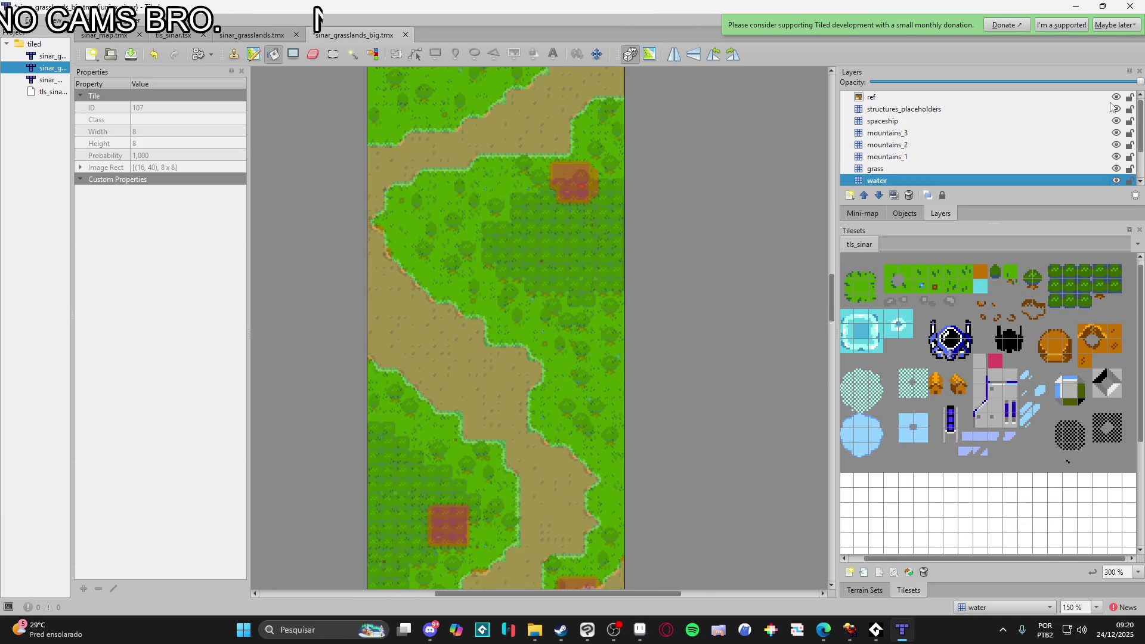
left_click(1112, 103)
left_click(1111, 104)
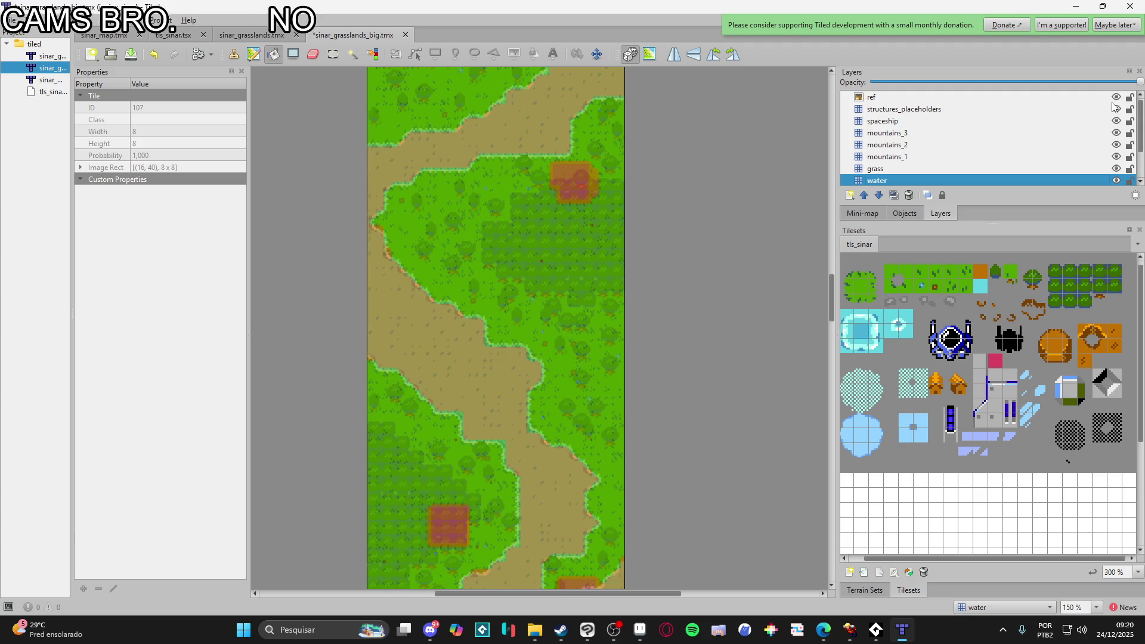
left_click(1111, 104)
scroll(627, 373, "down", 10)
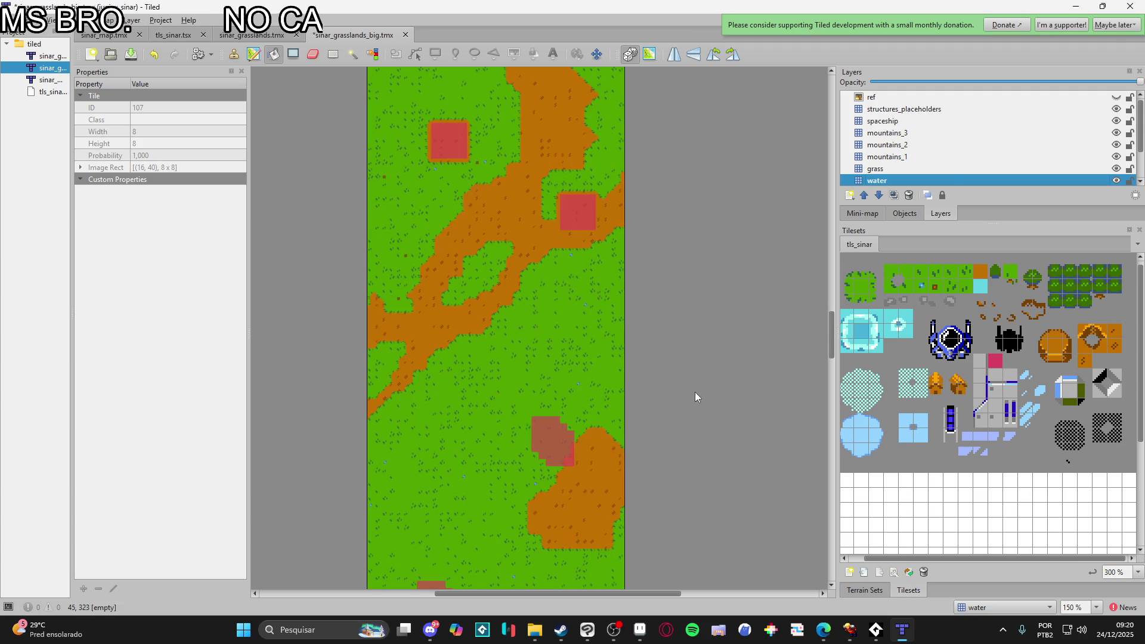
left_click(1116, 98)
left_click(1116, 98)
left_click(1116, 98)
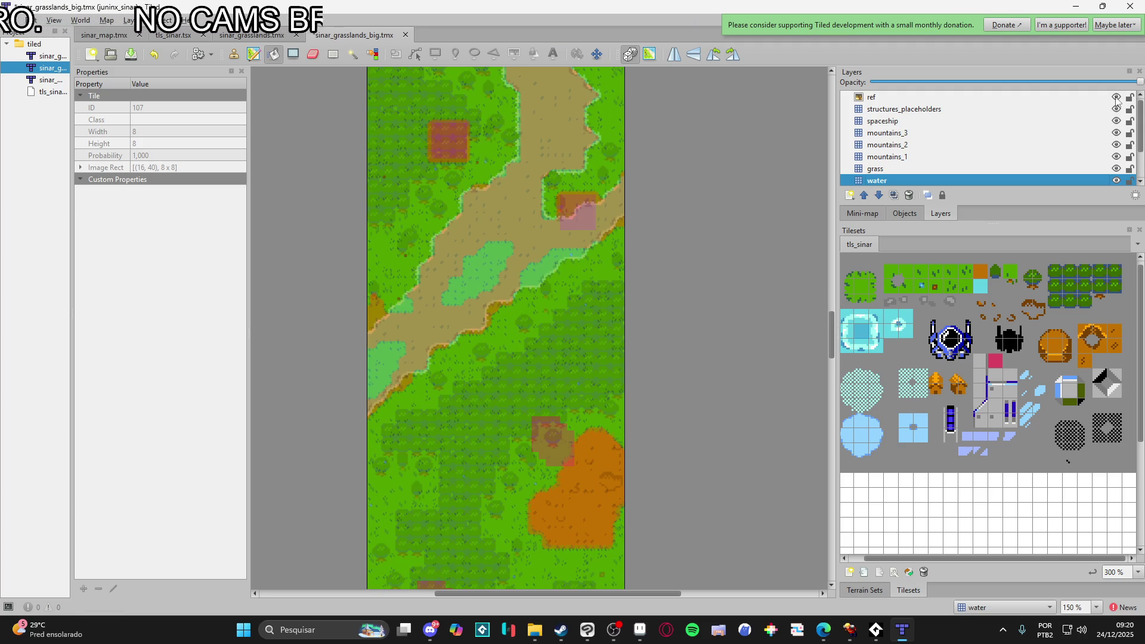
left_click(1116, 99)
left_click(912, 181)
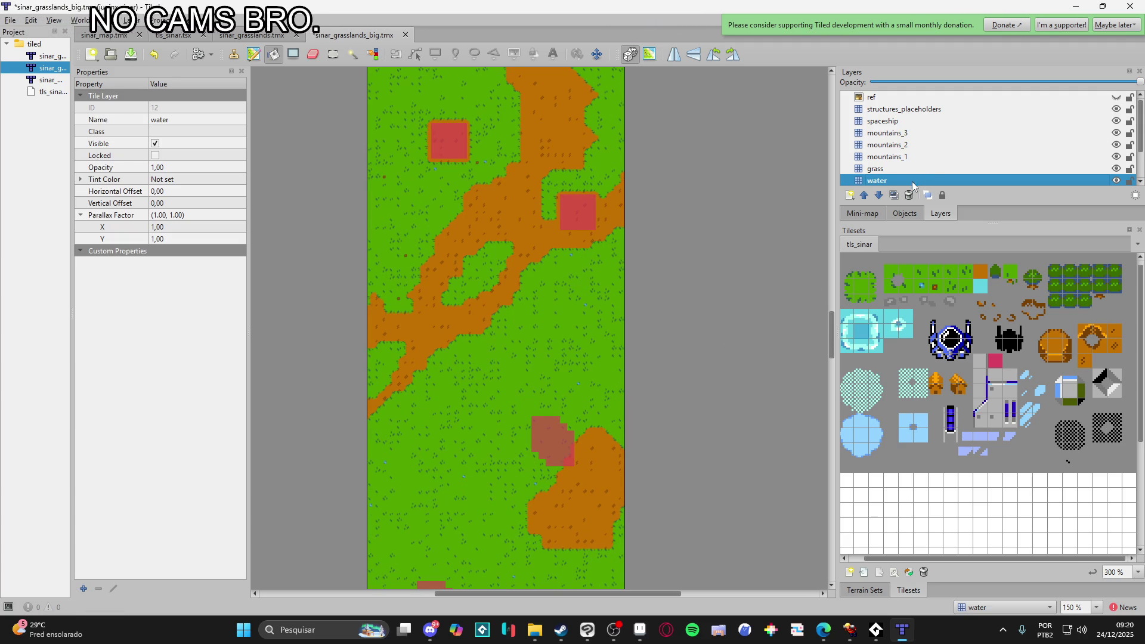
- Choose the water terrain from the tileset's Unnamed Set terrain set
left_click(868, 589)
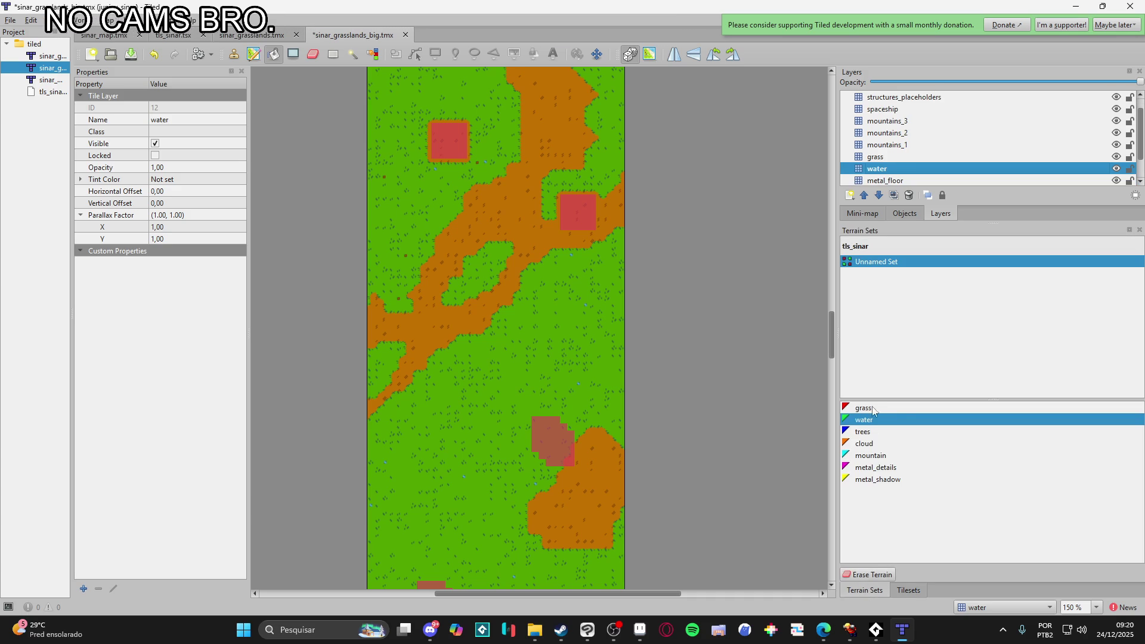
left_click(875, 433)
left_click(874, 421)
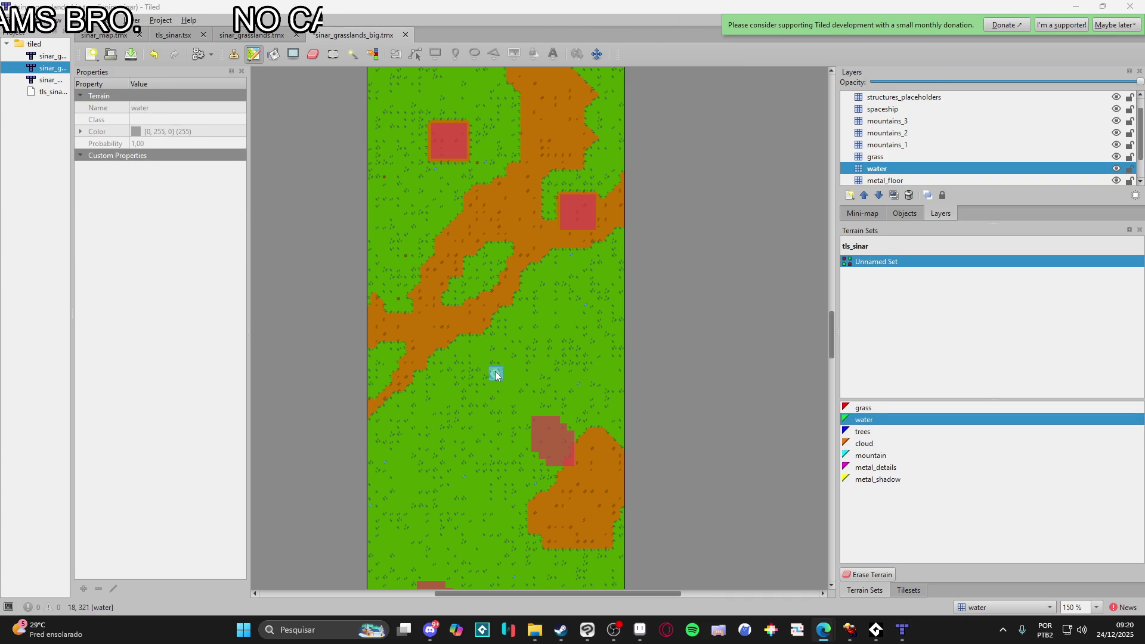
- Paint a water patch on the grass, extending it left and down-left from the pool's corner
scroll(515, 375, "up", 4)
left_click(388, 279)
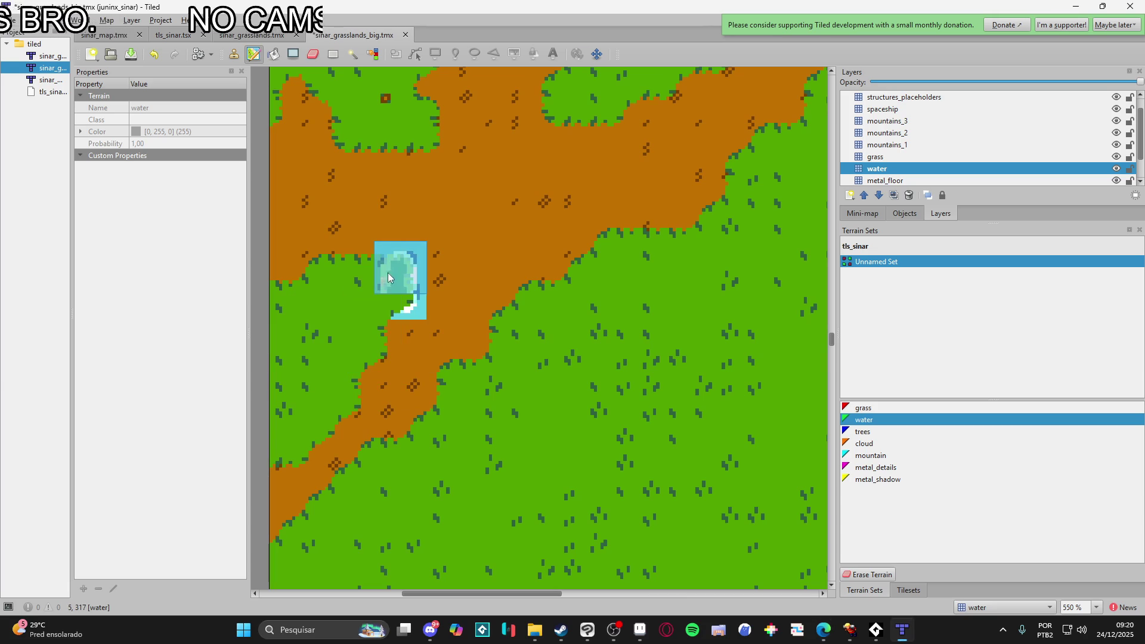
left_click(313, 292)
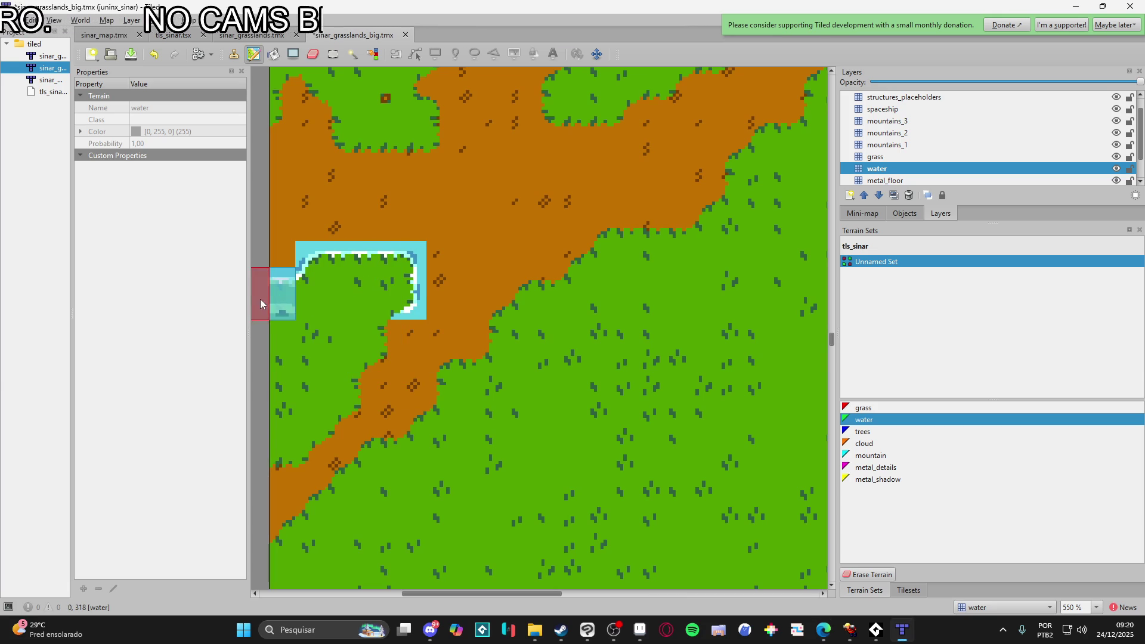
mouse_move(364, 359)
left_mouse_down()
mouse_move(342, 378)
mouse_move(329, 419)
left_mouse_up()
scroll(345, 349, "down", 2)
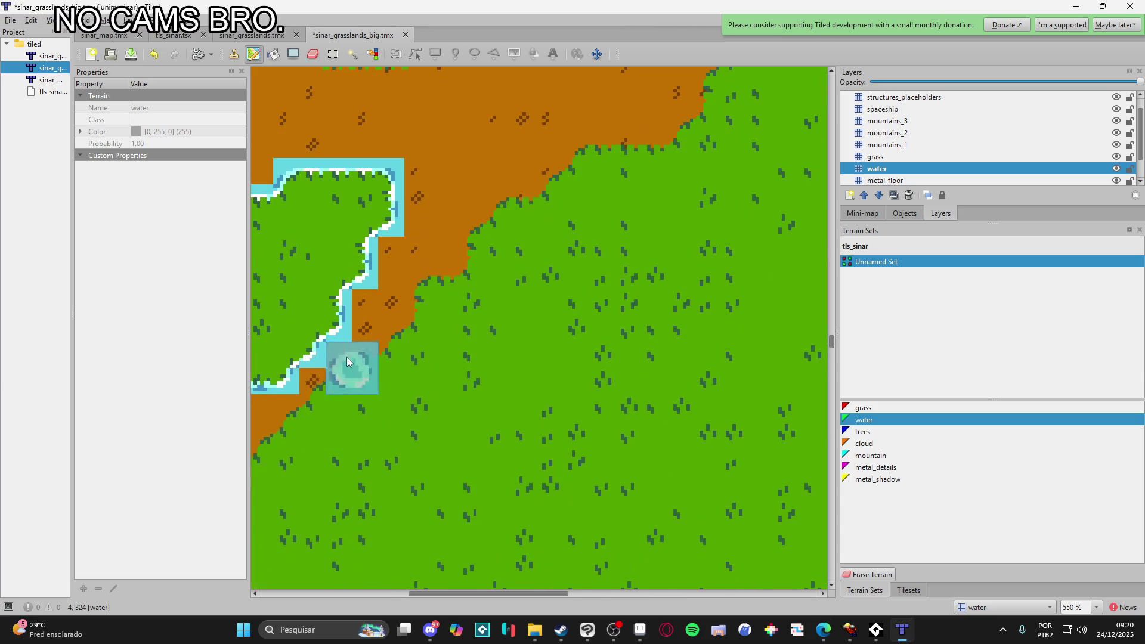
scroll(284, 476, "left", 2)
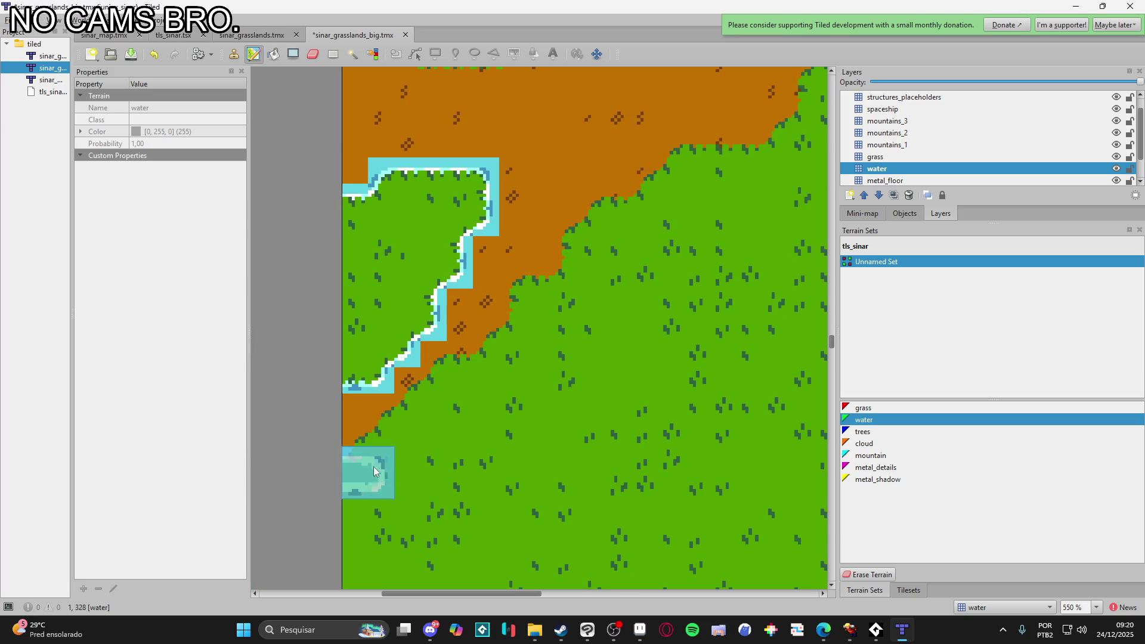
mouse_move(363, 475)
left_mouse_down()
mouse_move(400, 450)
mouse_move(411, 423)
left_mouse_up()
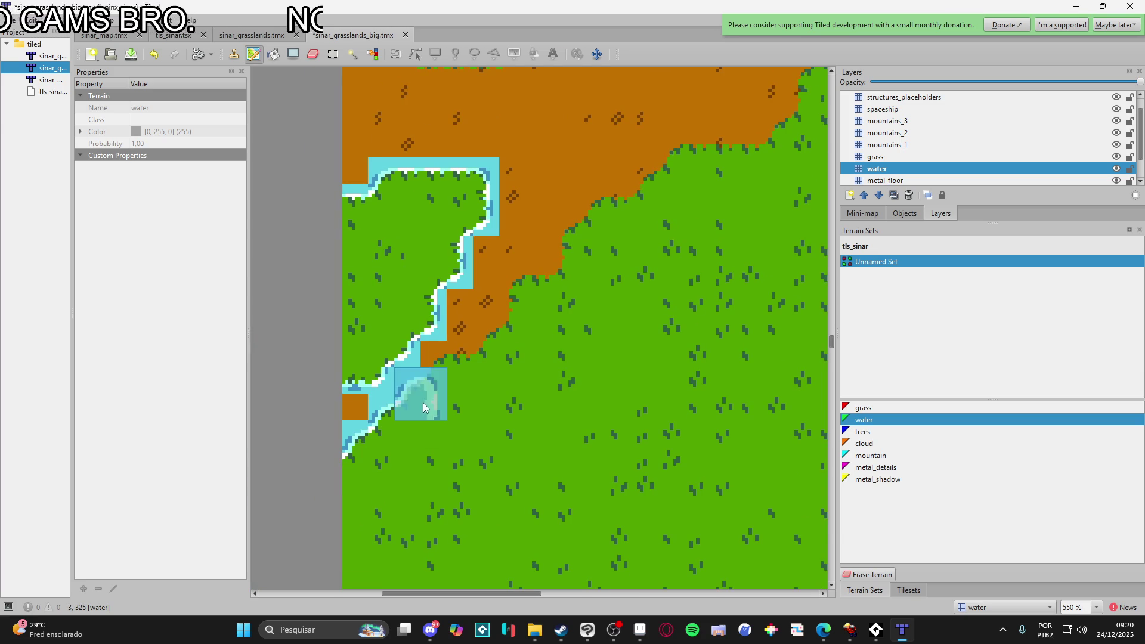
- Add water along the shoreline and stretch the river up and to the right
scroll(474, 391, "up", 1)
scroll(474, 391, "right", 1)
left_click(499, 333)
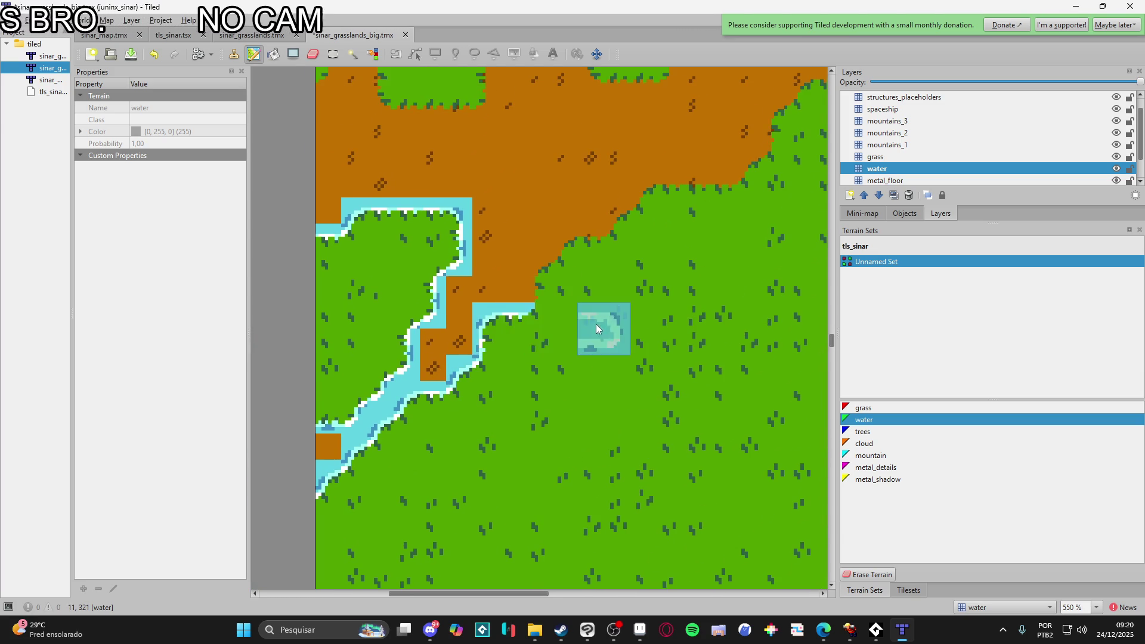
scroll(521, 375, "up", 1)
scroll(521, 374, "right", 1)
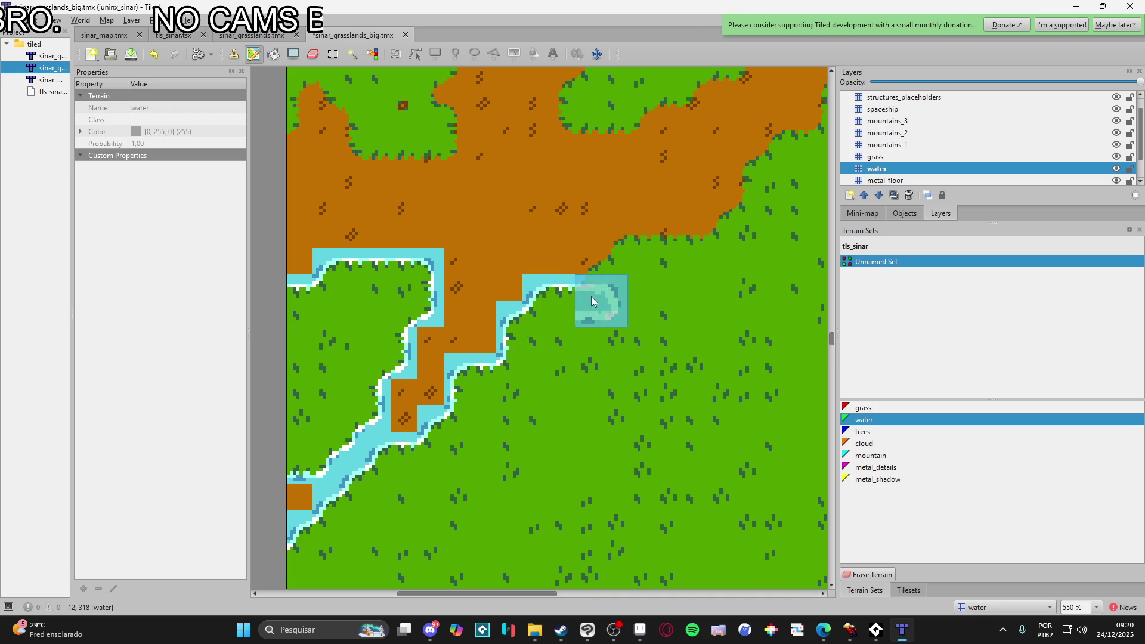
scroll(589, 295, "up", 2)
scroll(590, 296, "right", 2)
mouse_move(520, 371)
left_mouse_down()
mouse_move(635, 319)
mouse_move(655, 337)
left_mouse_up()
- Extend the shoreline upward and rightward, wrapping water around the green lobe left of the red area
scroll(582, 411, "up", 2)
scroll(582, 411, "right", 2)
mouse_move(614, 384)
left_mouse_down()
mouse_move(608, 334)
mouse_move(635, 334)
left_mouse_up()
scroll(668, 357, "up", 4)
scroll(667, 358, "right", 3)
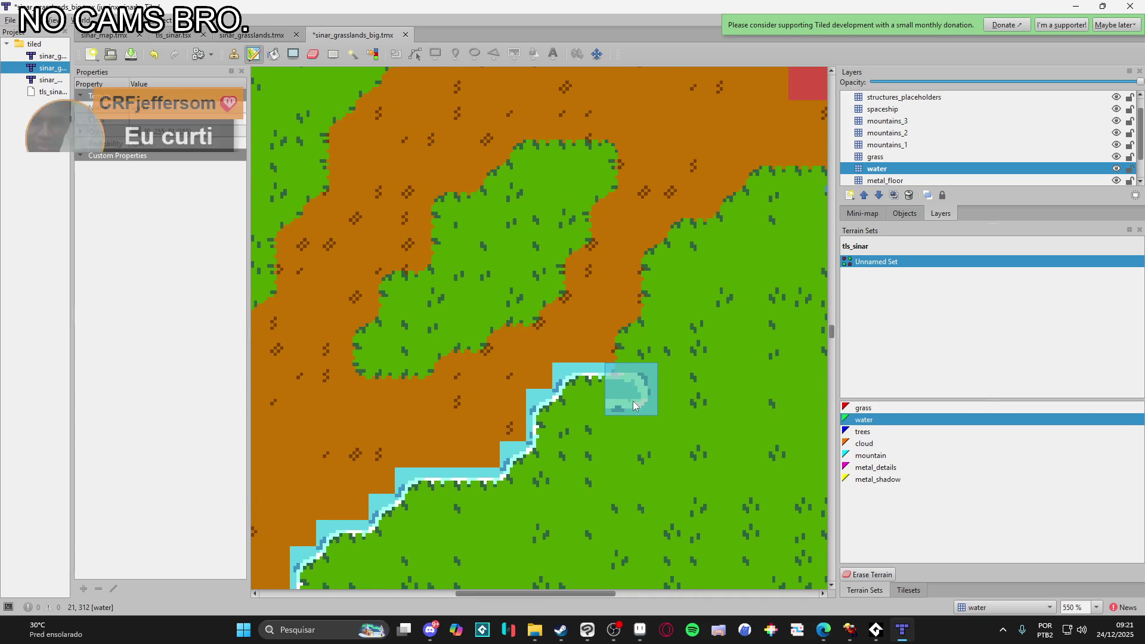
mouse_move(578, 419)
left_mouse_down()
mouse_move(602, 394)
mouse_move(608, 335)
left_mouse_up()
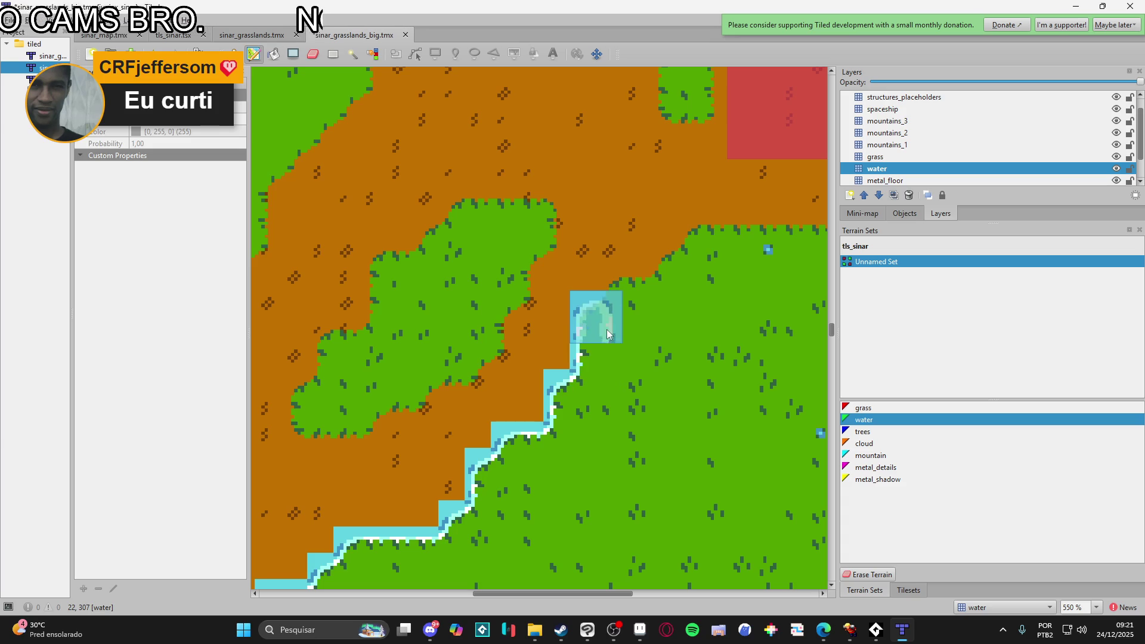
left_click_drag(660, 294, 543, 429)
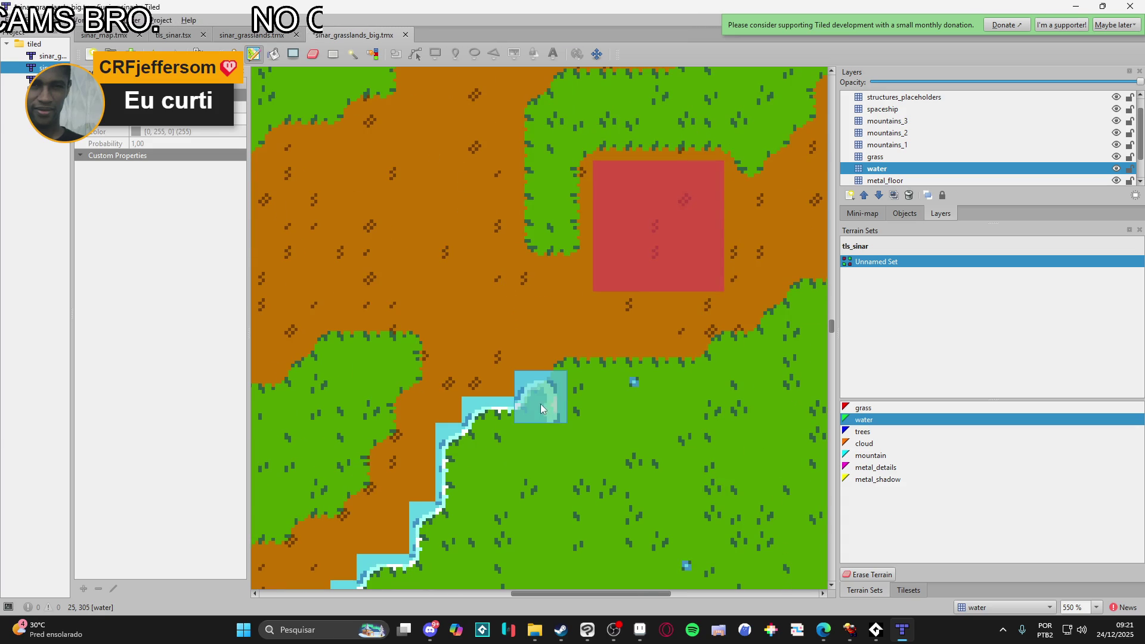
mouse_move(645, 370)
left_mouse_down()
mouse_move(715, 361)
mouse_move(517, 455)
left_mouse_up()
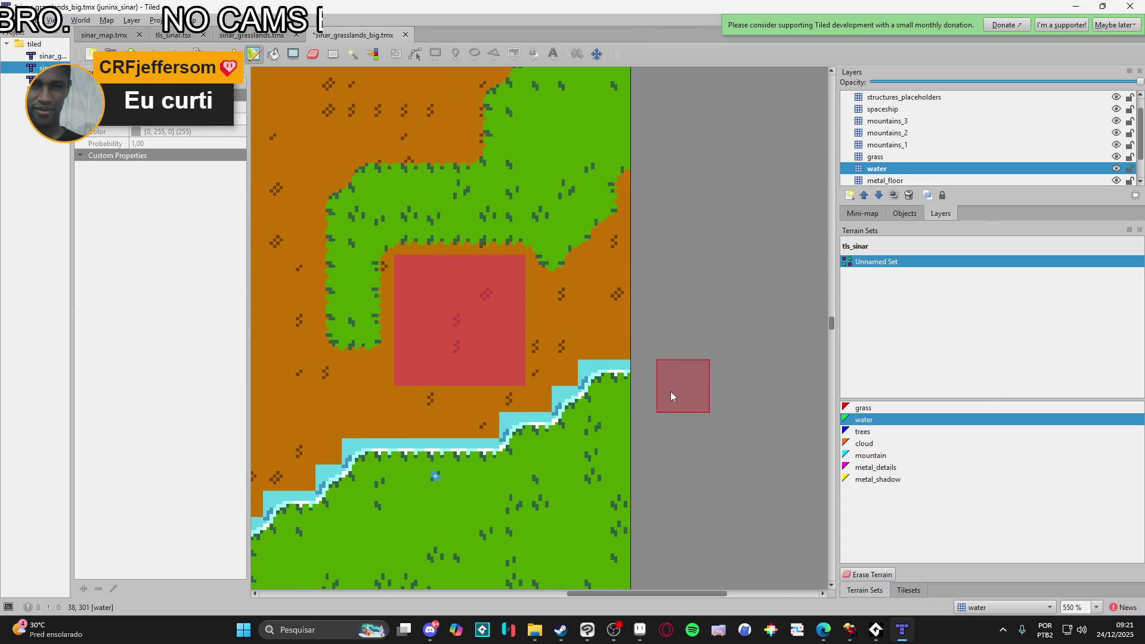
mouse_move(391, 317)
left_mouse_down()
mouse_move(511, 414)
mouse_move(475, 337)
mouse_move(477, 306)
mouse_move(516, 281)
mouse_move(516, 331)
mouse_move(684, 343)
left_mouse_up()
- Extend the water shoreline up-right, then undo a bad up-left stroke
left_click_drag(731, 297, 733, 292)
scroll(680, 340, "up", 5)
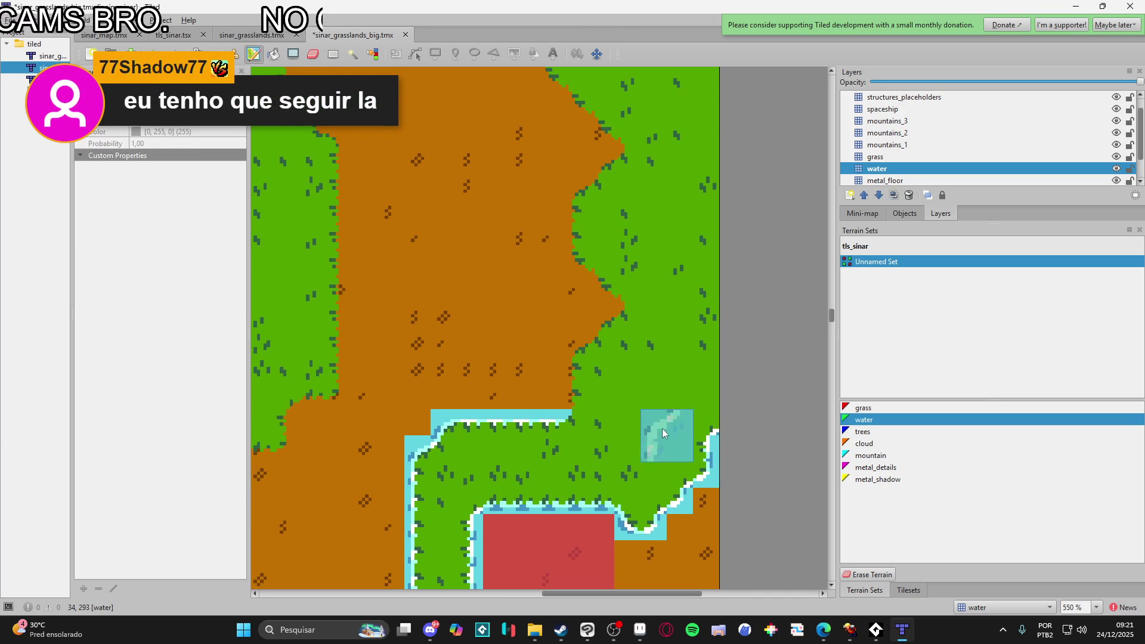
mouse_move(597, 400)
left_mouse_down()
mouse_move(638, 332)
mouse_move(650, 277)
mouse_move(585, 210)
left_mouse_up()
mouse_move(644, 171)
left_mouse_down()
mouse_move(706, 360)
mouse_move(681, 316)
mouse_move(647, 291)
left_mouse_up()
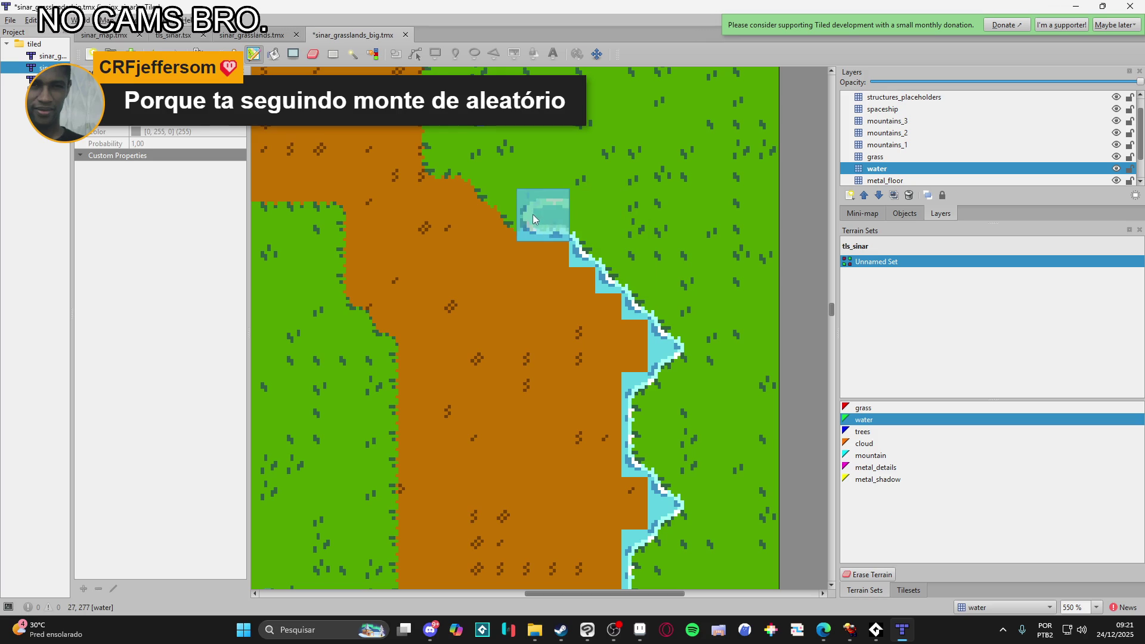
mouse_move(509, 188)
left_mouse_down()
mouse_move(481, 164)
mouse_move(438, 156)
mouse_move(495, 401)
mouse_move(494, 287)
mouse_move(509, 239)
mouse_move(488, 307)
left_mouse_up()
key("ctrl+z")
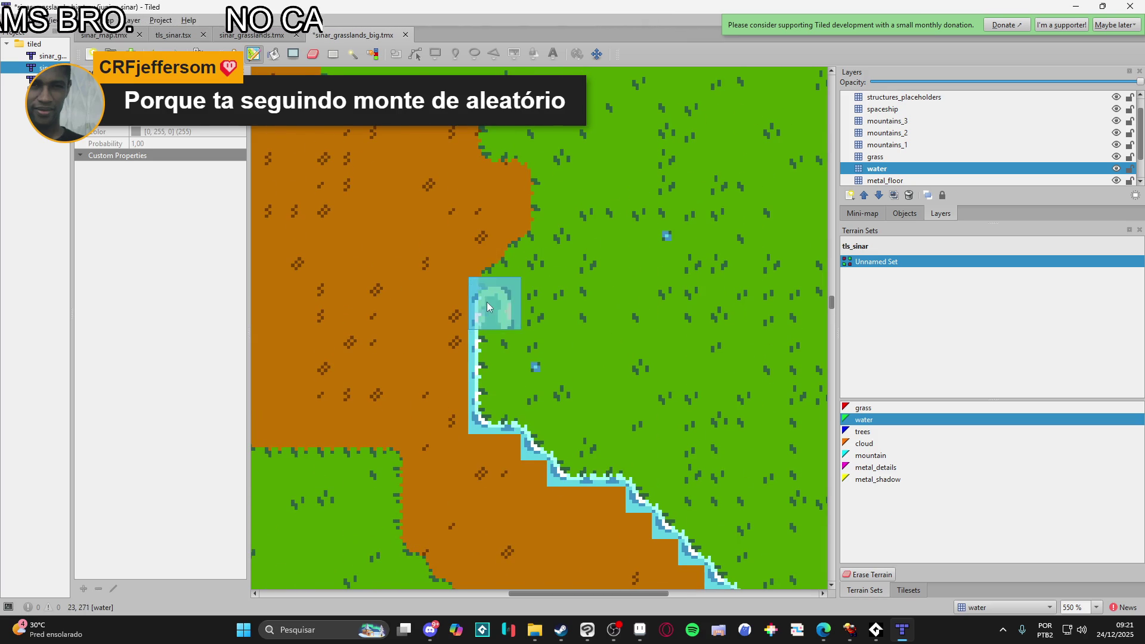
- Paint the shoreline about four tiles upward and continue it up-left along the dirt
left_click_drag(532, 244, 540, 154)
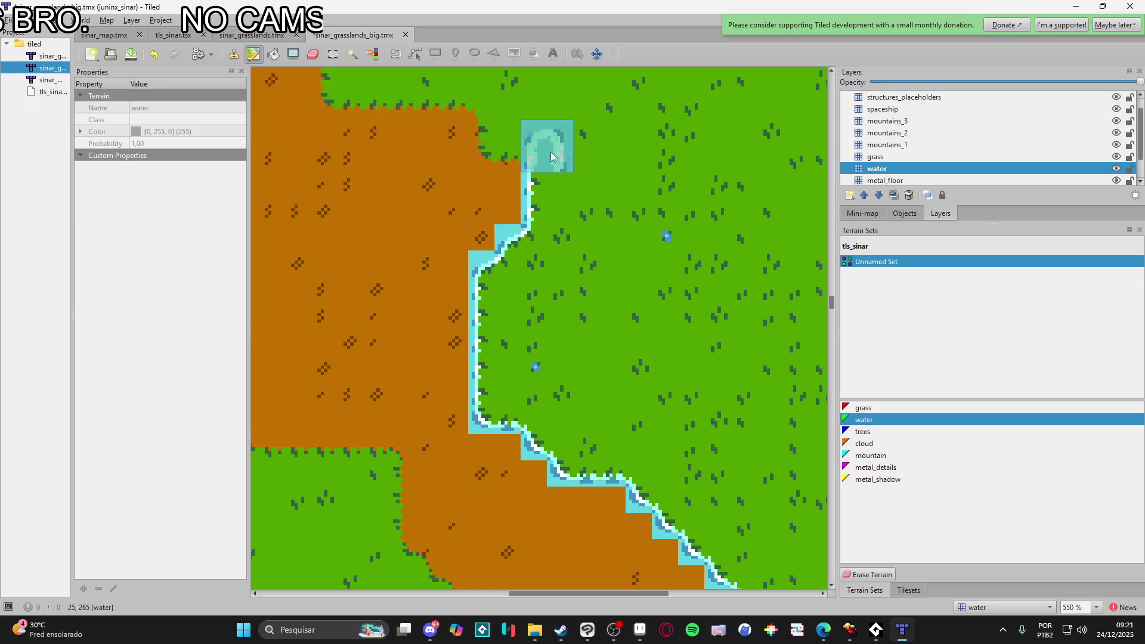
scroll(546, 154, "up", 3)
scroll(546, 153, "left", 2)
mouse_move(622, 301)
left_mouse_down()
mouse_move(587, 304)
mouse_move(561, 252)
mouse_move(430, 256)
mouse_move(620, 429)
left_mouse_up()
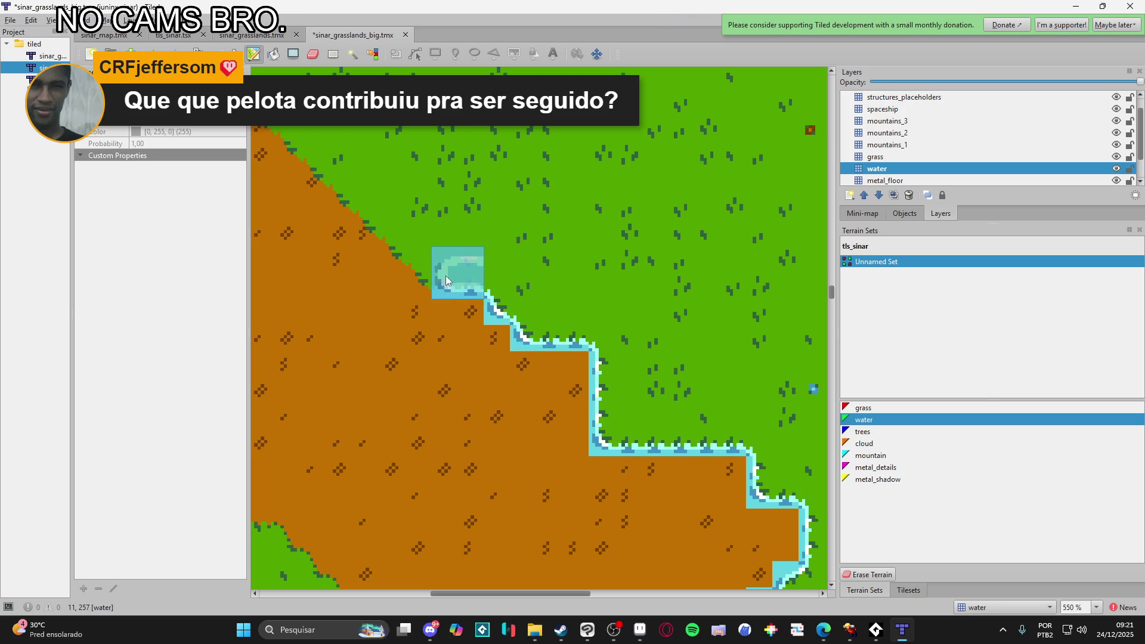
mouse_move(437, 274)
left_mouse_down()
mouse_move(572, 386)
mouse_move(563, 345)
mouse_move(481, 255)
left_mouse_up()
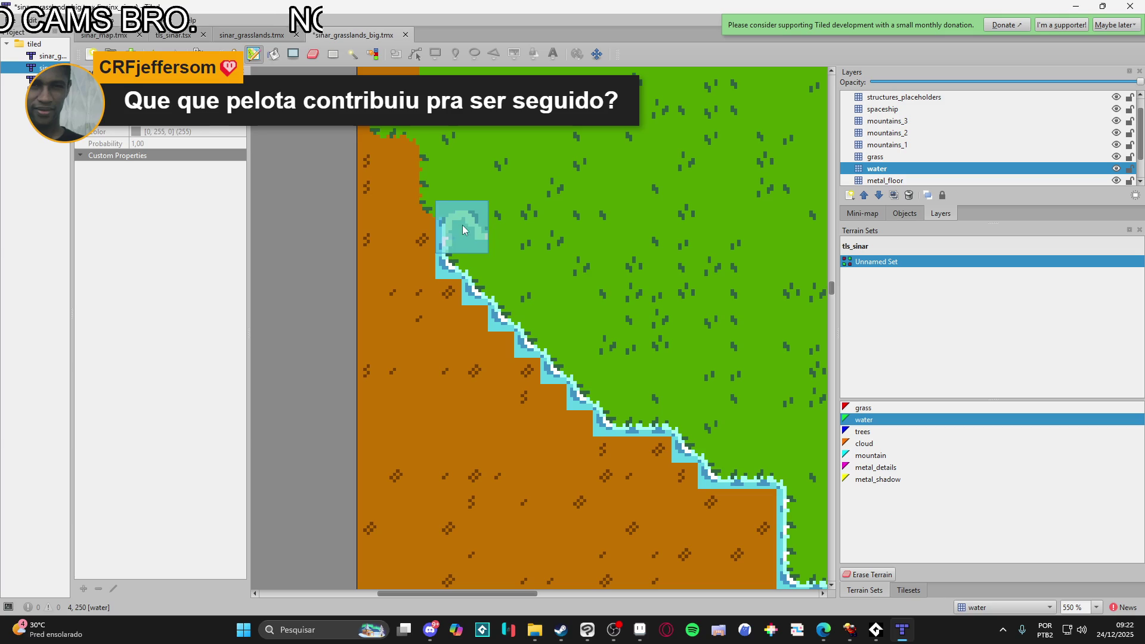
- Extend the water shoreline upward and up-right along the dirt-grass border
left_click_drag(426, 131, 467, 301)
mouse_move(476, 279)
left_mouse_down()
mouse_move(498, 245)
mouse_move(496, 198)
mouse_move(520, 170)
mouse_move(555, 170)
left_mouse_up()
scroll(623, 159, "right", 2)
scroll(516, 343, "up", 5)
left_click_drag(546, 319, 576, 298)
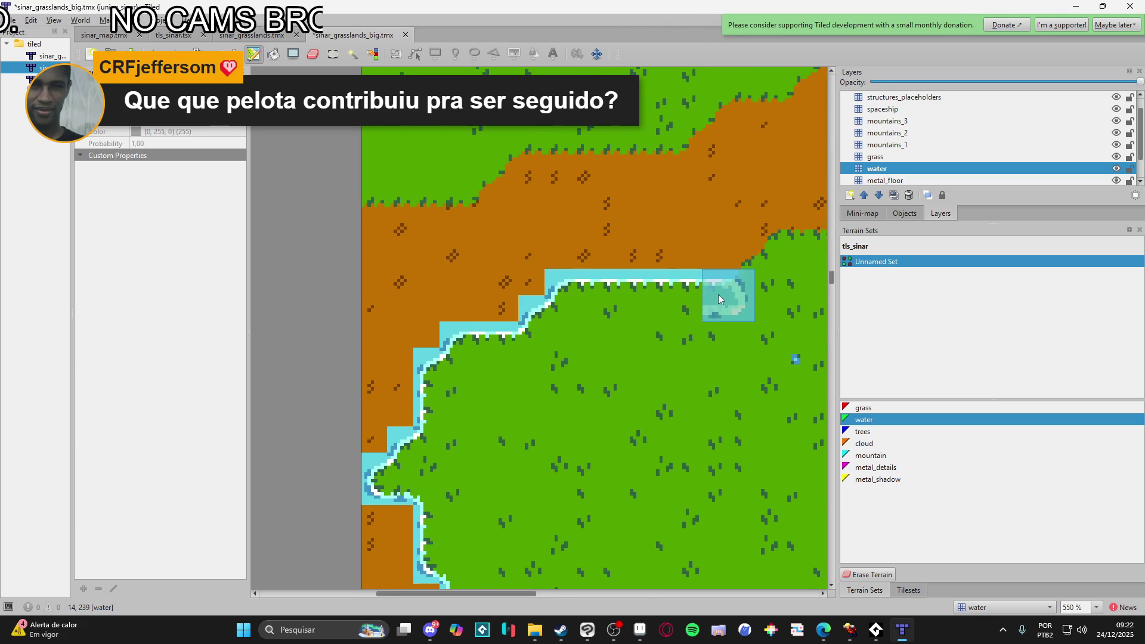
scroll(716, 298, "up", 3)
scroll(715, 298, "right", 6)
left_click_drag(471, 393, 542, 363)
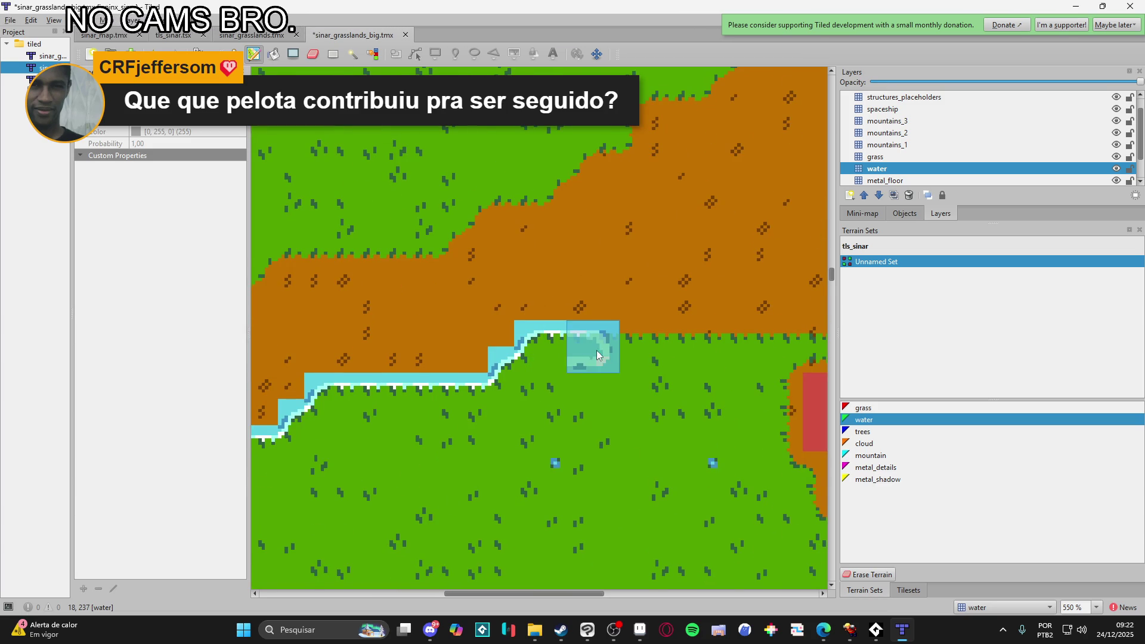
- Redo a bad stroke, repainting the shoreline rightward along the dirt edge
scroll(596, 356, "right", 5)
scroll(596, 355, "up", 1)
mouse_move(412, 374)
left_mouse_down()
mouse_move(582, 362)
mouse_move(499, 387)
left_mouse_up()
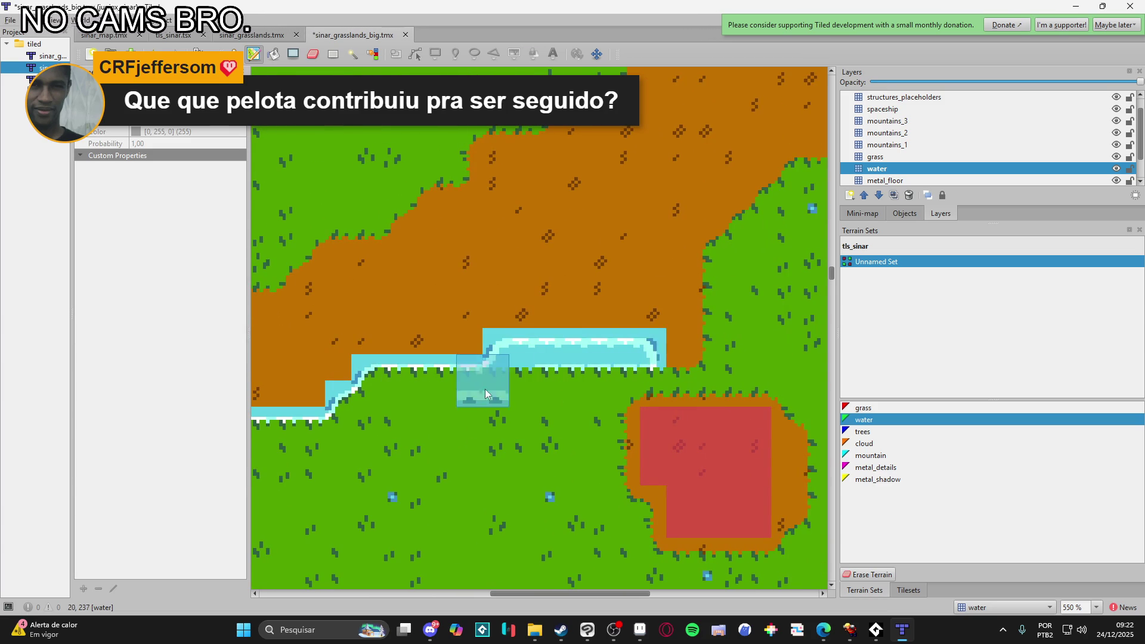
key("ctrl+z")
left_click_drag(387, 385, 761, 380)
scroll(761, 380, "right", 3)
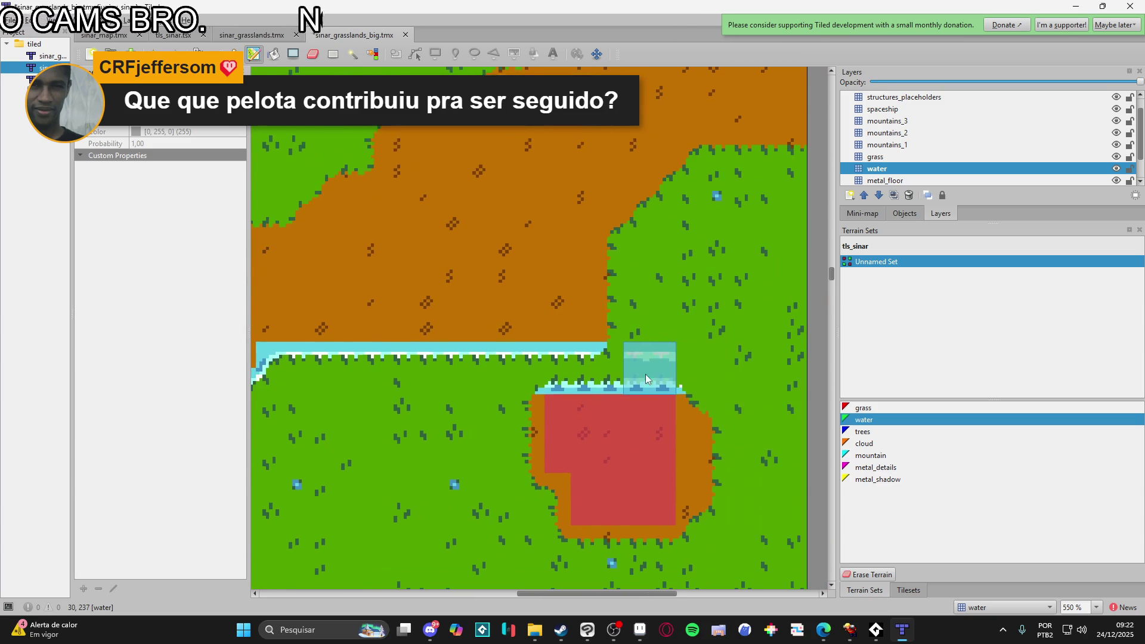
- Try painting water around the red floor's left, bottom and right sides, then undo it
left_click_drag(528, 378, 527, 502)
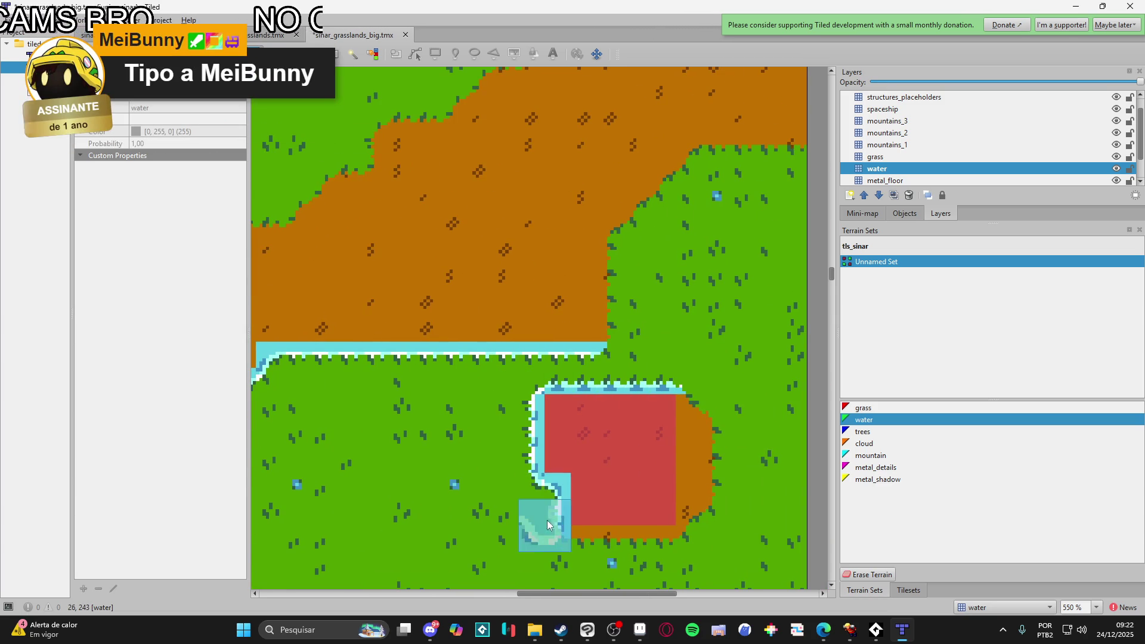
scroll(529, 517, "down", 1)
scroll(528, 517, "right", 1)
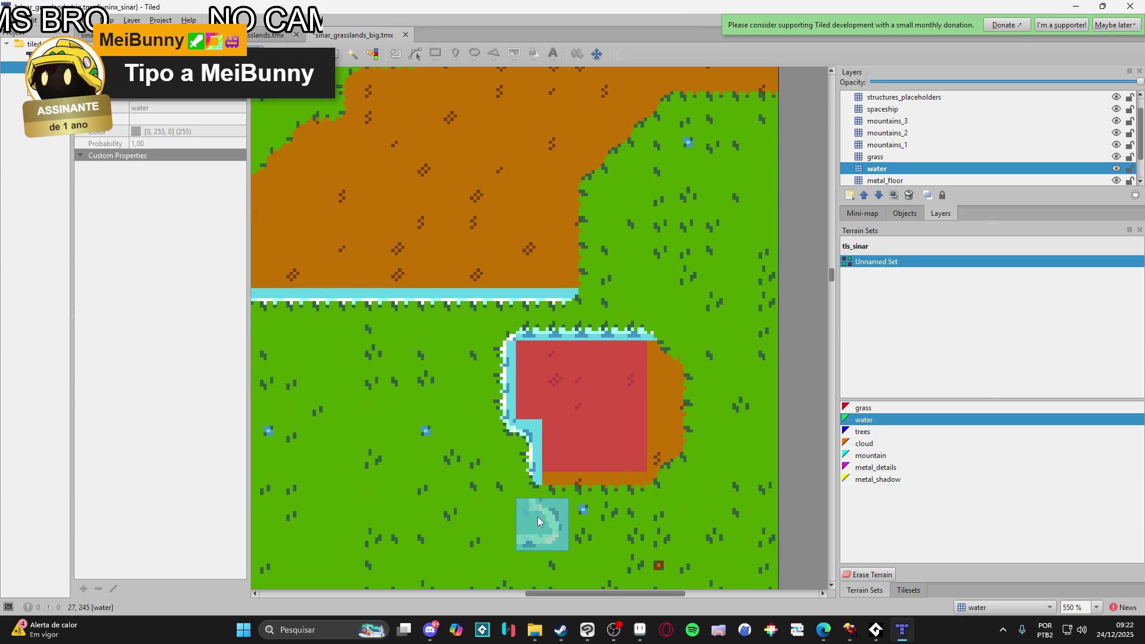
left_click_drag(532, 505, 648, 511)
scroll(577, 514, "right", 1)
scroll(577, 513, "down", 1)
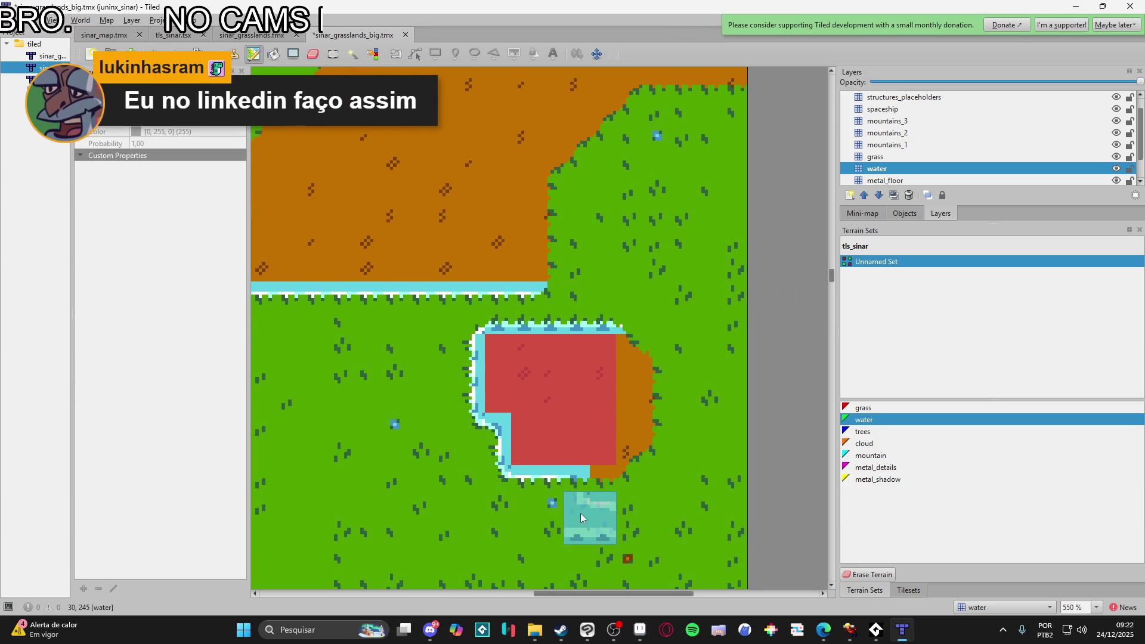
left_click_drag(581, 495, 644, 486)
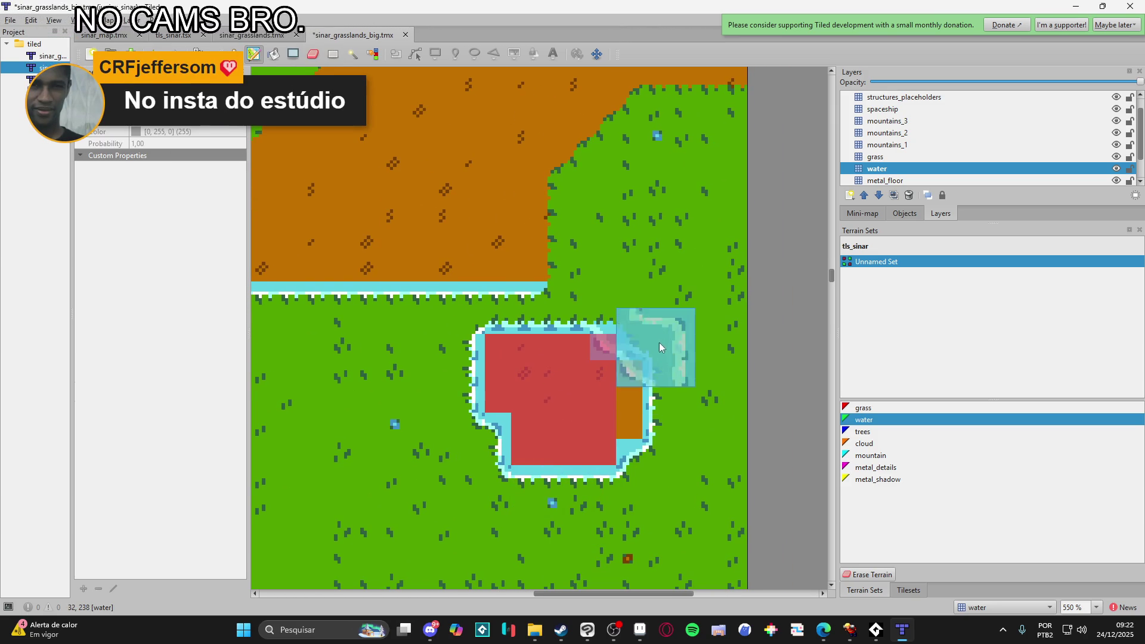
key("ctrl+z")
mouse_move(658, 472)
left_mouse_down()
mouse_move(641, 471)
mouse_move(668, 465)
mouse_move(666, 358)
left_mouse_up()
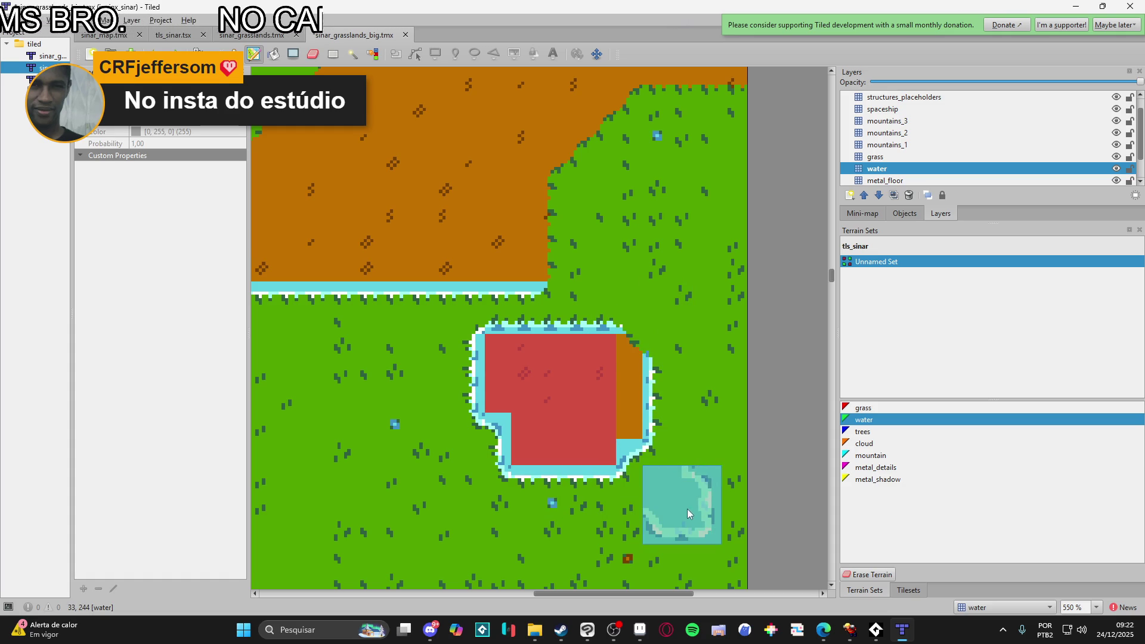
key("ctrl+z")
key("ctrl+z")
key("ctrl+z")
key("ctrl+z")
key("ctrl+z")
key("ctrl+z")
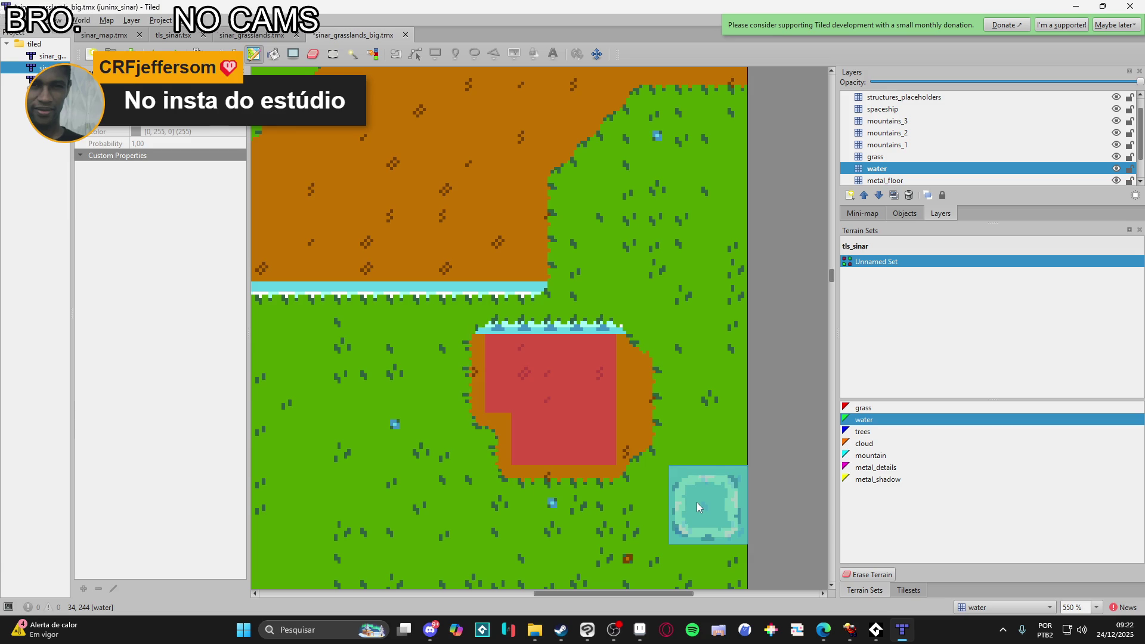
- Carry water right and diagonally up to the map's top edge, removing the strip above the red area
left_click_drag(293, 306, 593, 299)
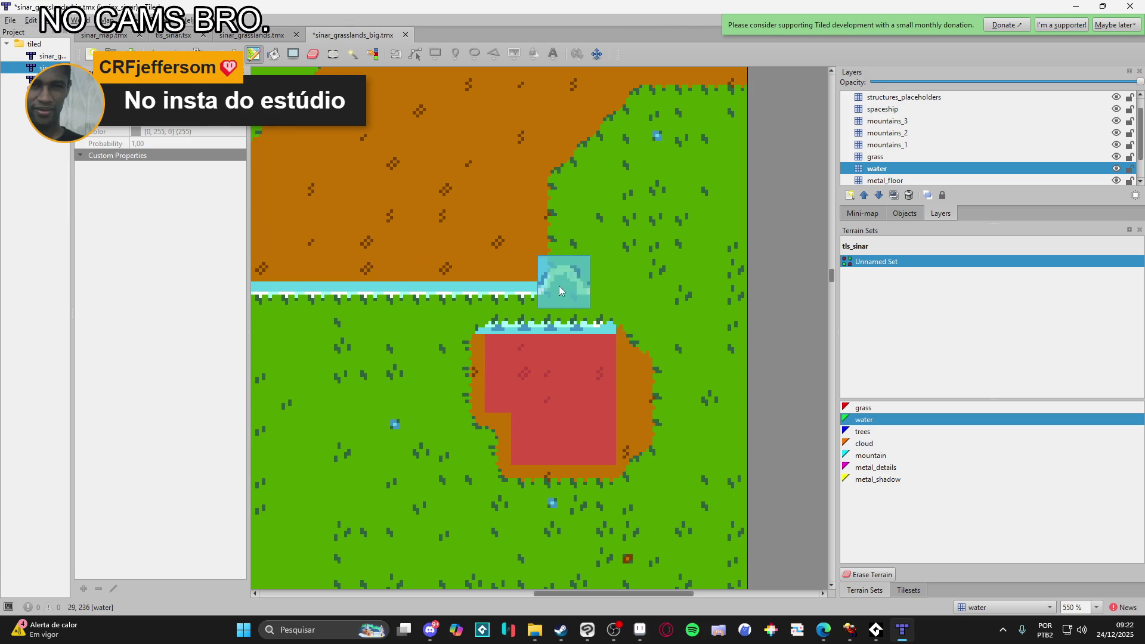
left_click_drag(561, 291, 571, 214)
mouse_move(598, 177)
left_mouse_down()
mouse_move(631, 119)
mouse_move(755, 95)
left_mouse_up()
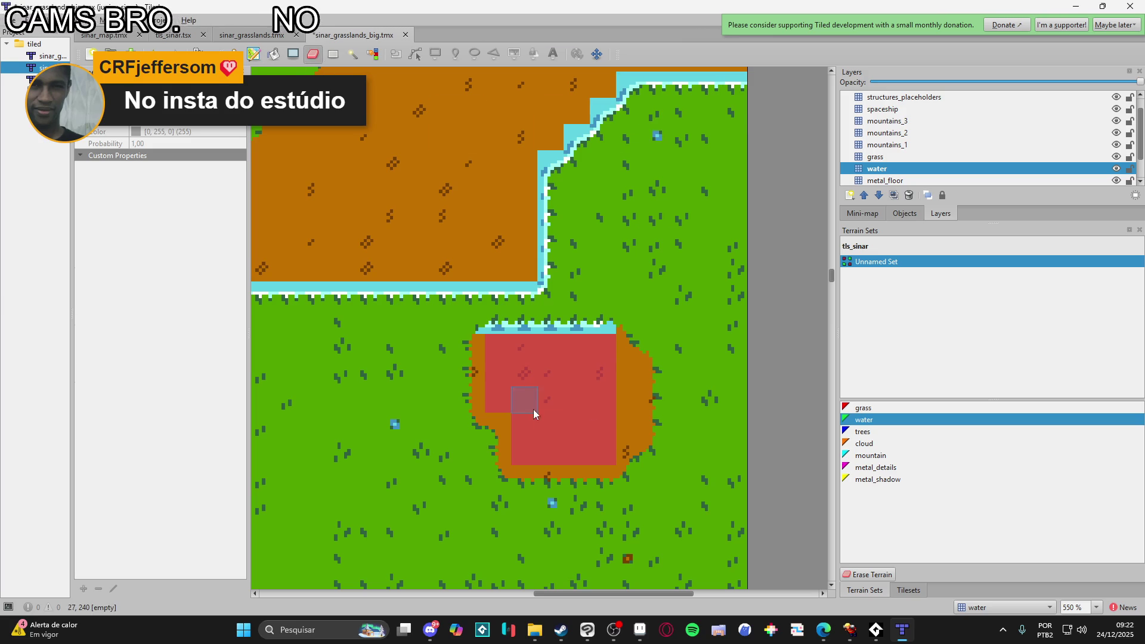
key("ctrl+z")
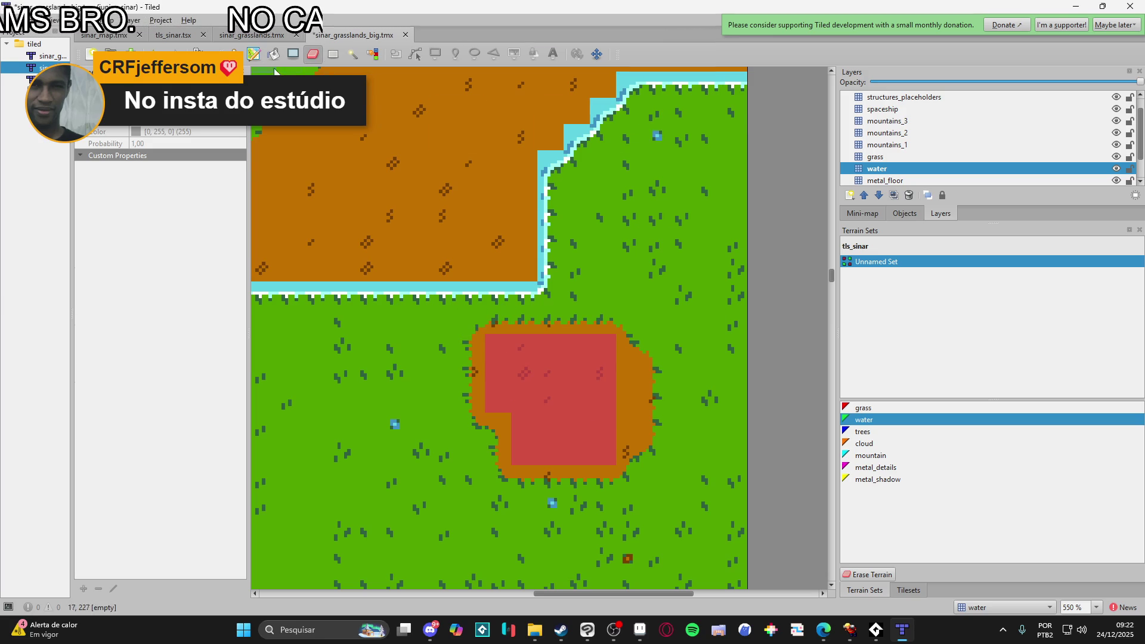
- Paint a water strip along the grass-dirt edge, extending it right and along the upper edge
scroll(665, 236, "up", 5)
scroll(705, 478, "down", 1, "ctrl")
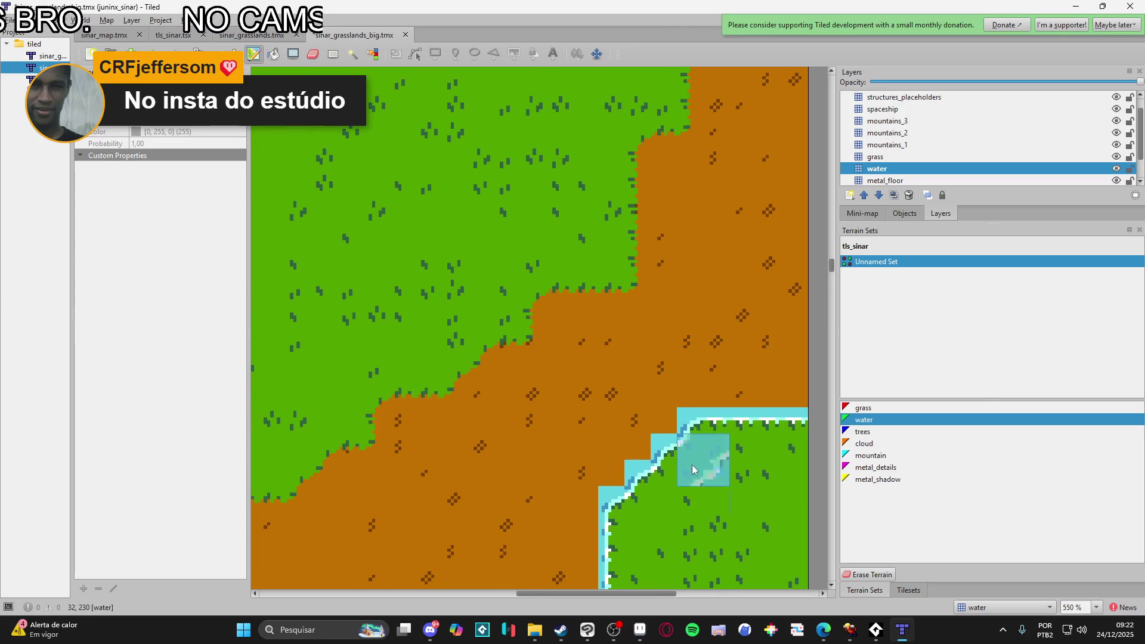
mouse_move(551, 467)
left_mouse_down()
mouse_move(601, 411)
mouse_move(634, 440)
mouse_move(652, 406)
mouse_move(636, 398)
left_mouse_up()
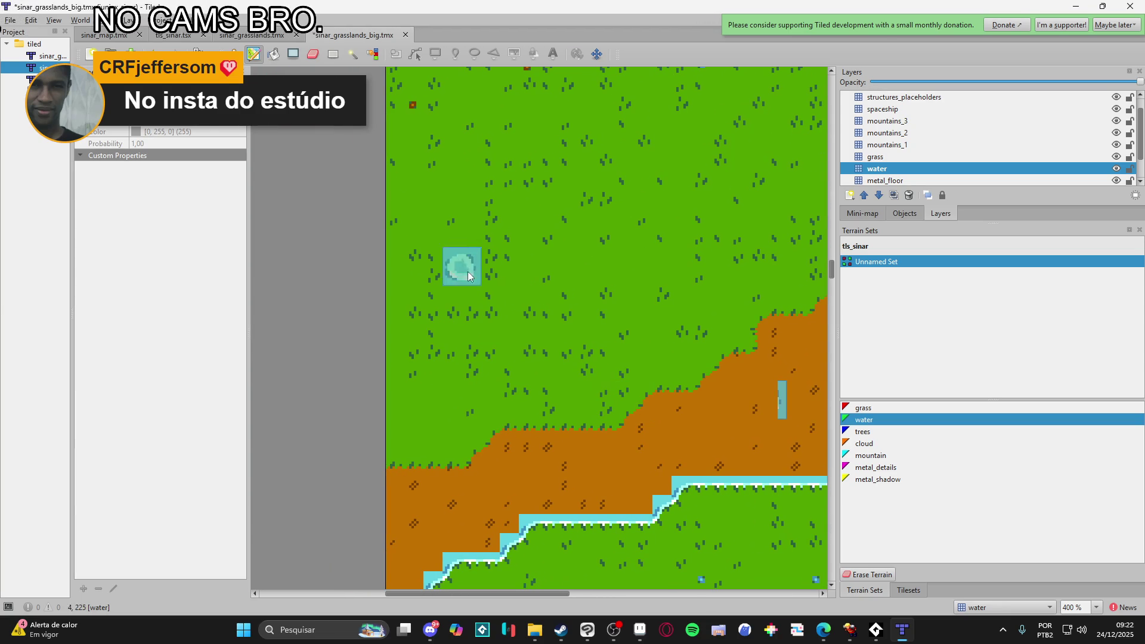
mouse_move(440, 455)
left_mouse_down()
mouse_move(455, 459)
mouse_move(408, 447)
left_mouse_up()
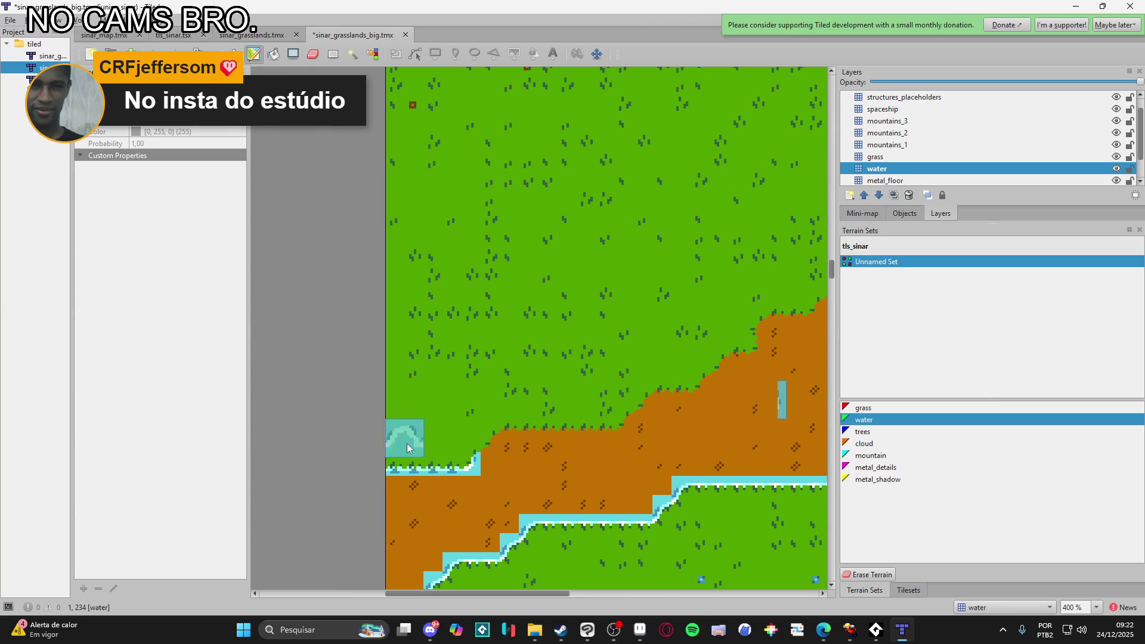
left_click(471, 435)
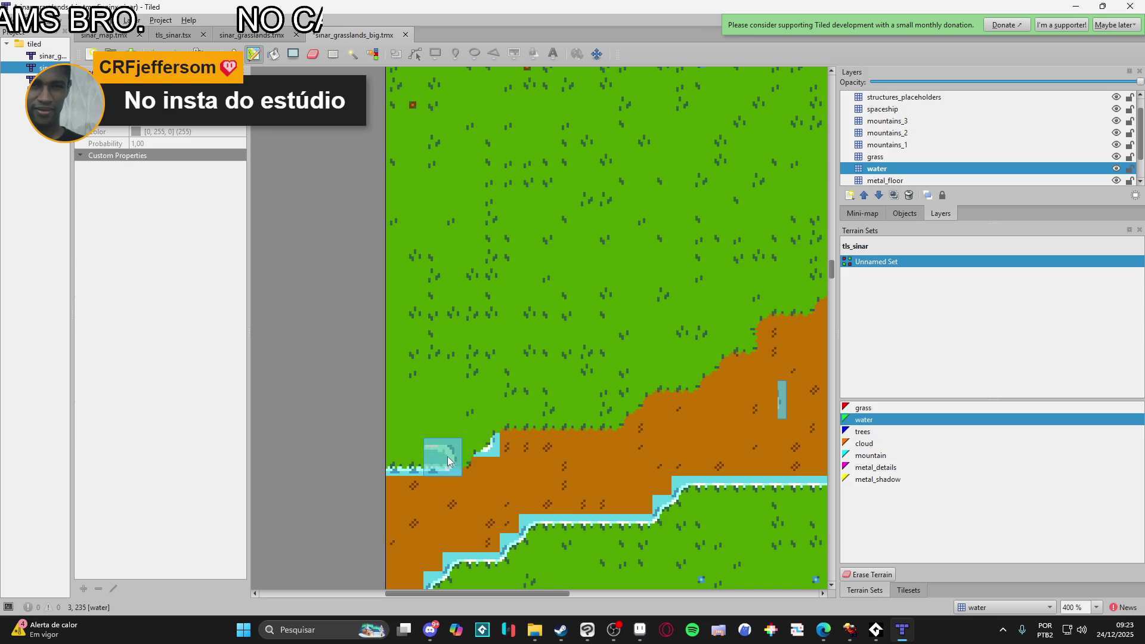
left_click_drag(495, 421, 524, 417)
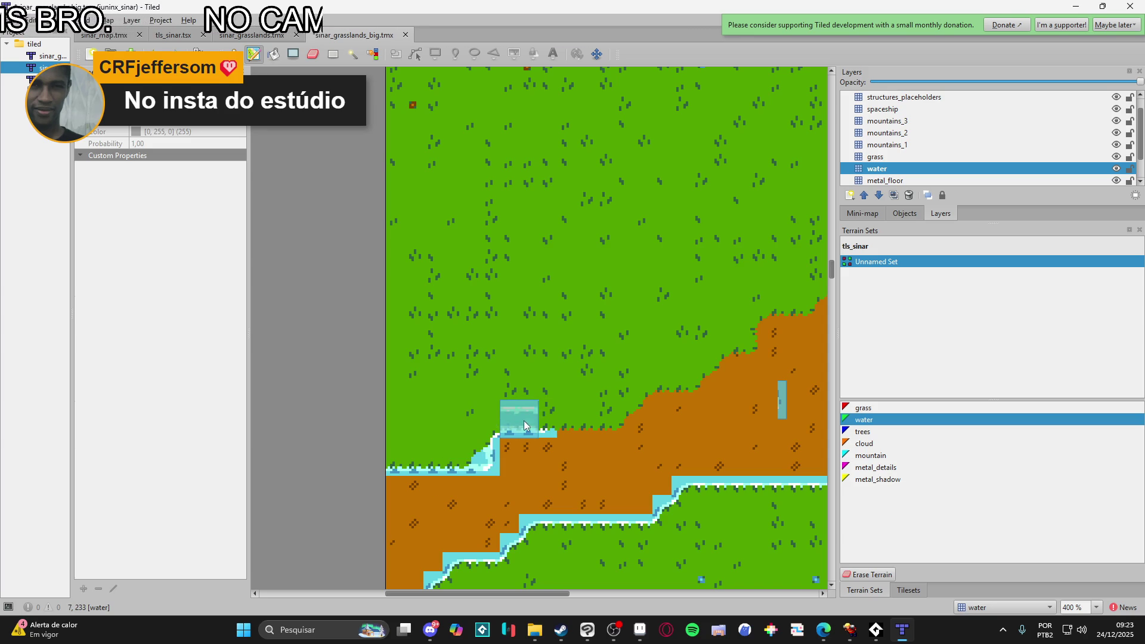
- Pick dirt terrain, paint over the stray water tiles, then reselect water
right_click(505, 482)
left_click(486, 462)
left_click(781, 402)
left_click(863, 420)
- Extend the water strip right with a step up toward the river's upper-left stretch
mouse_move(552, 407)
left_mouse_down()
mouse_move(612, 411)
mouse_move(742, 327)
mouse_move(762, 295)
mouse_move(539, 411)
mouse_move(640, 325)
mouse_move(679, 327)
mouse_move(676, 244)
mouse_move(516, 443)
left_mouse_up()
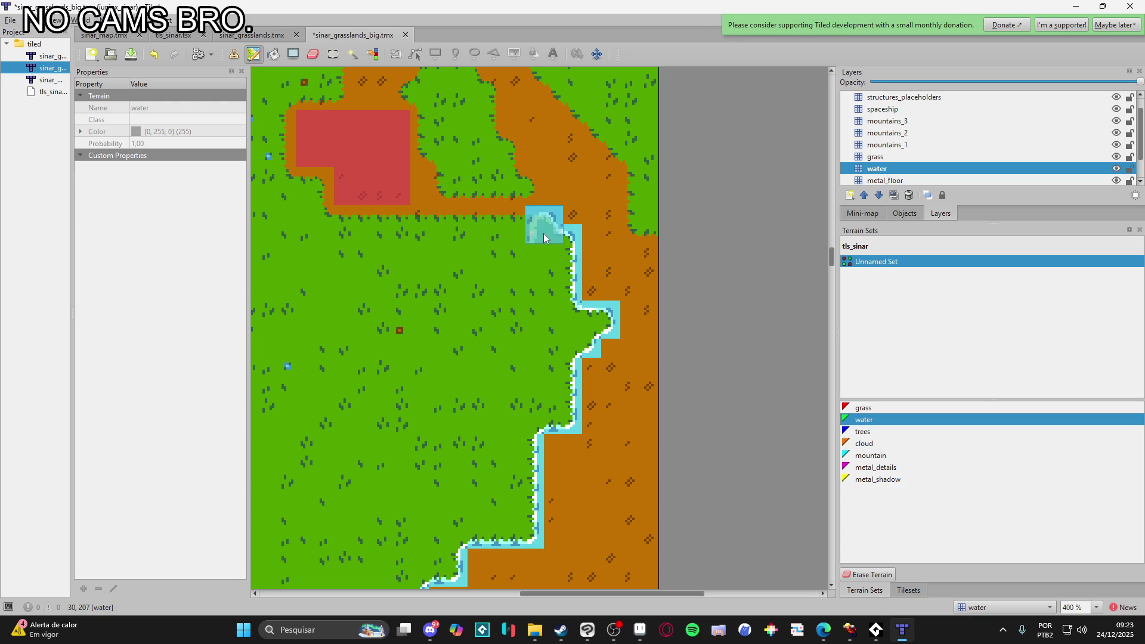
mouse_move(543, 234)
left_mouse_down()
mouse_move(632, 265)
mouse_move(410, 277)
mouse_move(391, 263)
mouse_move(409, 234)
mouse_move(371, 233)
mouse_move(370, 119)
mouse_move(390, 136)
mouse_move(430, 133)
mouse_move(478, 352)
mouse_move(459, 295)
left_mouse_up()
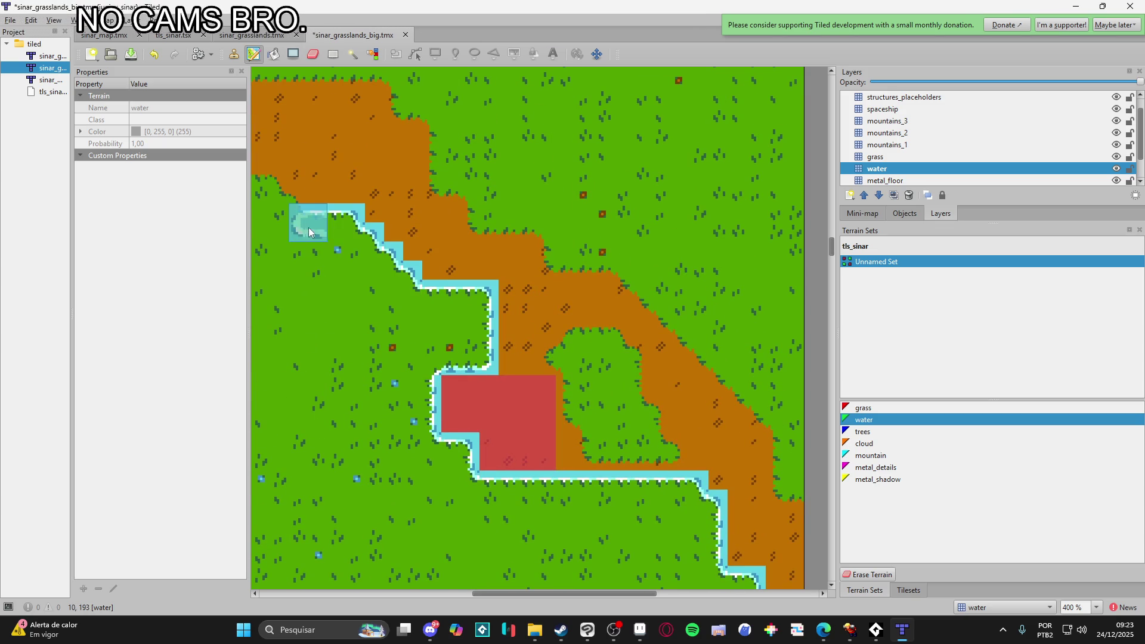
left_click_drag(325, 221, 541, 341)
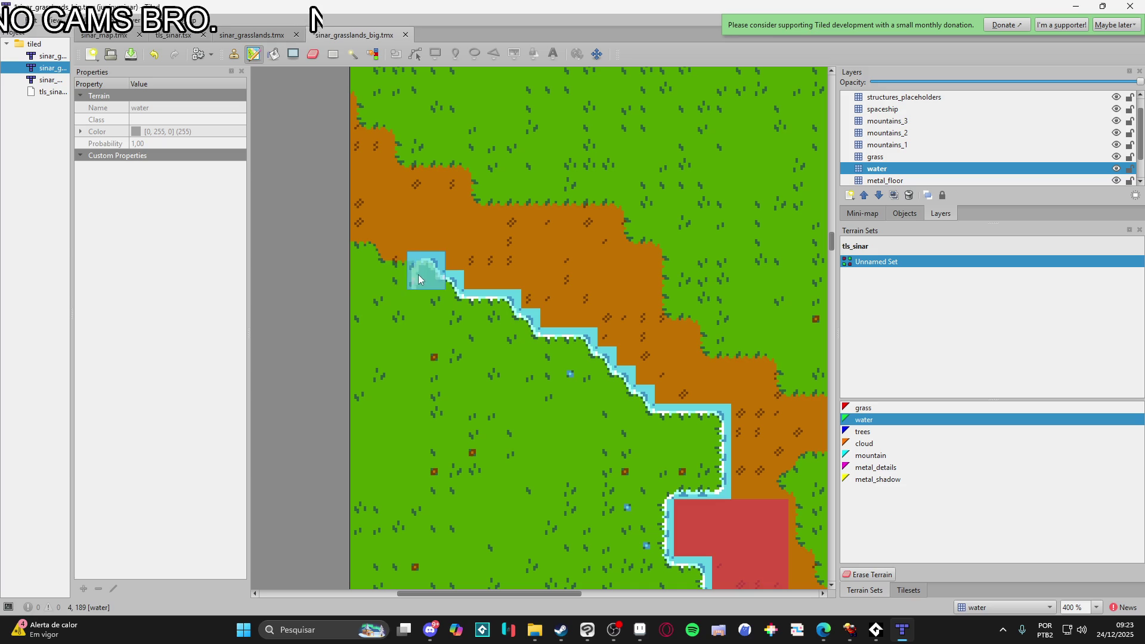
scroll(468, 403, "down", 4)
scroll(468, 403, "right", 13)
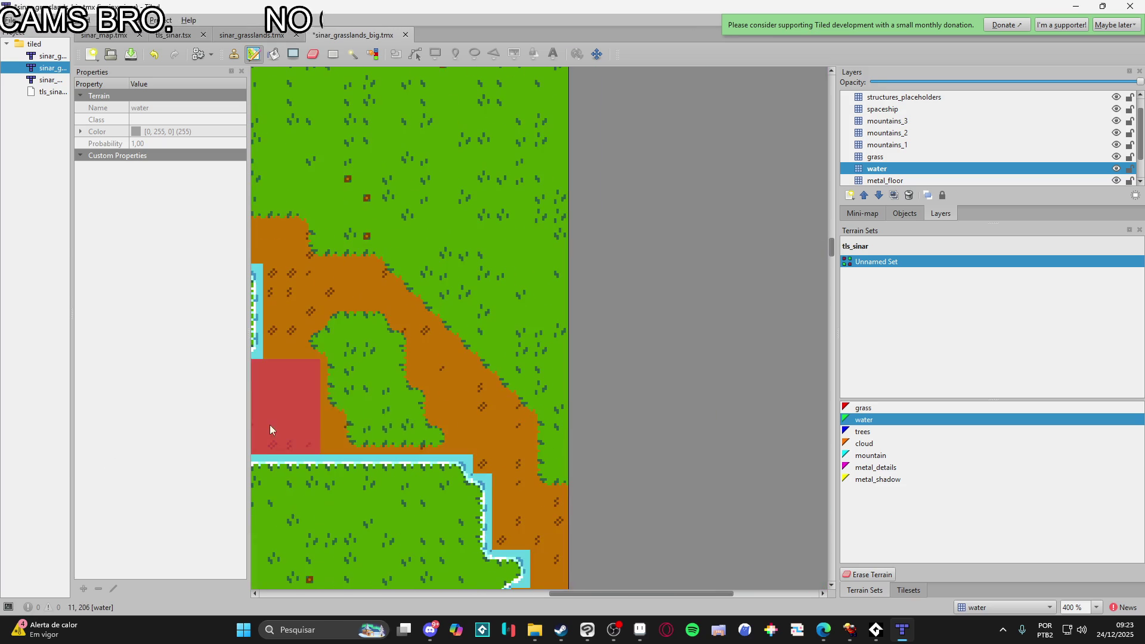